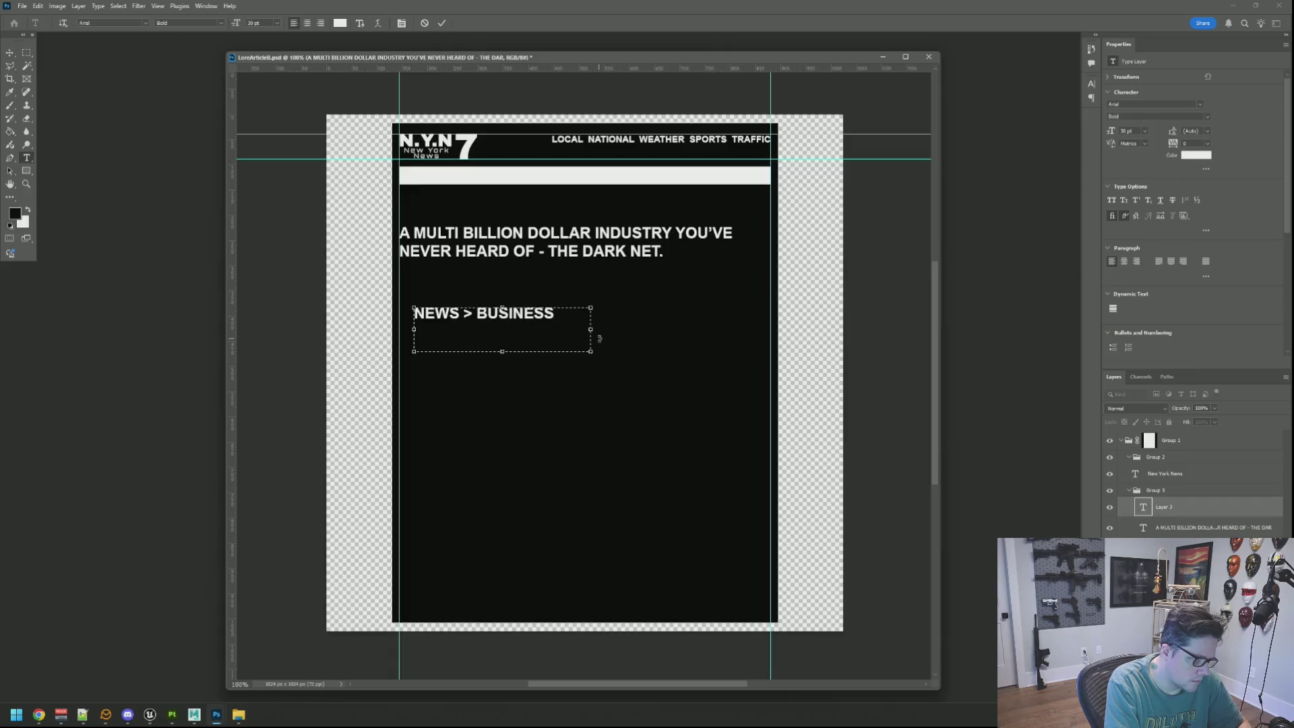
# Finish typing the breadcrumb as NEWS > BUSINESS > INTERNATIONAL and set it to 24 pt
pyautogui.write('>')
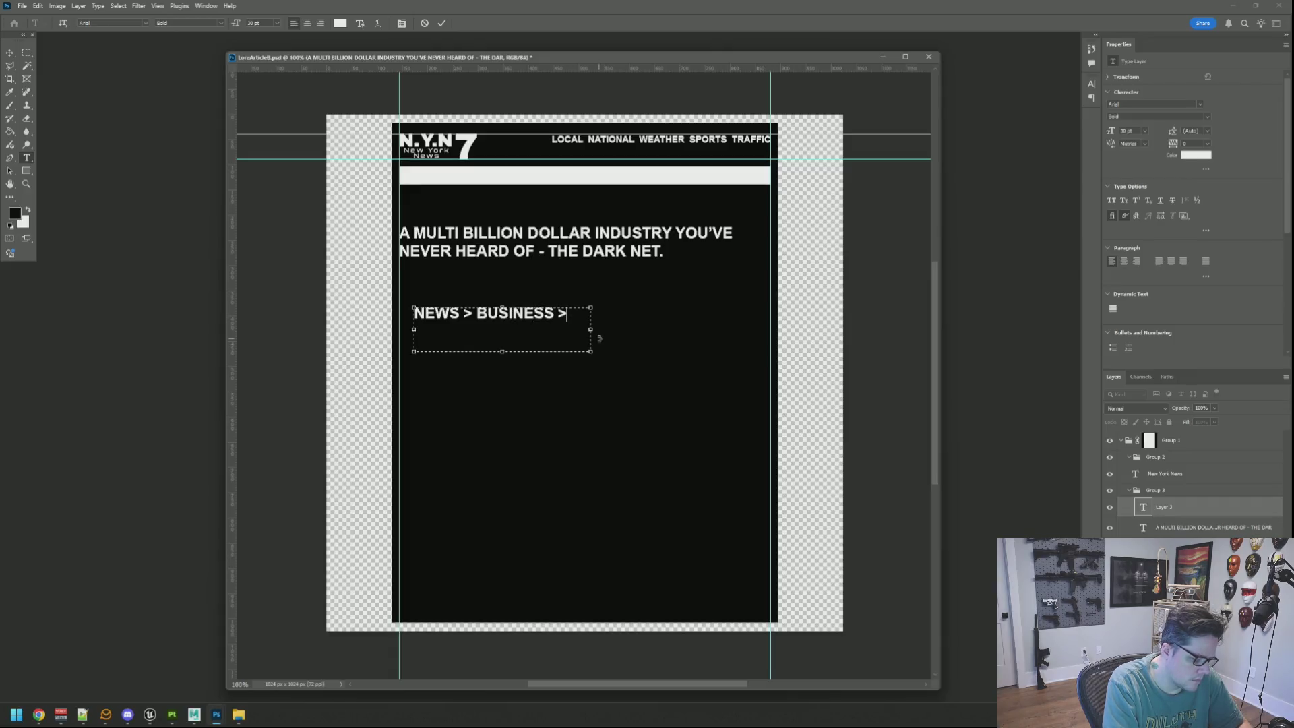
pyautogui.write(' INTERN')
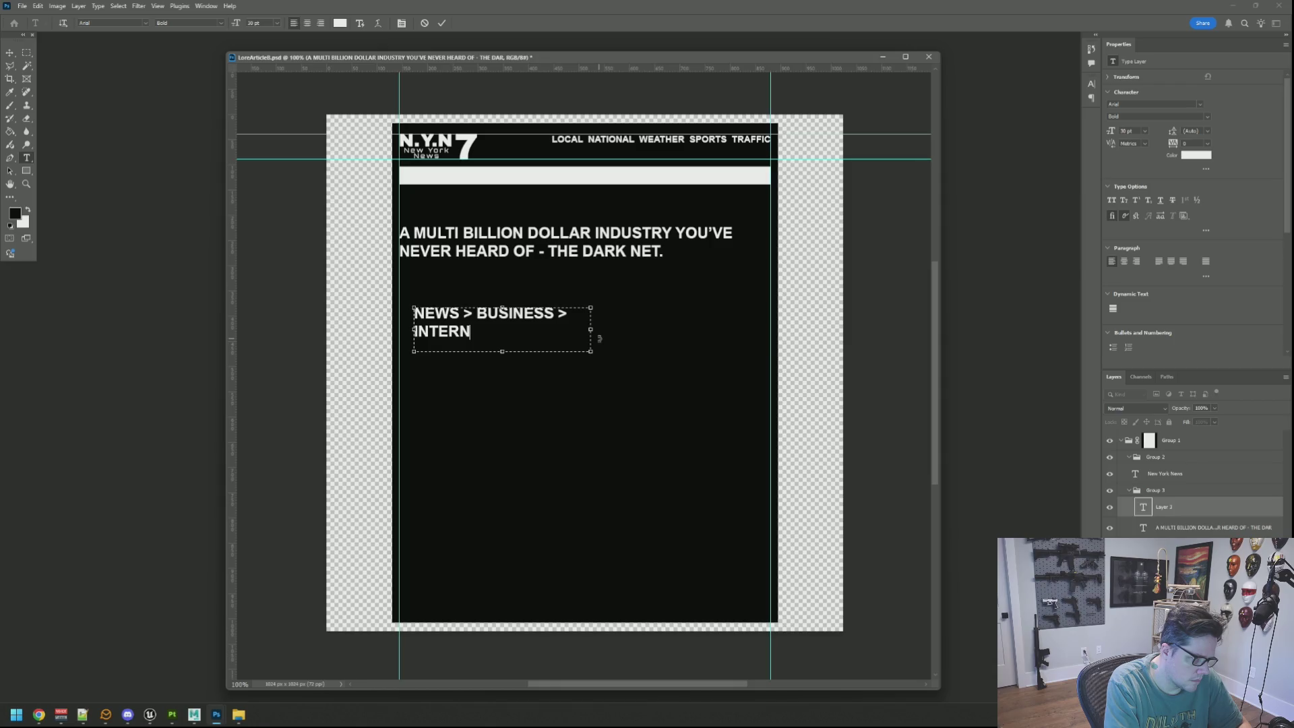
pyautogui.write('ATIONAL<')
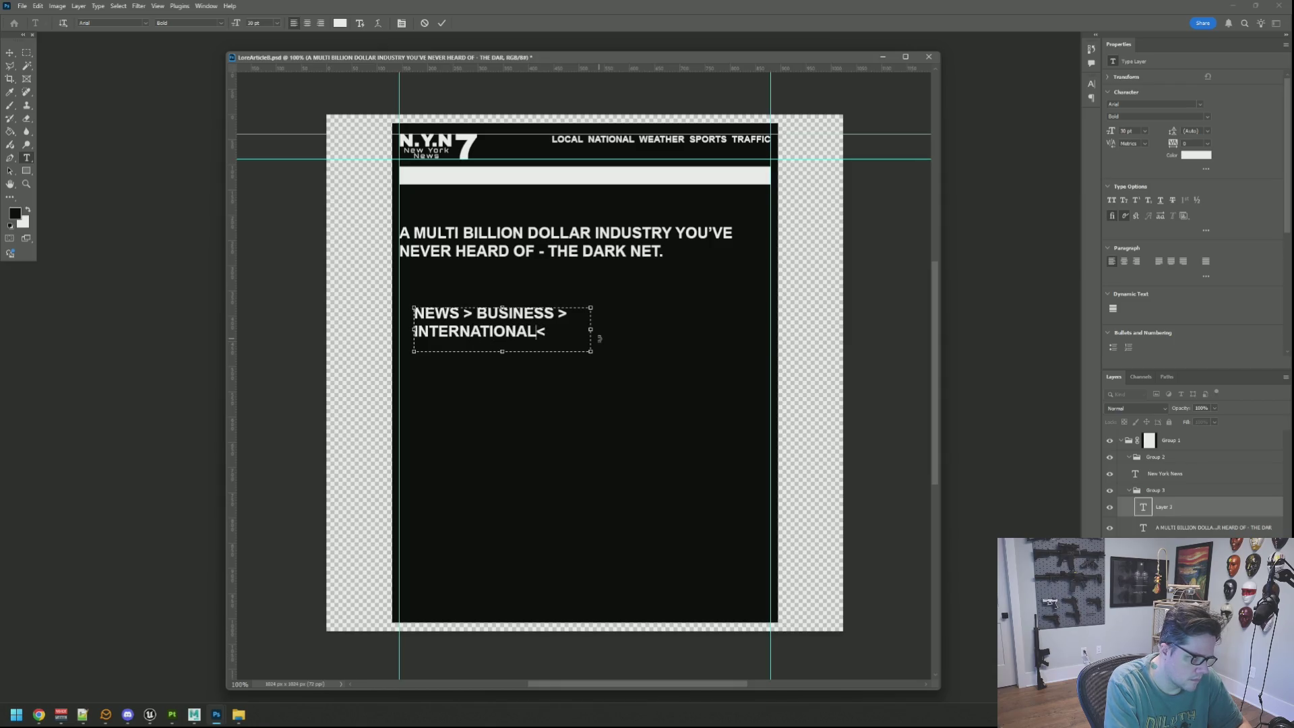
pyautogui.press('BackSpace')
pyautogui.hotkey('ctrl', 'a')
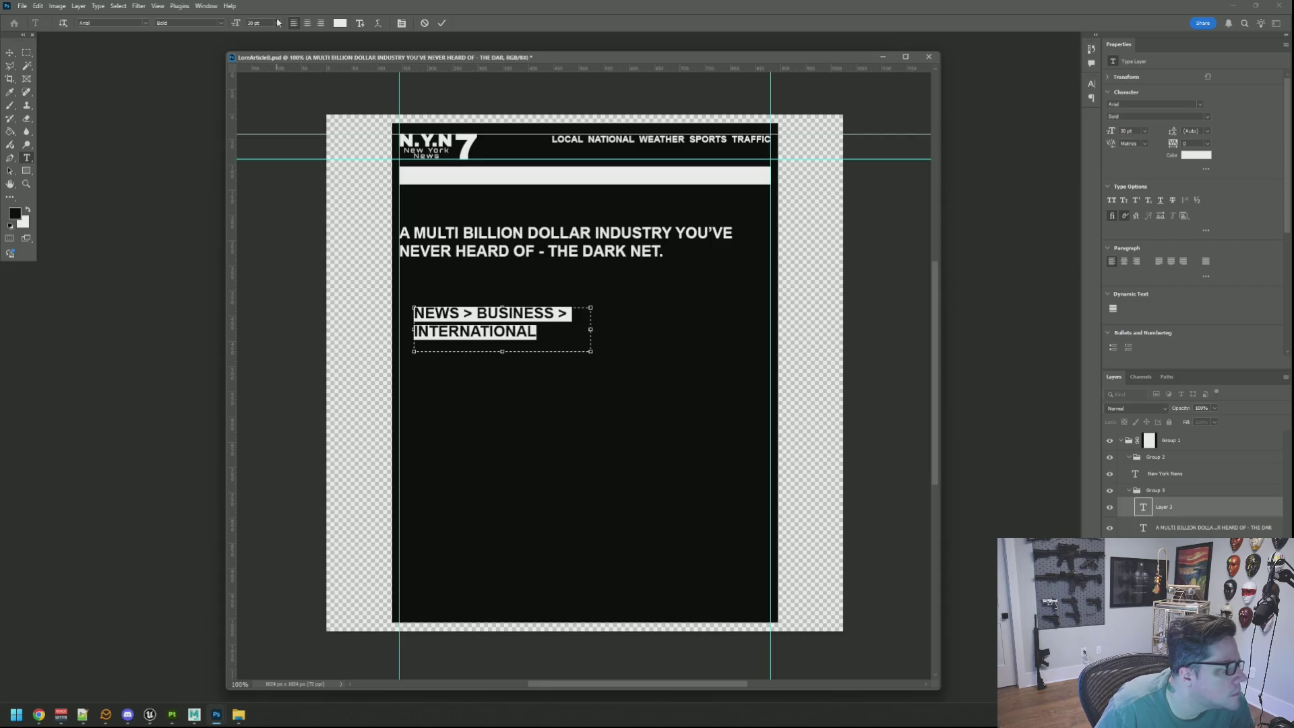
pyautogui.click(277, 23)
pyautogui.click(266, 127)
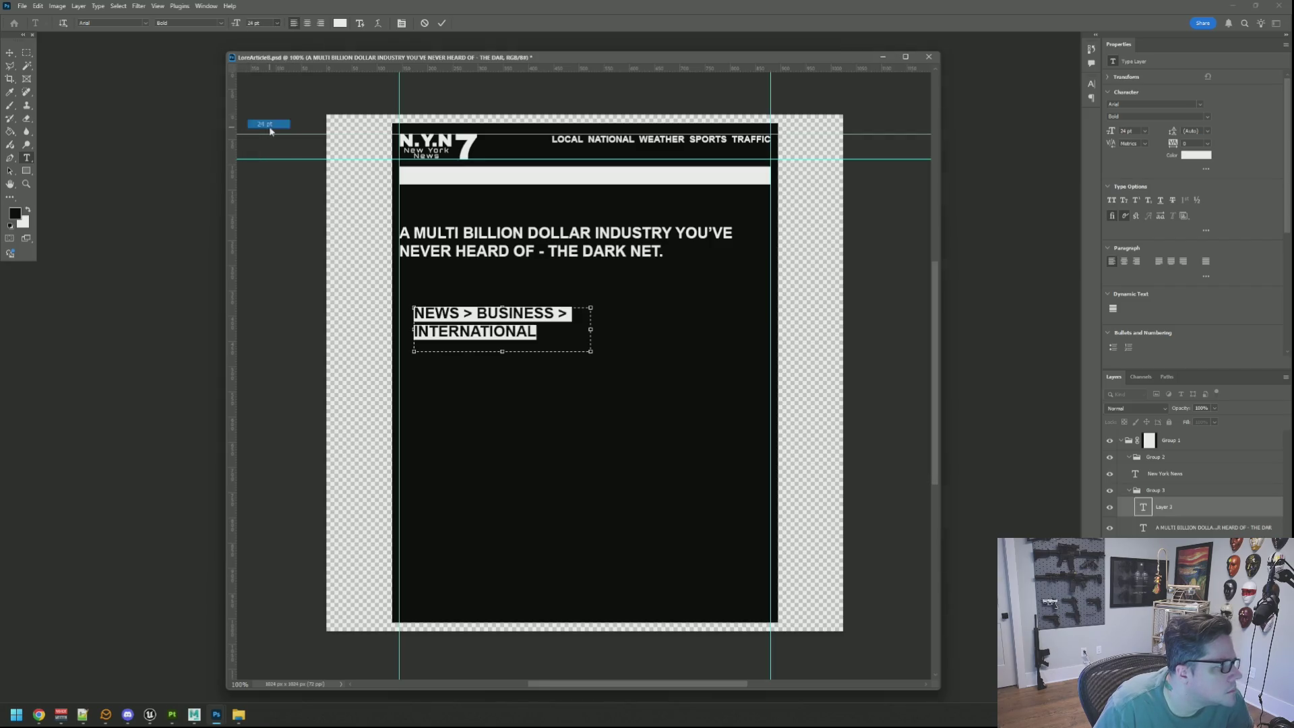
# Widen the breadcrumb's text box so it fits on one line, and commit it
pyautogui.click(518, 334)
pyautogui.moveTo(590, 329)
pyautogui.mouseDown()
pyautogui.moveTo(645, 330)
pyautogui.moveTo(349, 317)
pyautogui.mouseUp()
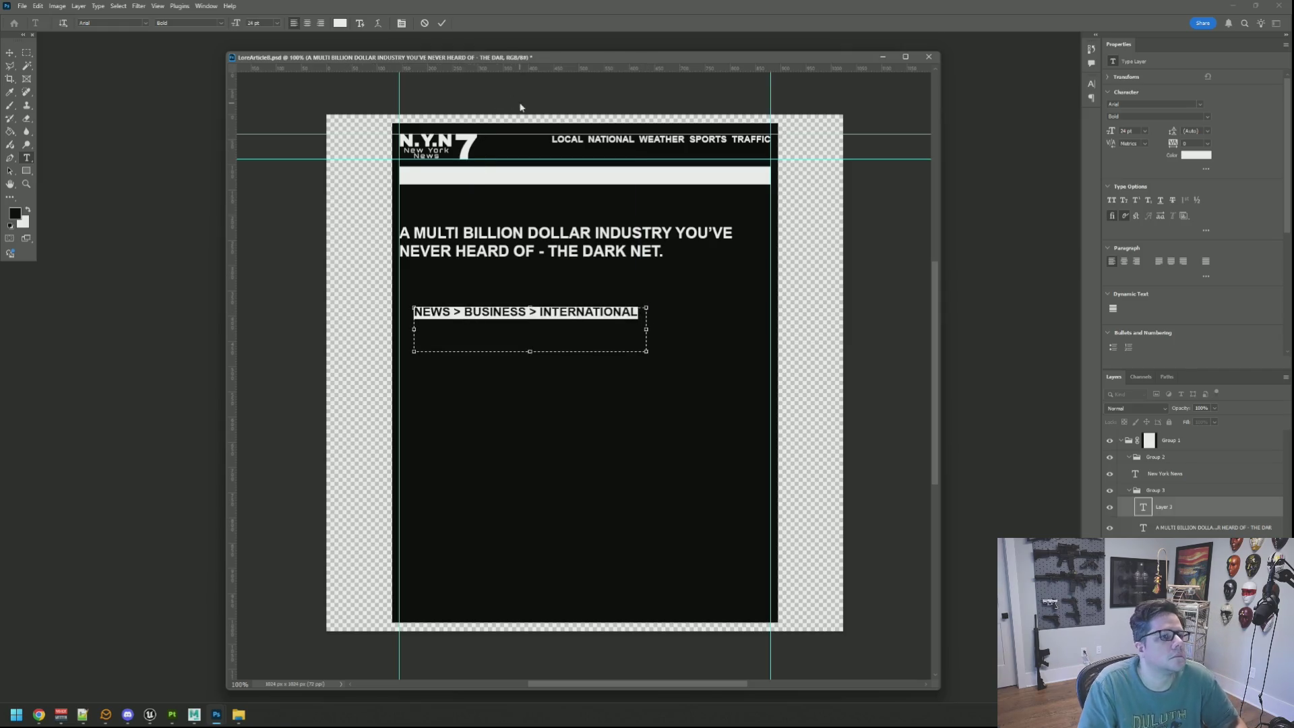
pyautogui.click(442, 23)
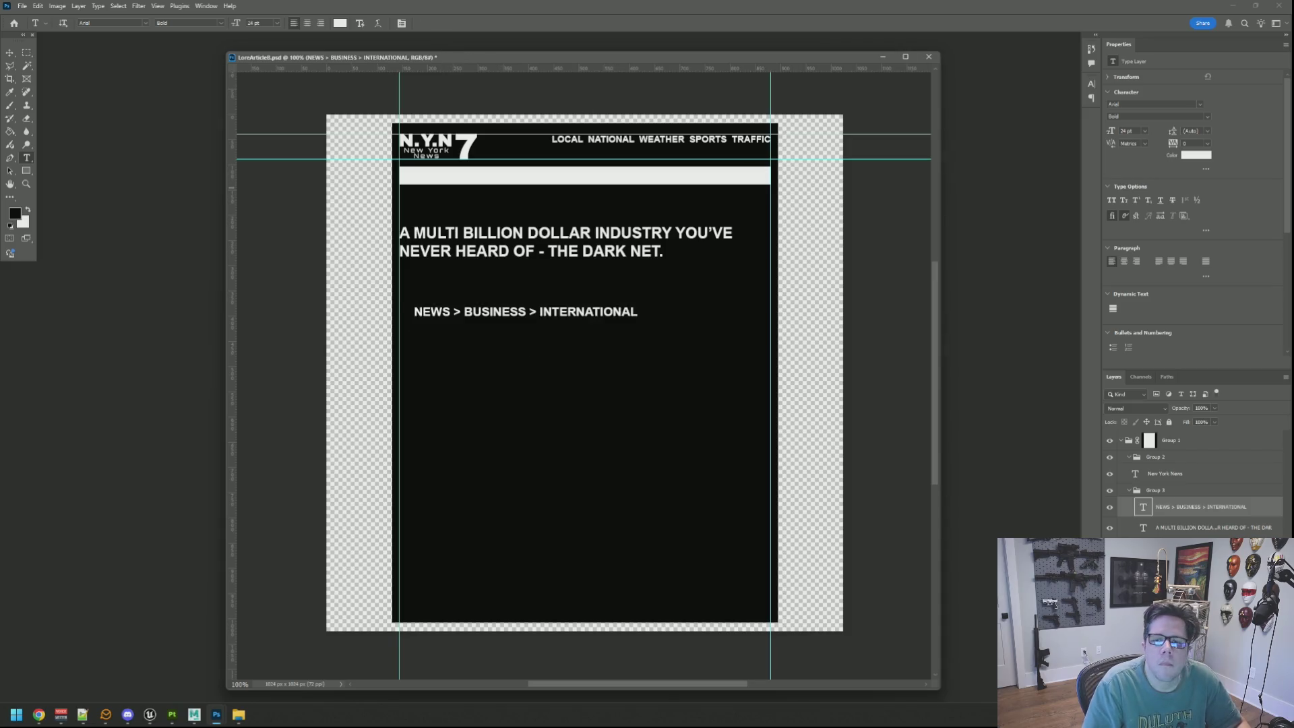
pyautogui.hotkey('alt', 'Tab')
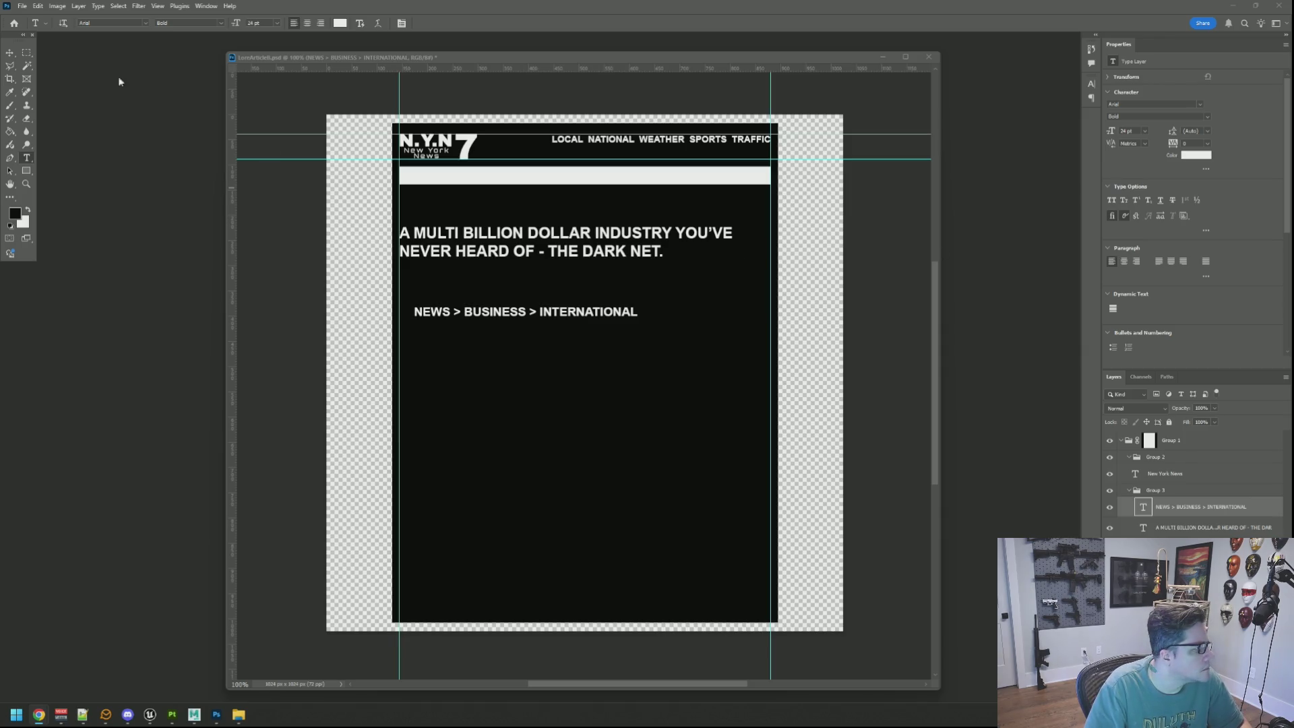
# Move the breadcrumb just below the white bar and reduce it to 18 pt
pyautogui.click(9, 54)
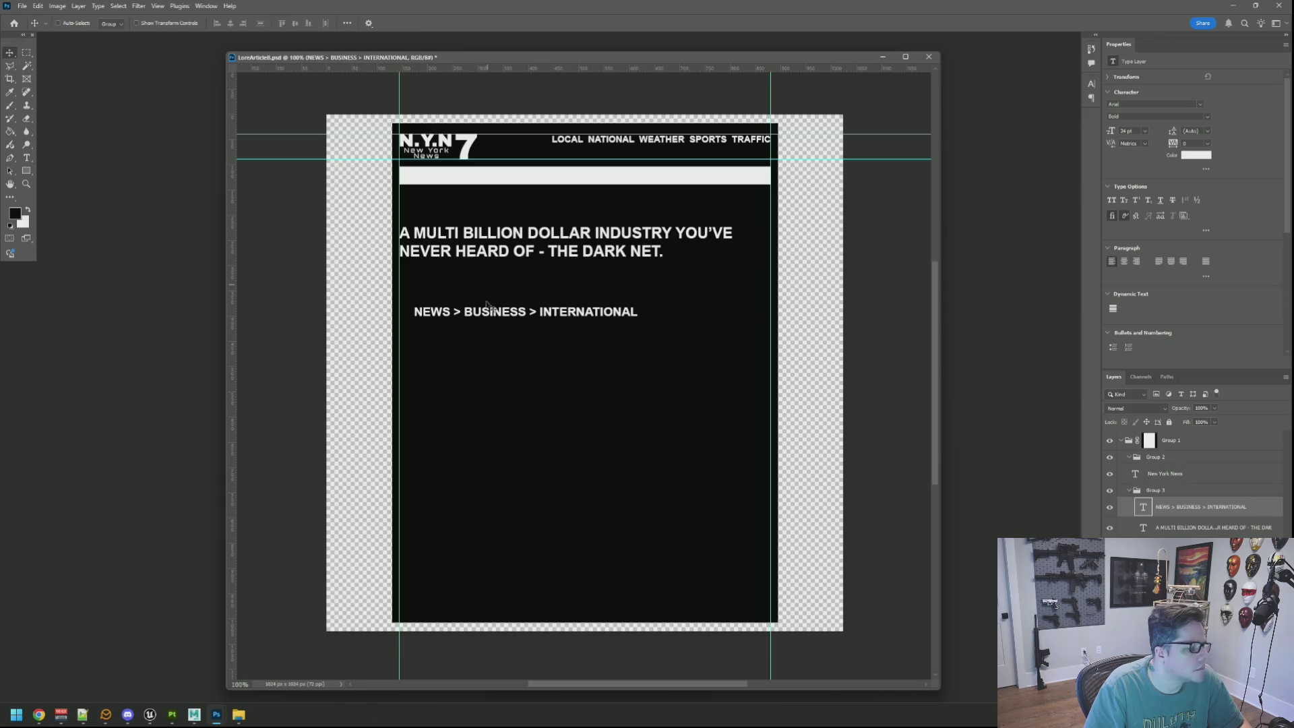
pyautogui.moveTo(477, 320); pyautogui.dragTo(463, 212)
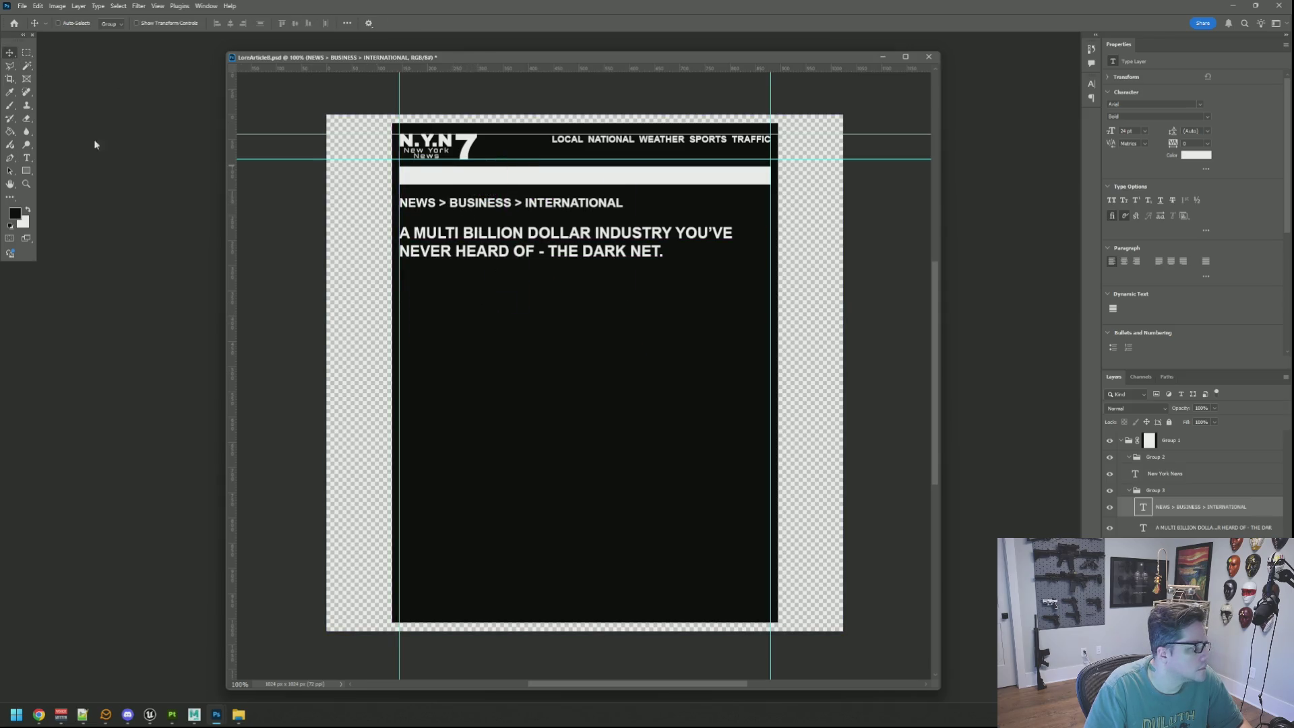
pyautogui.press('t')
pyautogui.click(494, 202)
pyautogui.hotkey('ctrl', 'a')
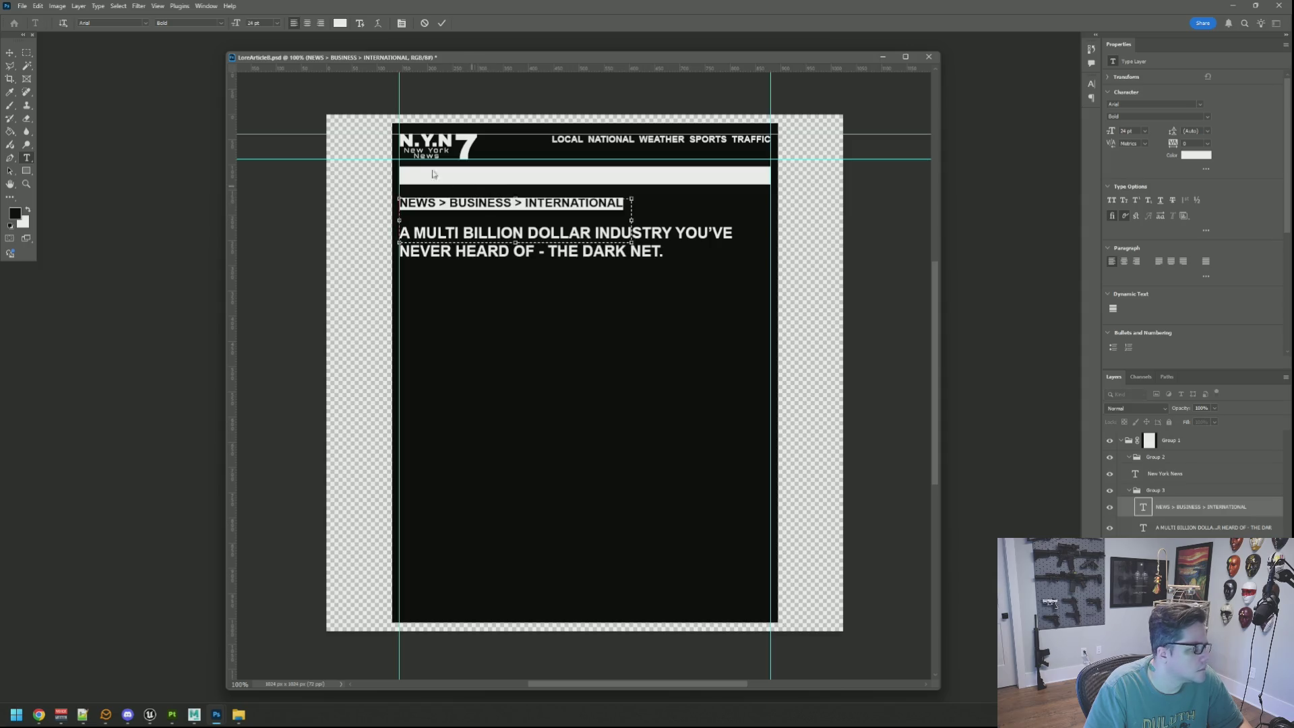
pyautogui.click(237, 23)
pyautogui.press('Down')
pyautogui.press('Down')
pyautogui.press('Down')
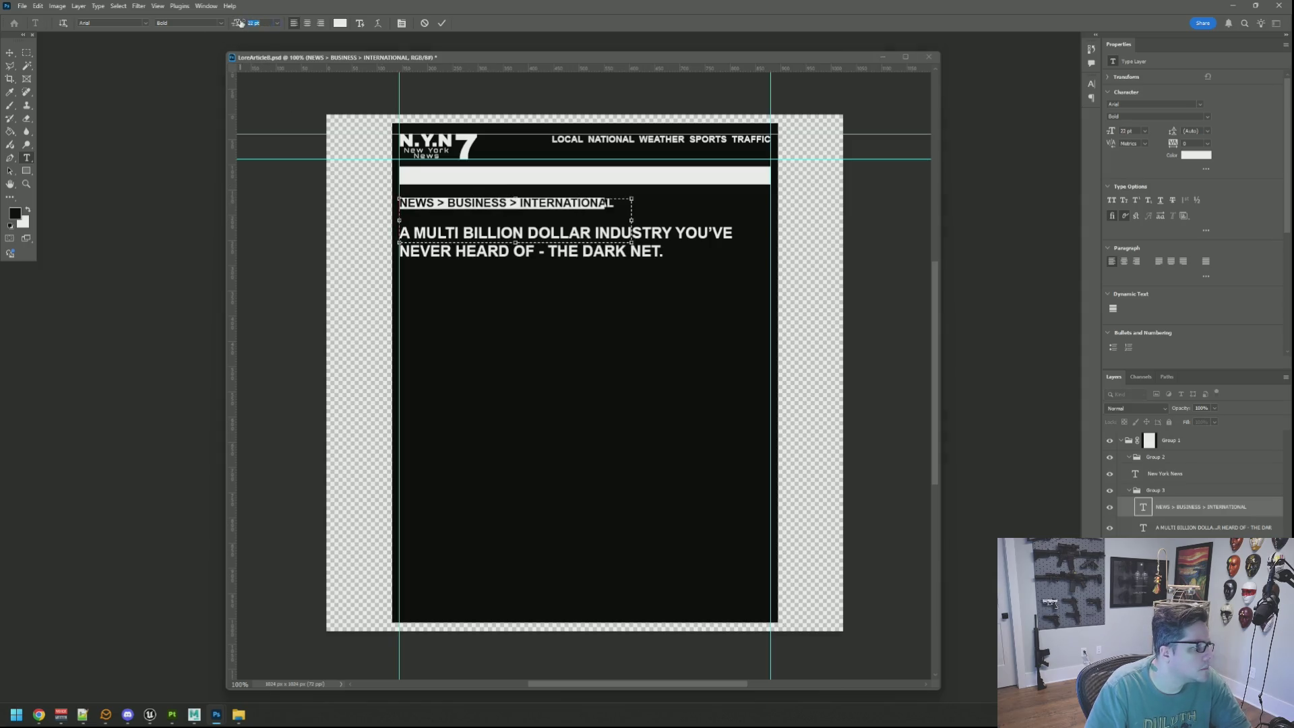
pyautogui.press('Down')
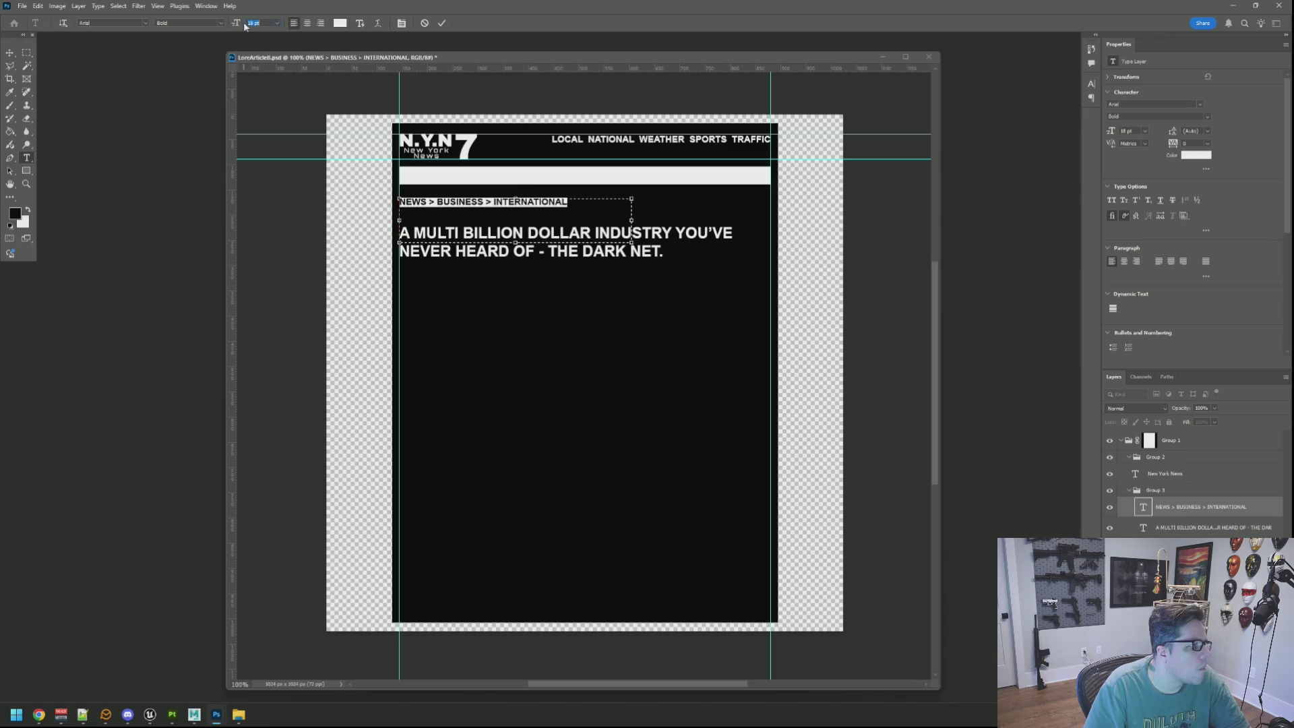
pyautogui.click(441, 23)
# Nudge the breadcrumb up and align it with the page's left text edge
pyautogui.click(10, 52)
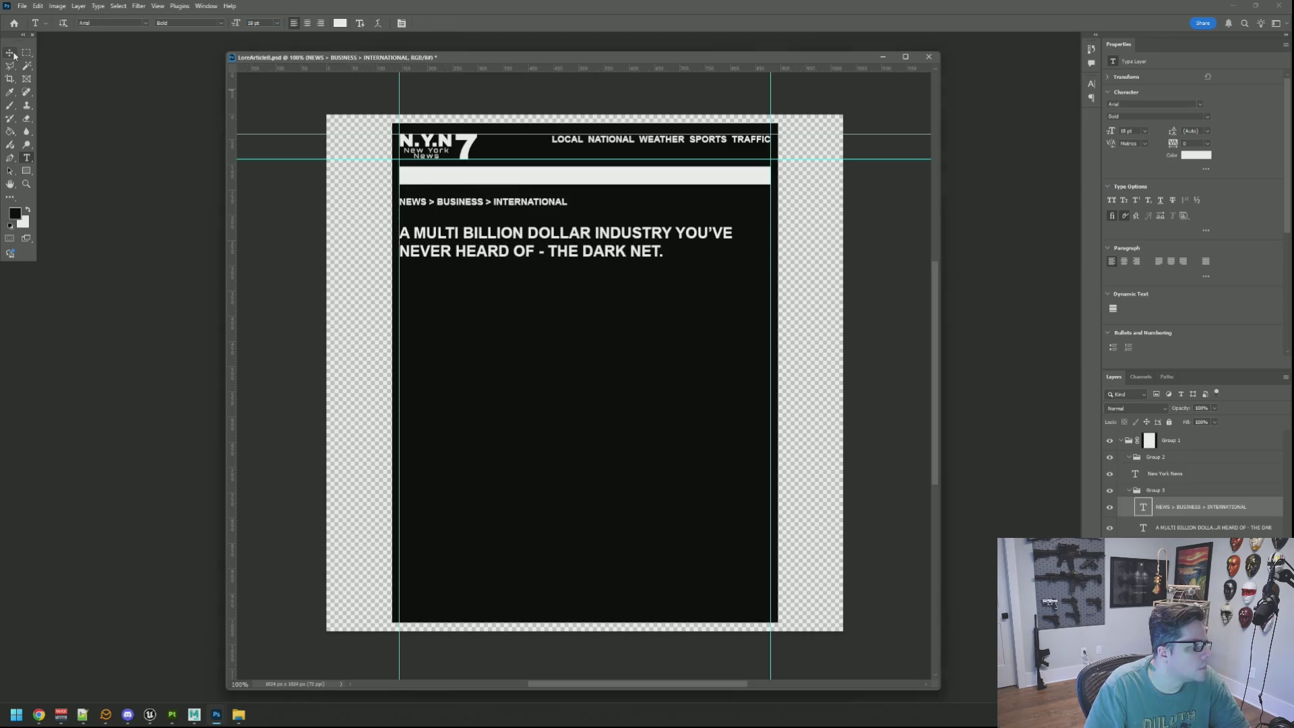
pyautogui.moveTo(459, 203); pyautogui.dragTo(458, 199)
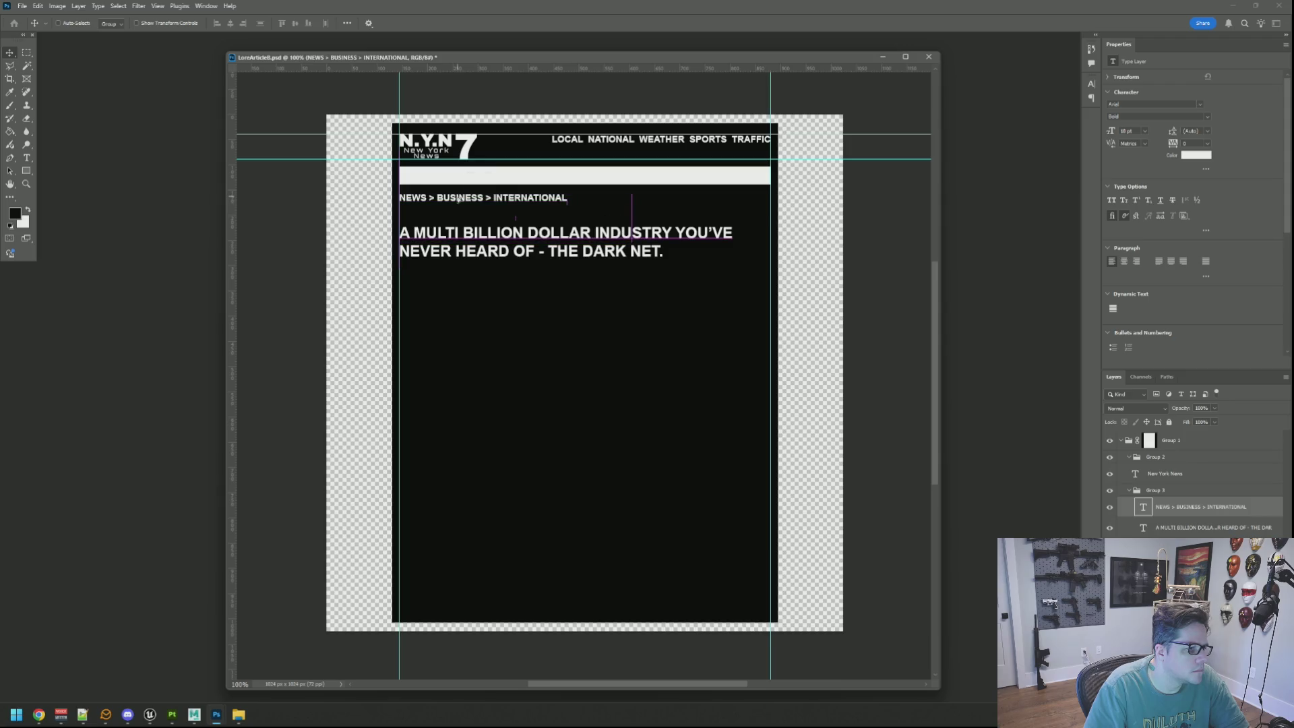
pyautogui.keyDown('ctrl'); pyautogui.click(509, 244); pyautogui.keyUp('ctrl')
pyautogui.click(125, 184)
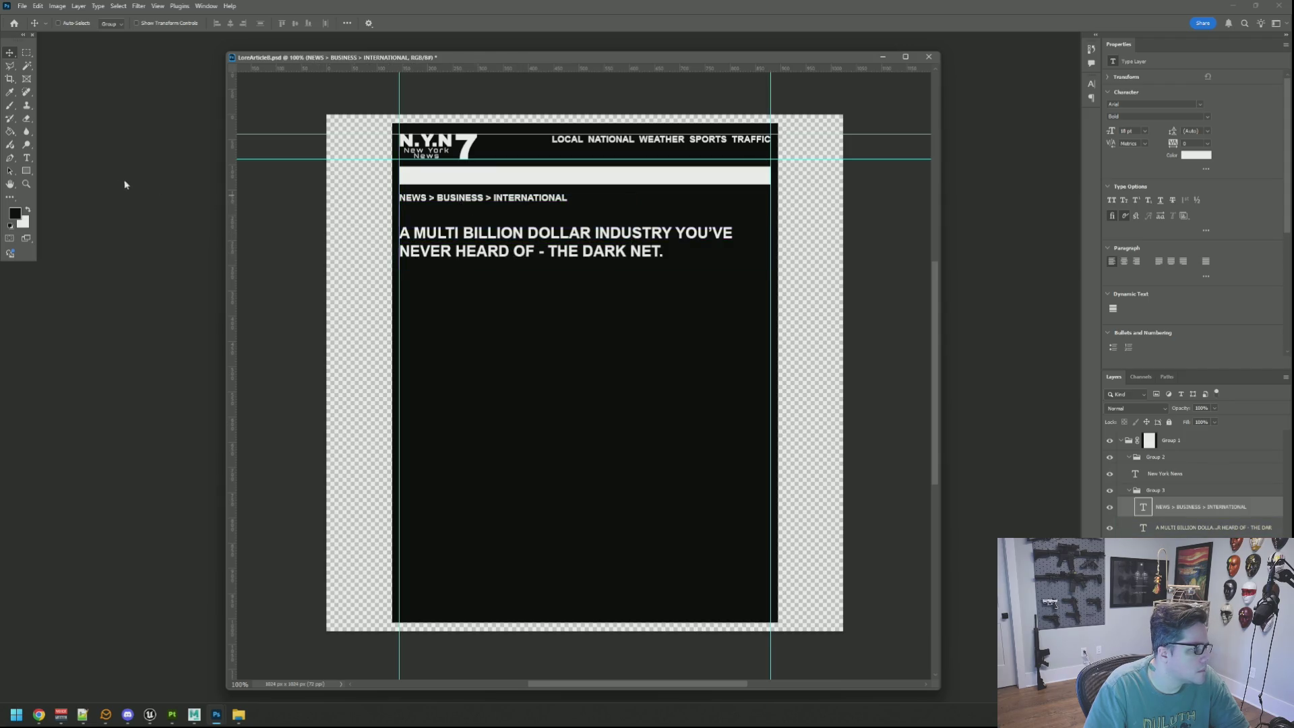
pyautogui.moveTo(507, 252); pyautogui.dragTo(504, 246)
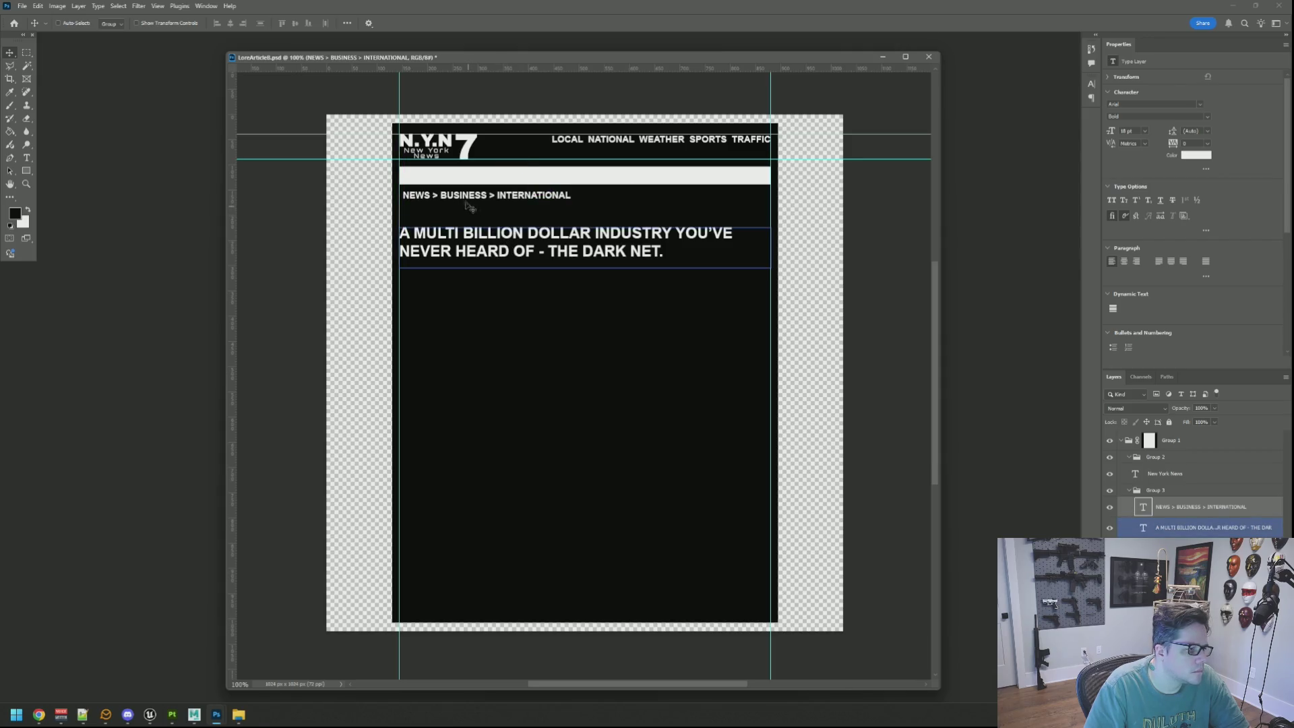
pyautogui.moveTo(461, 200); pyautogui.dragTo(458, 202)
# Select the headline layer and move it up beneath the breadcrumb
pyautogui.click(492, 239)
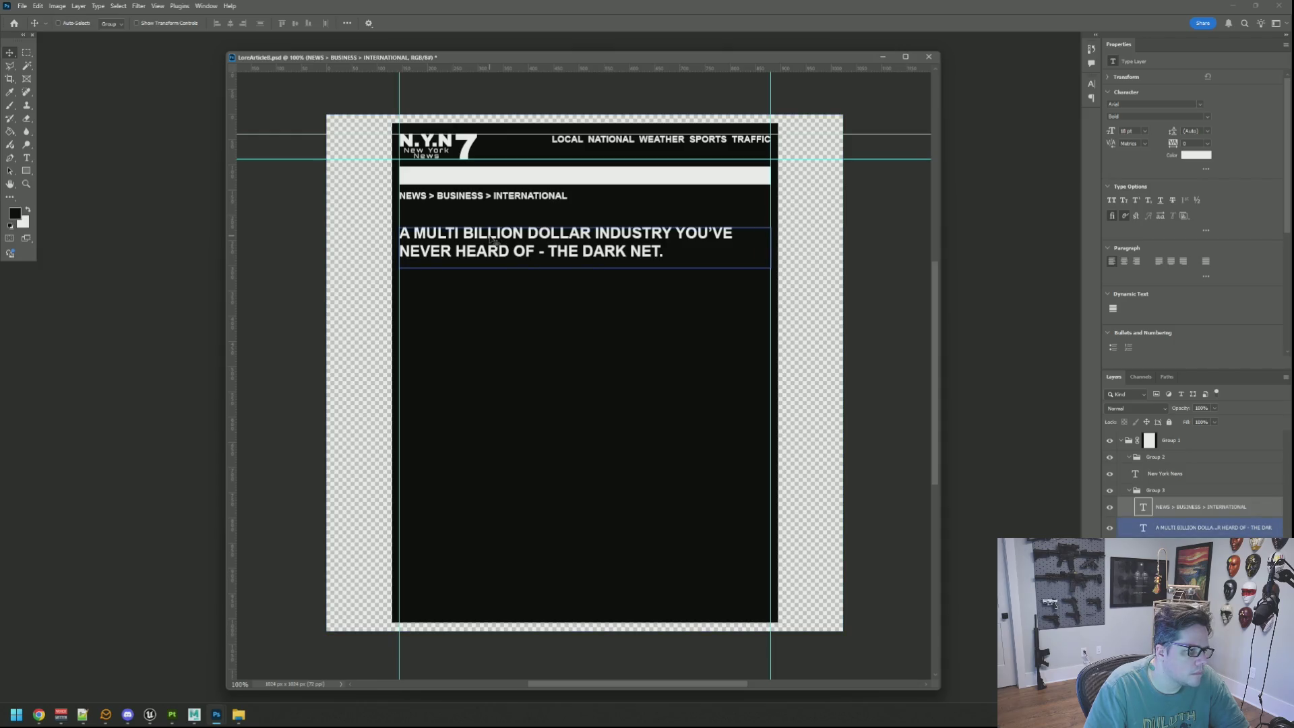
pyautogui.rightClick(531, 230)
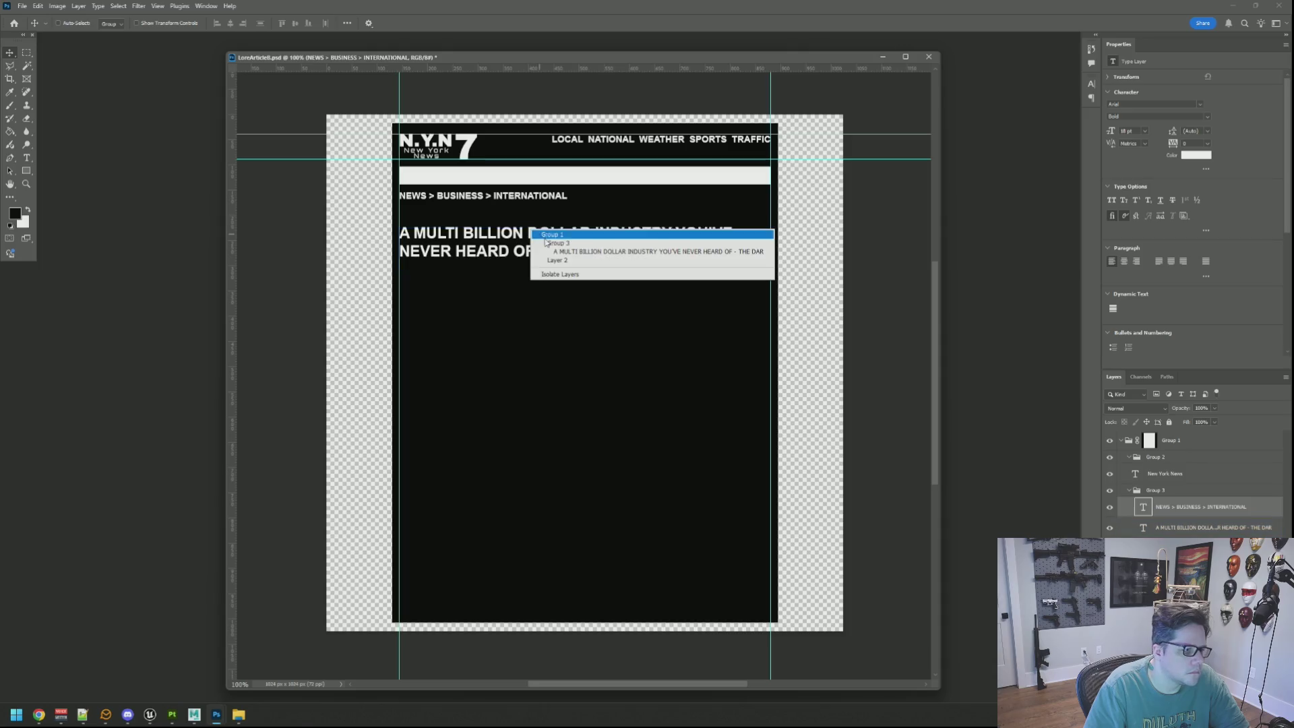
pyautogui.click(553, 252)
pyautogui.moveTo(533, 247); pyautogui.dragTo(533, 230)
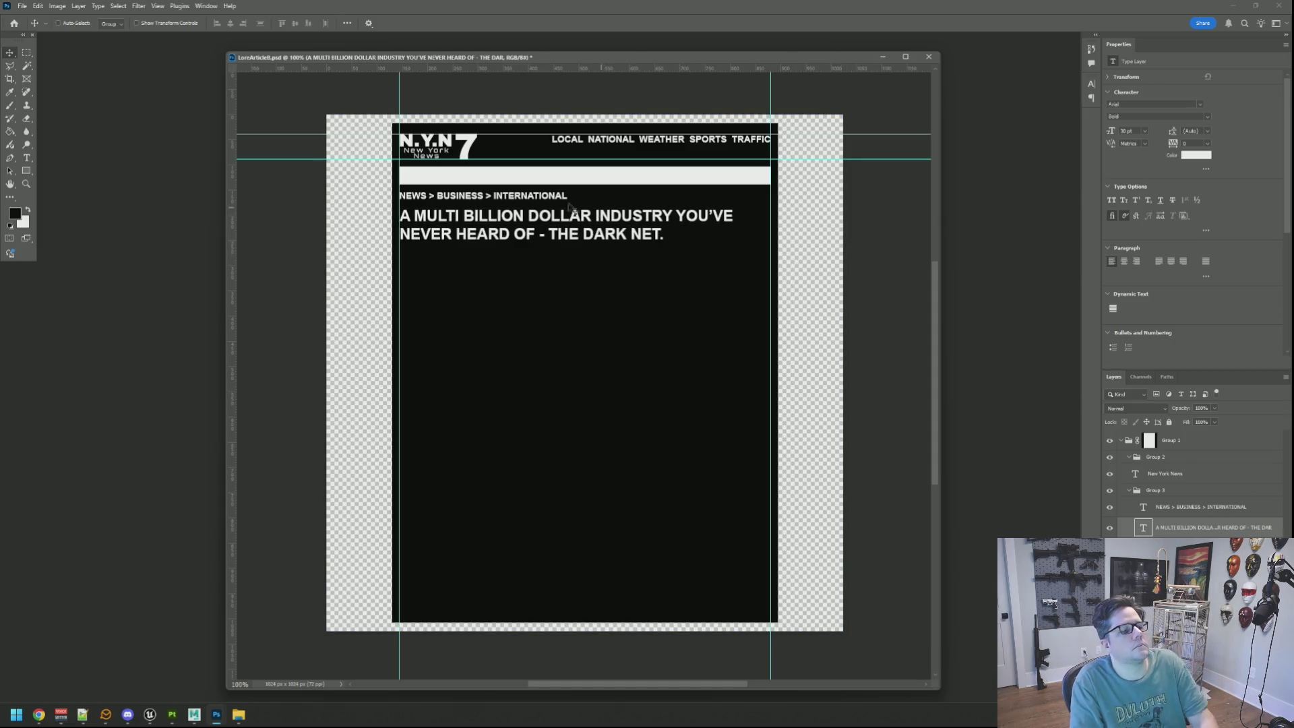
# Hide the guides and nudge the breadcrumb about 2 px to the right
pyautogui.rightClick(513, 195)
pyautogui.click(532, 310)
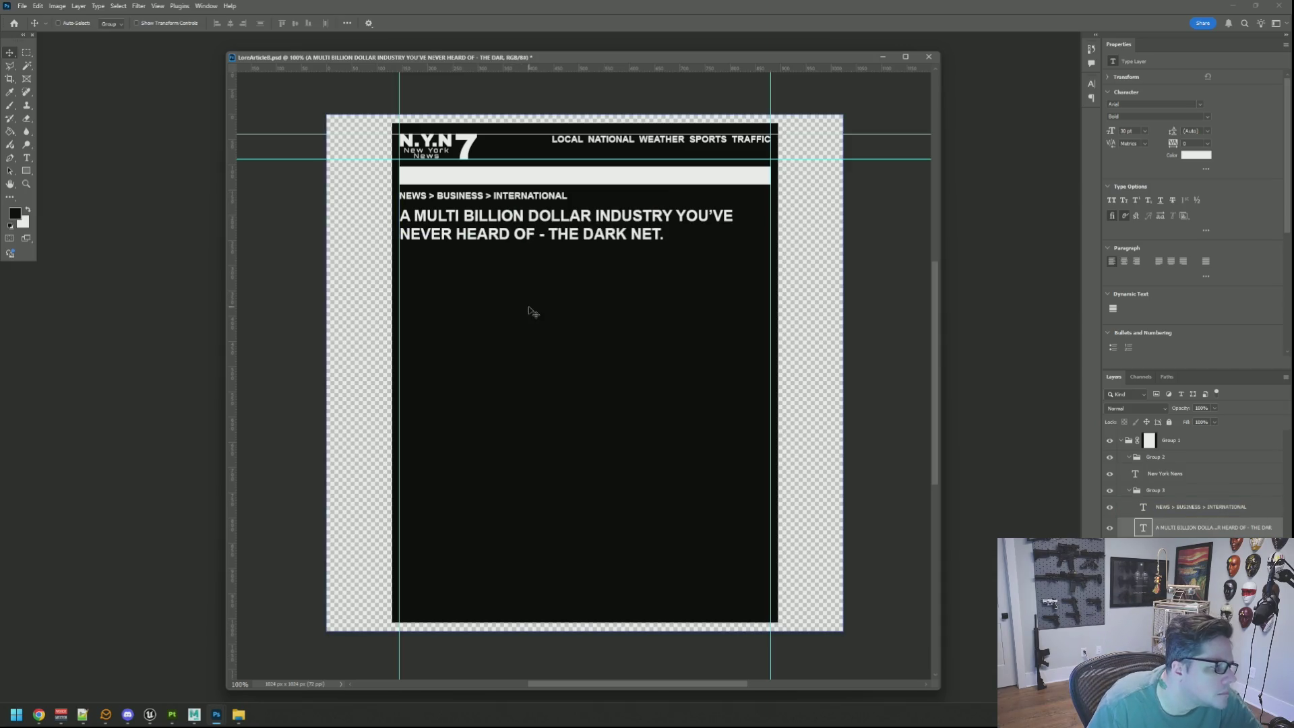
pyautogui.hotkey('ctrl', ';')
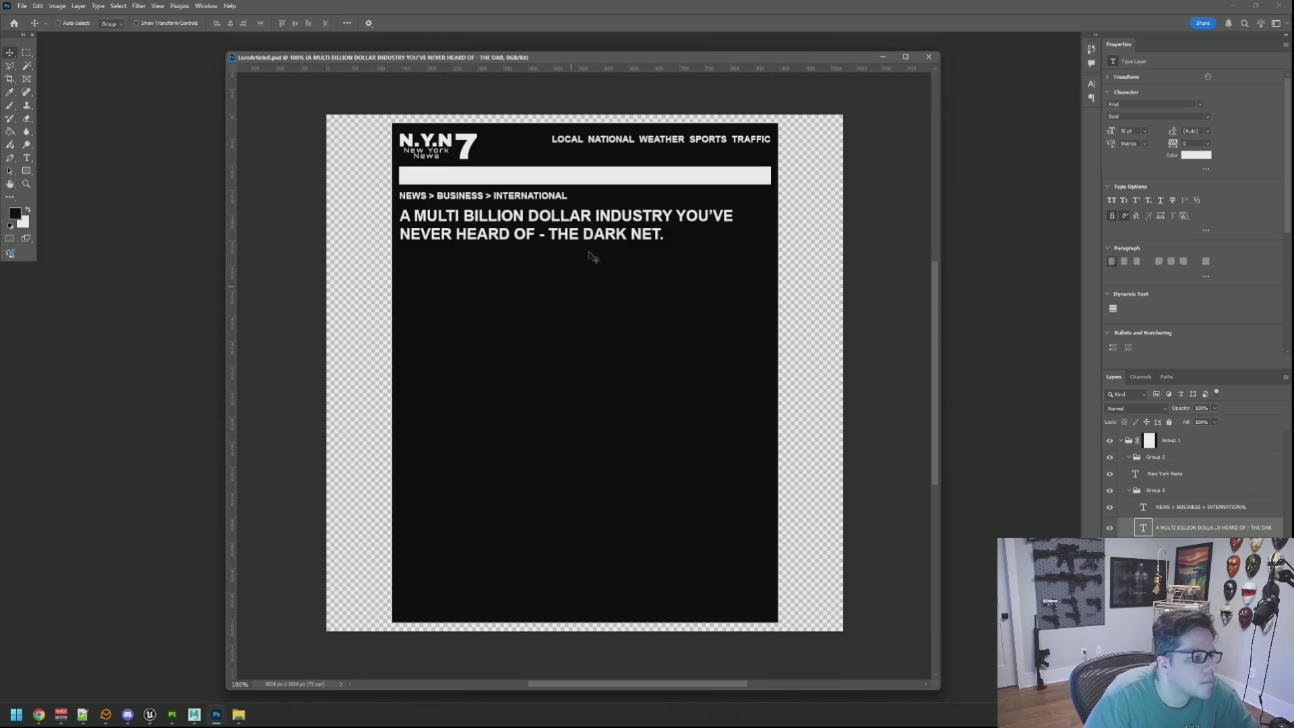
pyautogui.rightClick(562, 201)
pyautogui.click(582, 222)
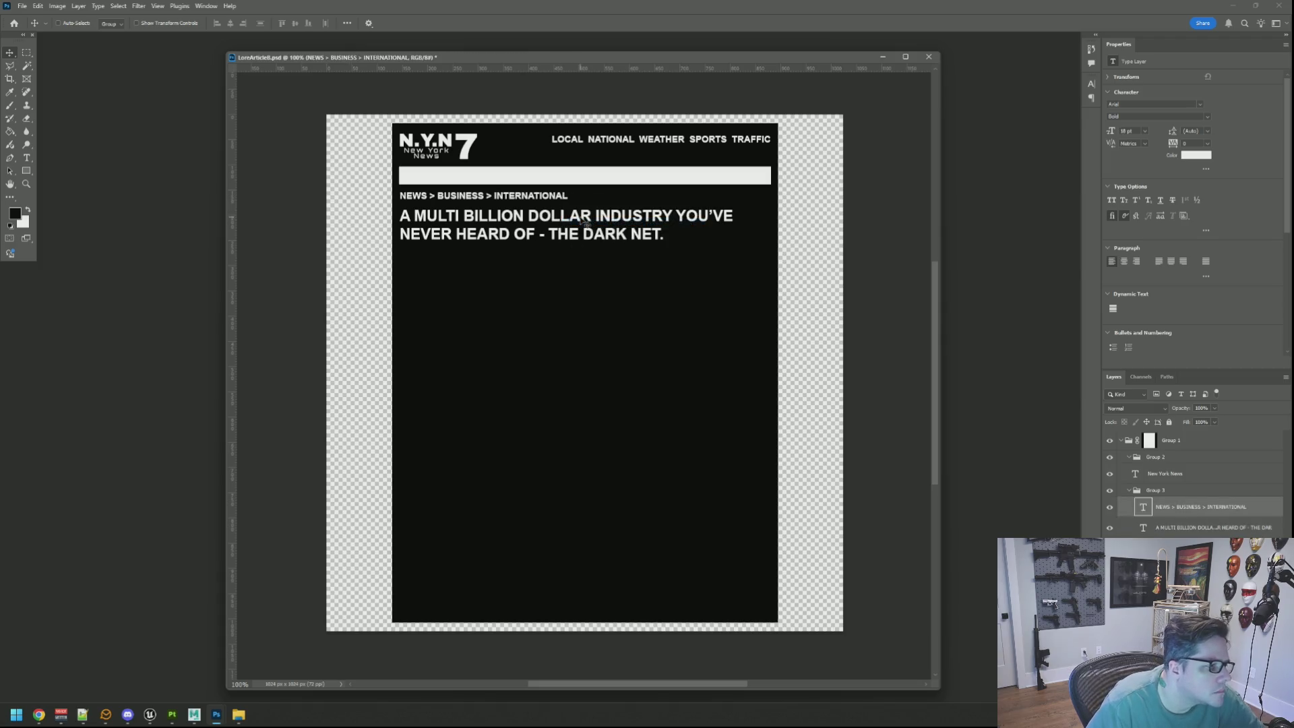
pyautogui.press('Right')
pyautogui.press('Right')
# Select the headline layer and nudge it down slightly
pyautogui.rightClick(583, 220)
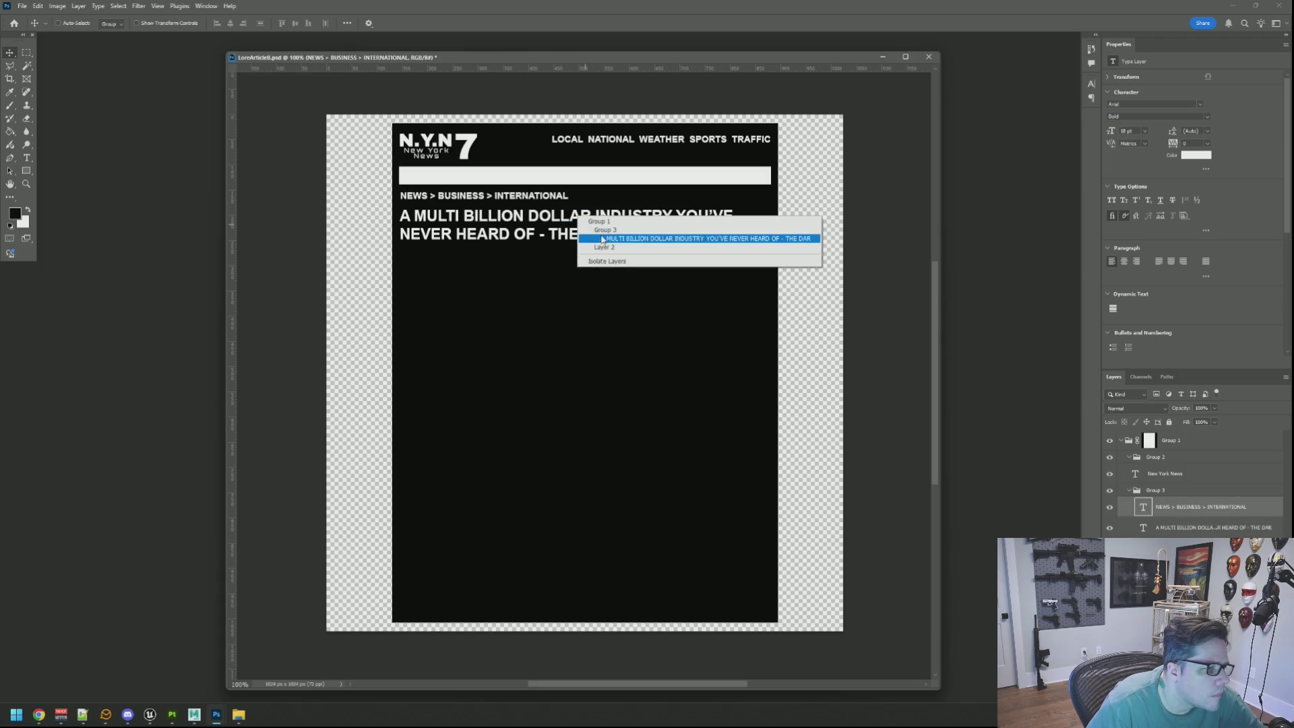
pyautogui.click(606, 237)
pyautogui.press('Down')
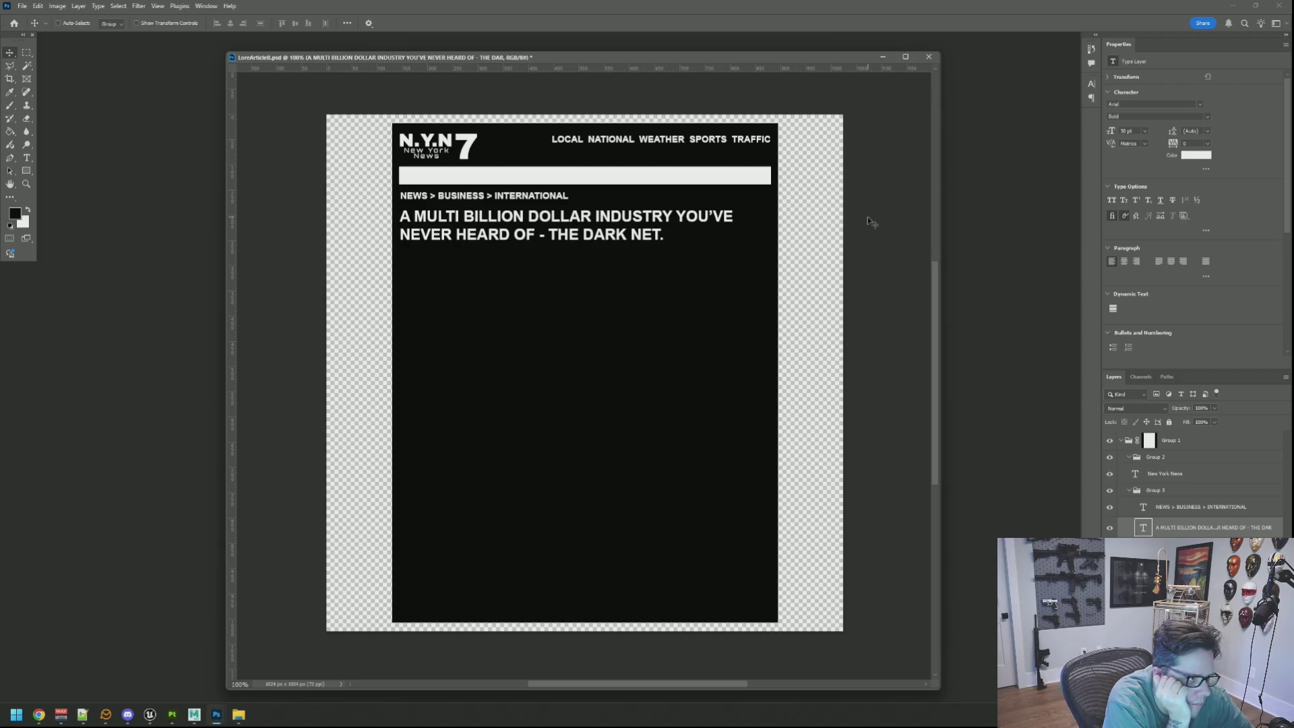
pyautogui.press('Down')
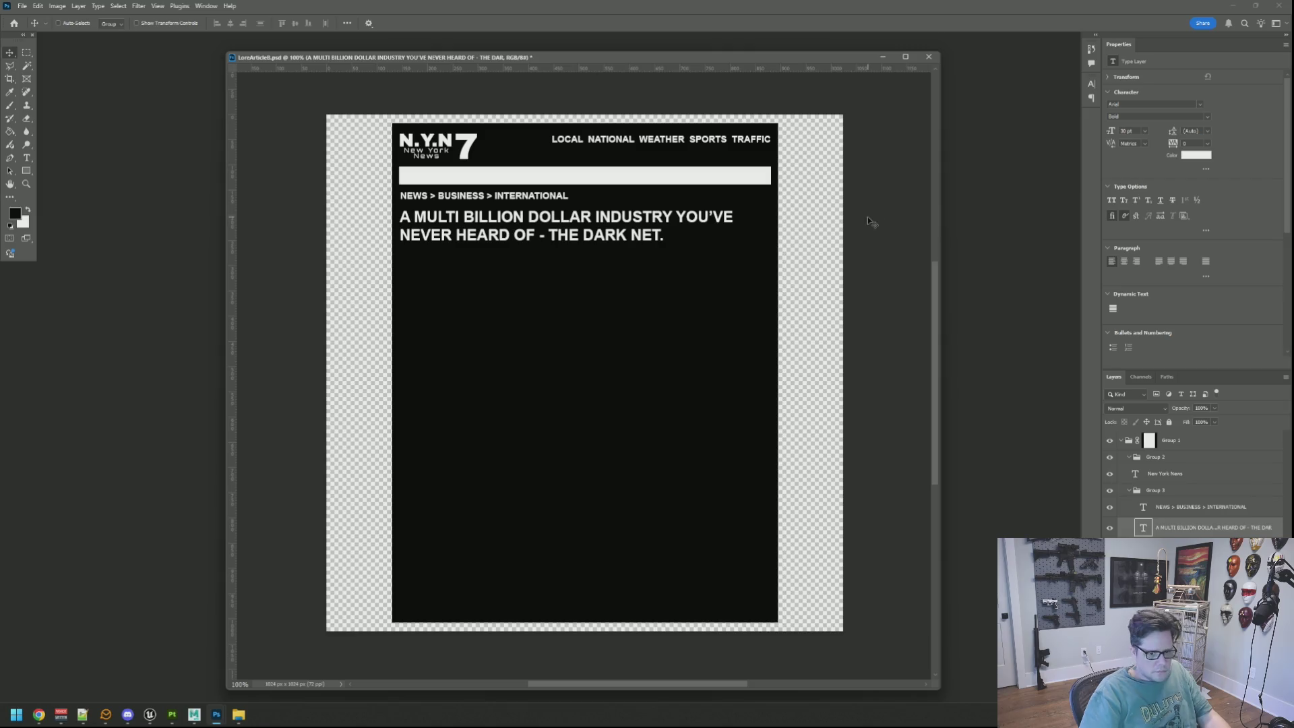
# Check the browser reference, then return and list the layers under the headline
pyautogui.hotkey('alt', 'Tab')
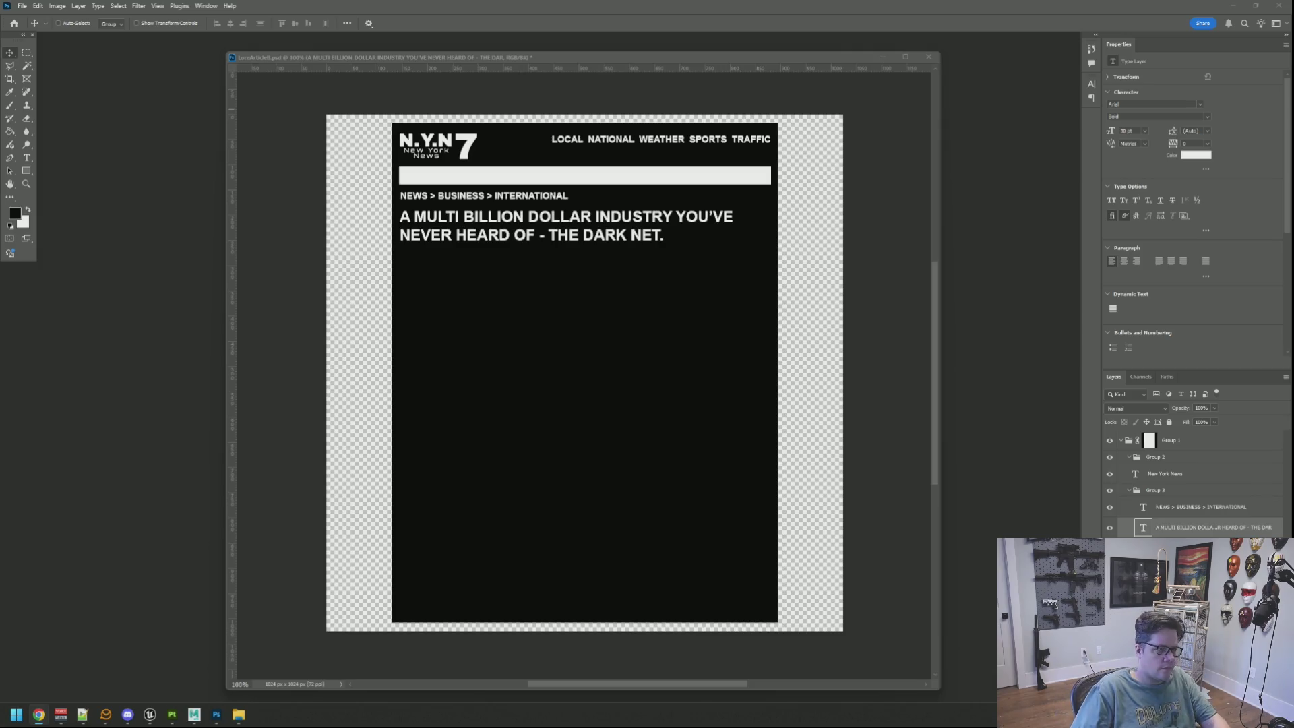
pyautogui.rightClick(621, 216)
pyautogui.click(633, 236)
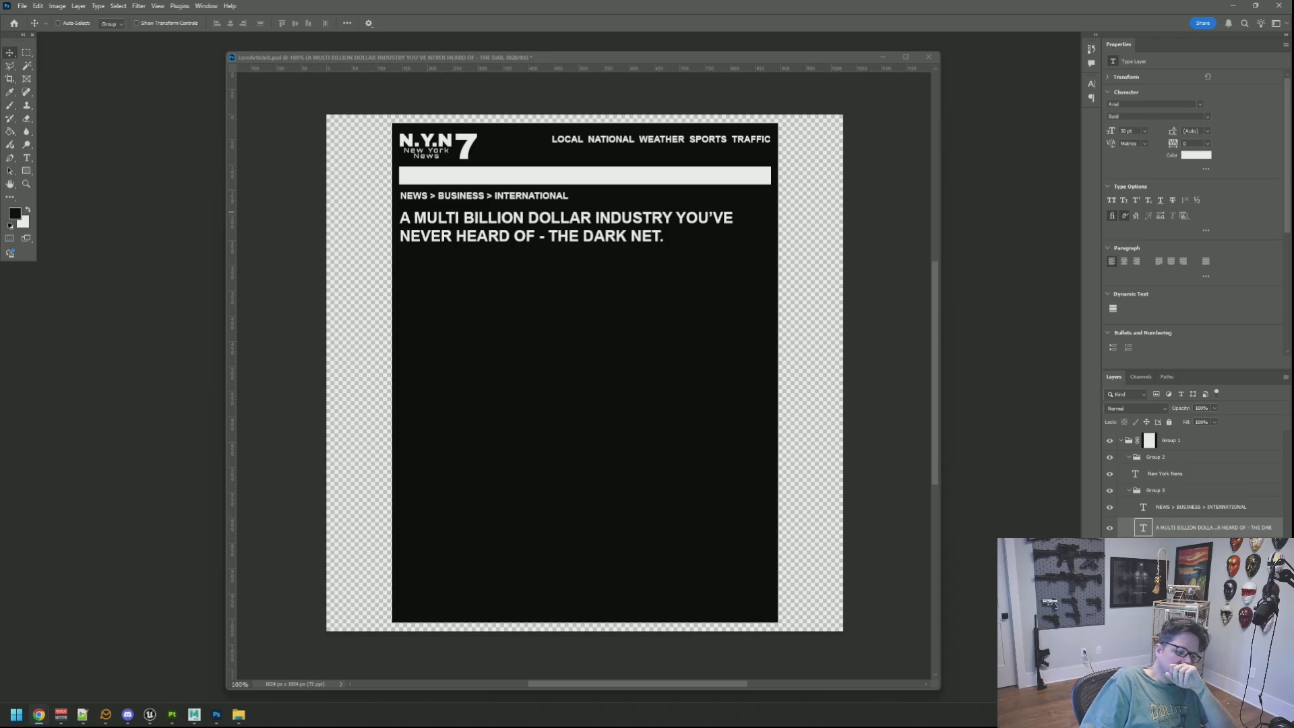
pyautogui.click(877, 229)
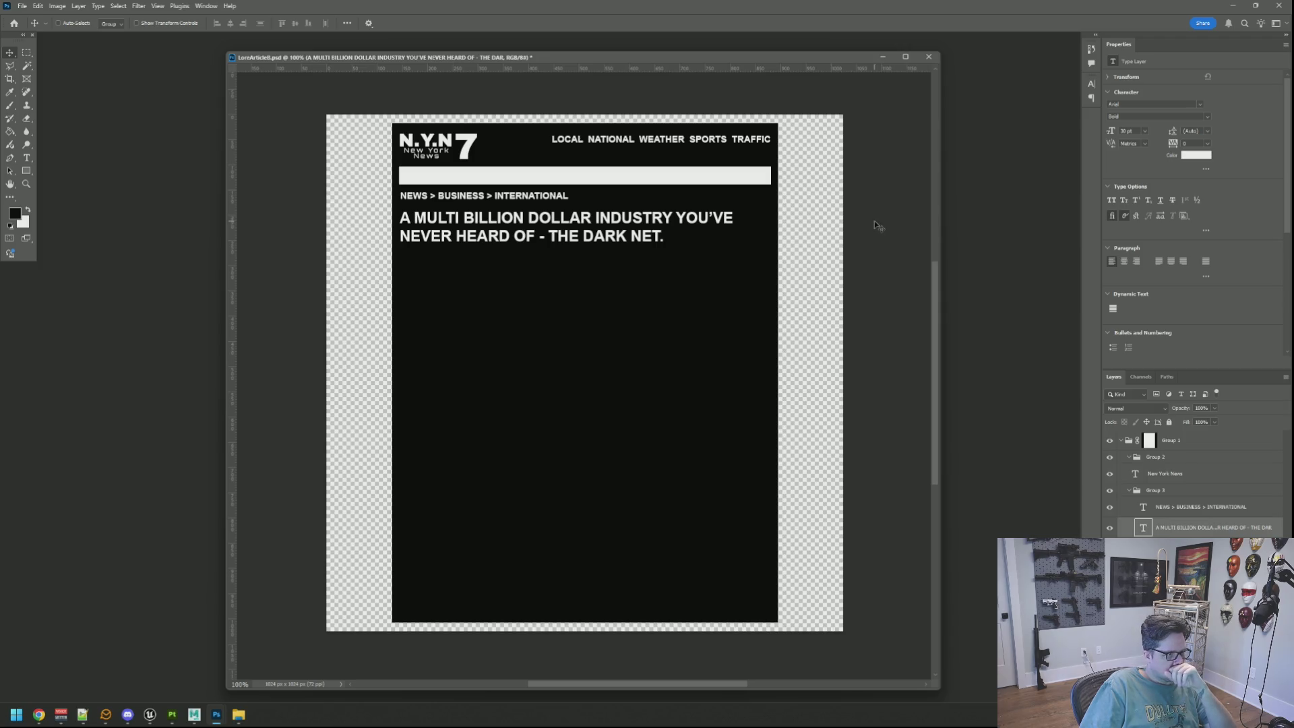
pyautogui.scroll(2, 676, 230)
pyautogui.scroll(-4, 676, 230)
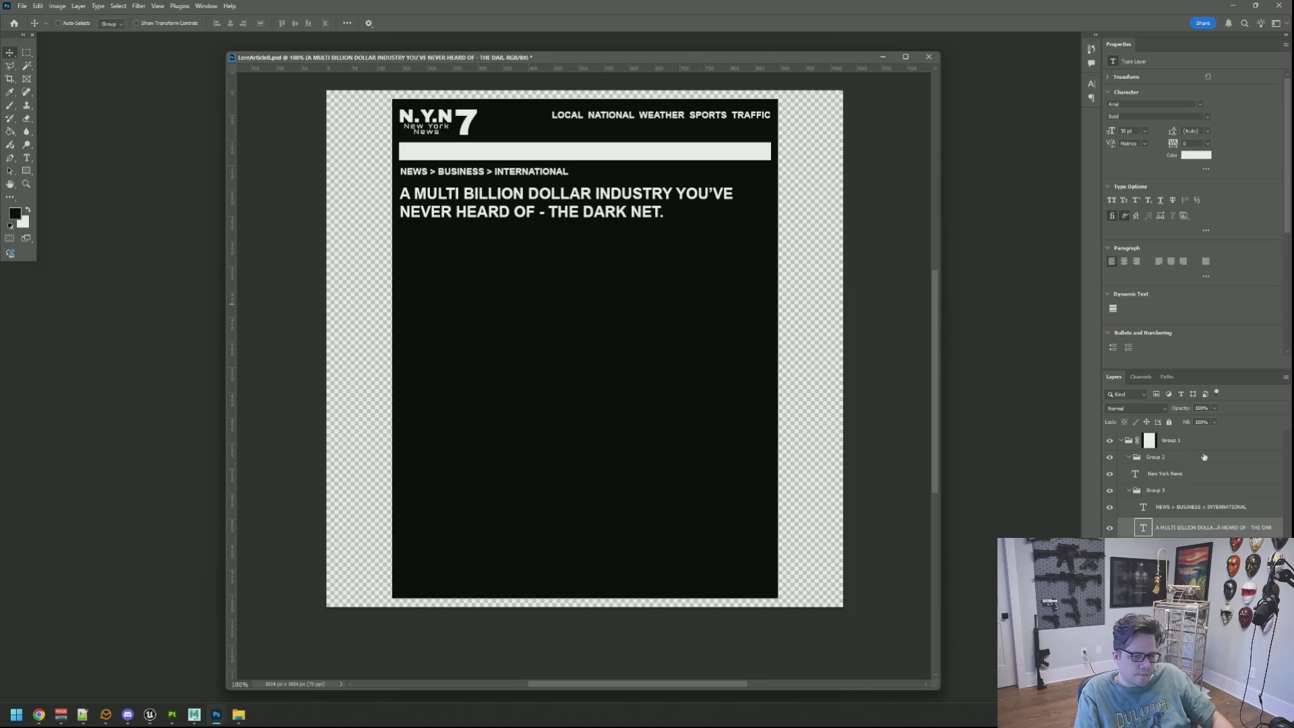
pyautogui.click(1195, 473)
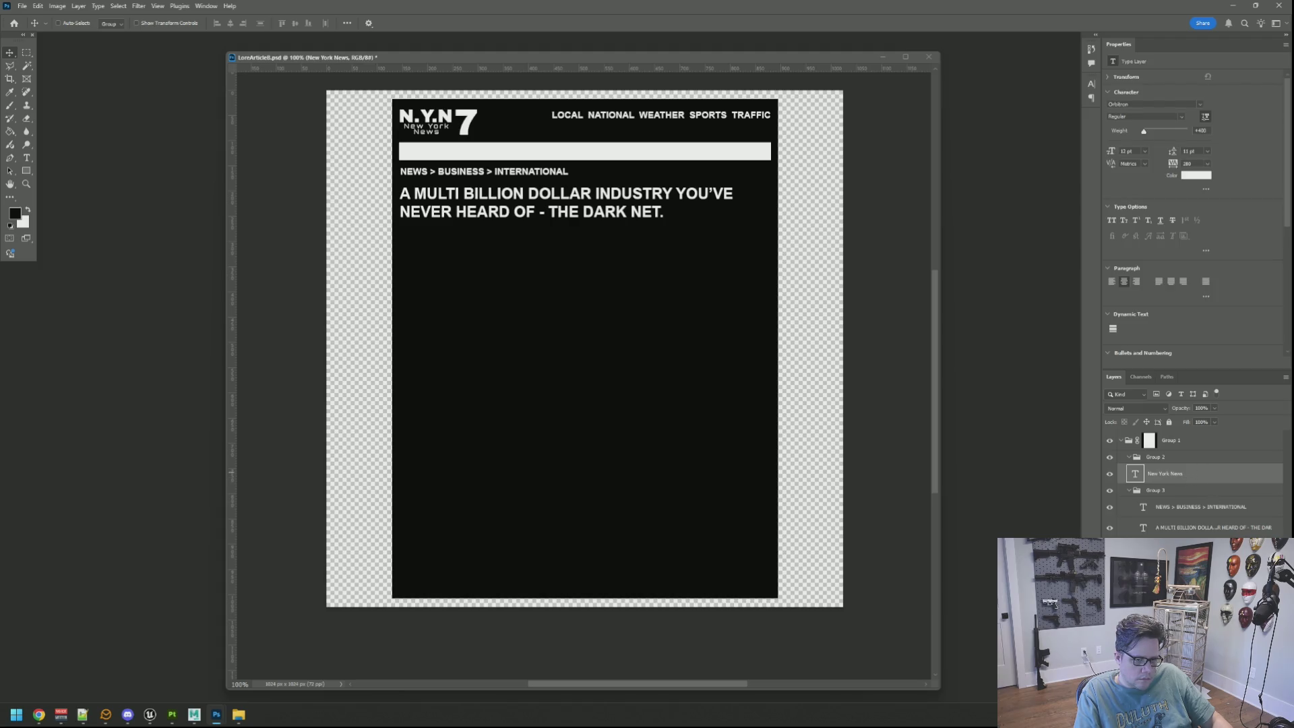
pyautogui.hotkey('ctrl', 'shift', 'alt', 'n')
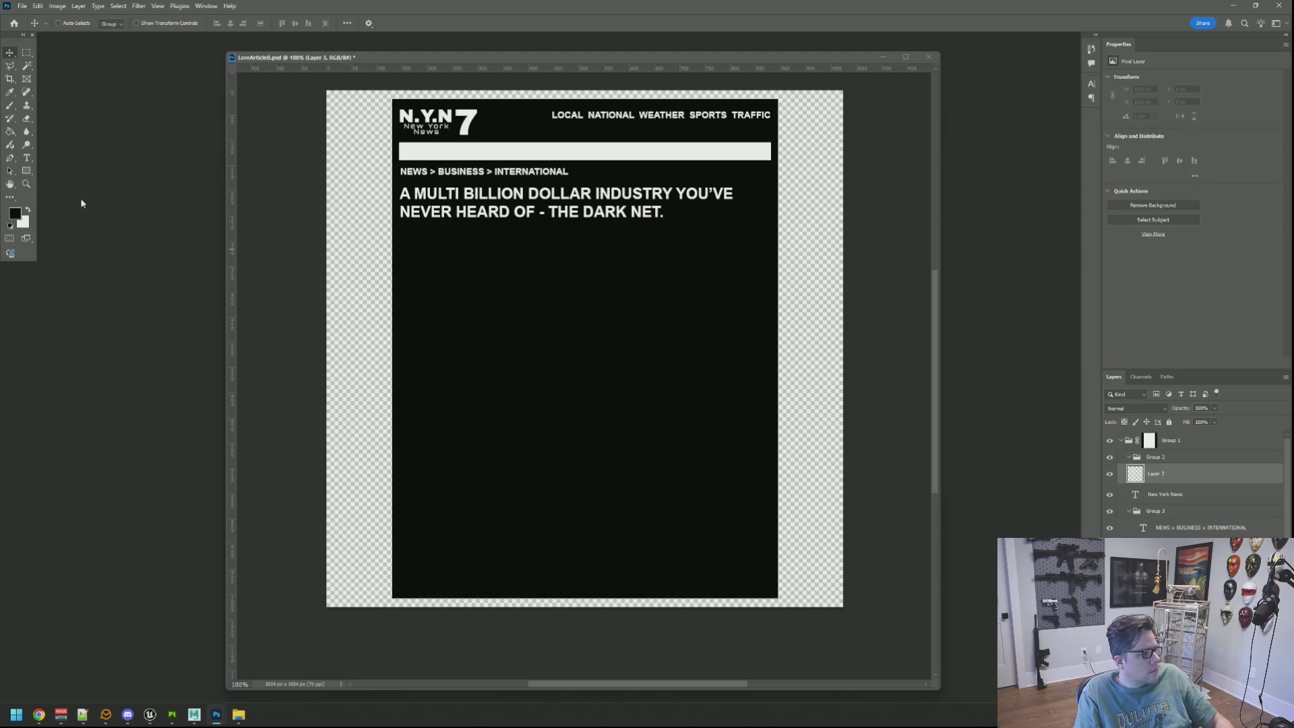
# Draw a light rectangle below the headline and stretch its edges out to the guides
pyautogui.click(27, 171)
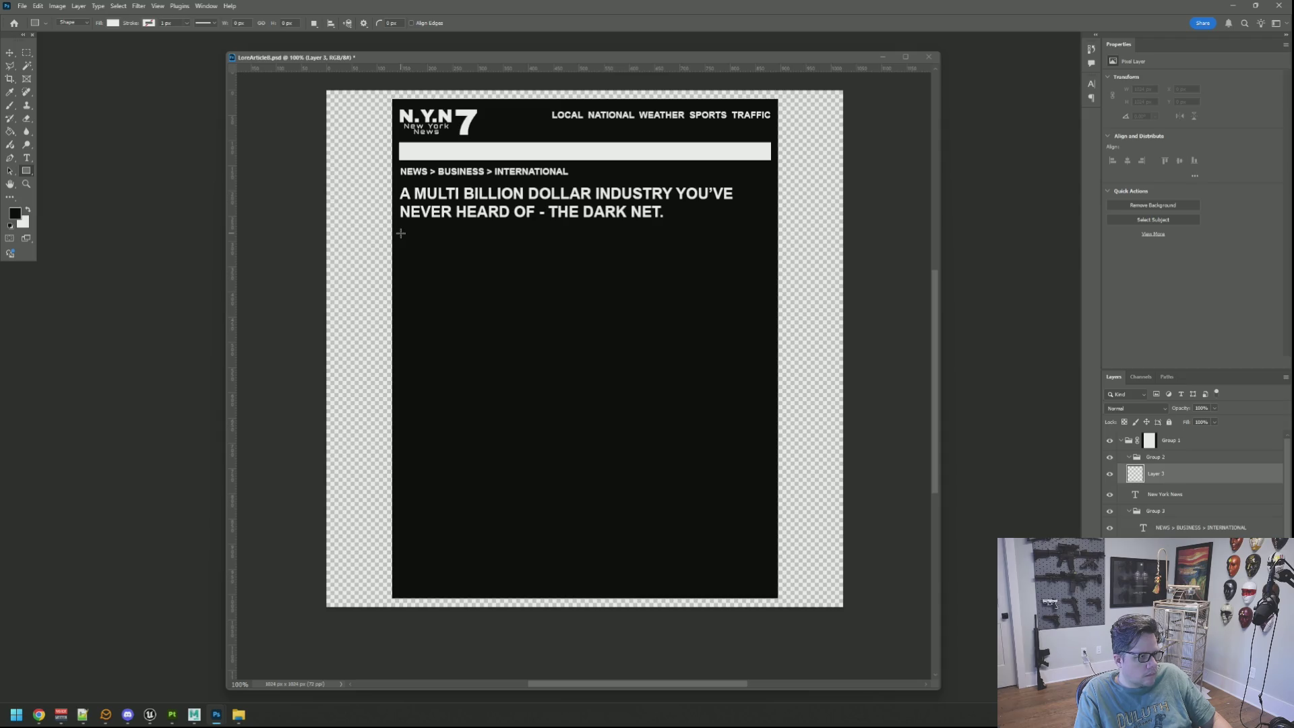
pyautogui.moveTo(401, 233)
pyautogui.mouseDown()
pyautogui.moveTo(720, 282)
pyautogui.moveTo(756, 350)
pyautogui.mouseUp()
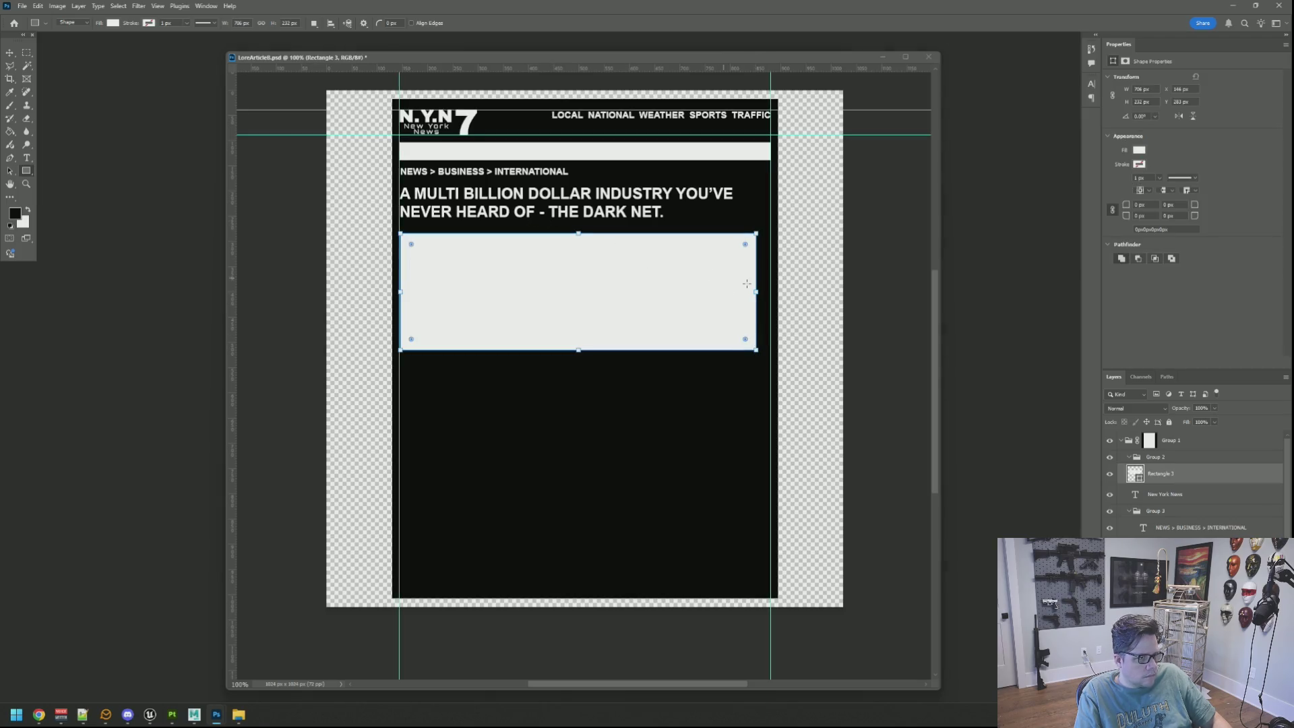
pyautogui.moveTo(758, 291); pyautogui.dragTo(770, 291)
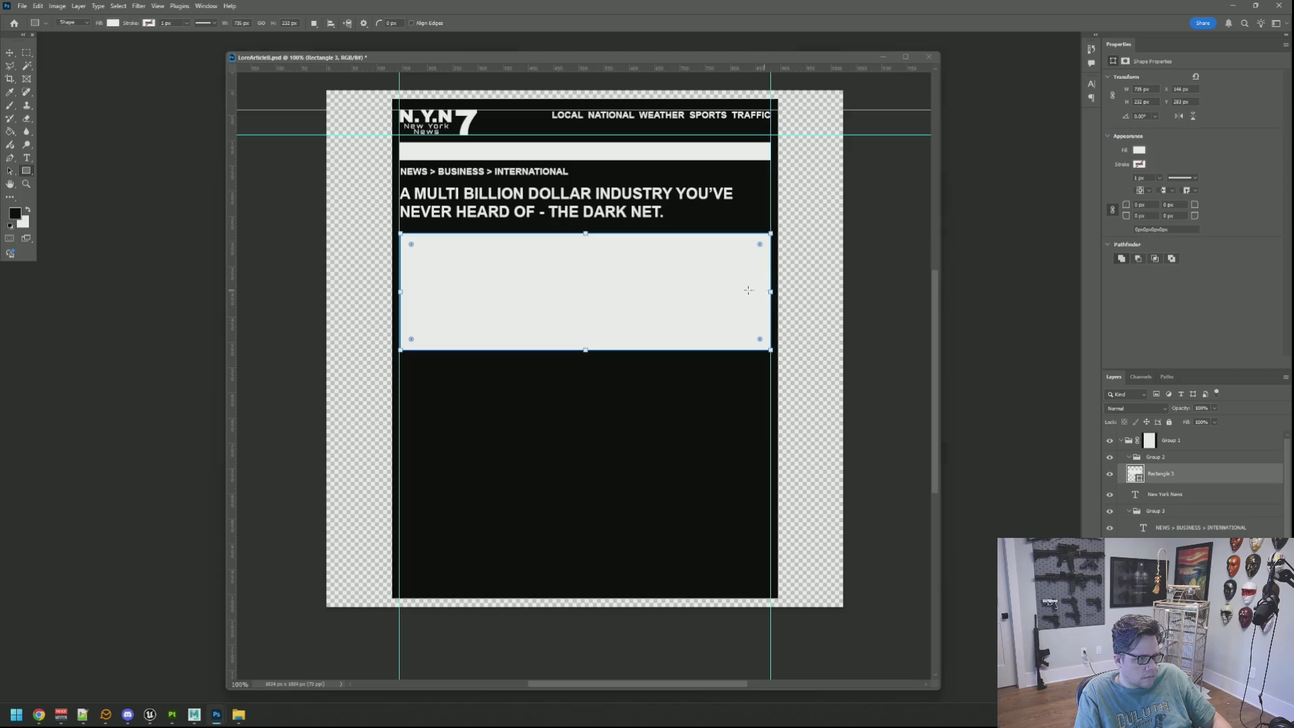
pyautogui.moveTo(403, 293); pyautogui.dragTo(400, 293)
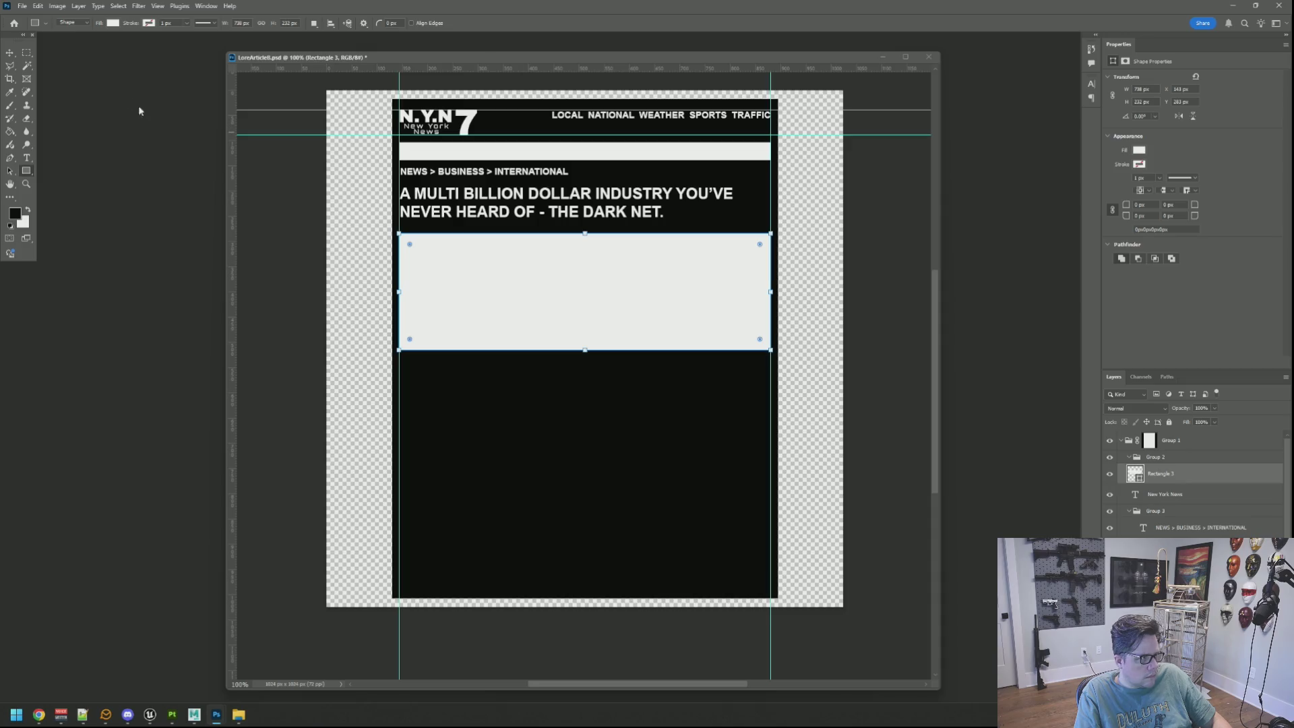
# Move the light box up under the headline and extend its bottom edge
pyautogui.press('v')
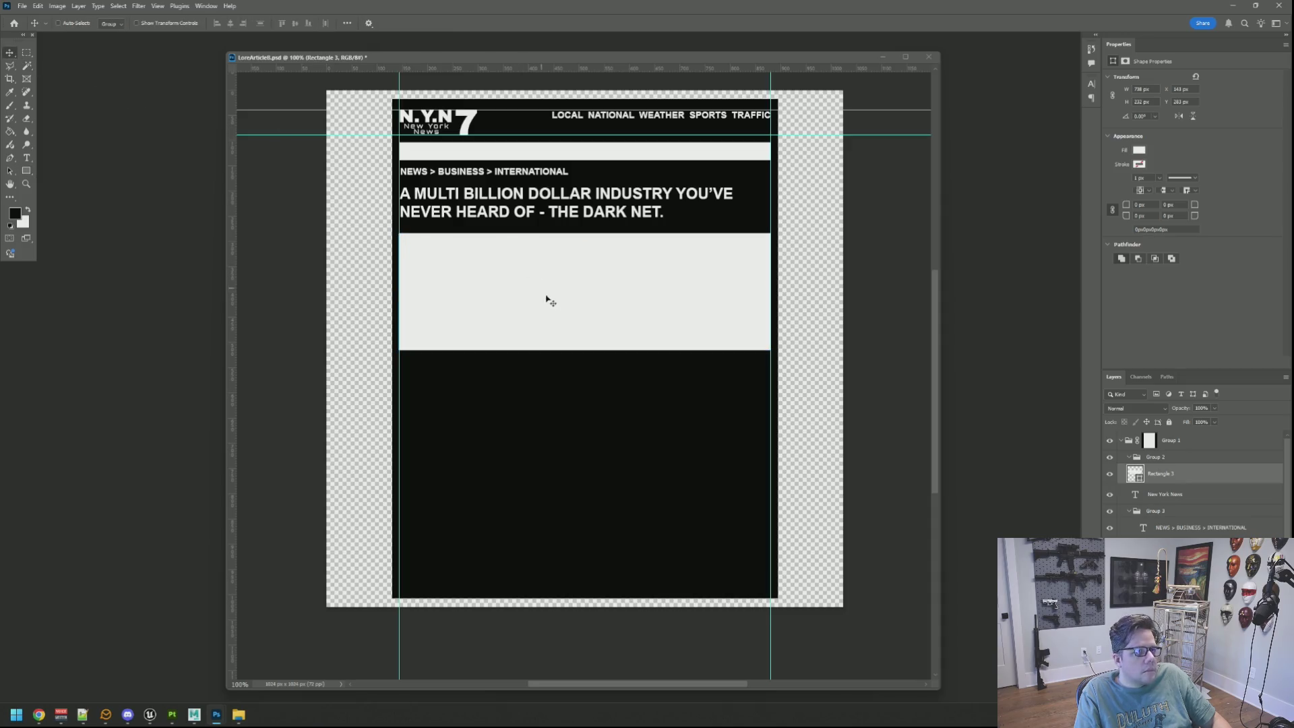
pyautogui.moveTo(548, 309); pyautogui.dragTo(548, 300)
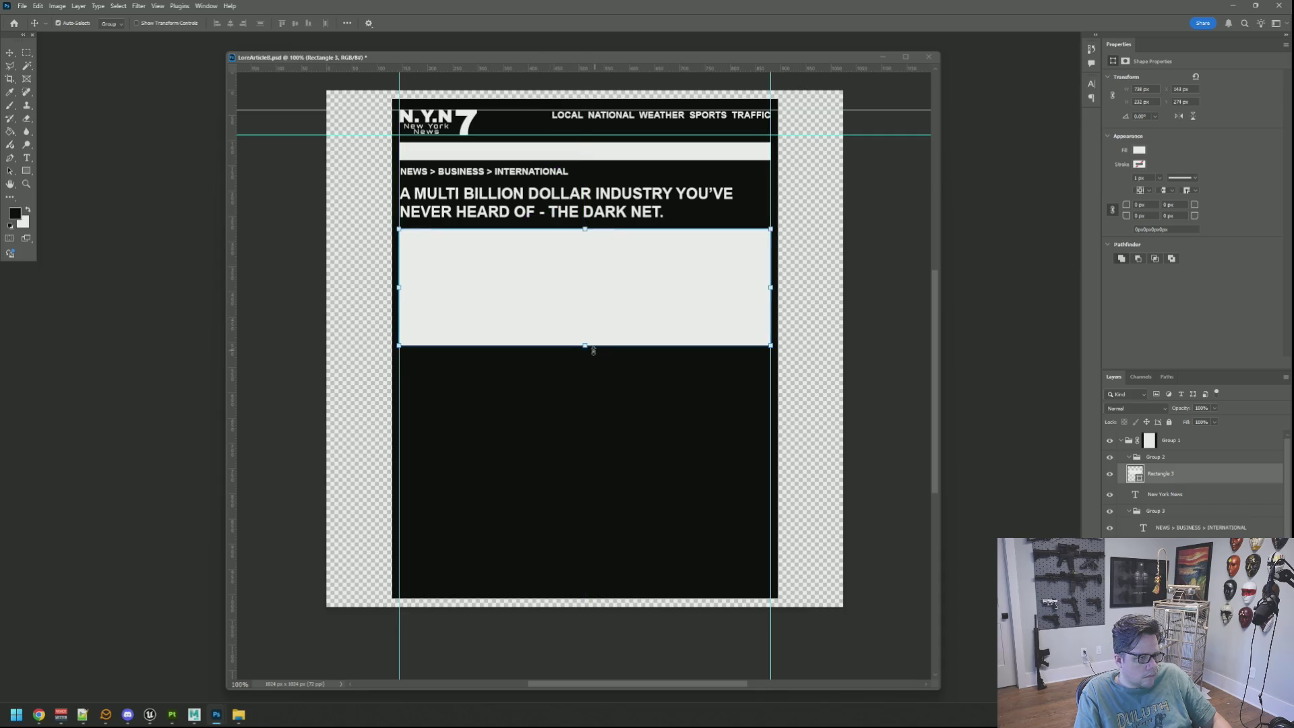
pyautogui.hotkey('ctrl', 't')
pyautogui.moveTo(585, 348); pyautogui.dragTo(588, 364)
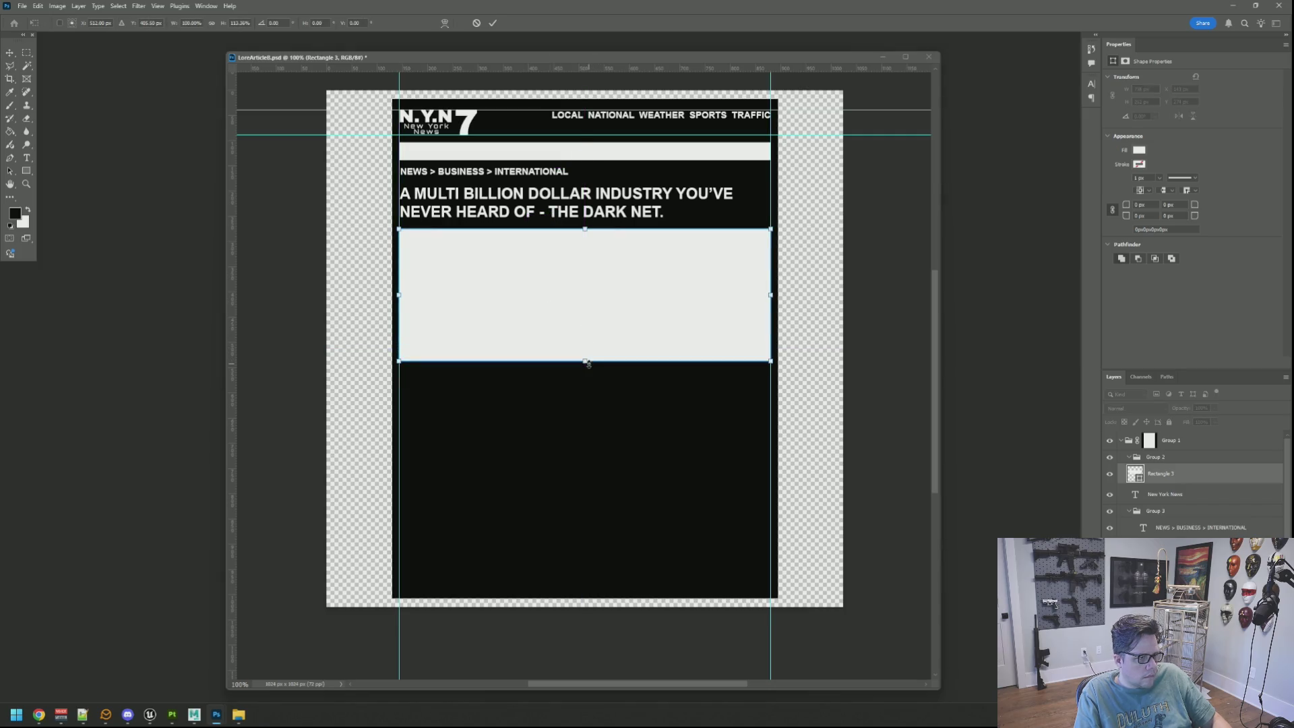
pyautogui.click(493, 24)
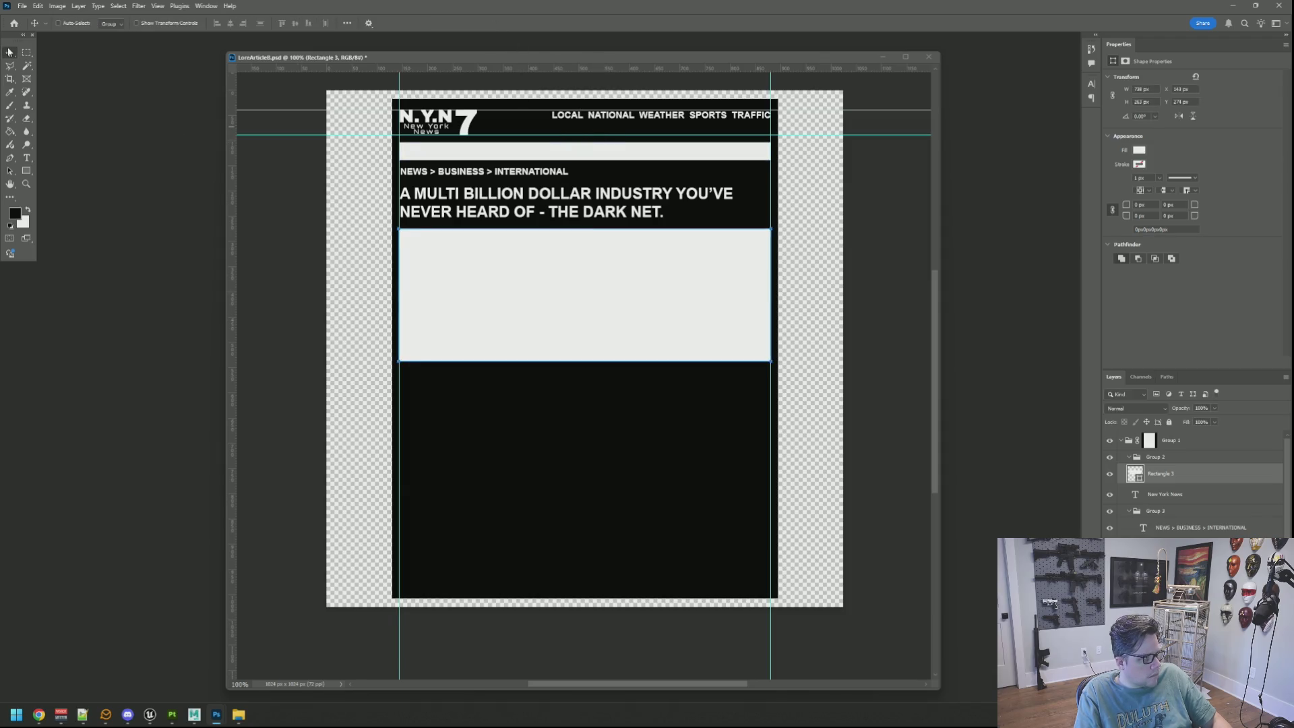
# Fit the whole article layout in view, reposition the document window, and hide guides
pyautogui.keyDown('alt'); pyautogui.click(1137, 476); pyautogui.keyUp('alt')
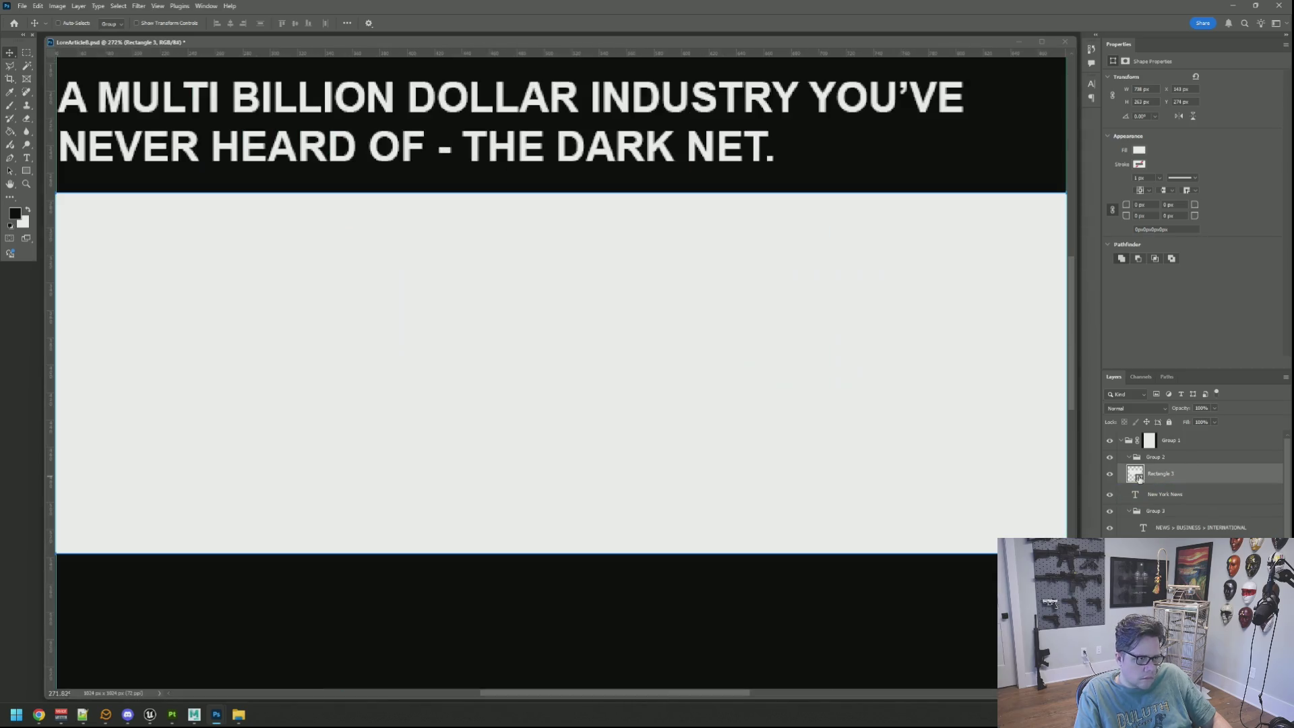
pyautogui.hotkey('ctrl', '1')
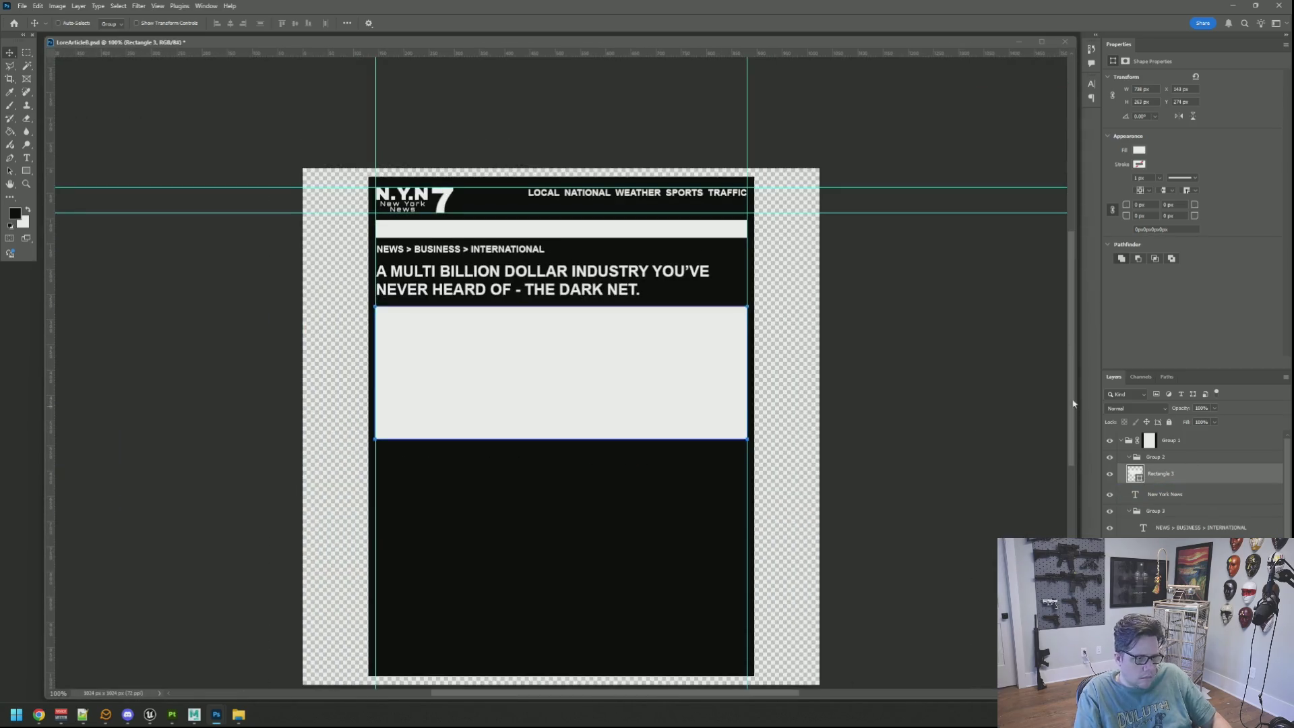
pyautogui.doubleClick(463, 46)
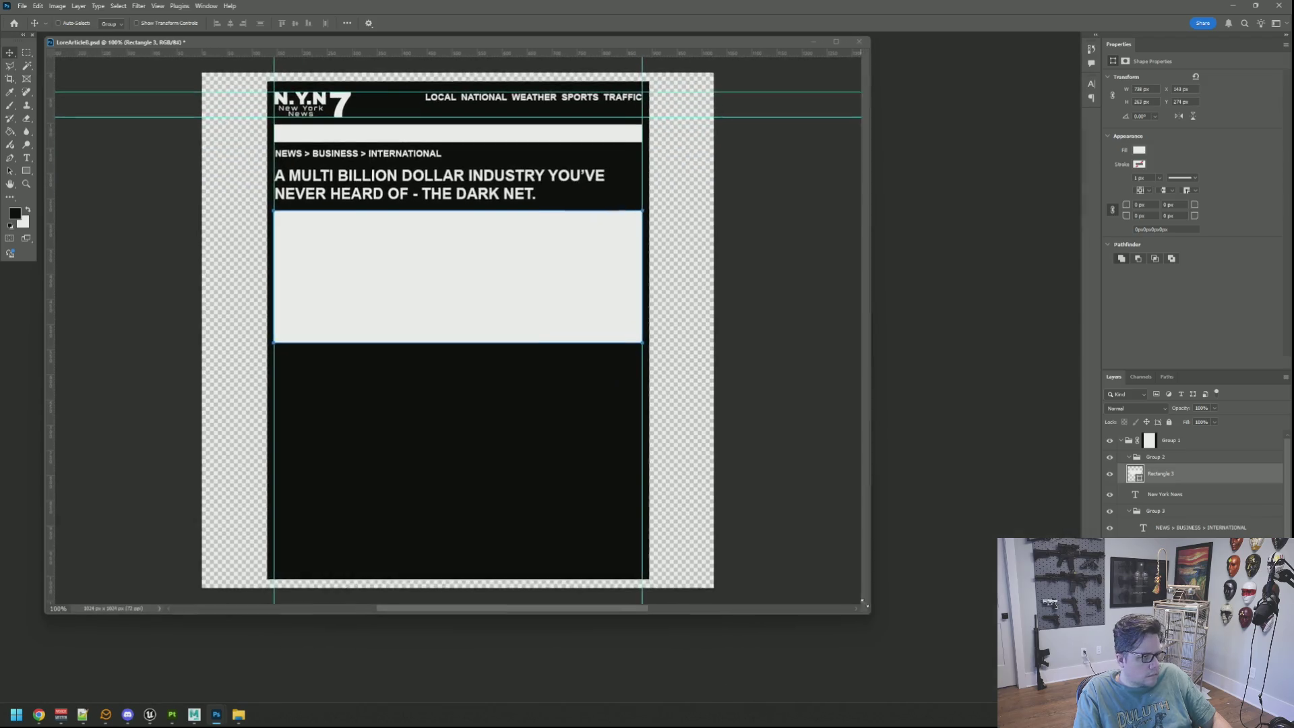
pyautogui.moveTo(463, 46)
pyautogui.mouseDown()
pyautogui.moveTo(463, 117)
pyautogui.moveTo(465, 91)
pyautogui.moveTo(631, 91)
pyautogui.mouseUp()
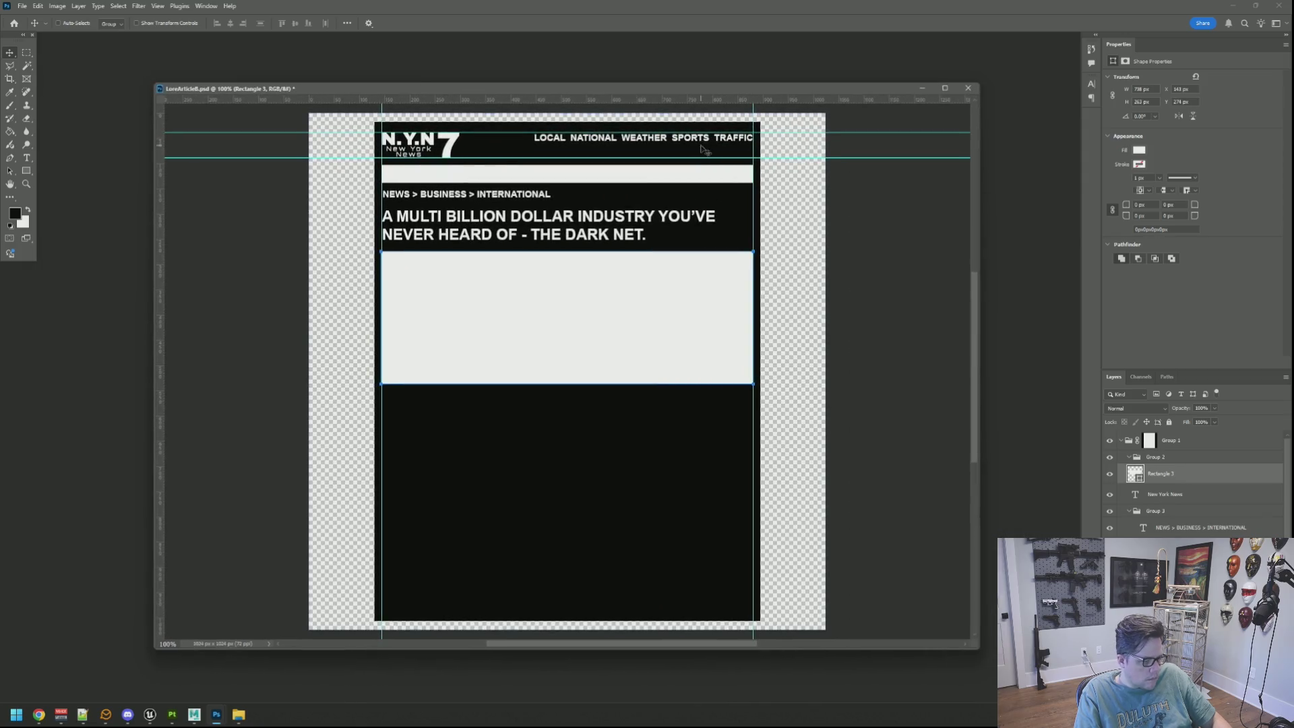
pyautogui.hotkey('ctrl', ';')
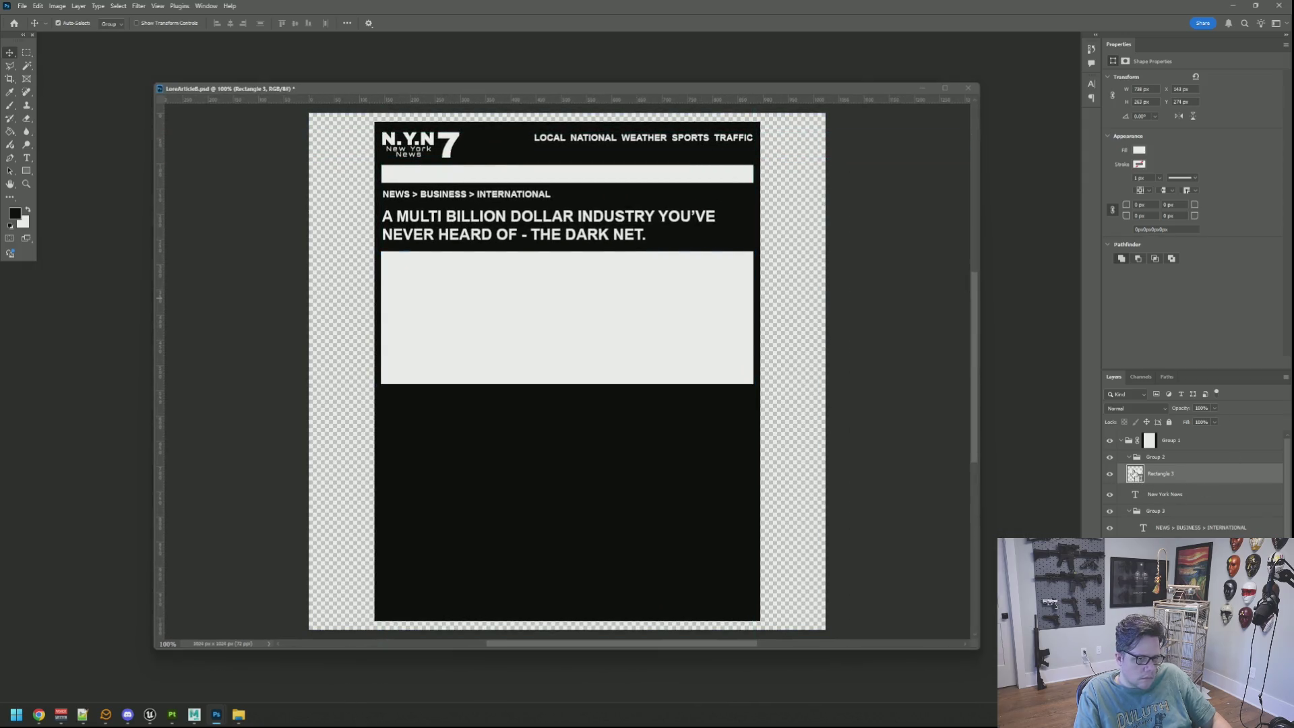
# Group and hide the light box, then place the masked hacker photo in the image area
pyautogui.keyDown('ctrl'); pyautogui.click(1135, 473); pyautogui.keyUp('ctrl')
pyautogui.rightClick(1179, 474)
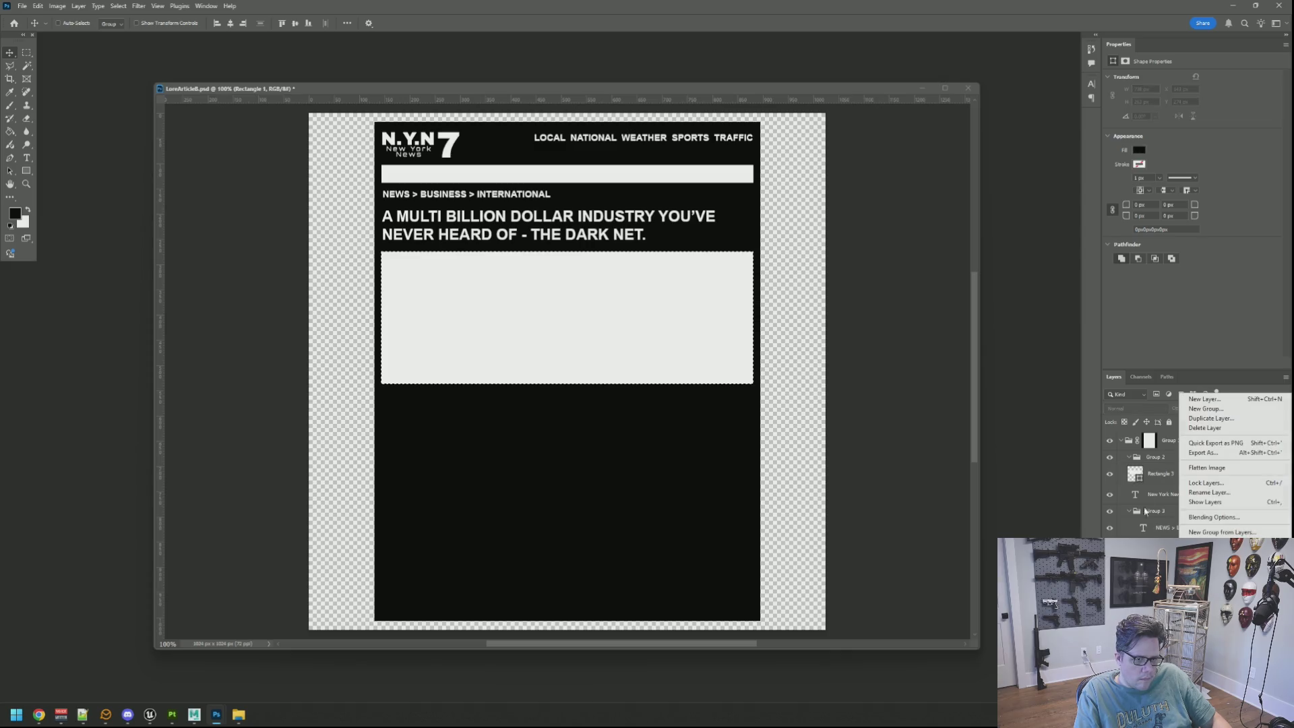
pyautogui.press('Escape')
pyautogui.click(1161, 474)
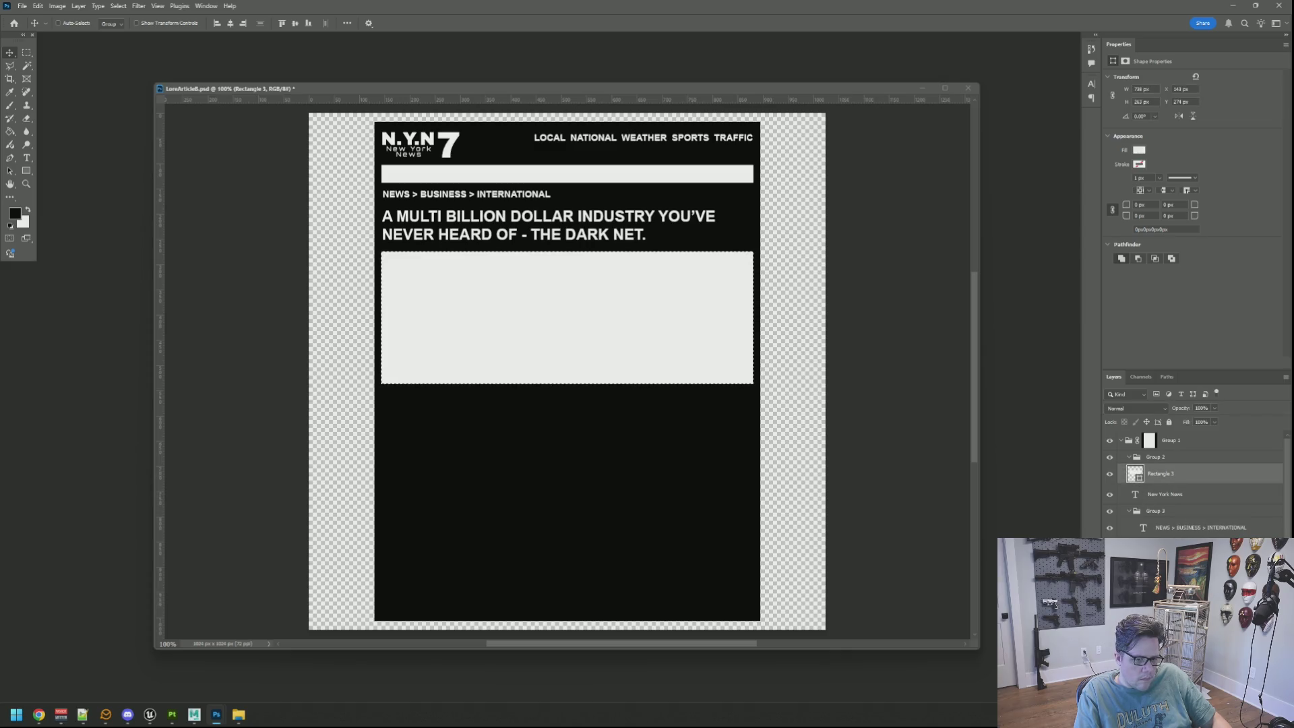
pyautogui.hotkey('ctrl', 'g')
pyautogui.click(1110, 488)
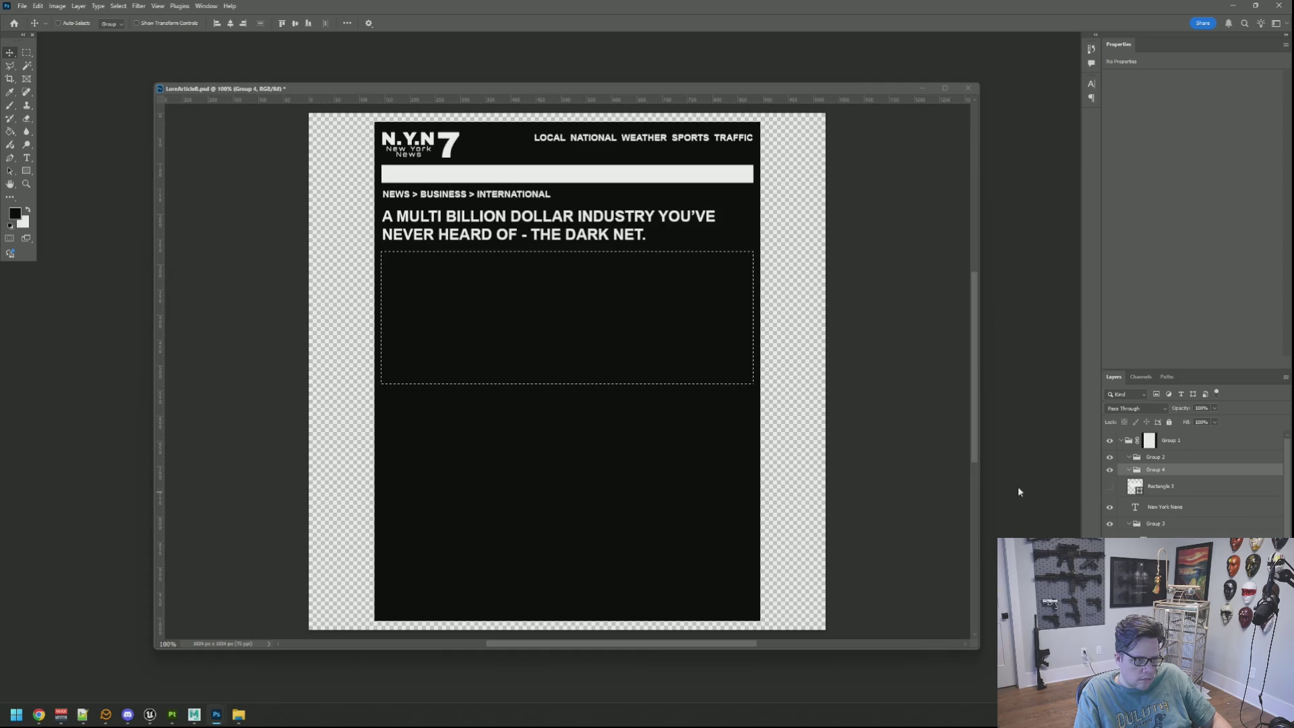
pyautogui.hotkey('ctrl', 'd')
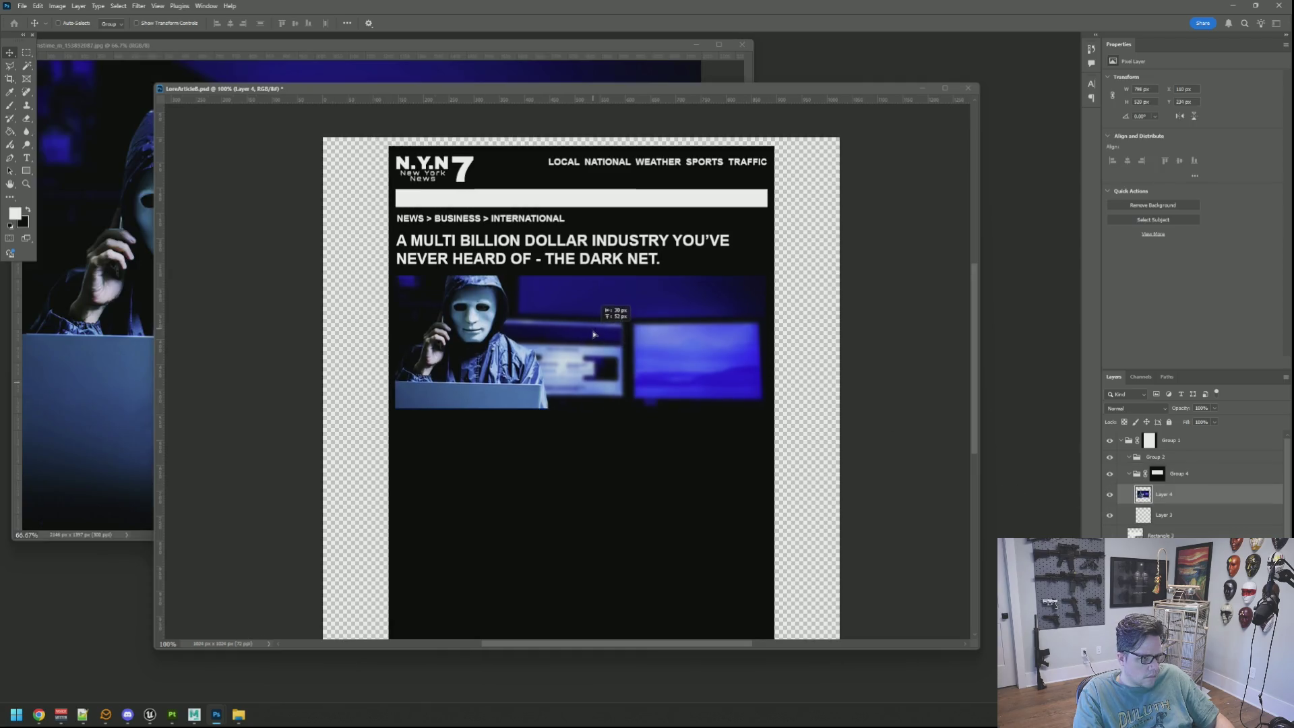
pyautogui.moveTo(577, 338); pyautogui.dragTo(591, 351)
# Enlarge the document window, nudge the hacker image up 1 px, and select the headline layer
pyautogui.scroll(-5, 792, 372)
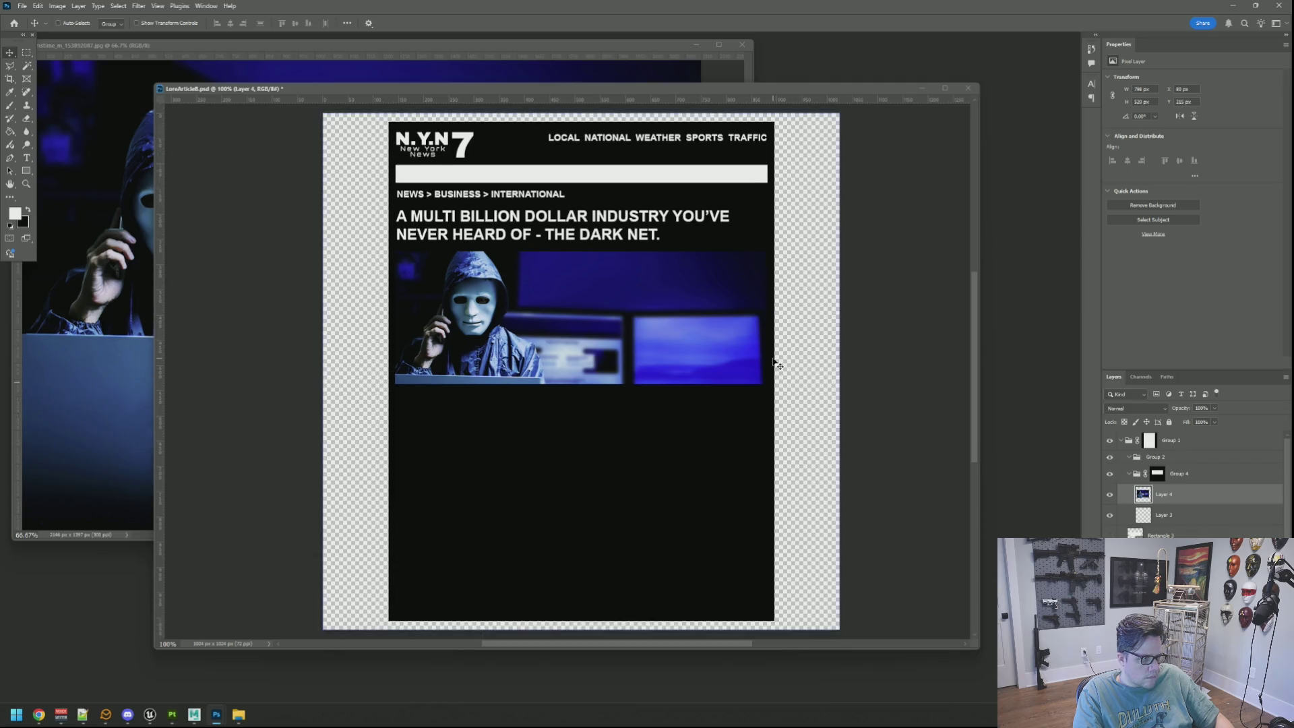
pyautogui.scroll(2, 775, 364)
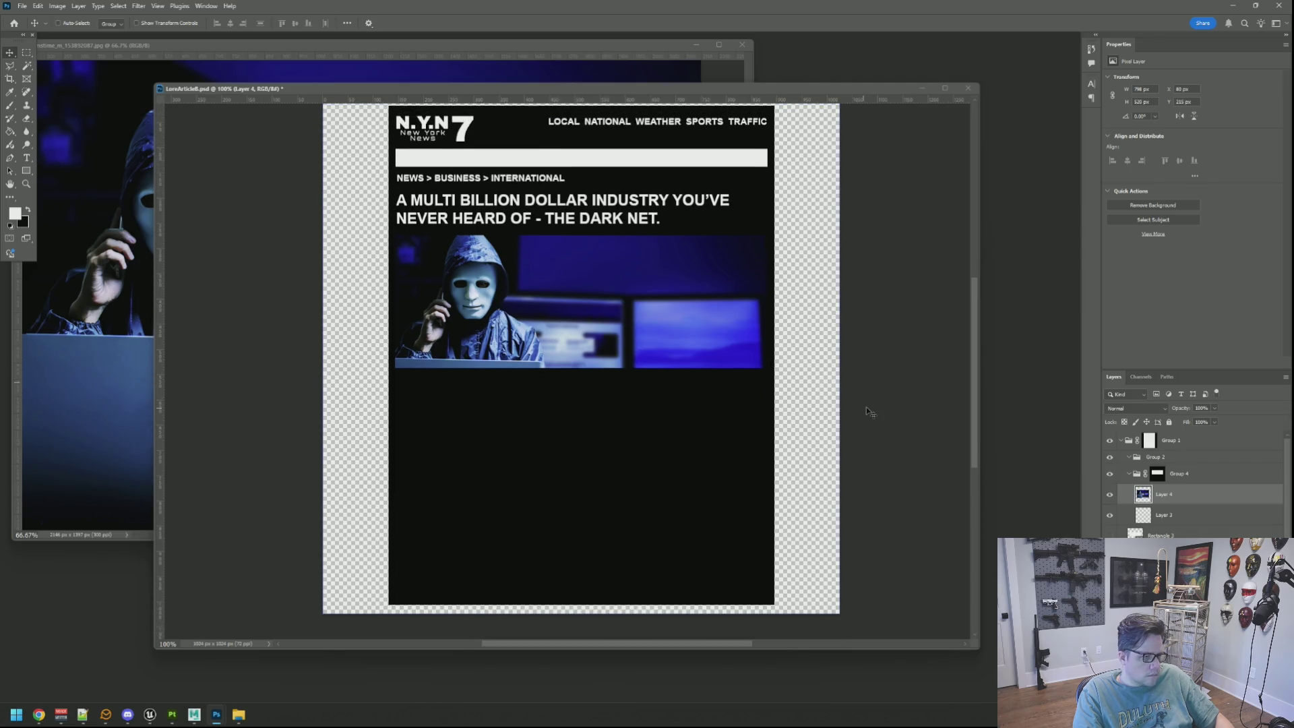
pyautogui.moveTo(976, 646); pyautogui.dragTo(996, 669)
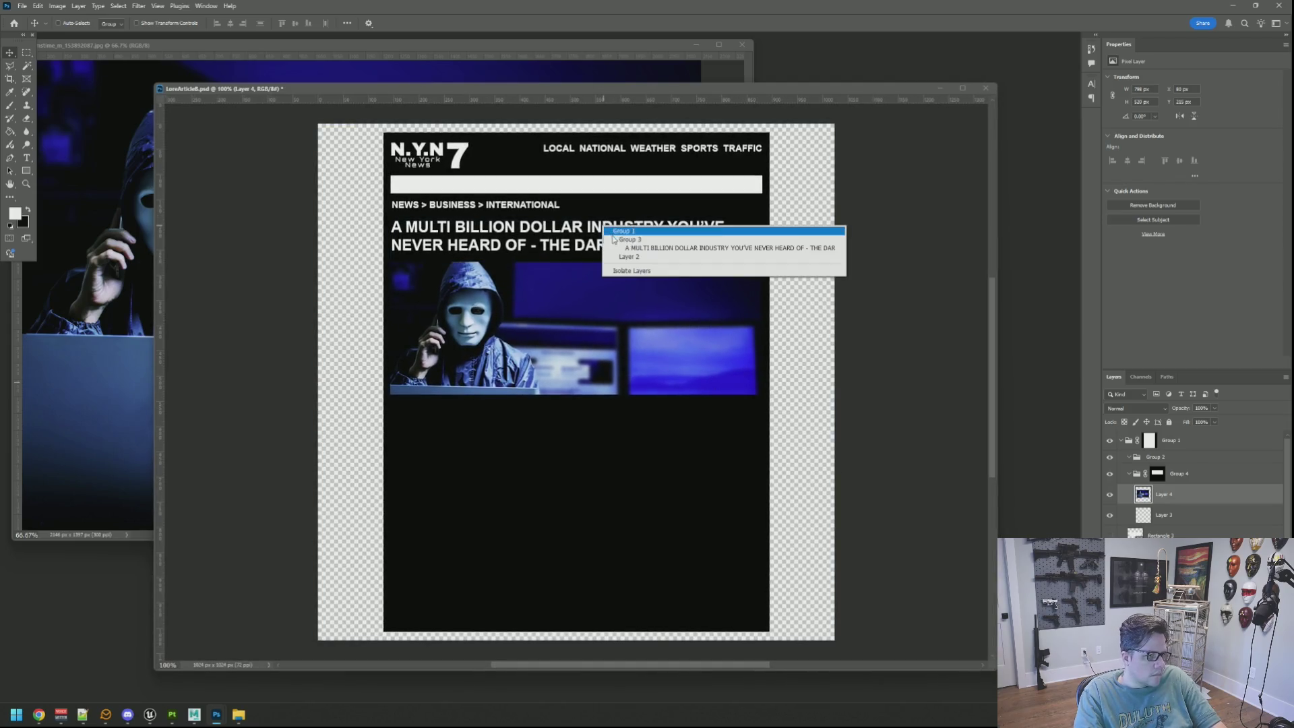
pyautogui.press('Up')
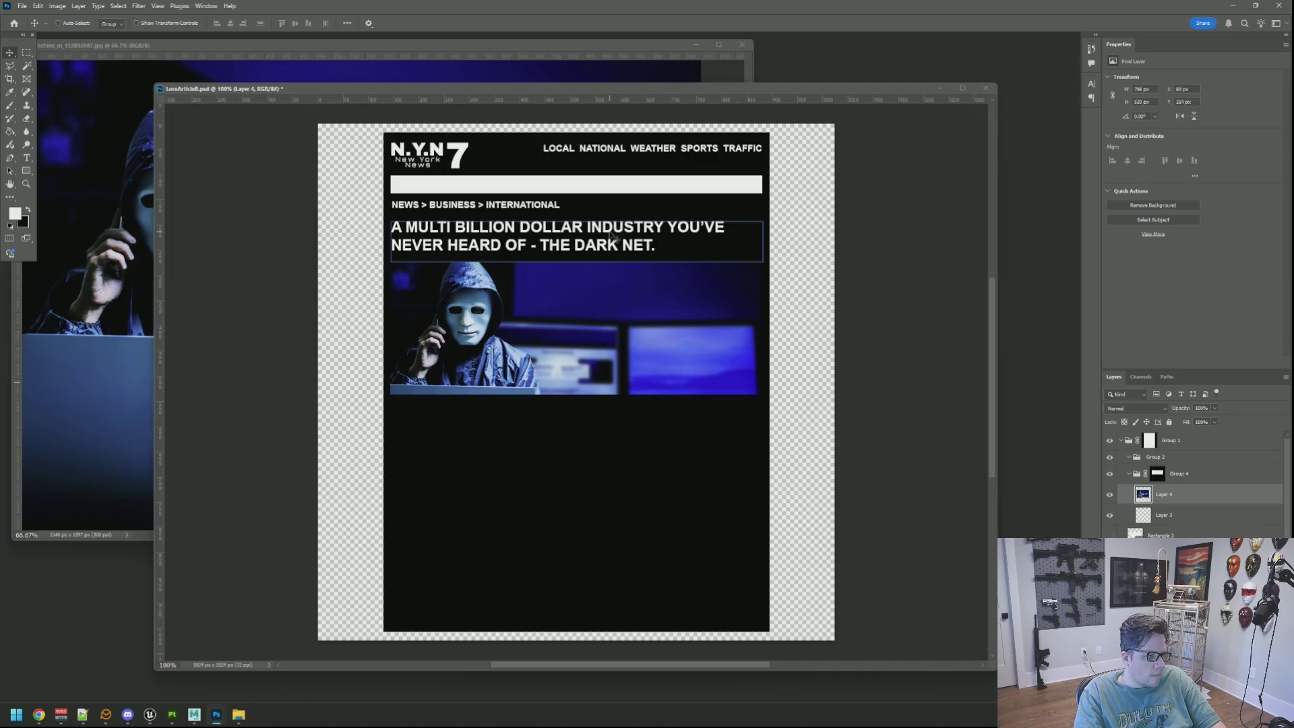
pyautogui.rightClick(612, 235)
pyautogui.click(644, 253)
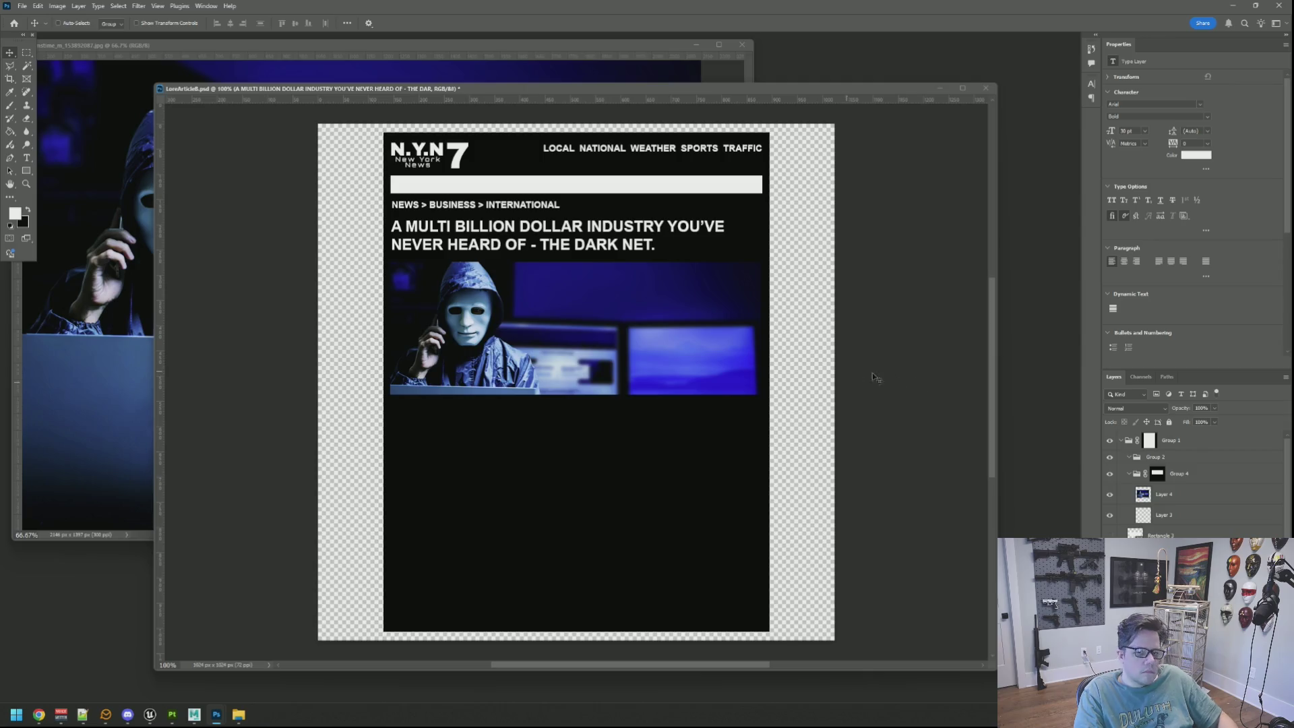
pyautogui.hotkey('alt', 'Tab')
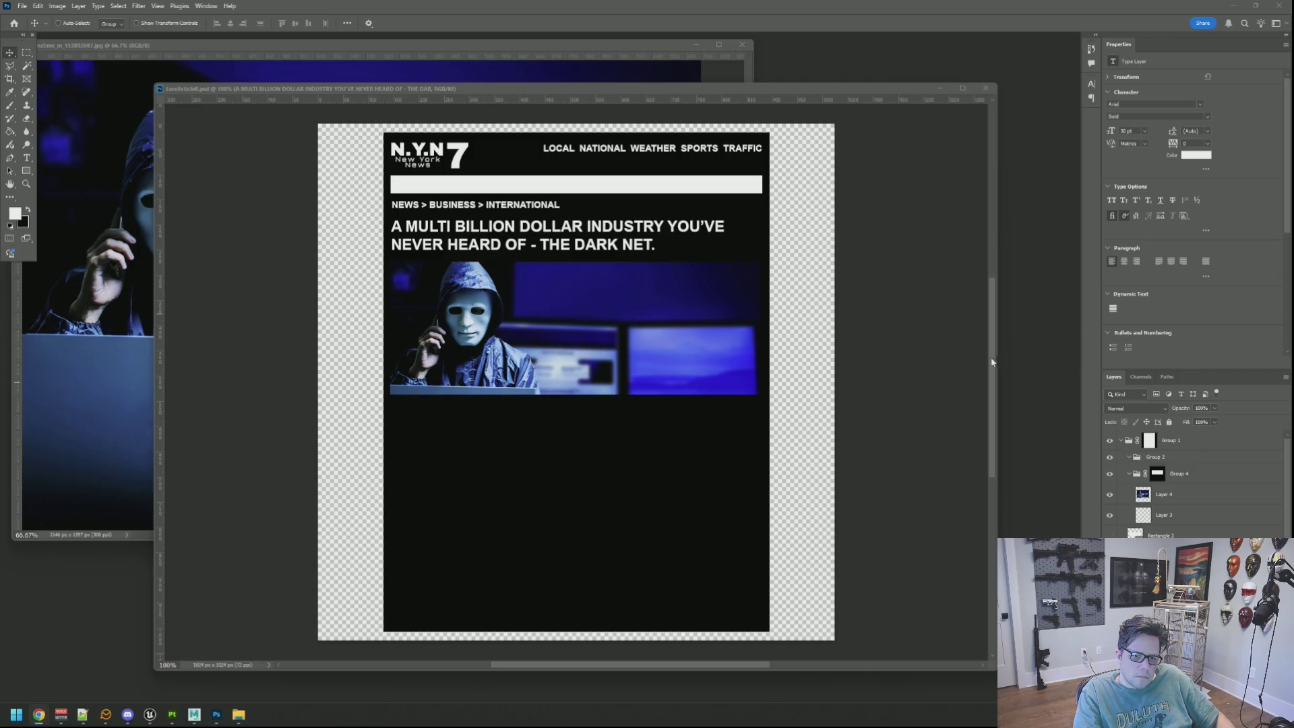
# Add a widened text box under the hacker image reading 'By:' plus the author's name
pyautogui.hotkey('alt', 'Tab')
pyautogui.scroll(-2, 598, 370)
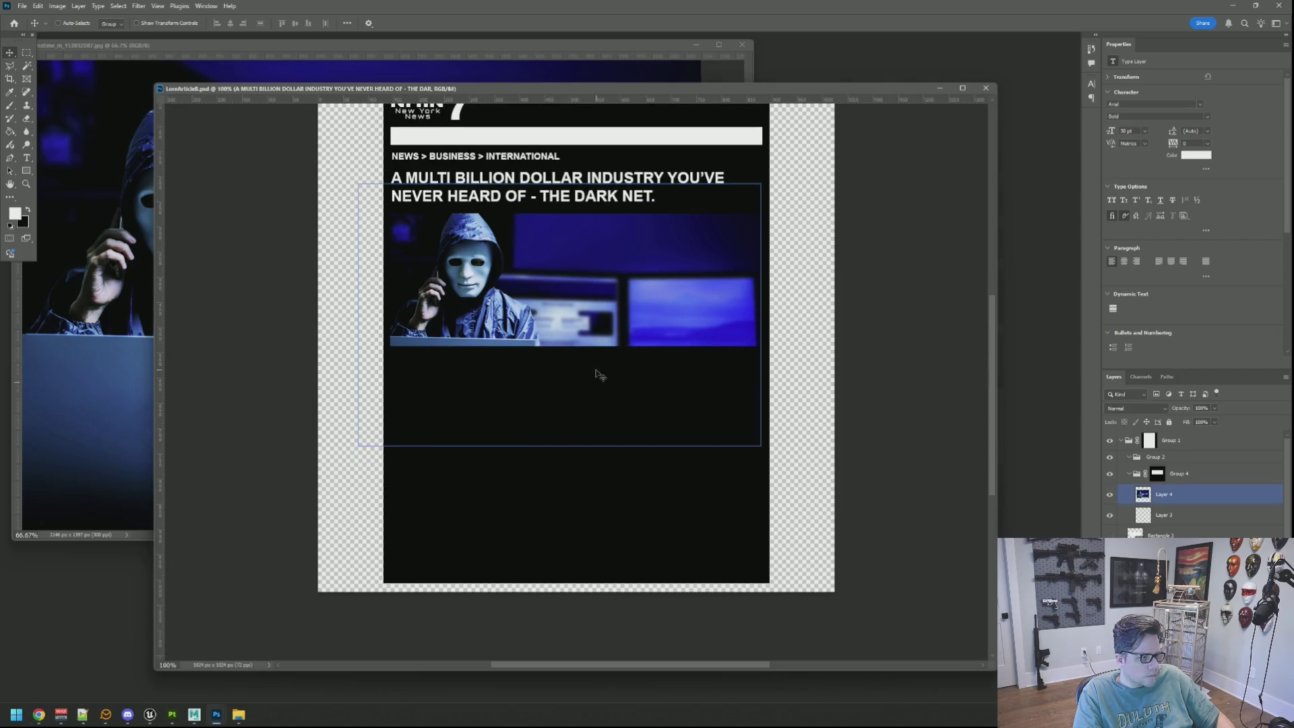
pyautogui.scroll(3, 620, 376)
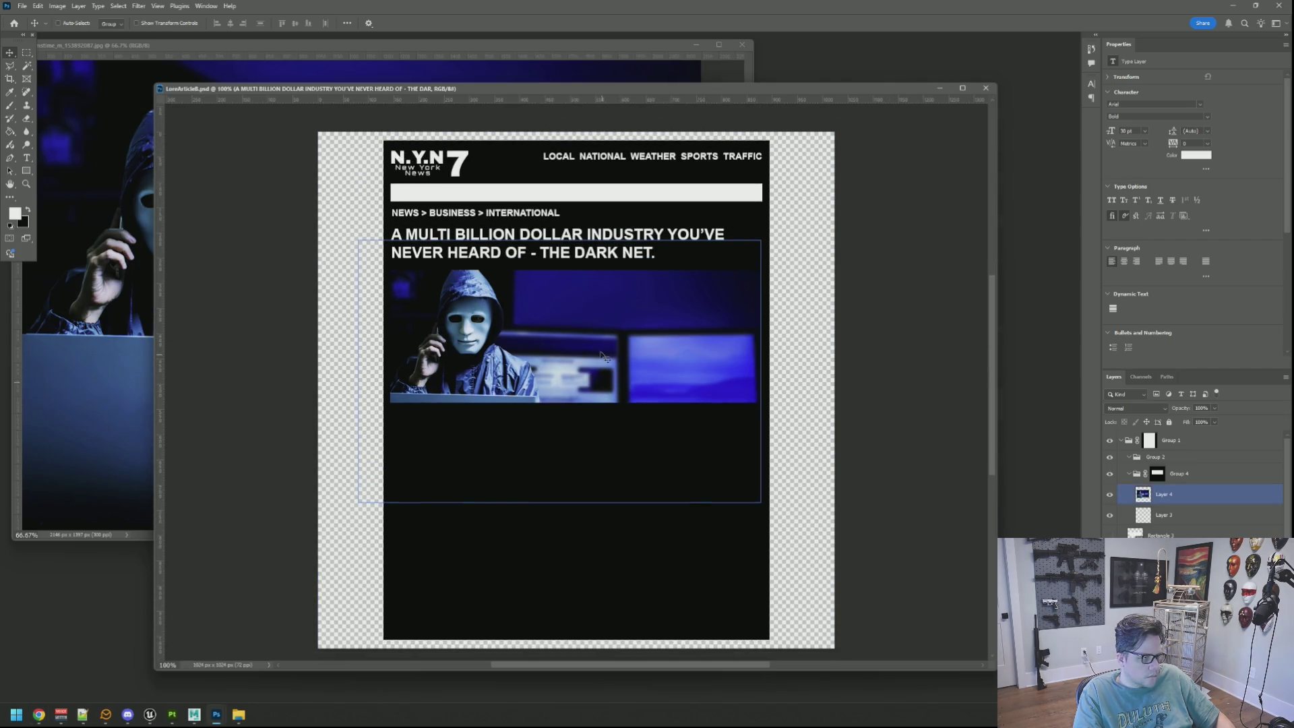
pyautogui.click(27, 157)
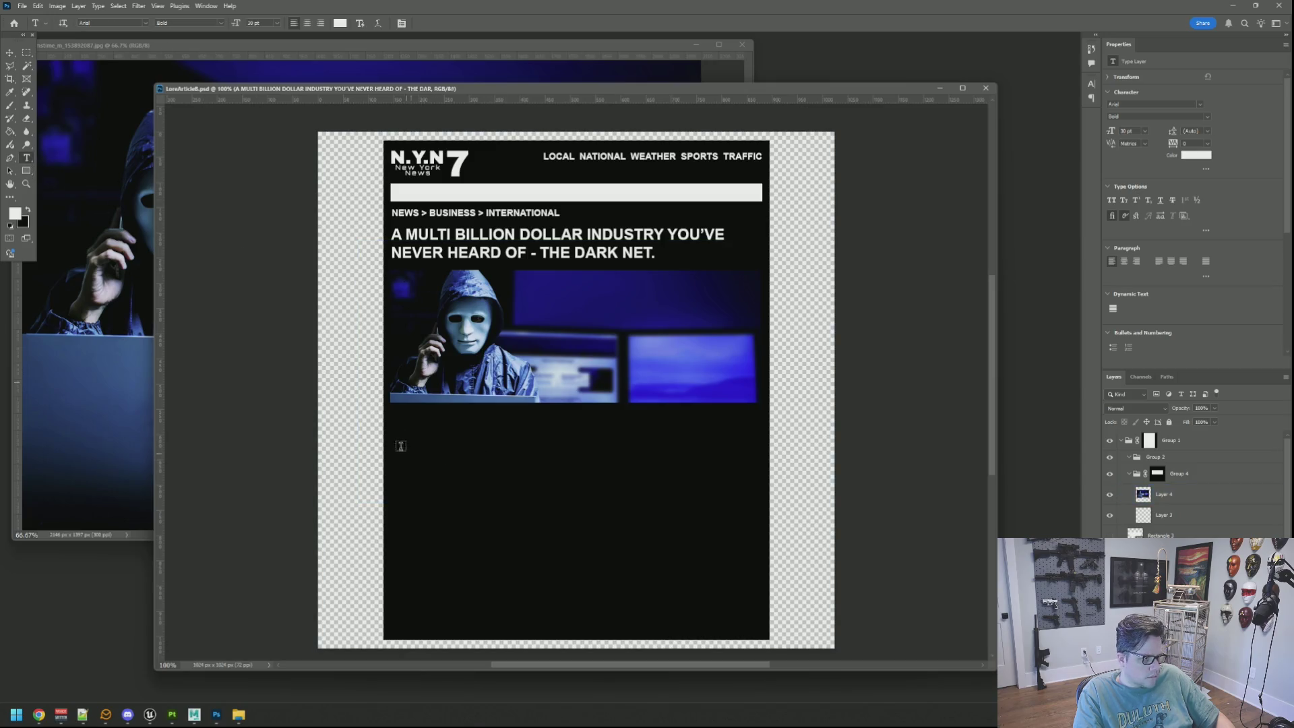
pyautogui.moveTo(395, 427)
pyautogui.mouseDown()
pyautogui.moveTo(445, 440)
pyautogui.moveTo(426, 464)
pyautogui.mouseUp()
pyautogui.write('By:')
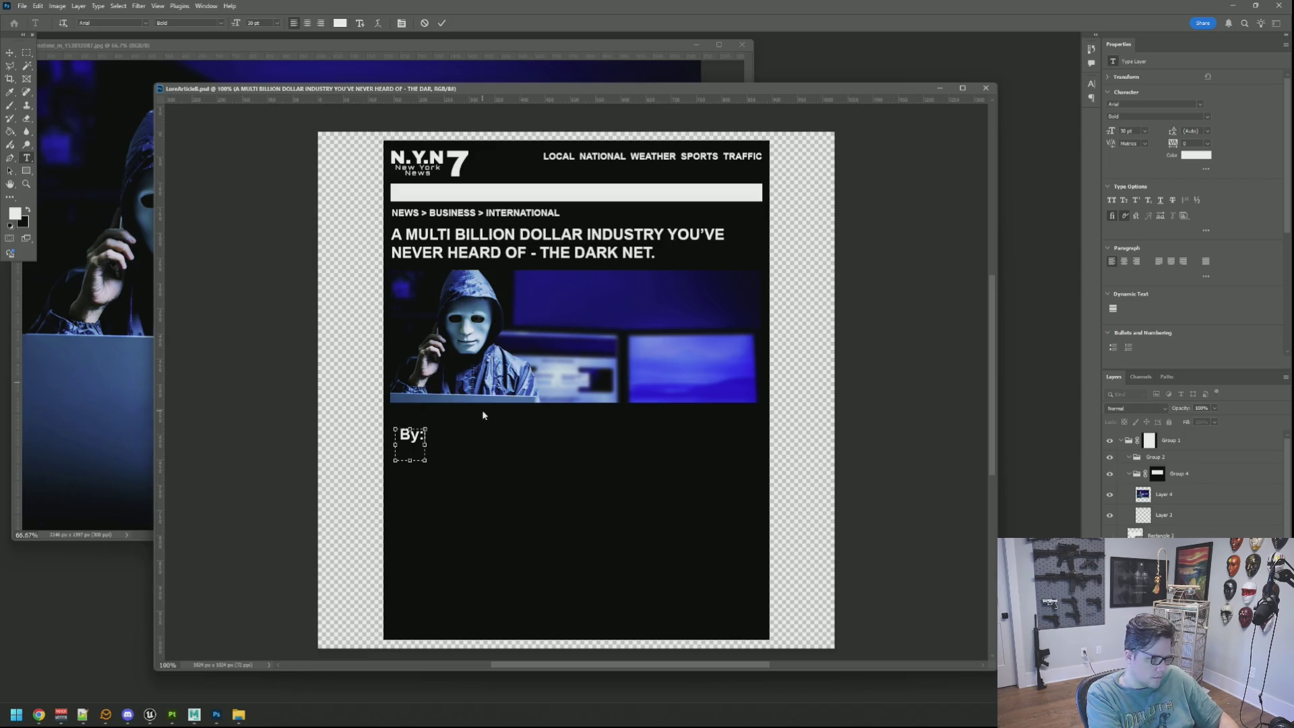
pyautogui.moveTo(427, 445)
pyautogui.mouseDown()
pyautogui.moveTo(525, 444)
pyautogui.moveTo(498, 444)
pyautogui.mouseUp()
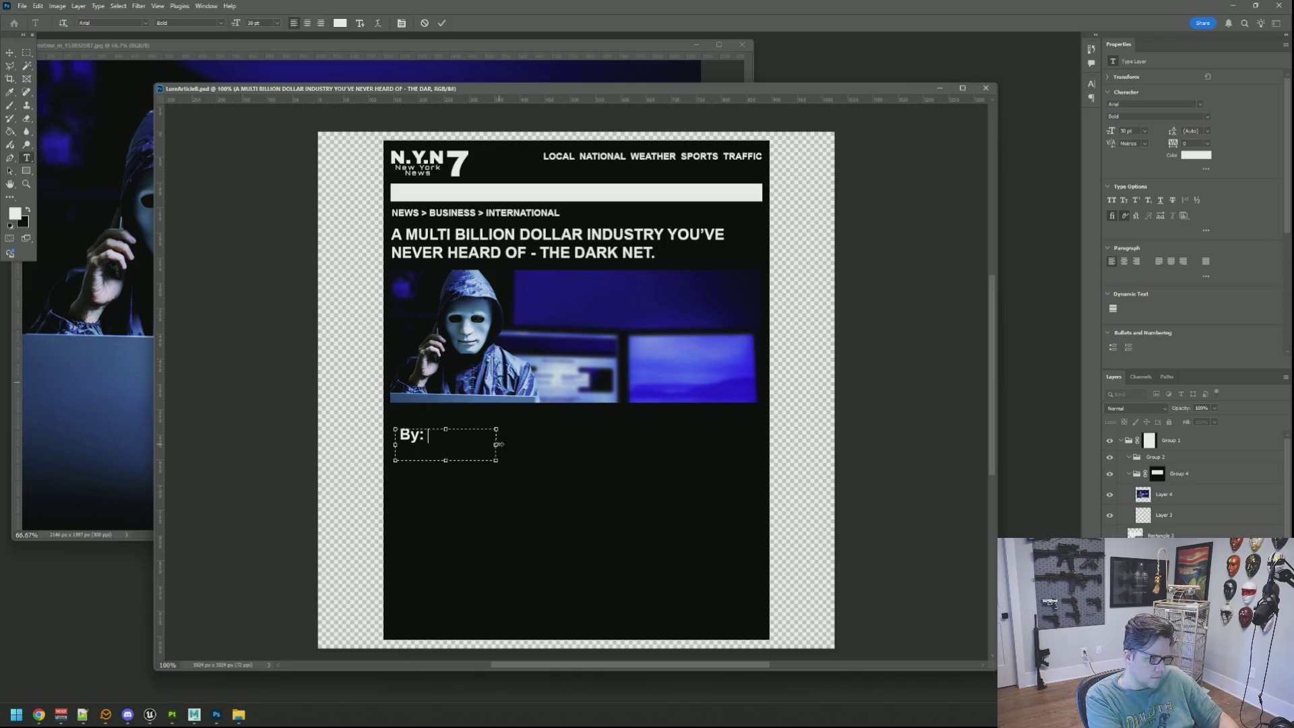
pyautogui.write('Kel')
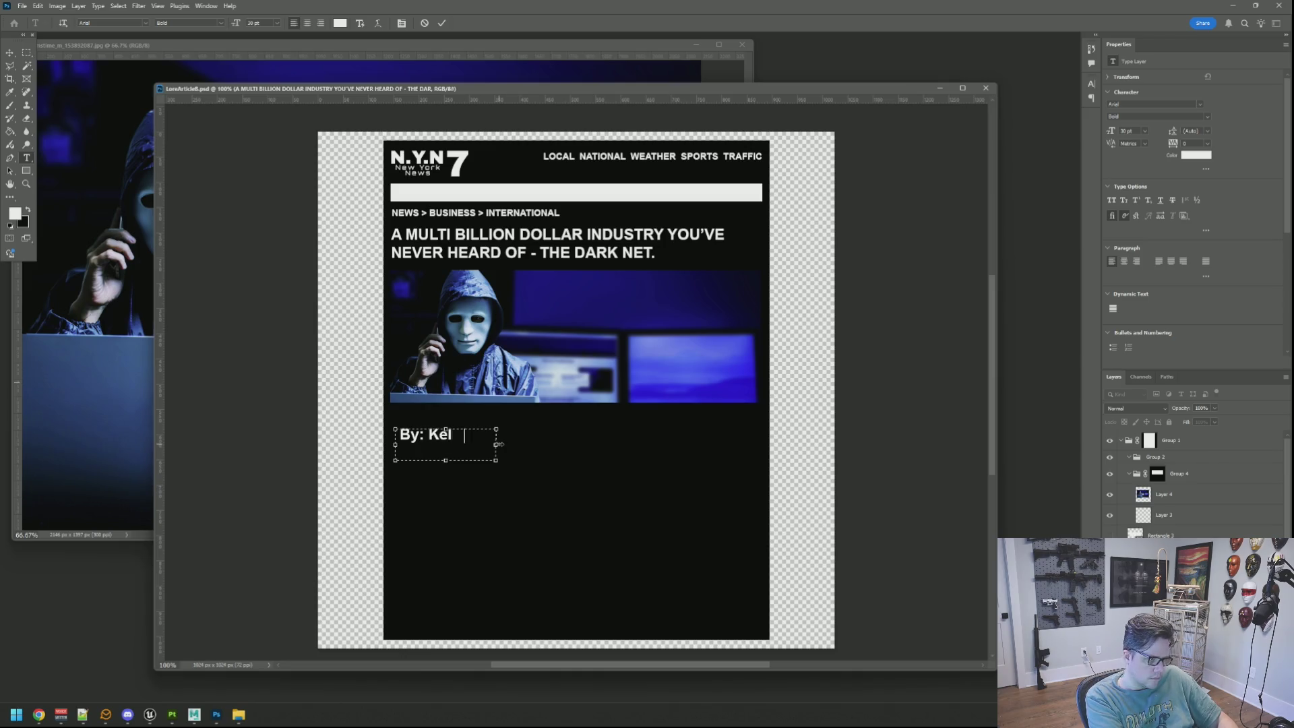
pyautogui.write('ly')
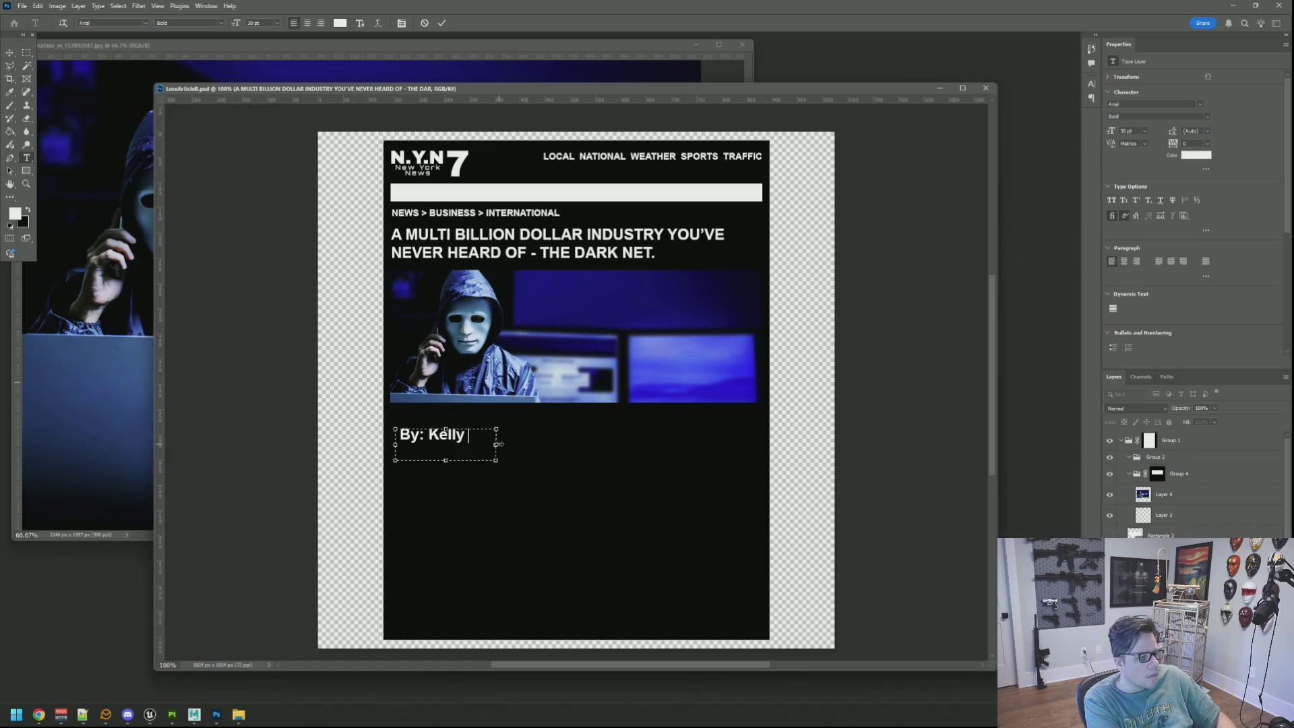
pyautogui.write(' P')
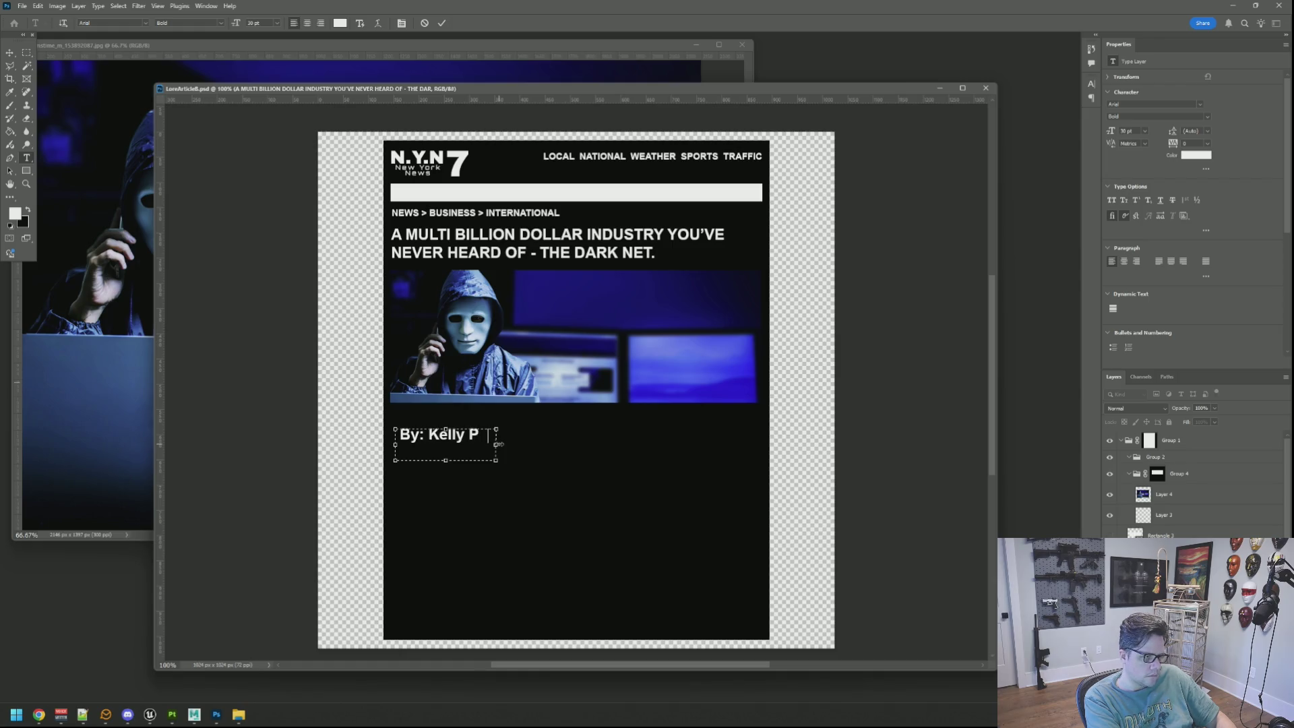
pyautogui.write('hoenix')
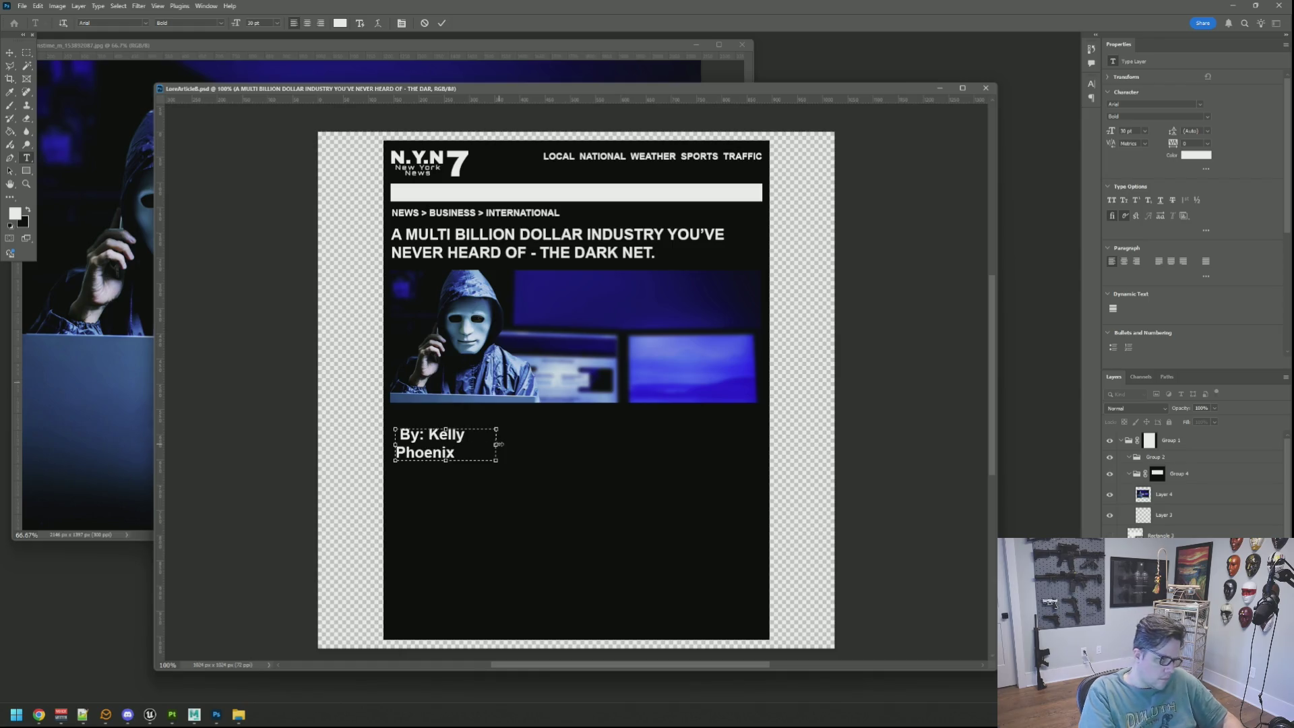
pyautogui.hotkey('ctrl', 'a')
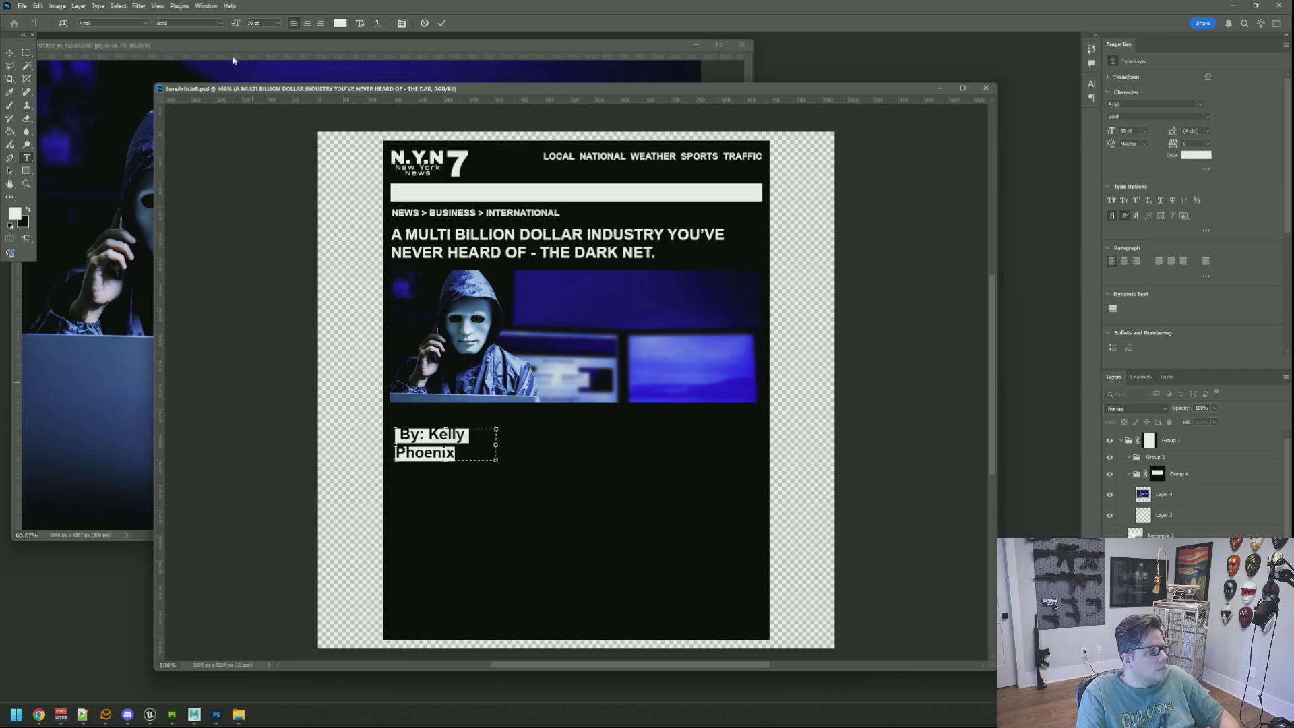
# Set the byline to Verdana Regular 18 pt, removing its leading space
pyautogui.click(145, 23)
pyautogui.scroll(-10, 247, 359)
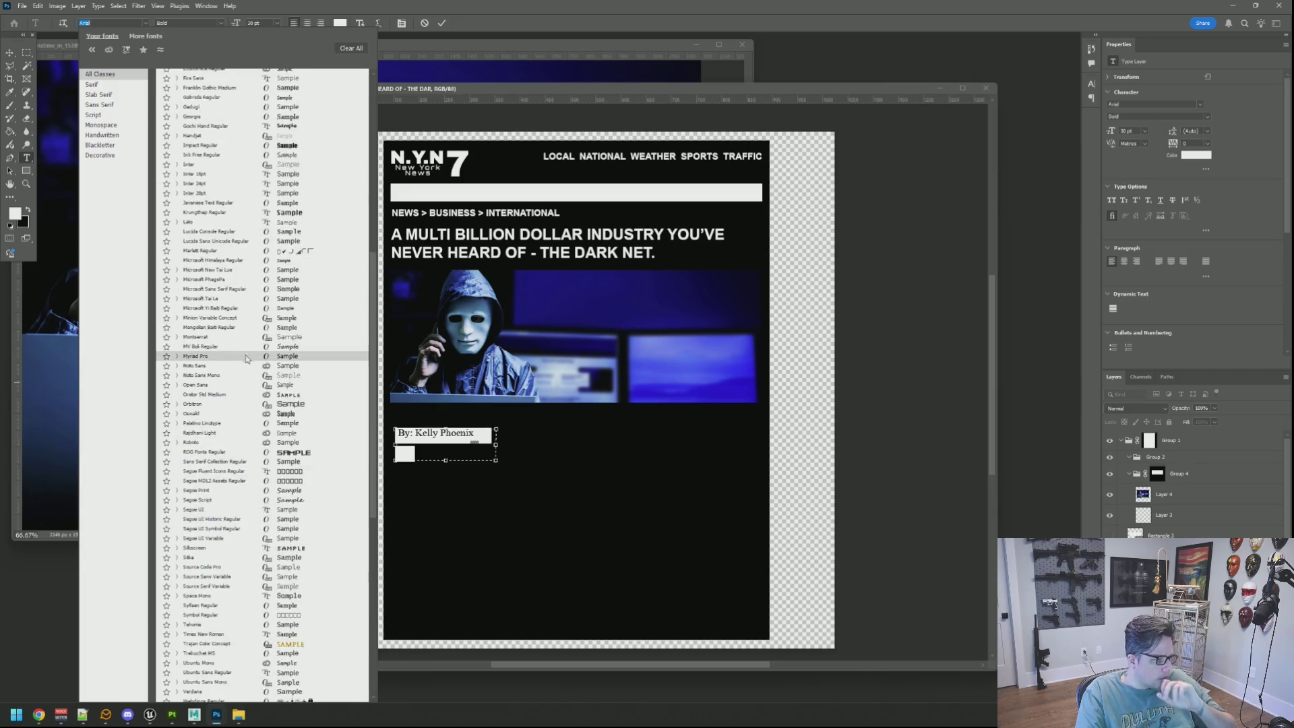
pyautogui.scroll(-4, 247, 359)
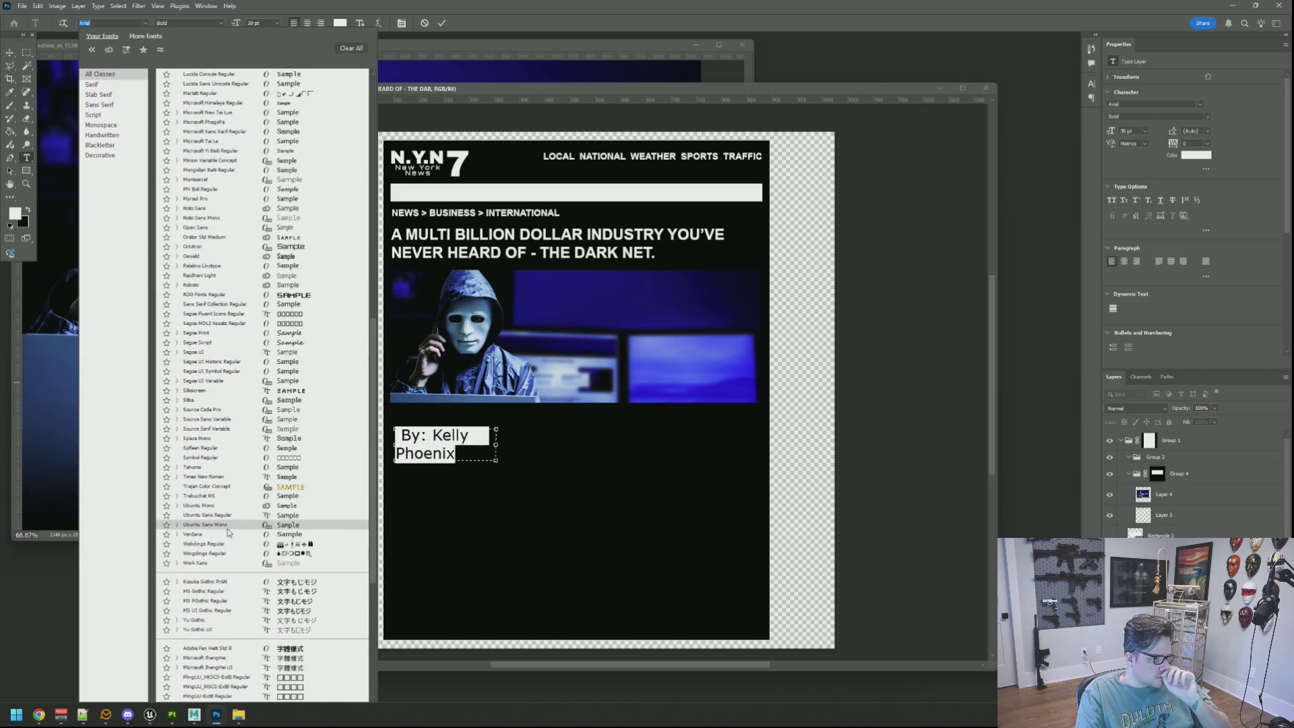
pyautogui.click(203, 533)
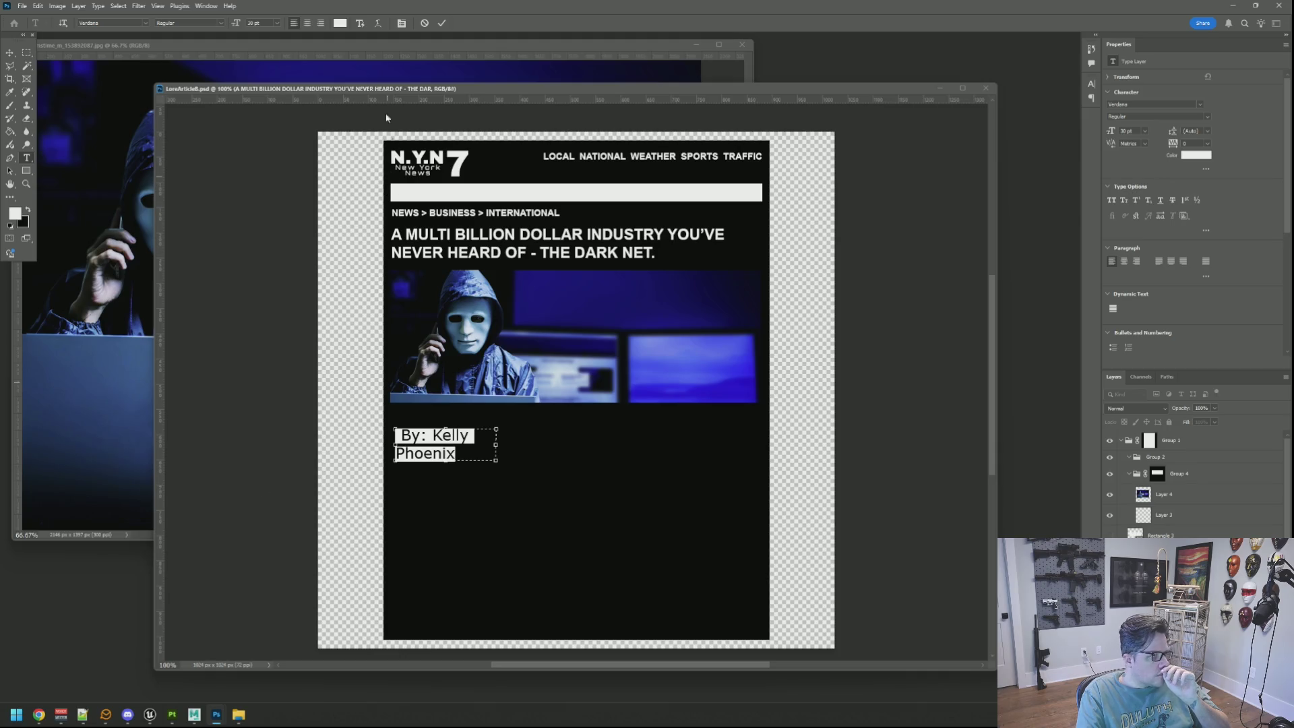
pyautogui.click(401, 436)
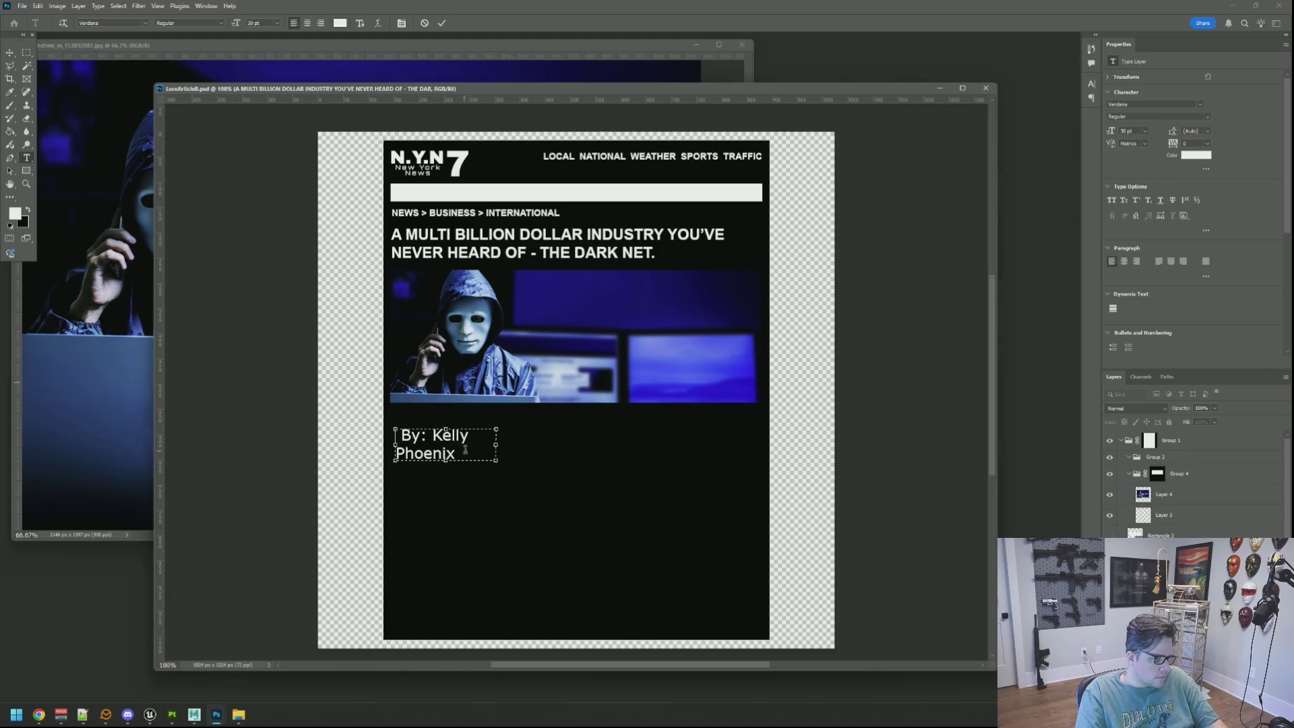
pyautogui.press('BackSpace')
pyautogui.hotkey('ctrl', 'a')
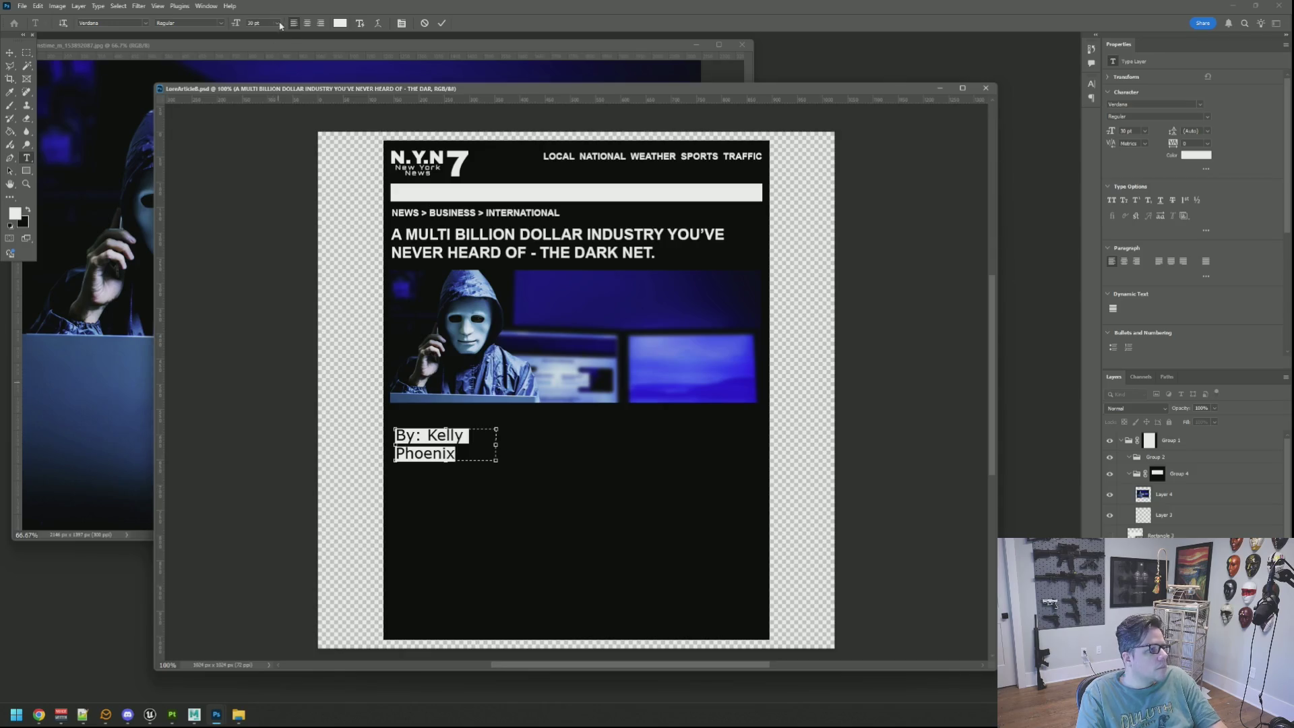
pyautogui.click(277, 23)
pyautogui.click(281, 116)
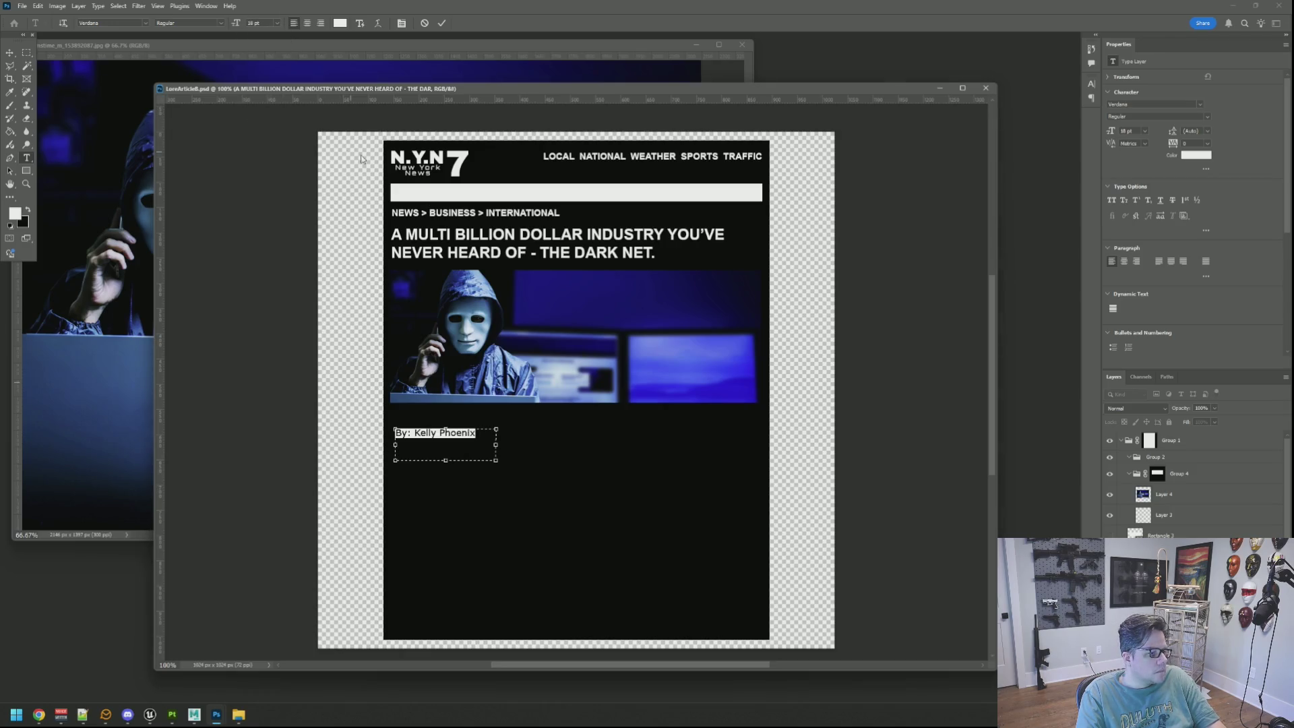
pyautogui.click(442, 23)
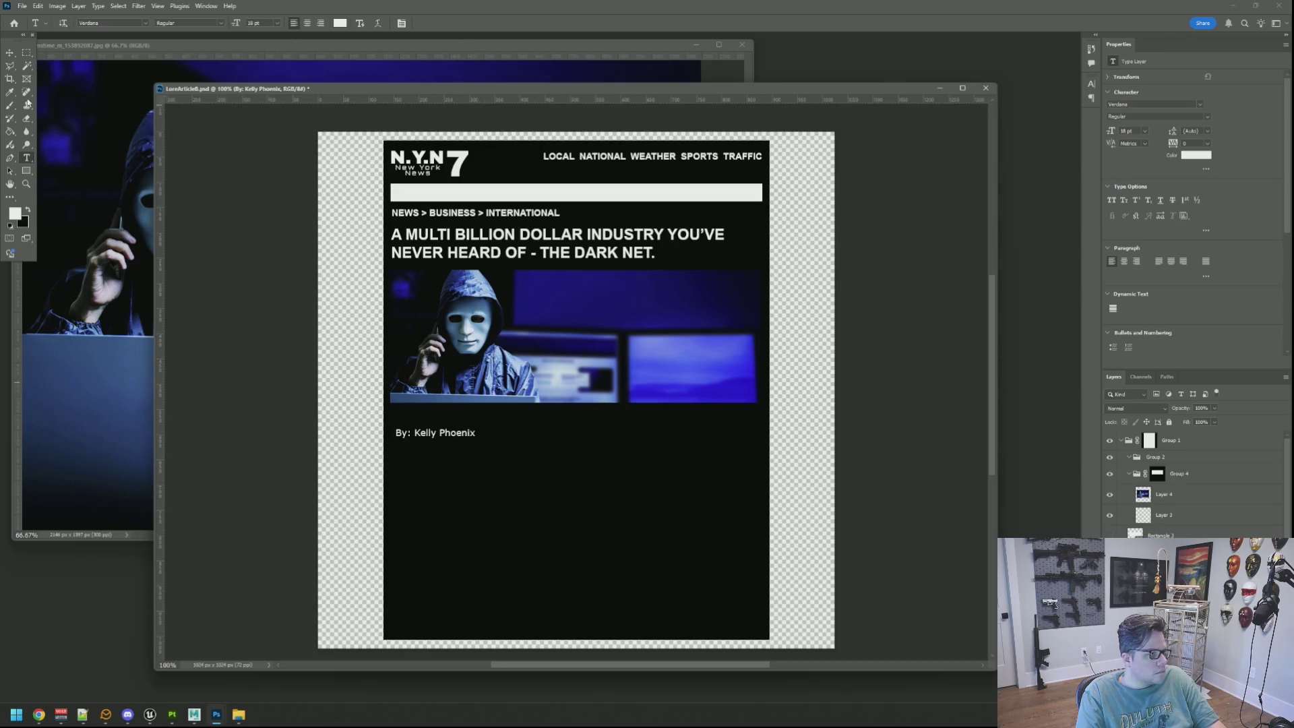
# Move the byline up and left under the image and reselect its text
pyautogui.click(9, 52)
pyautogui.moveTo(454, 440); pyautogui.dragTo(448, 424)
pyautogui.scroll(5, 467, 441)
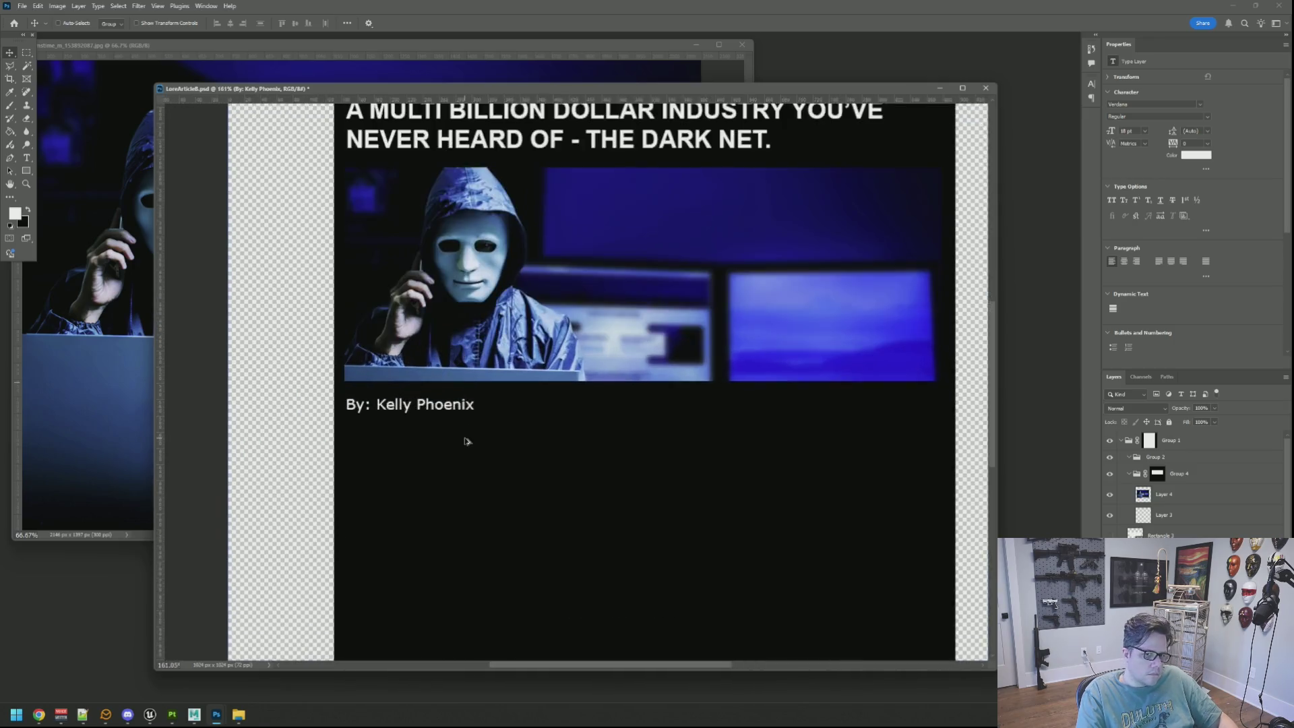
pyautogui.scroll(3, 467, 441)
pyautogui.press('t')
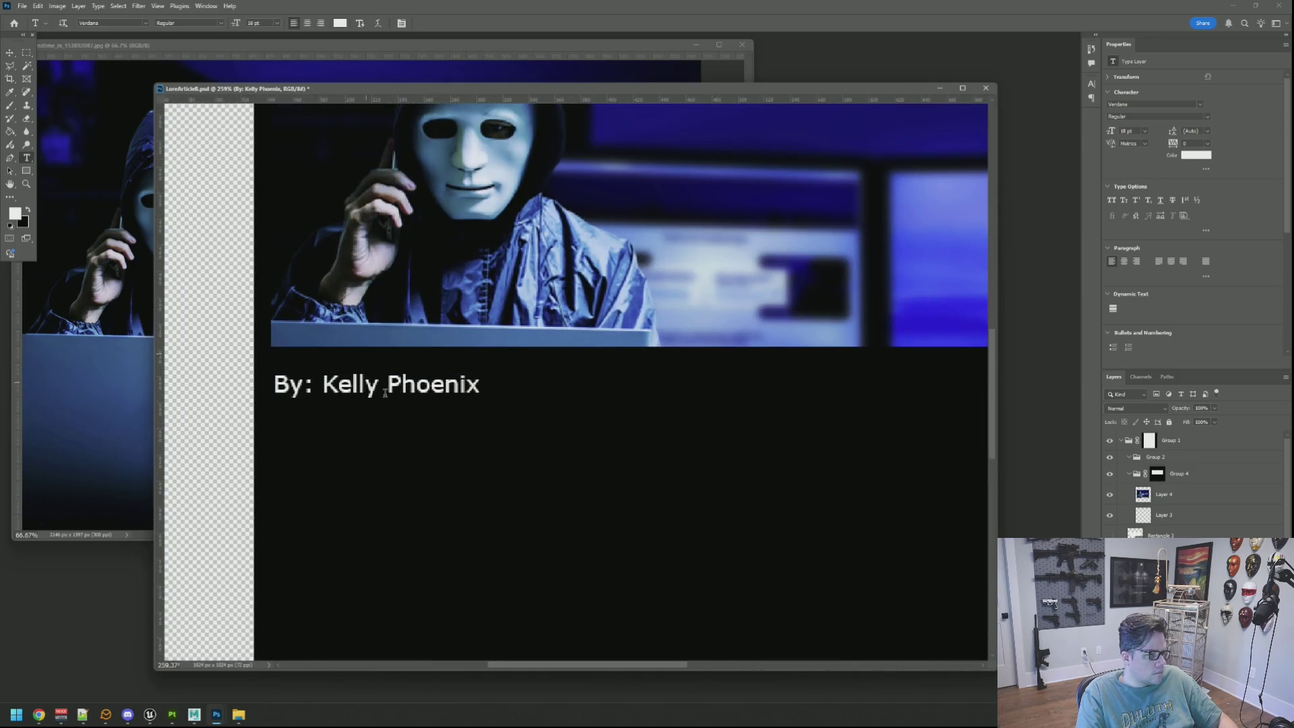
pyautogui.click(385, 393)
pyautogui.moveTo(482, 392); pyautogui.dragTo(271, 388)
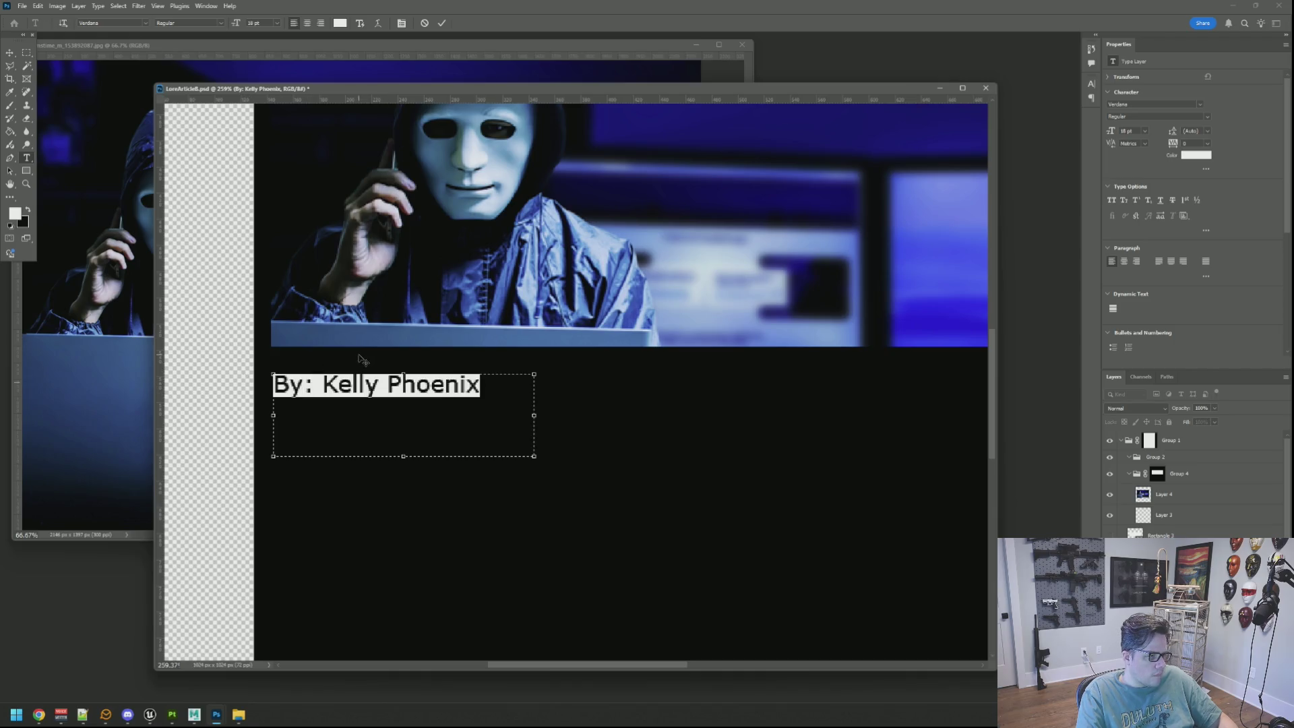
# Change the byline to 16 pt, keeping the Regular style
pyautogui.click(189, 22)
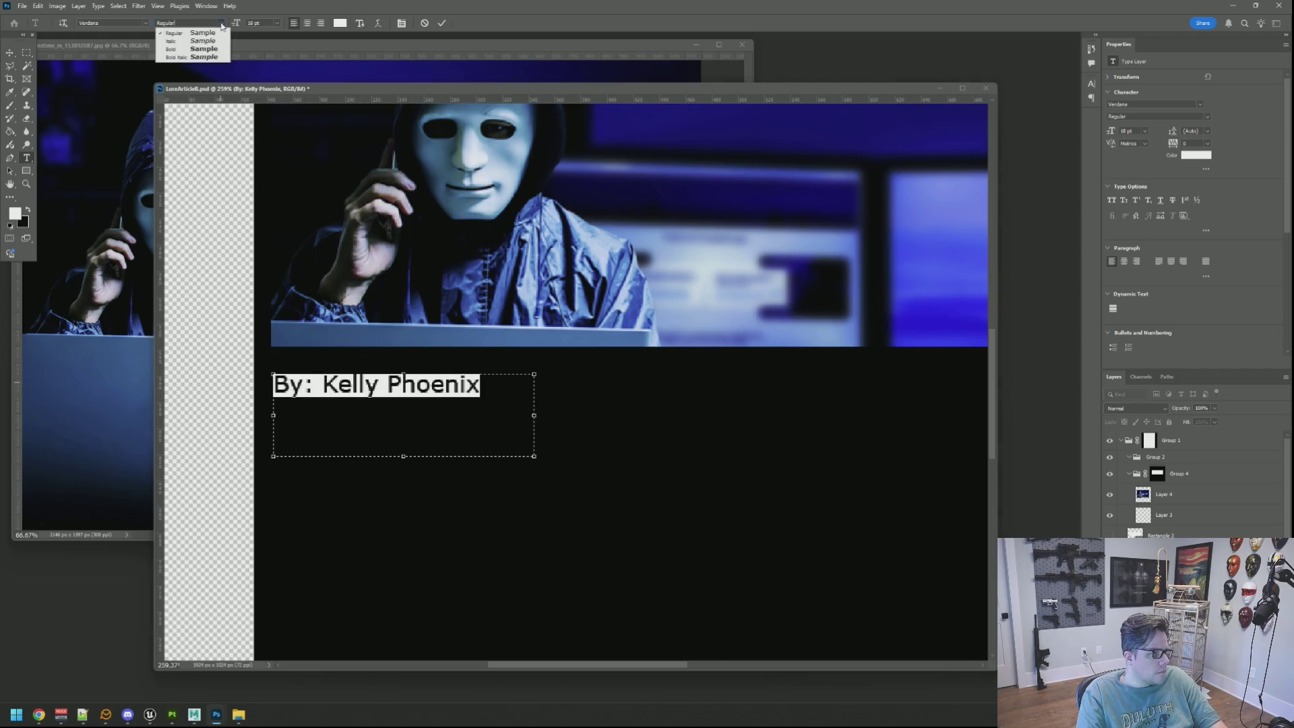
pyautogui.press('Escape')
pyautogui.click(276, 23)
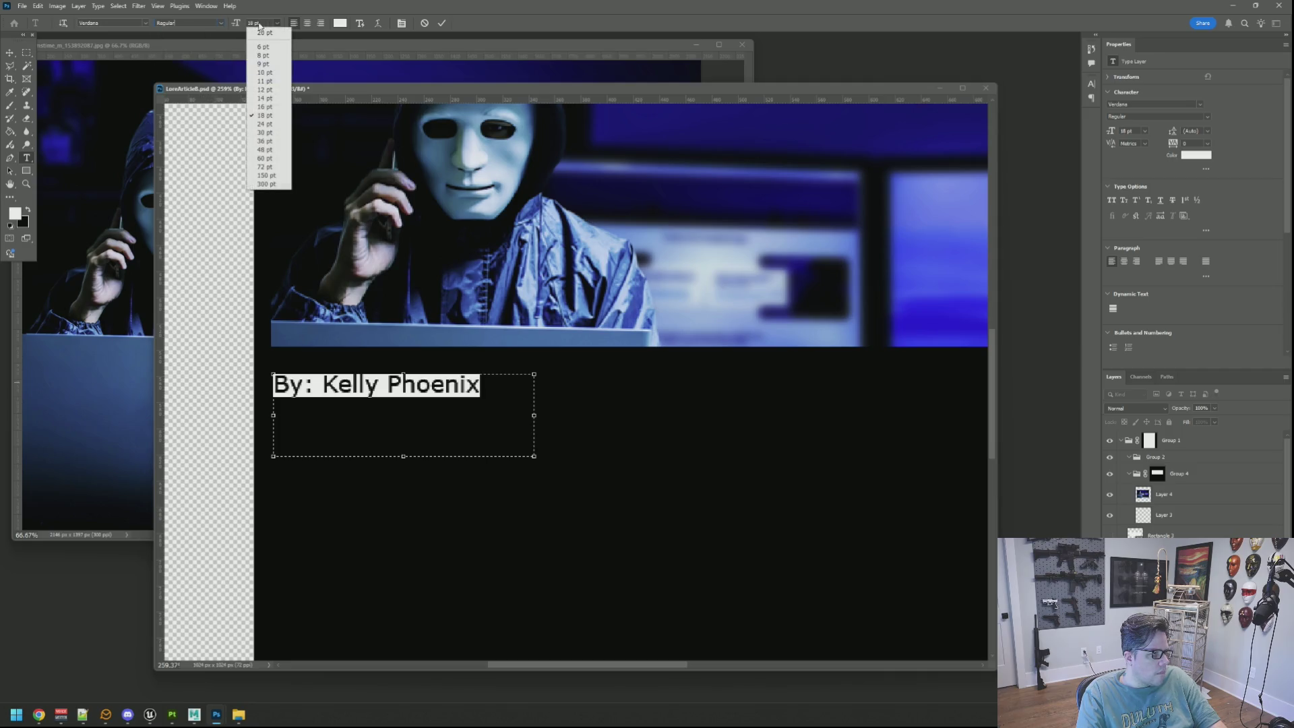
pyautogui.click(255, 23)
pyautogui.write('16')
pyautogui.press('Return')
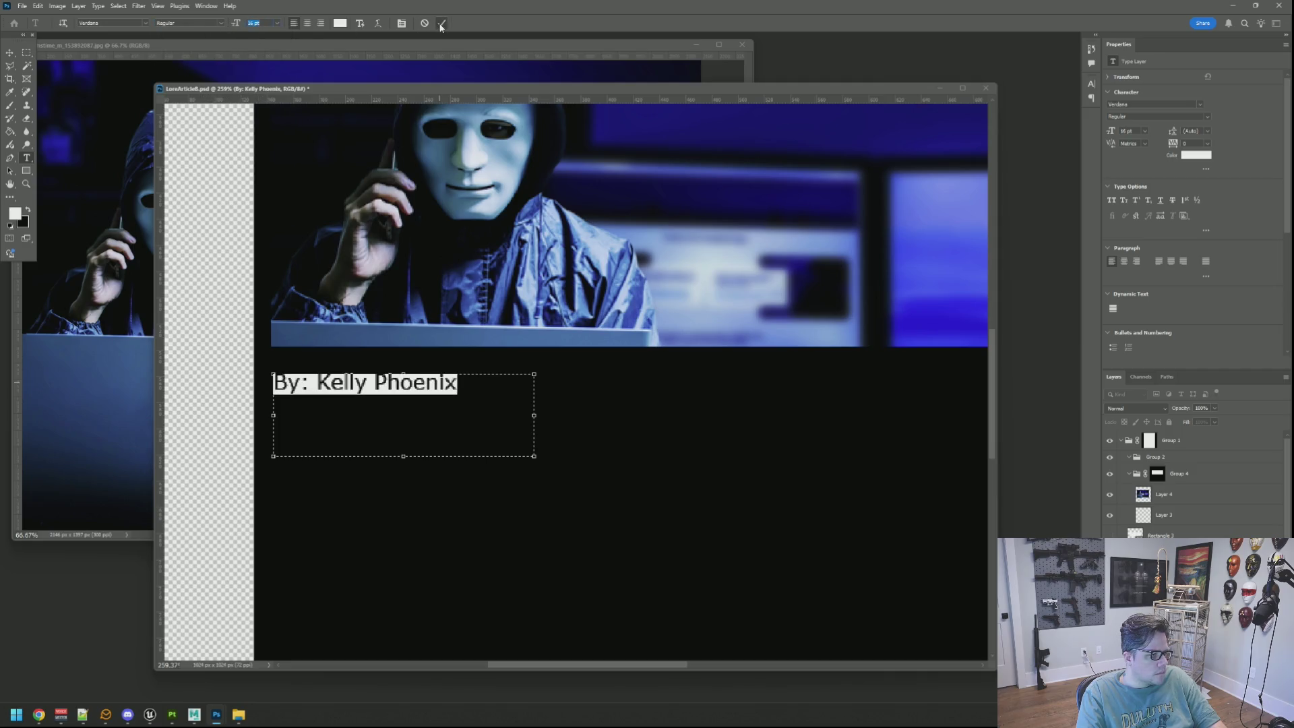
pyautogui.click(442, 23)
# Trim the byline's text box down to fit the words
pyautogui.click(439, 384)
pyautogui.moveTo(404, 455); pyautogui.dragTo(422, 400)
pyautogui.moveTo(534, 388); pyautogui.dragTo(465, 389)
pyautogui.click(444, 25)
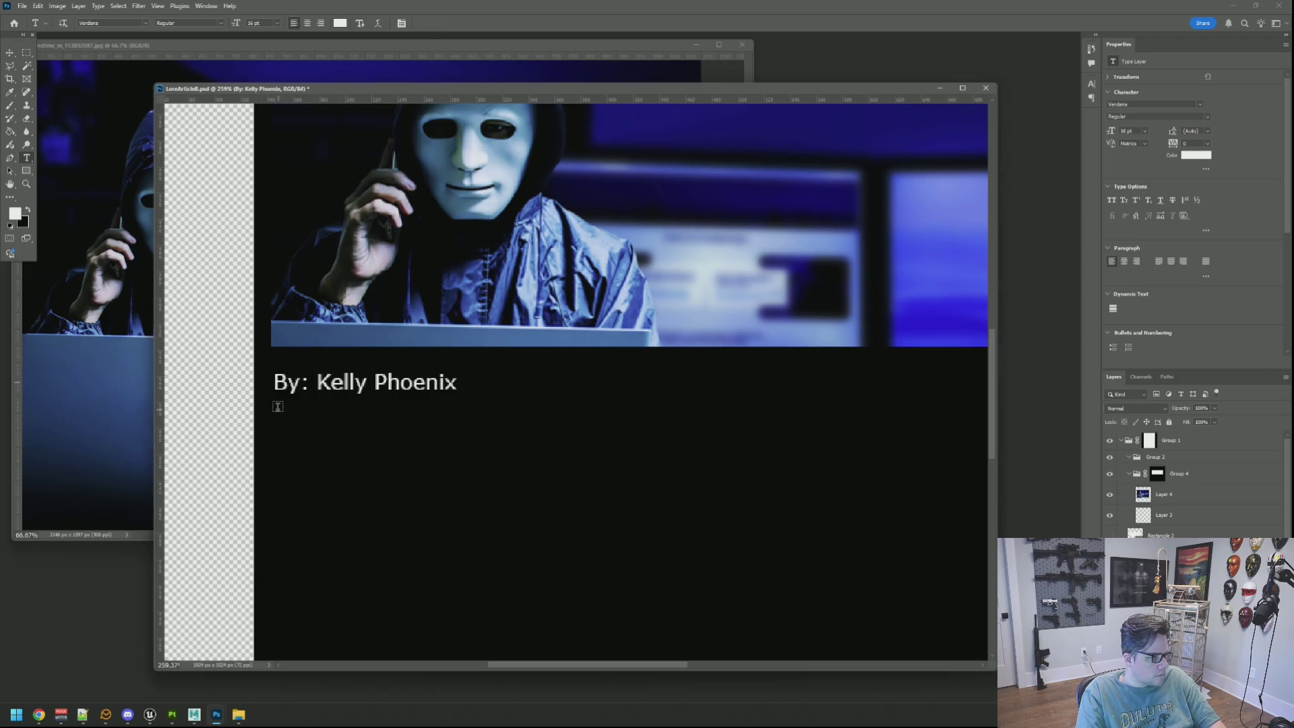
# Add a text box below the byline reading 'Posted 44 minutes ago'
pyautogui.moveTo(275, 408); pyautogui.dragTo(473, 468)
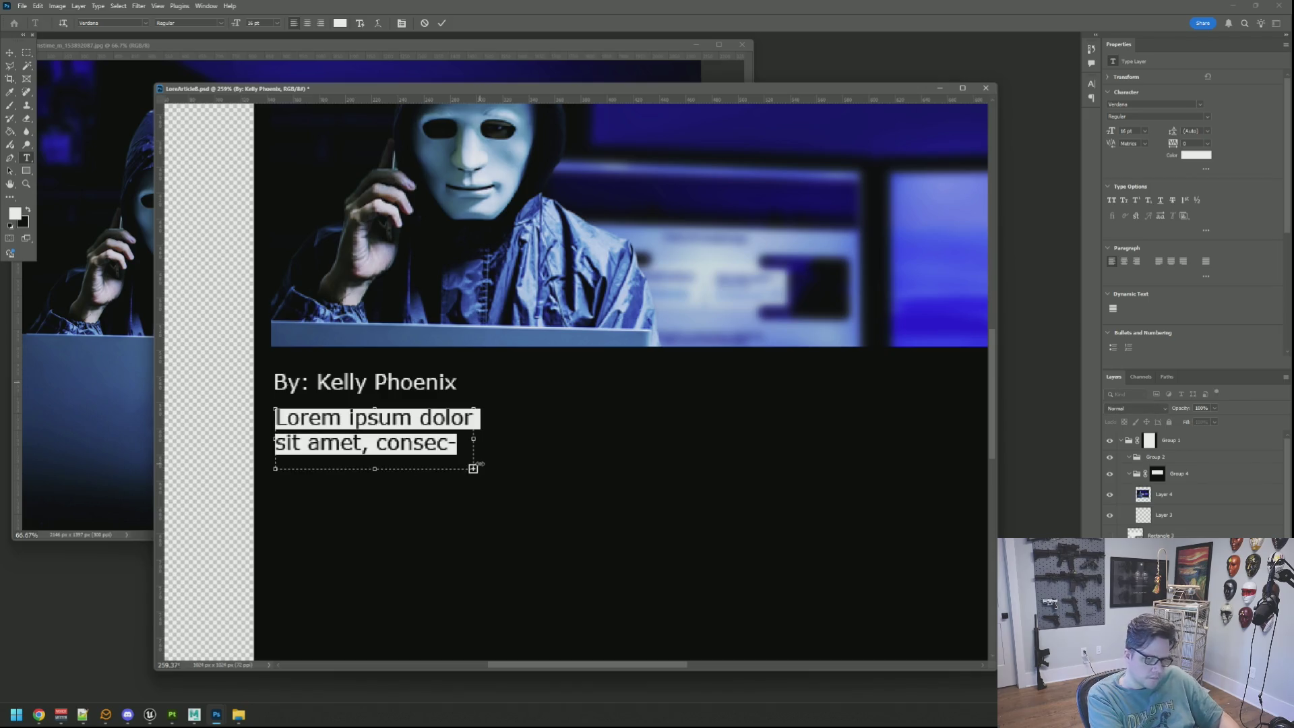
pyautogui.write('Posted ')
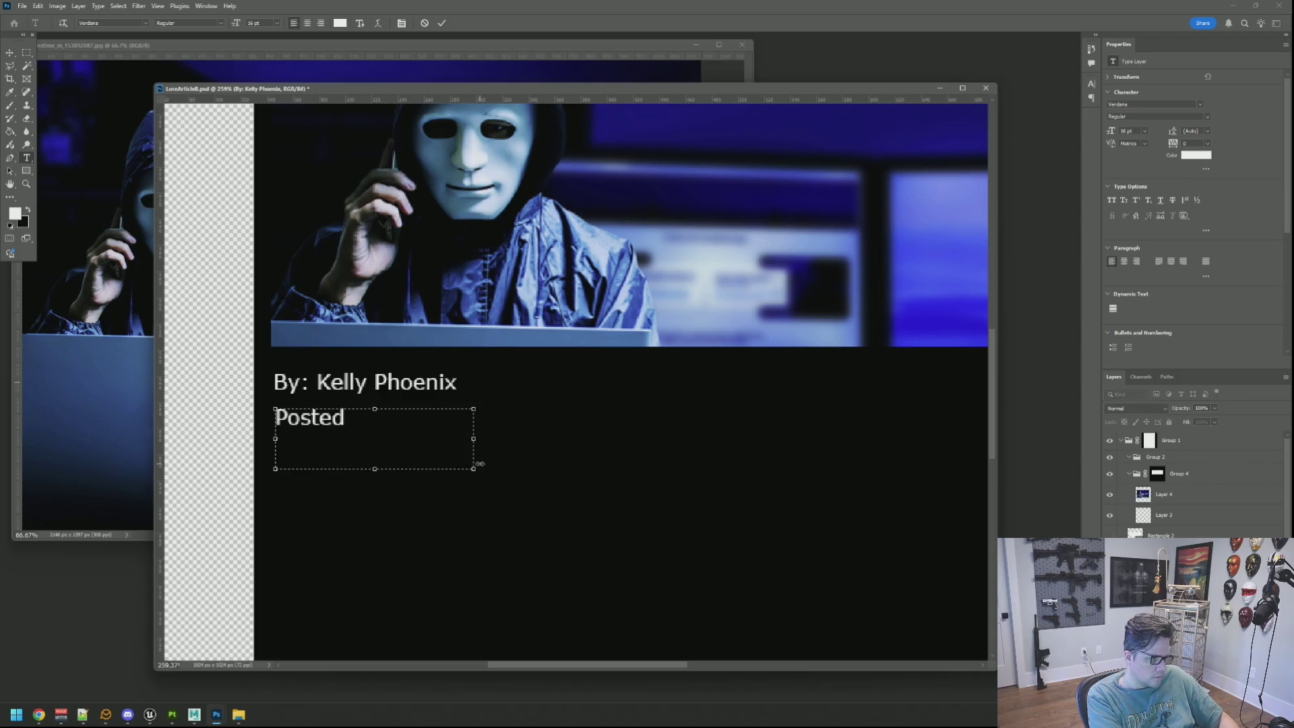
pyautogui.write('67')
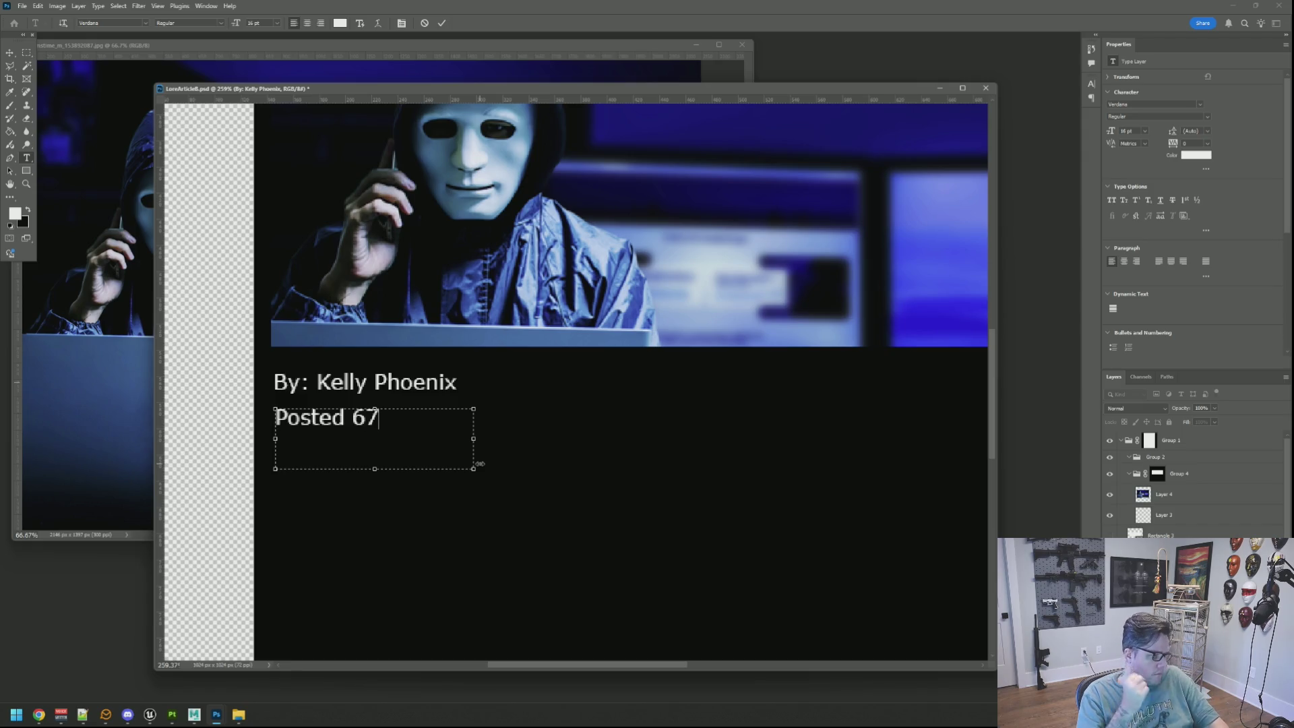
pyautogui.press('BackSpace')
pyautogui.press('BackSpace')
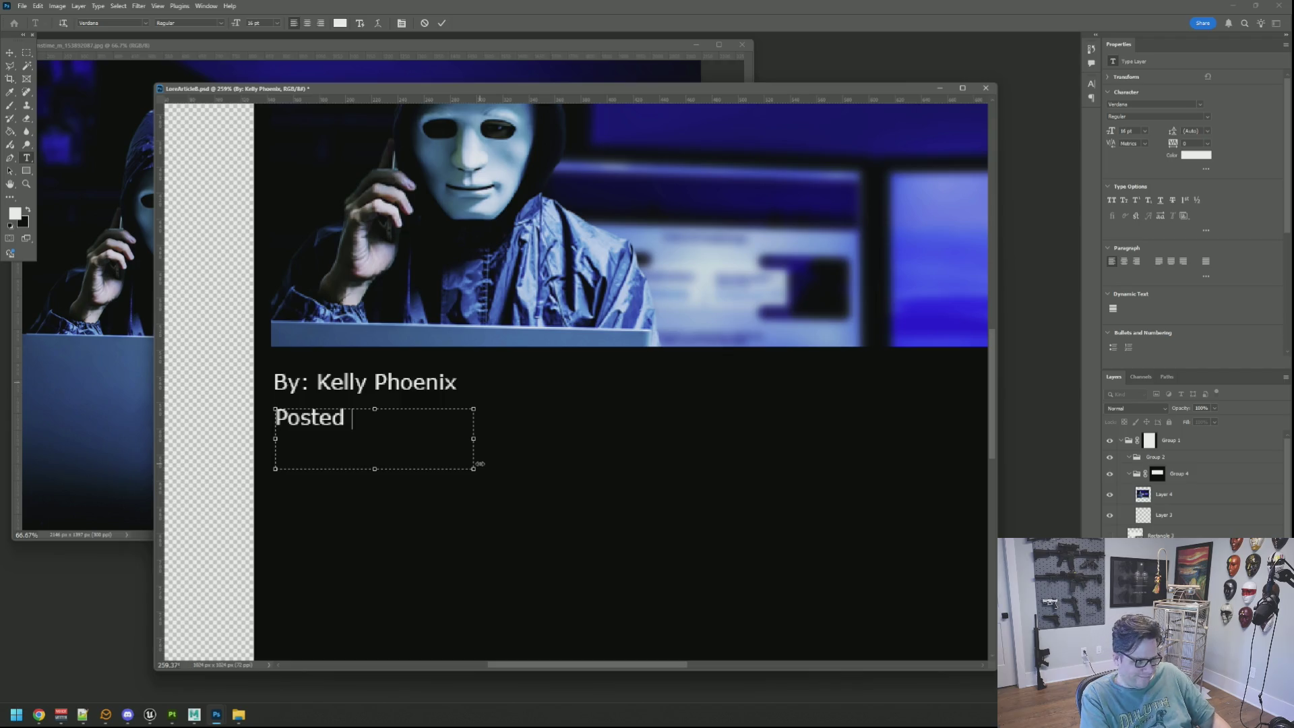
pyautogui.write('37')
pyautogui.press('BackSpace')
pyautogui.press('BackSpace')
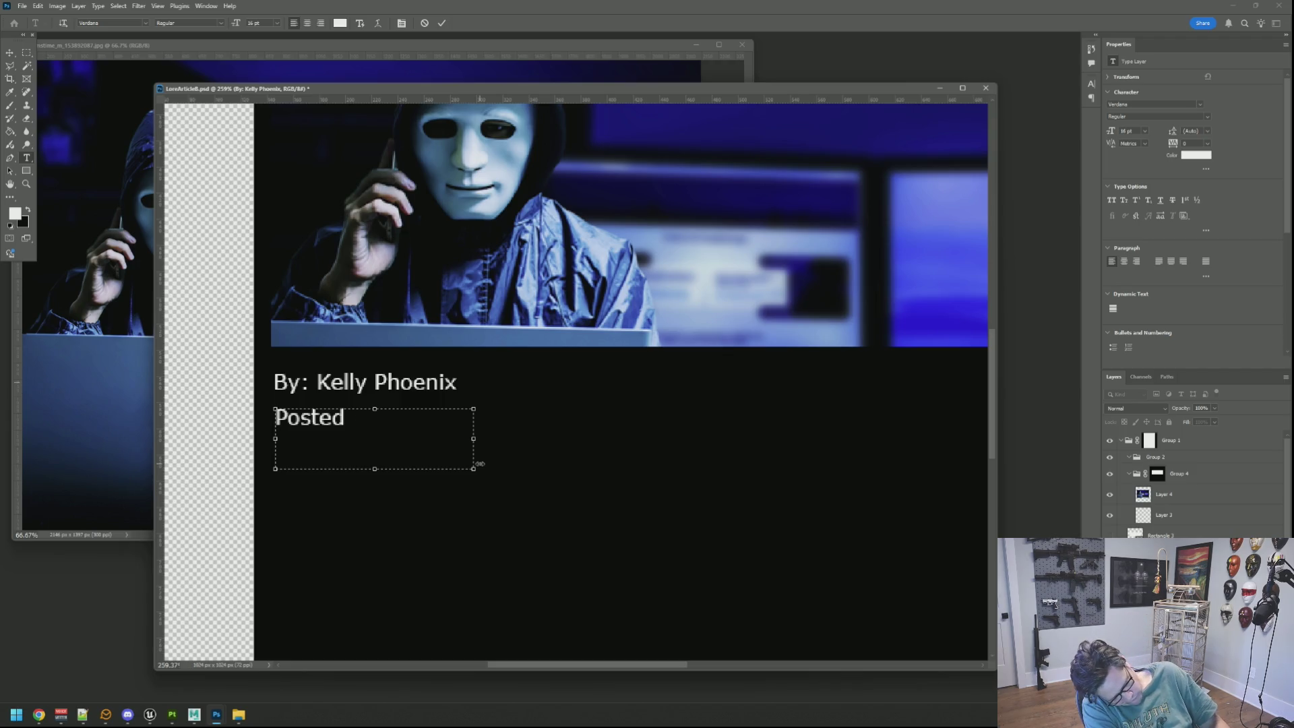
pyautogui.write(' 5')
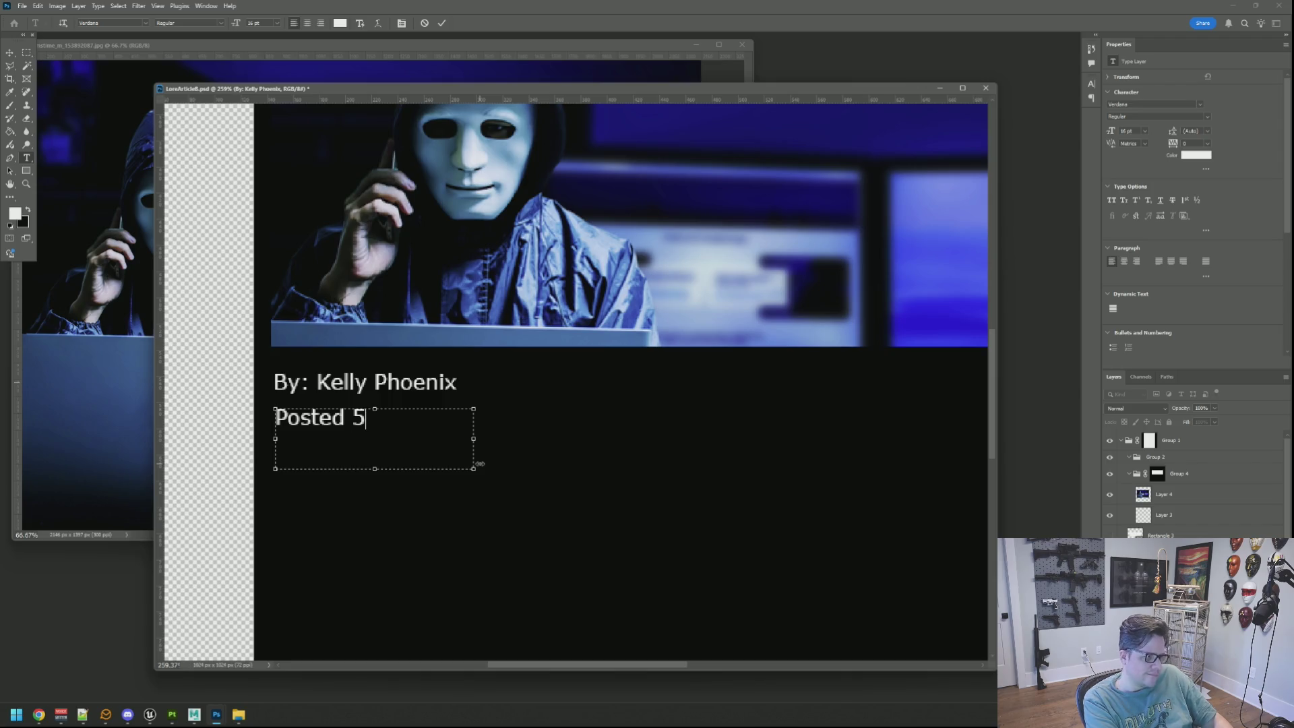
pyautogui.press('BackSpace')
pyautogui.write('44 ')
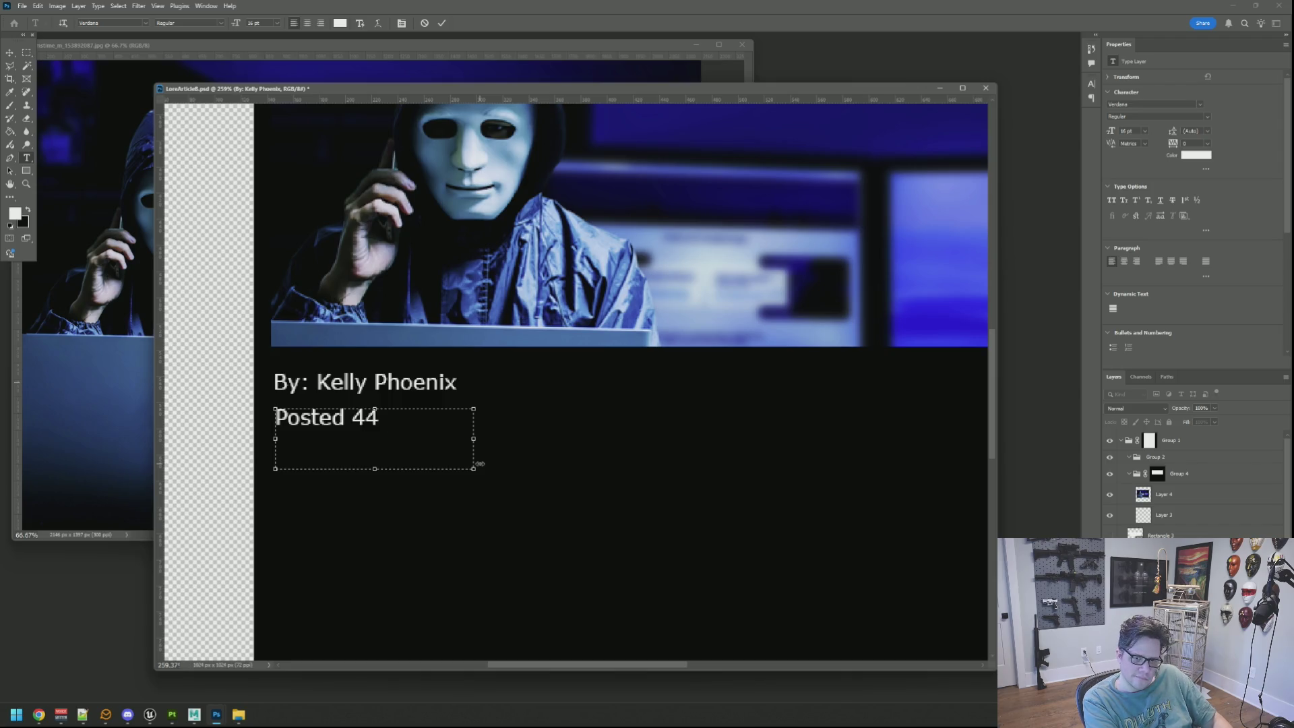
pyautogui.write('min')
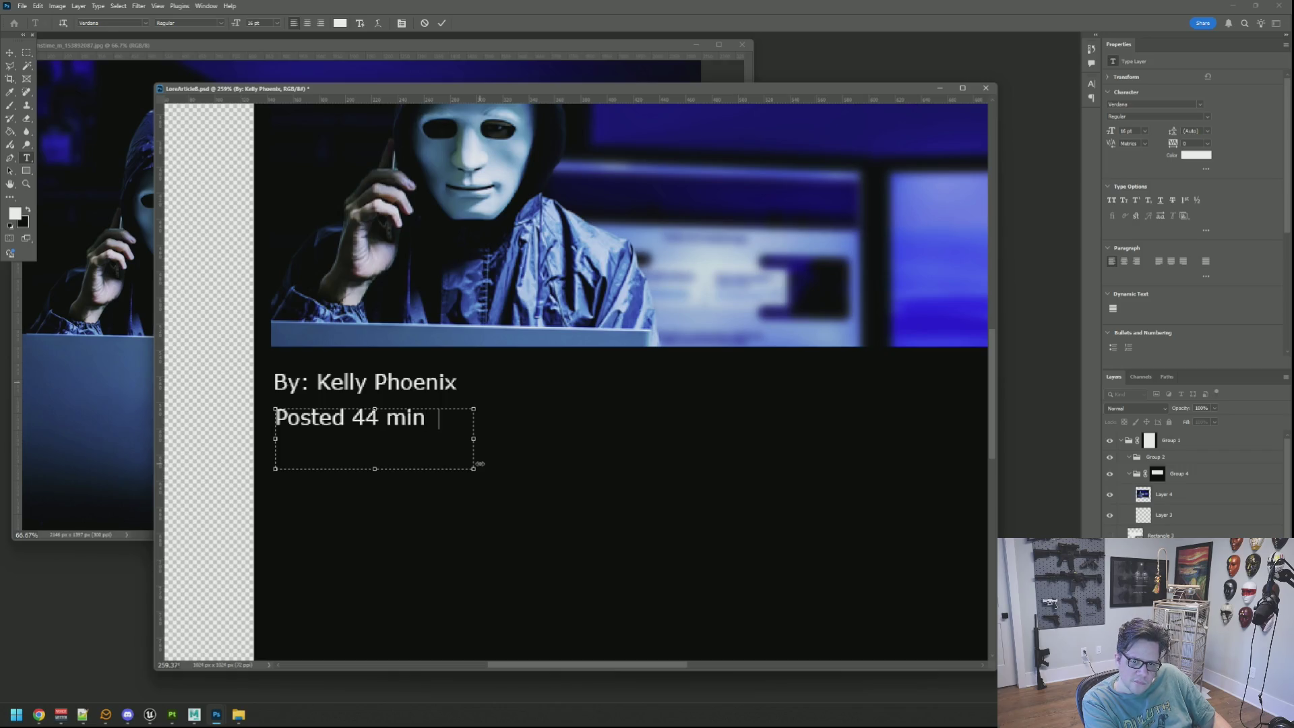
pyautogui.write('utes ago')
# Make the posted line italic at 12 pt and move it up closer to the byline
pyautogui.hotkey('ctrl', 'a')
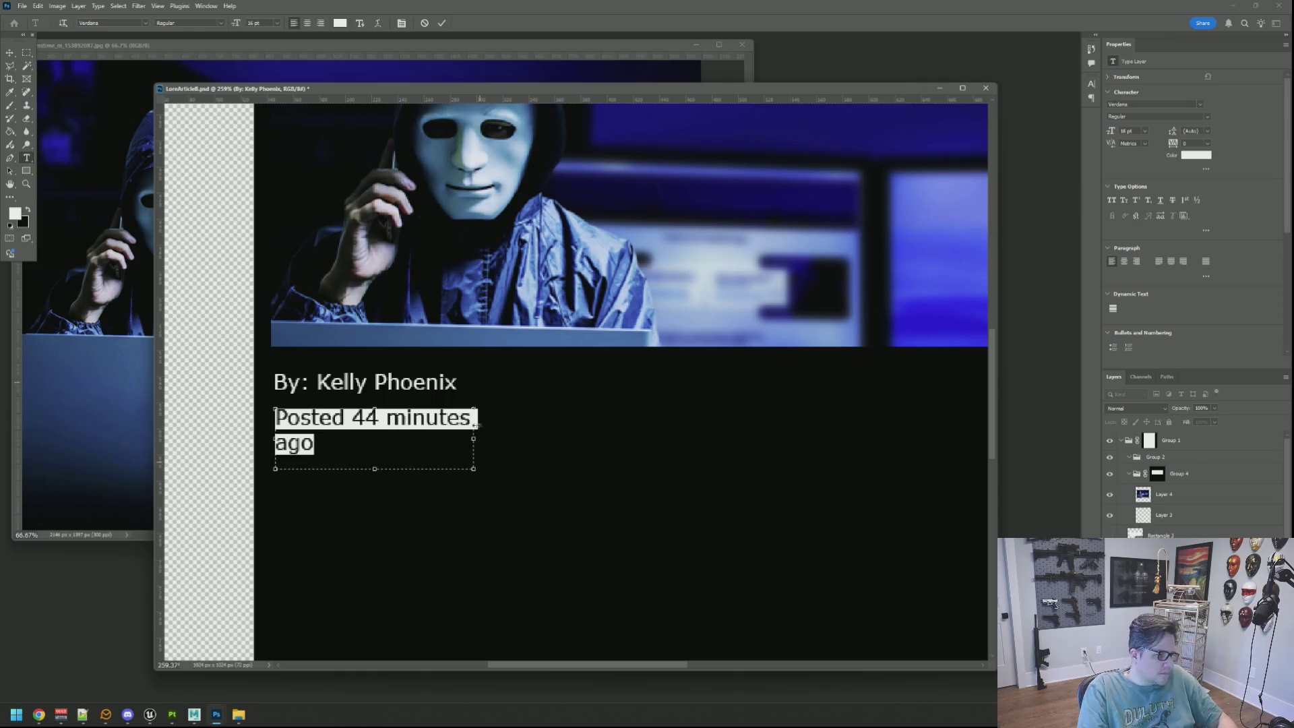
pyautogui.click(223, 24)
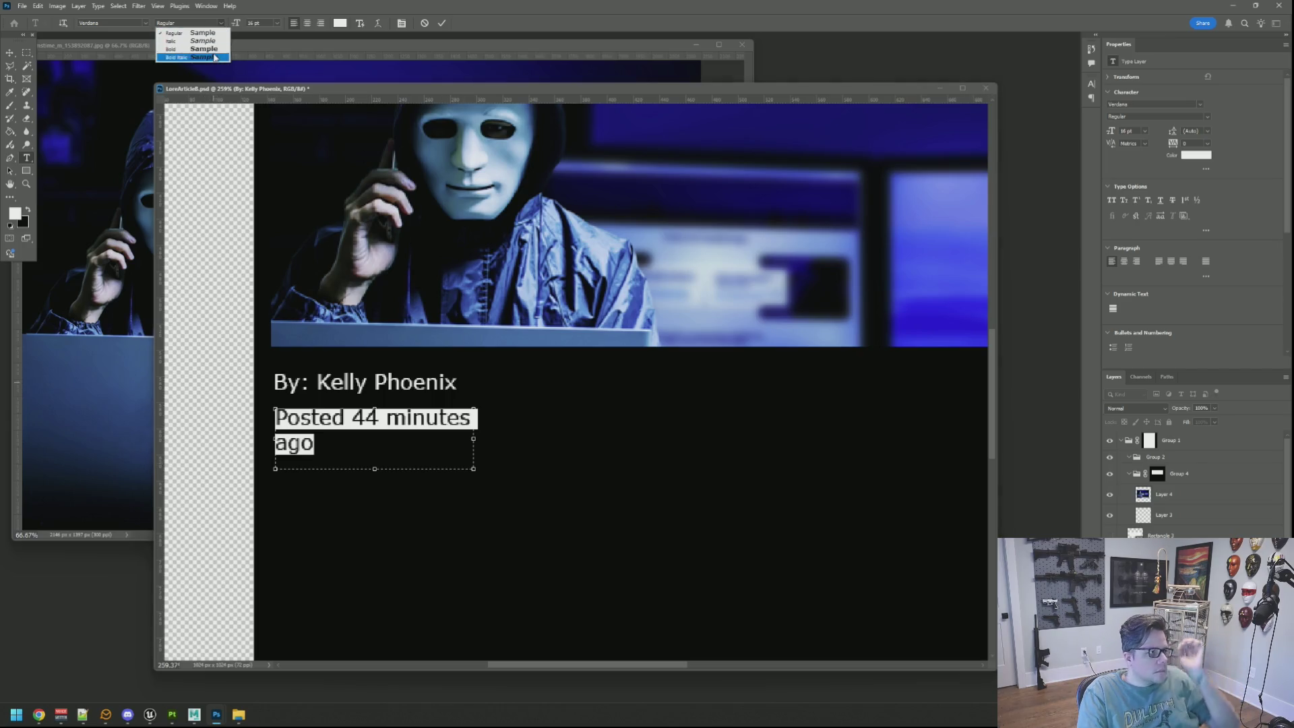
pyautogui.click(206, 41)
pyautogui.press('Down')
pyautogui.press('Down')
pyautogui.press('Down')
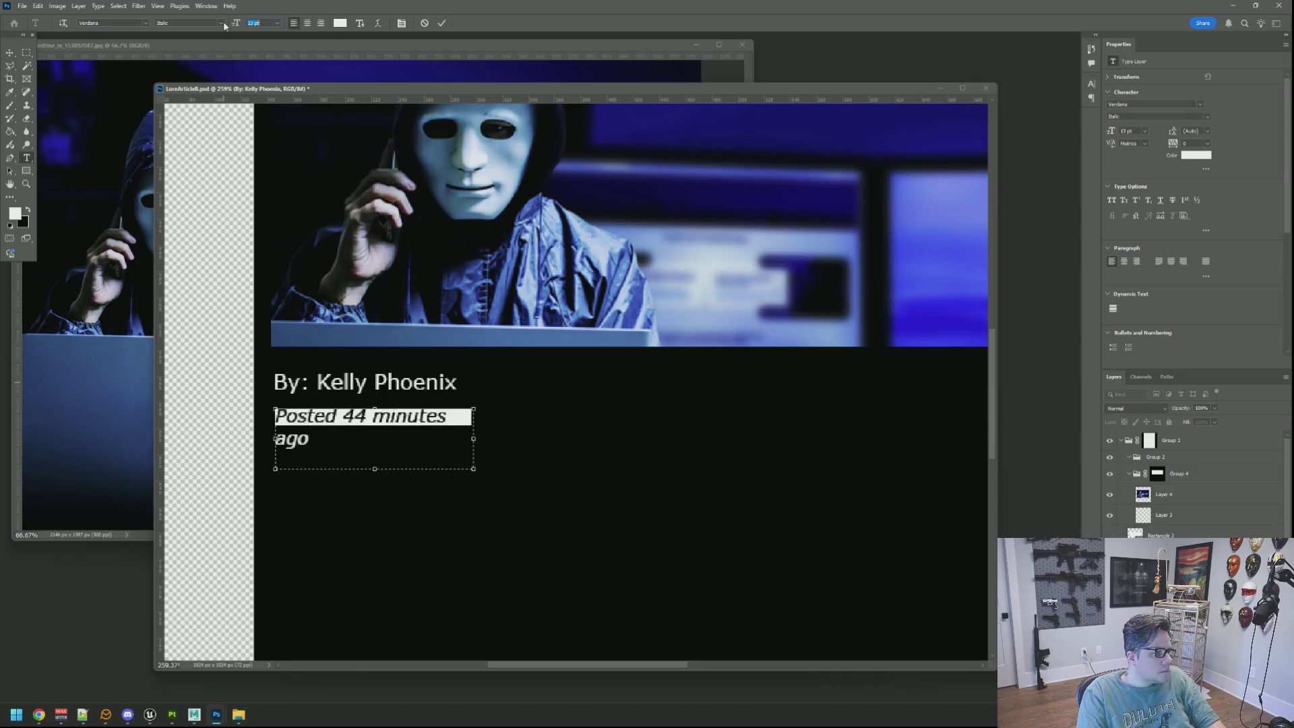
pyautogui.click(442, 24)
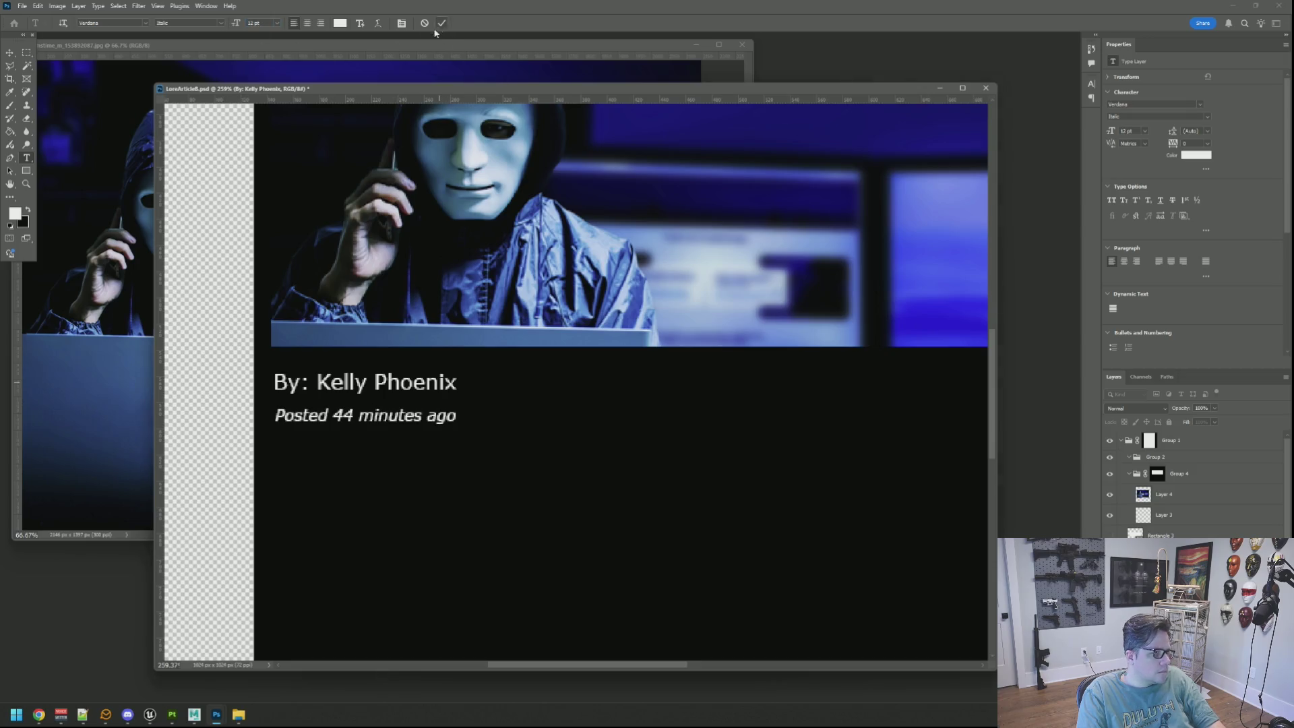
pyautogui.click(10, 53)
pyautogui.moveTo(348, 434); pyautogui.dragTo(346, 425)
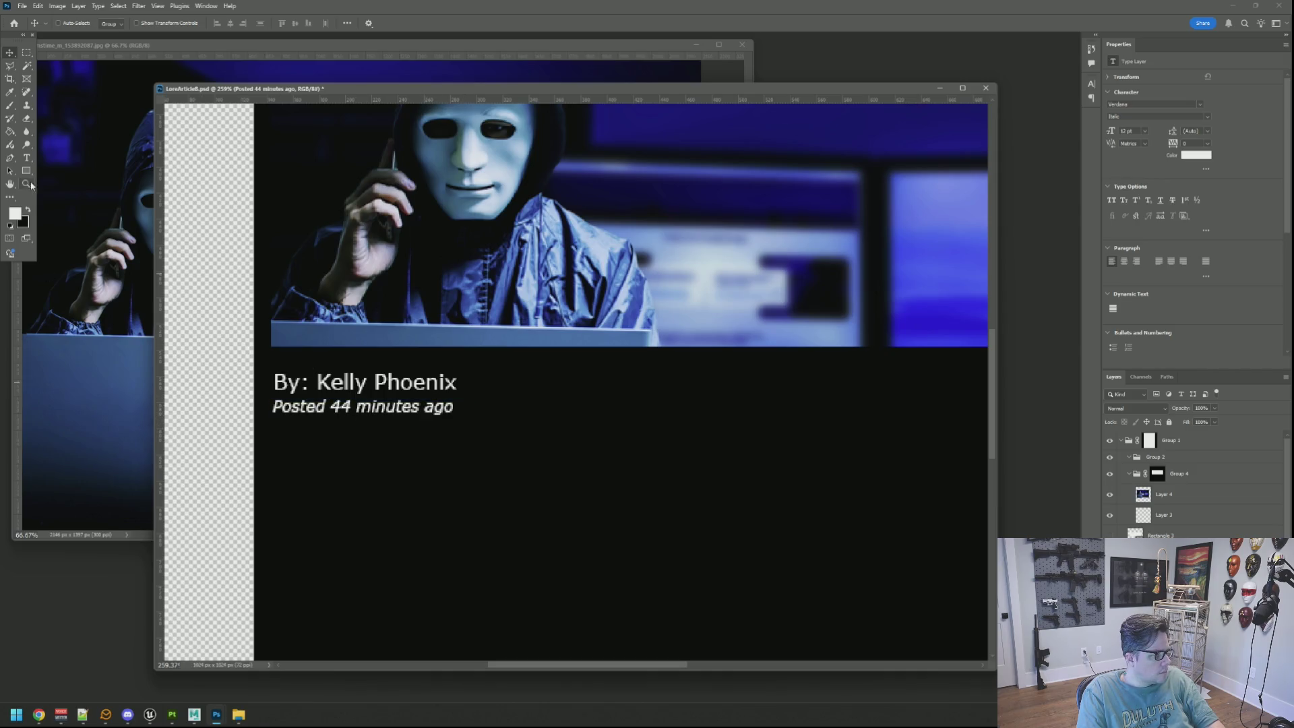
# Shorten the 'Posted 44 minutes ago' text box to fit its single line
pyautogui.click(27, 158)
pyautogui.click(388, 406)
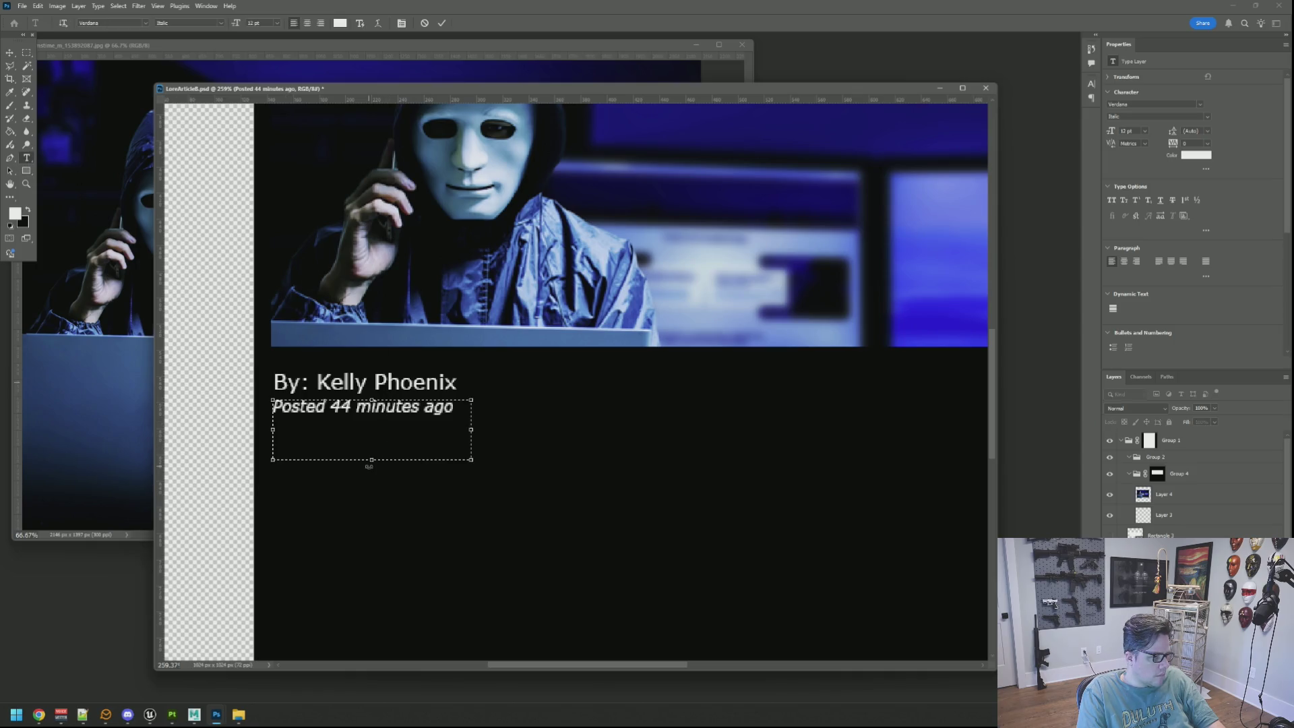
pyautogui.moveTo(372, 460); pyautogui.dragTo(383, 422)
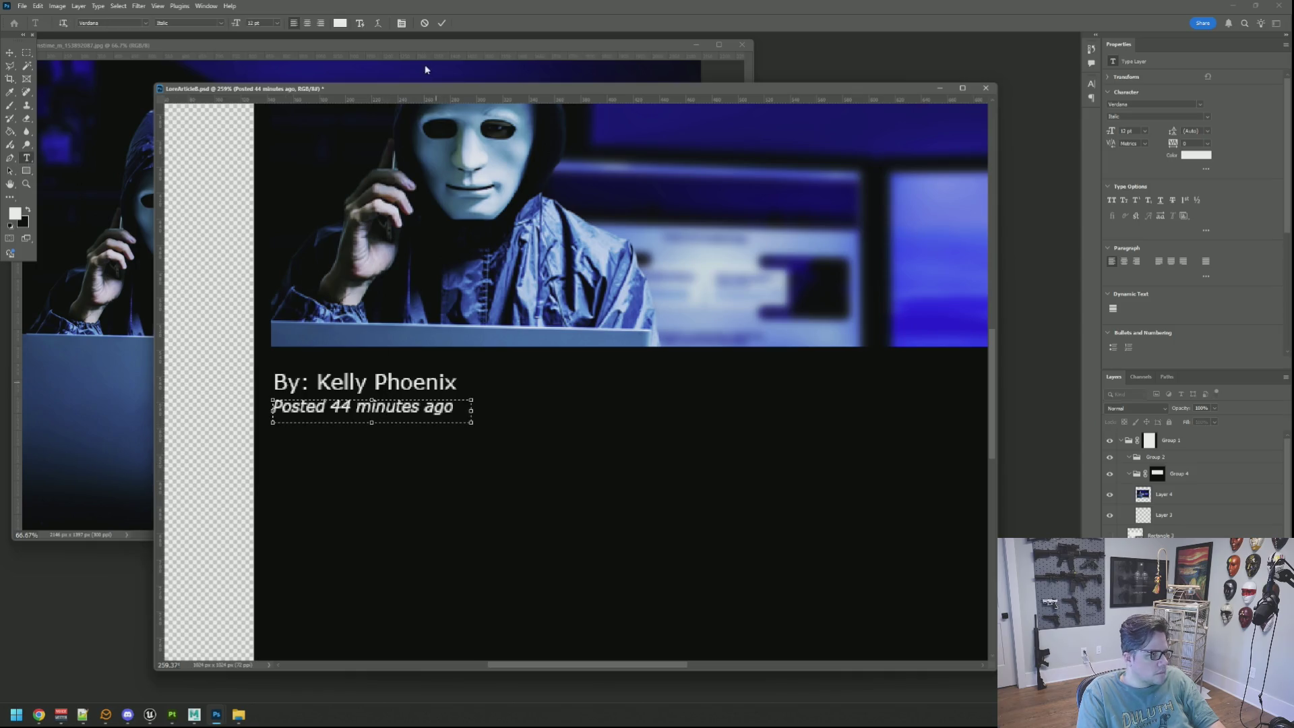
pyautogui.click(441, 23)
# Zoom out and center the whole article page in the window
pyautogui.click(10, 52)
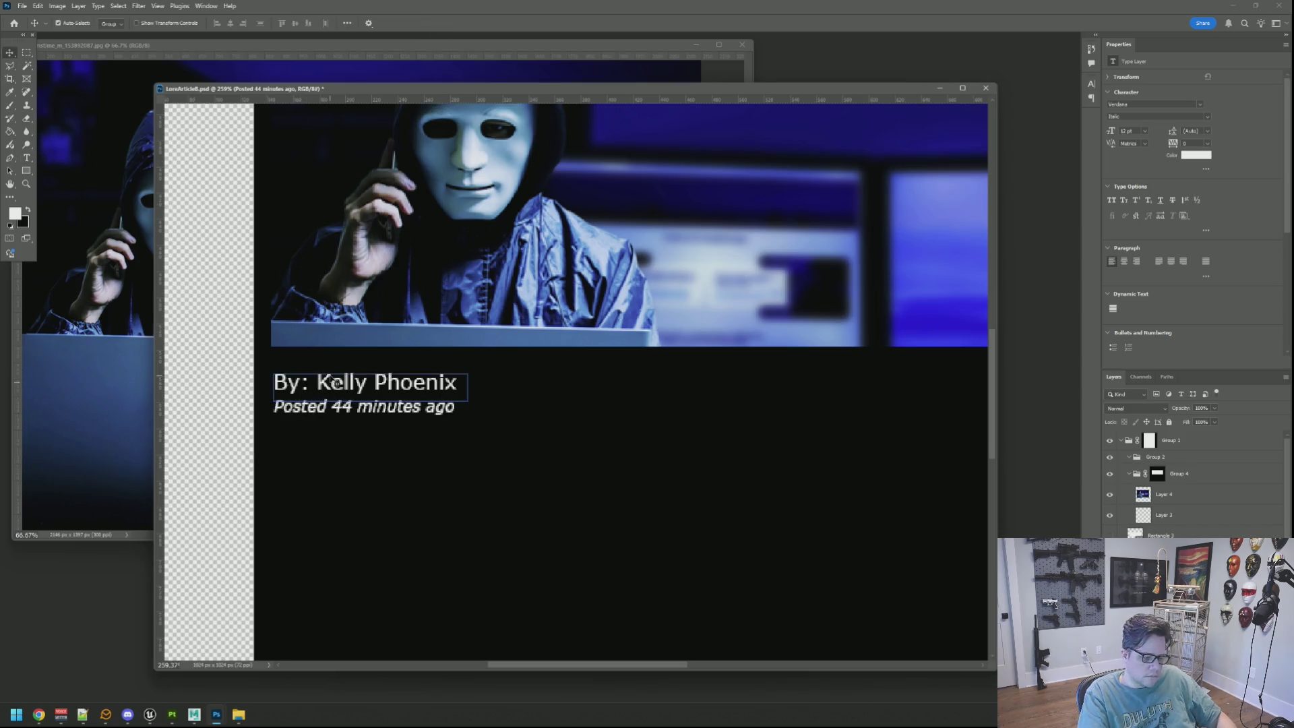
pyautogui.hotkey('ctrl', '1')
pyautogui.moveTo(606, 439)
pyautogui.mouseDown()
pyautogui.moveTo(496, 436)
pyautogui.moveTo(500, 425)
pyautogui.mouseUp()
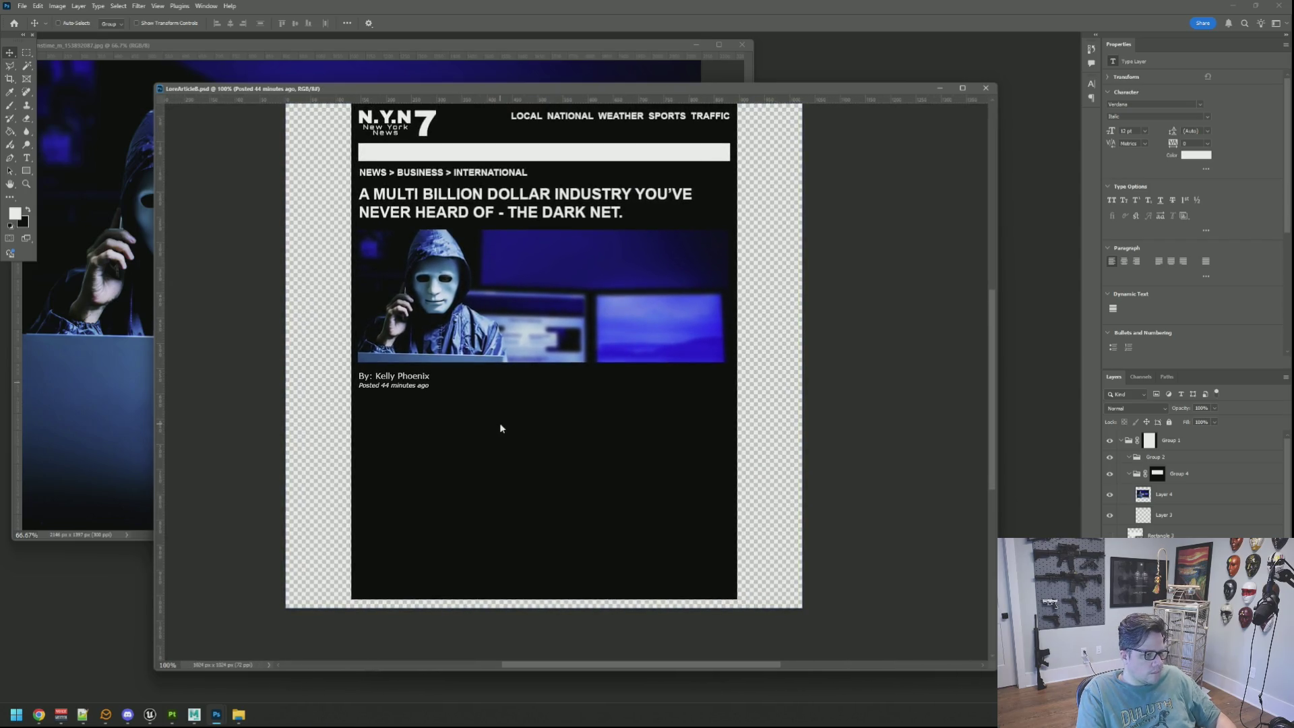
pyautogui.scroll(1, 512, 414)
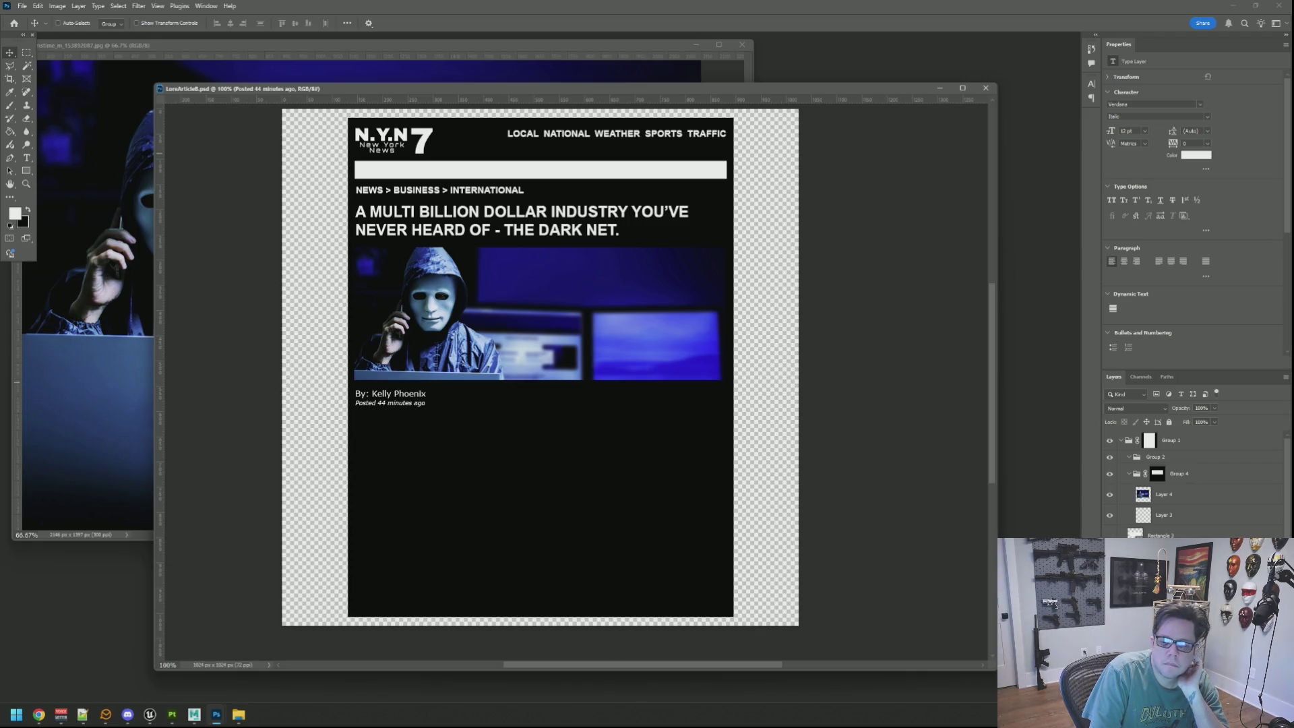
pyautogui.hotkey('alt', 'Tab')
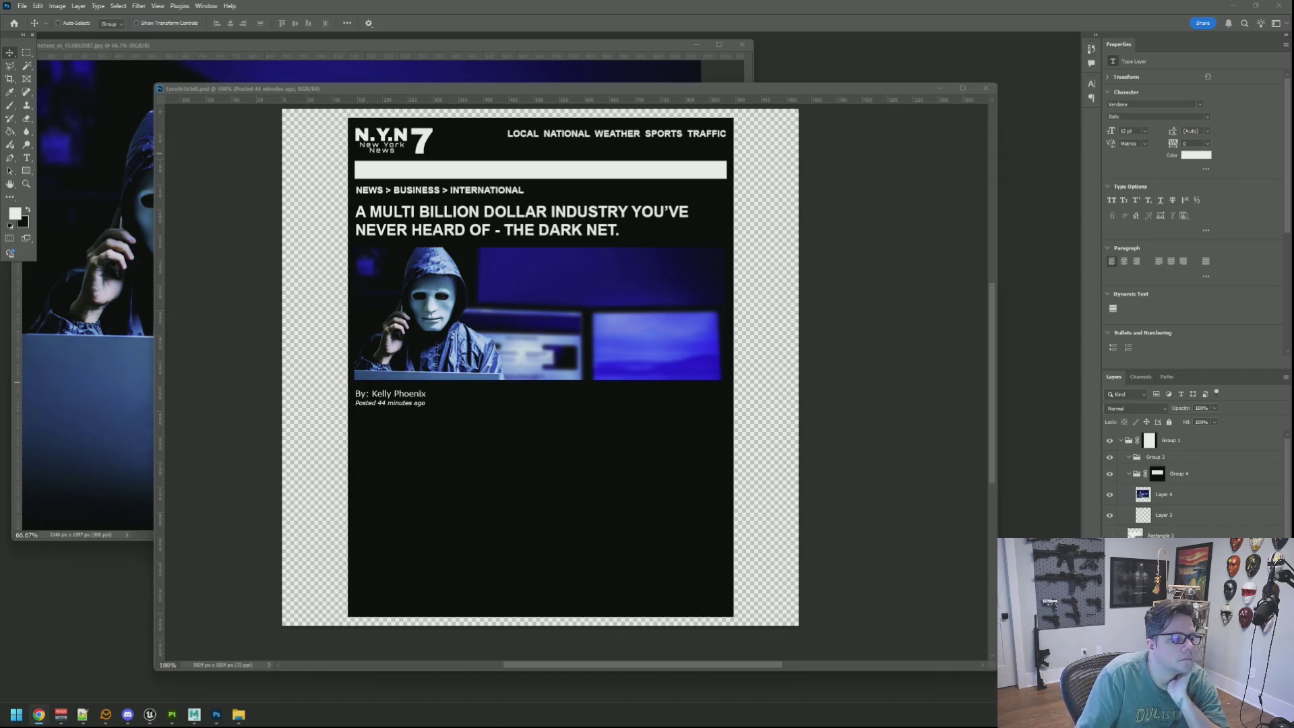
pyautogui.click(630, 317)
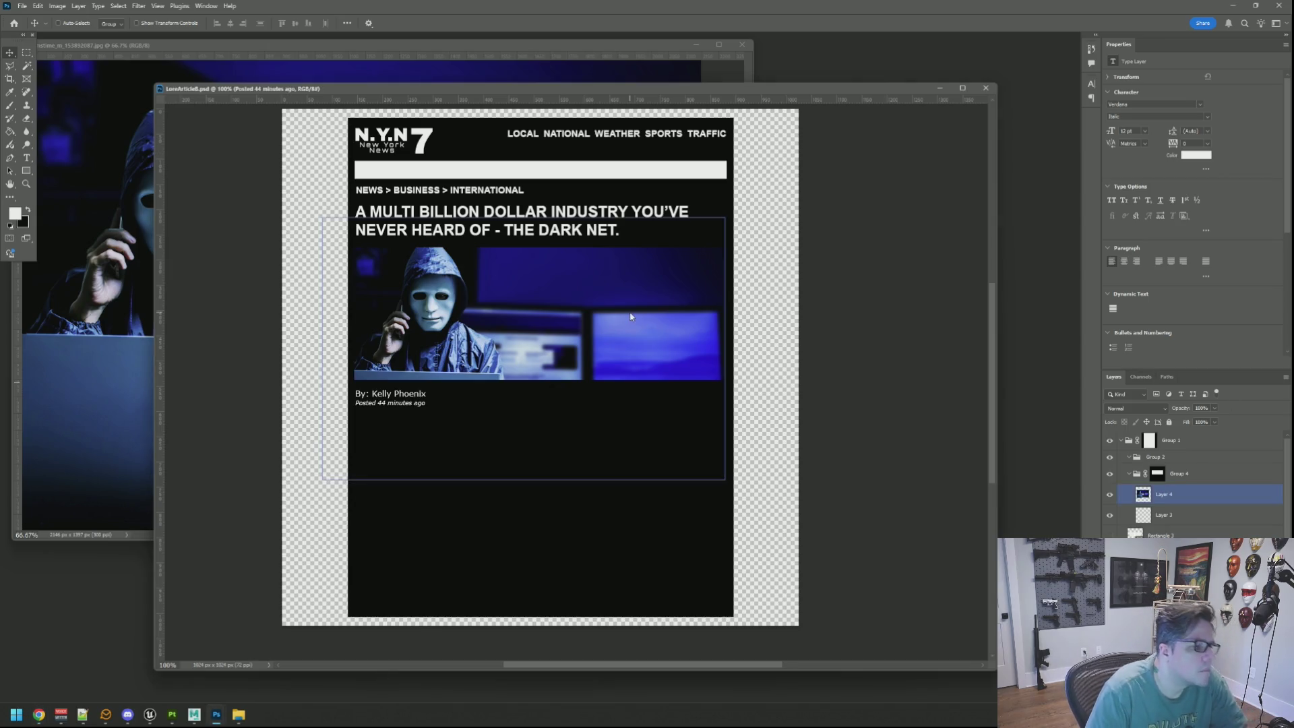
pyautogui.click(812, 291)
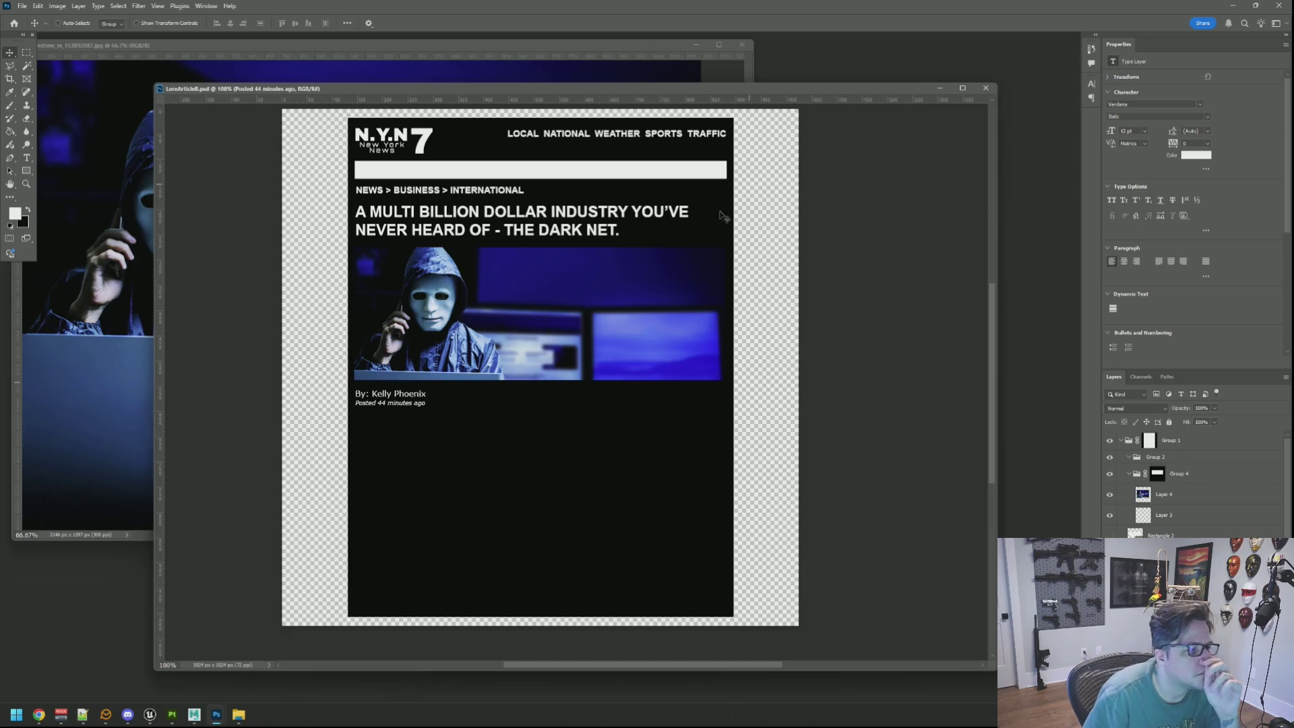
pyautogui.scroll(-1, 724, 217)
pyautogui.keyDown('ctrl'); pyautogui.click(700, 241); pyautogui.keyUp('ctrl')
pyautogui.keyDown('ctrl'); pyautogui.click(816, 263); pyautogui.keyUp('ctrl')
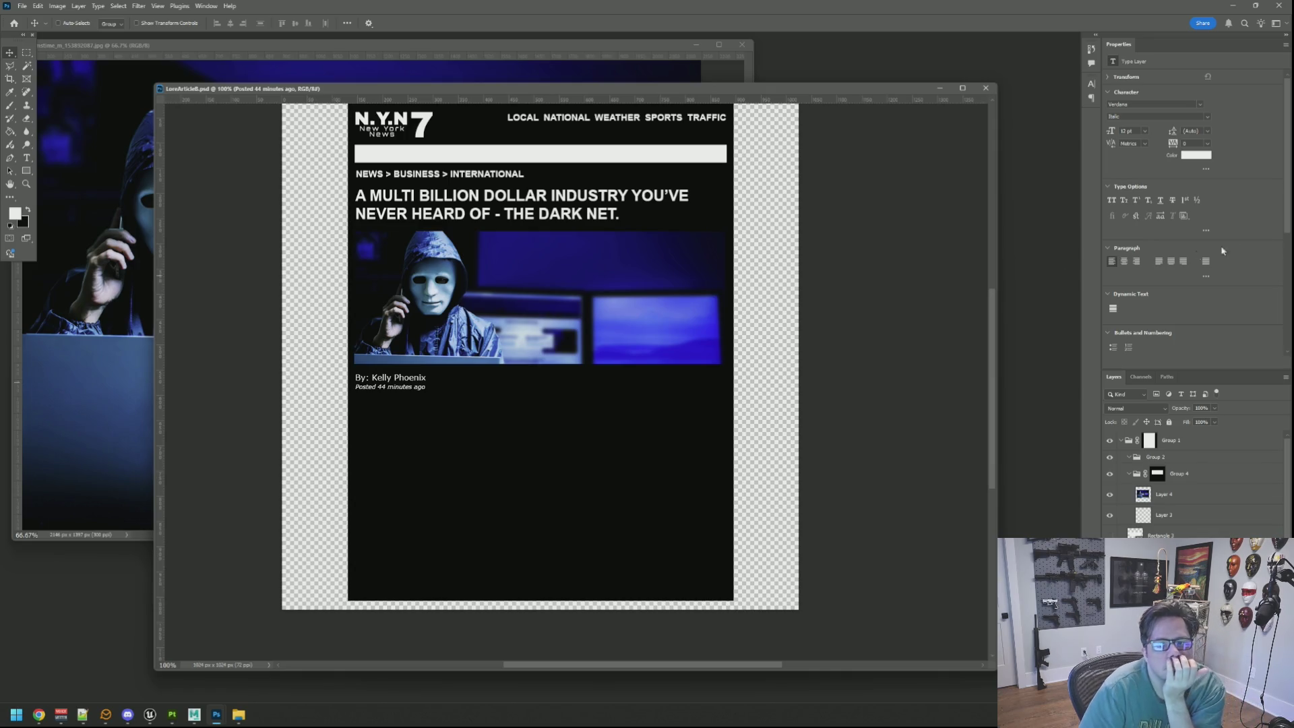
pyautogui.hotkey('alt', 'Tab')
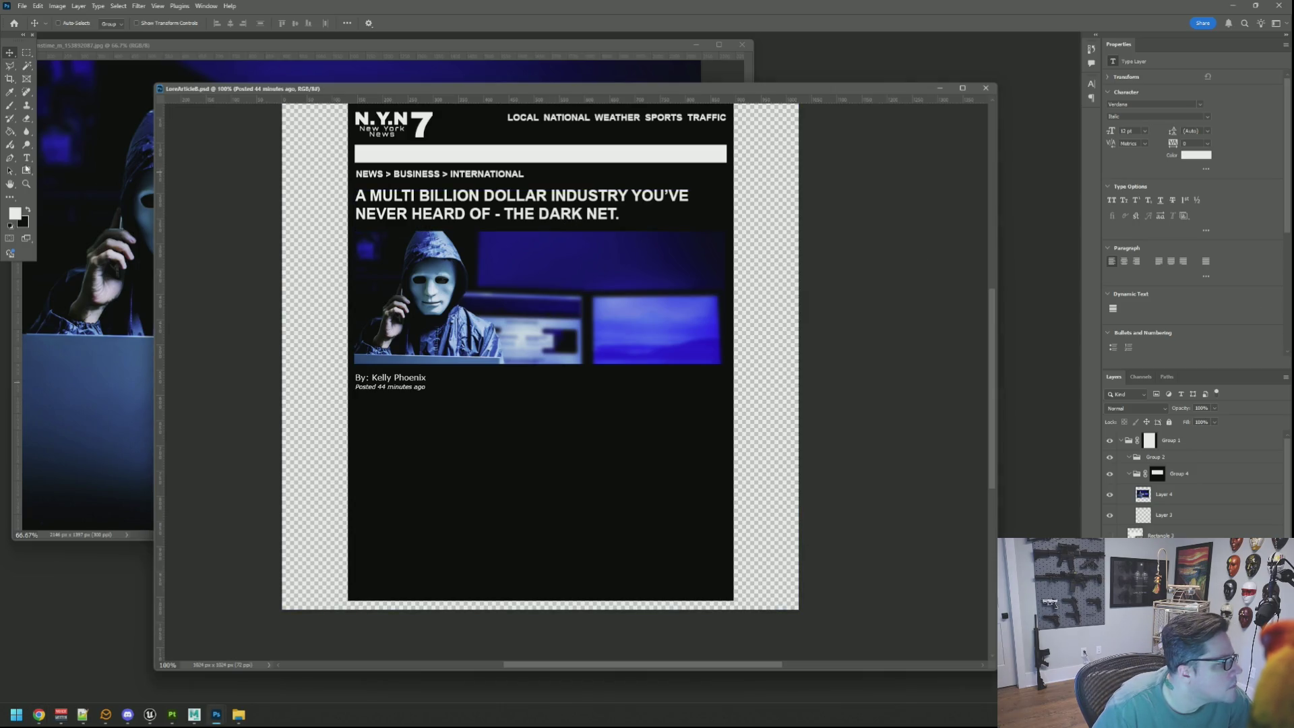
# Change the headline ending from DARK NET to “DARKNET” as one quoted word before the period
pyautogui.click(27, 158)
pyautogui.click(585, 215)
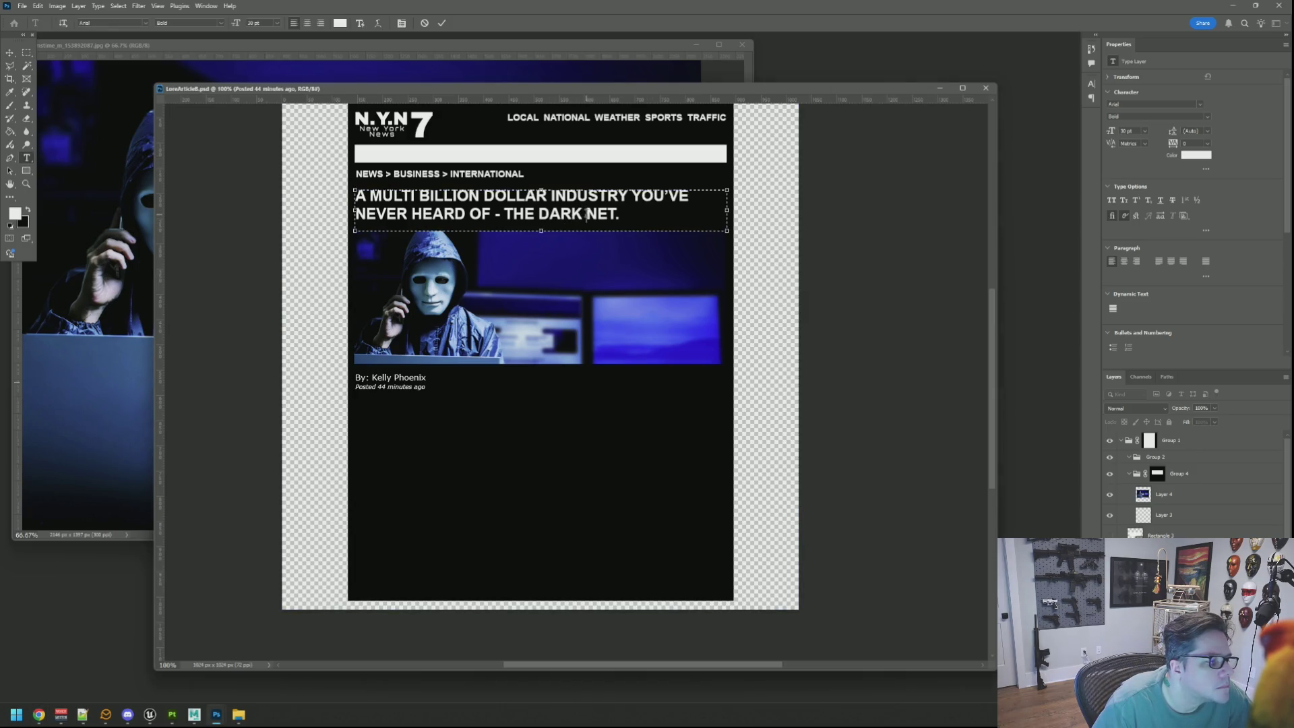
pyautogui.press('BackSpace')
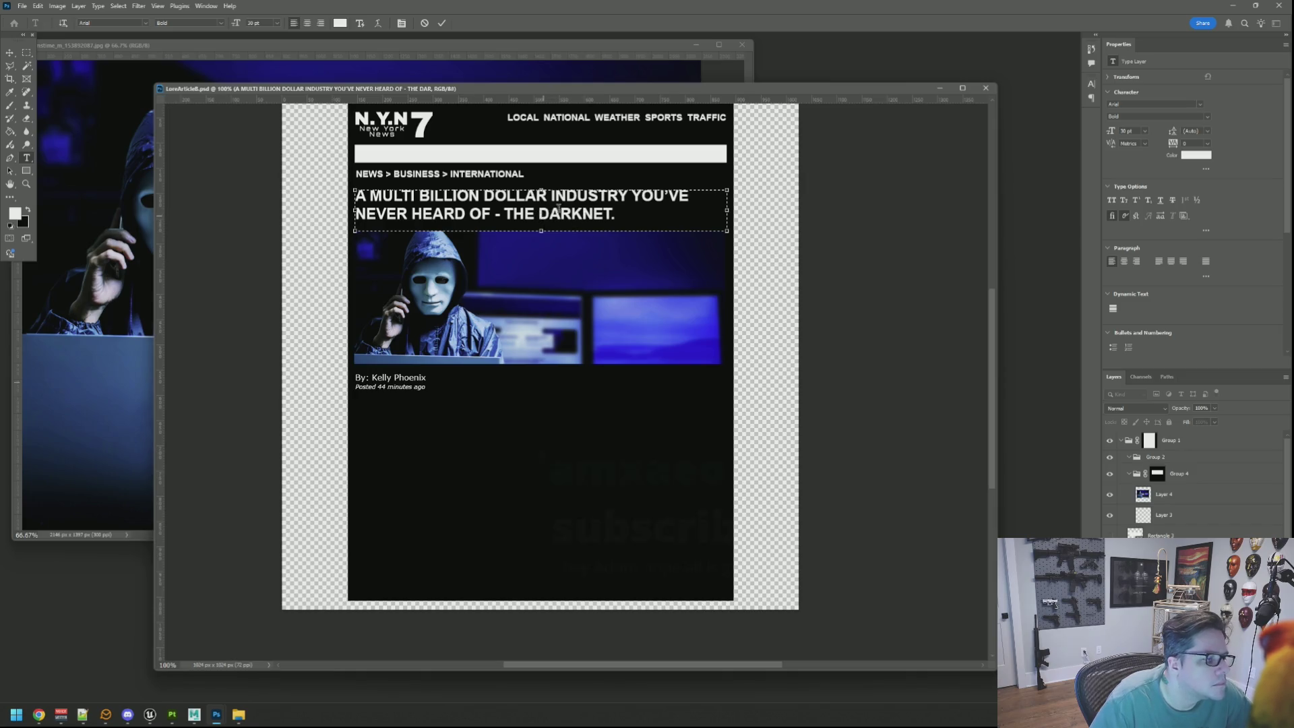
pyautogui.write('"')
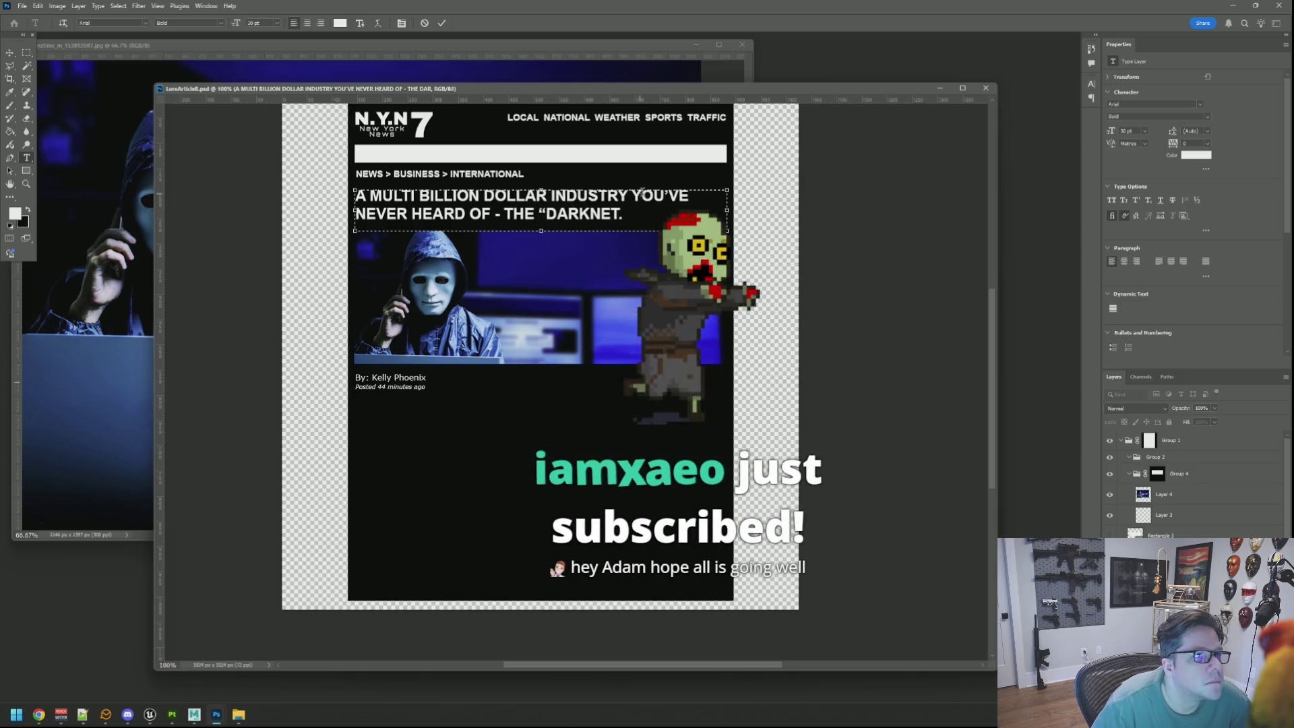
pyautogui.press('End')
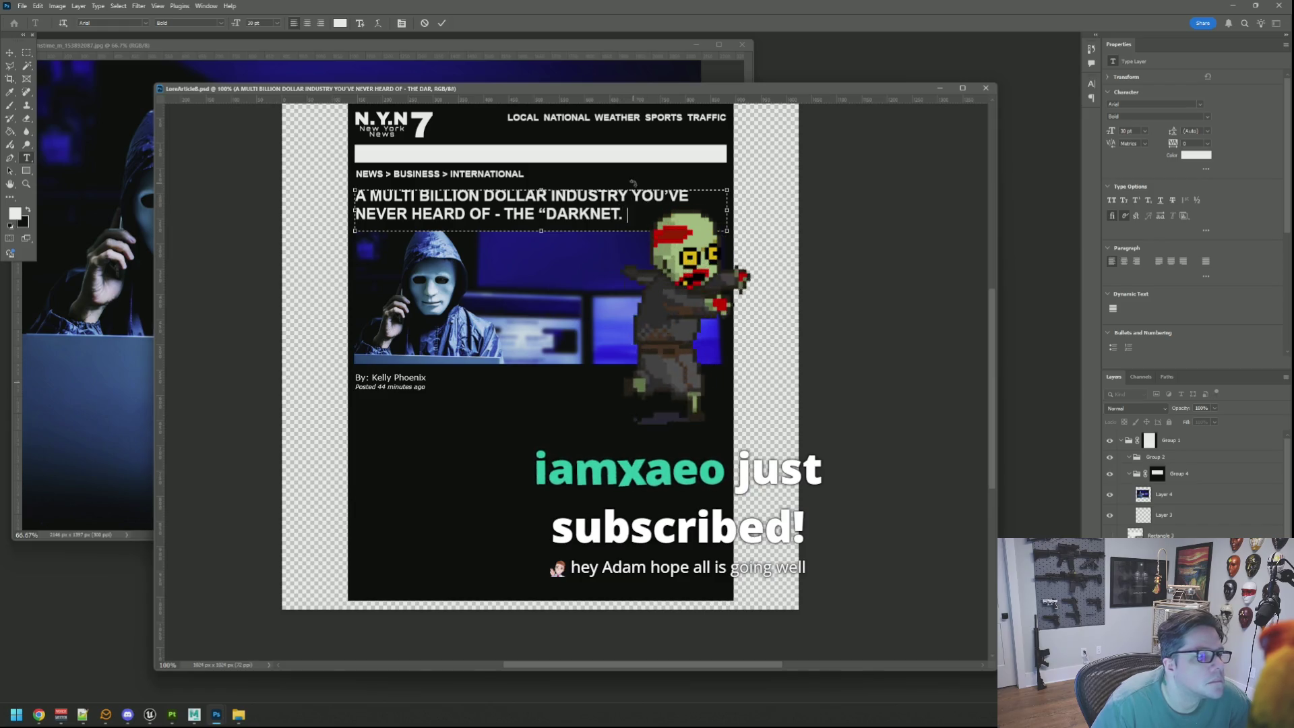
pyautogui.press('Left')
pyautogui.write('"')
pyautogui.press('Escape')
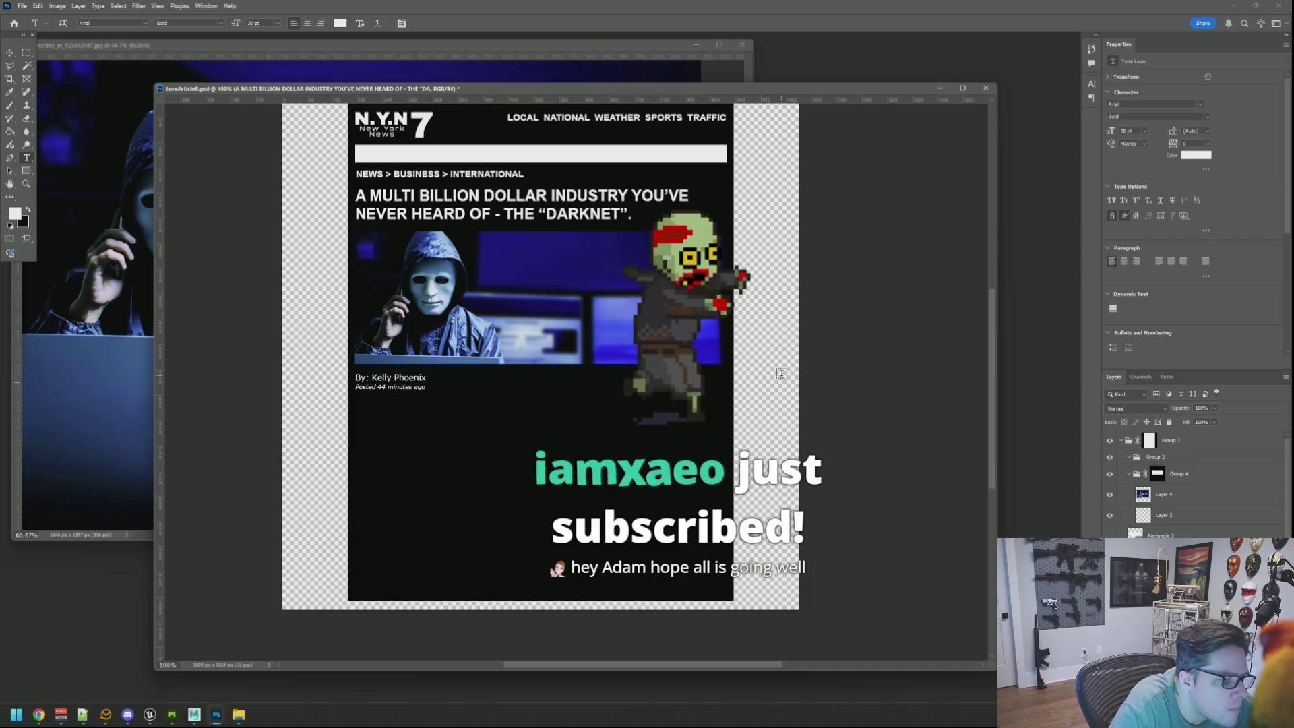
pyautogui.scroll(1, 764, 320)
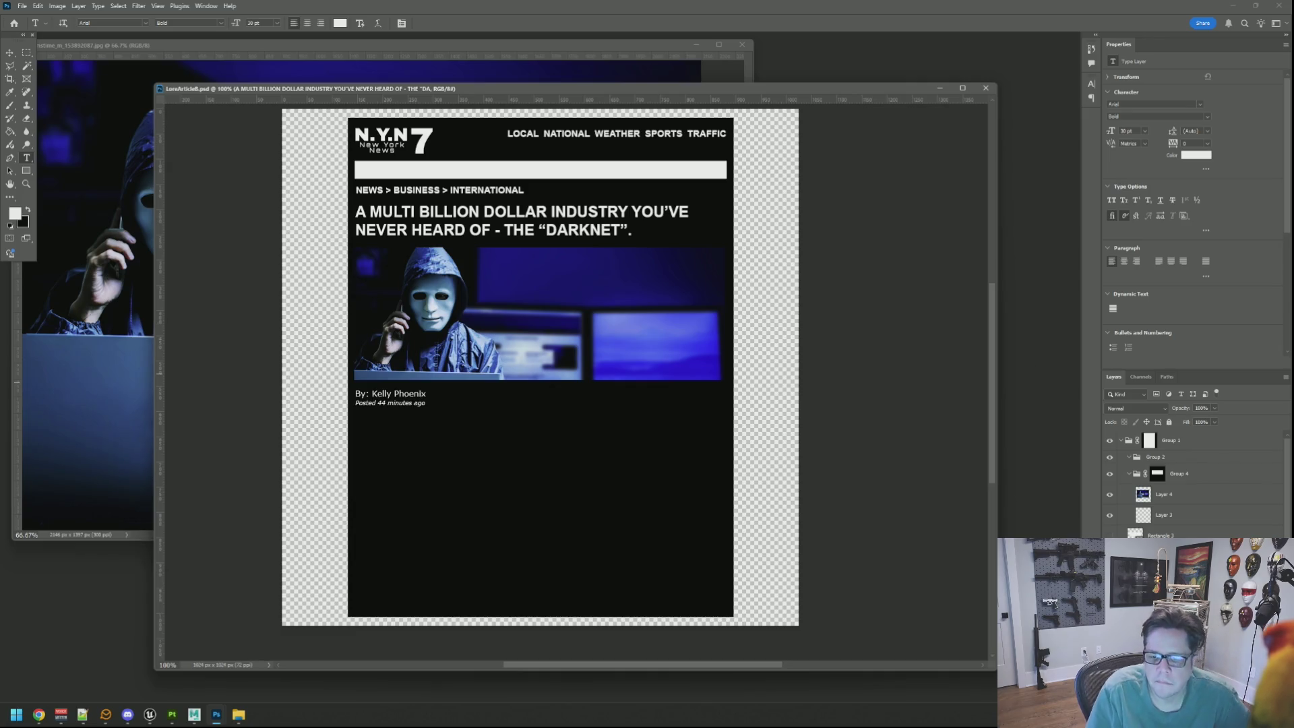
pyautogui.hotkey('alt', 'Tab')
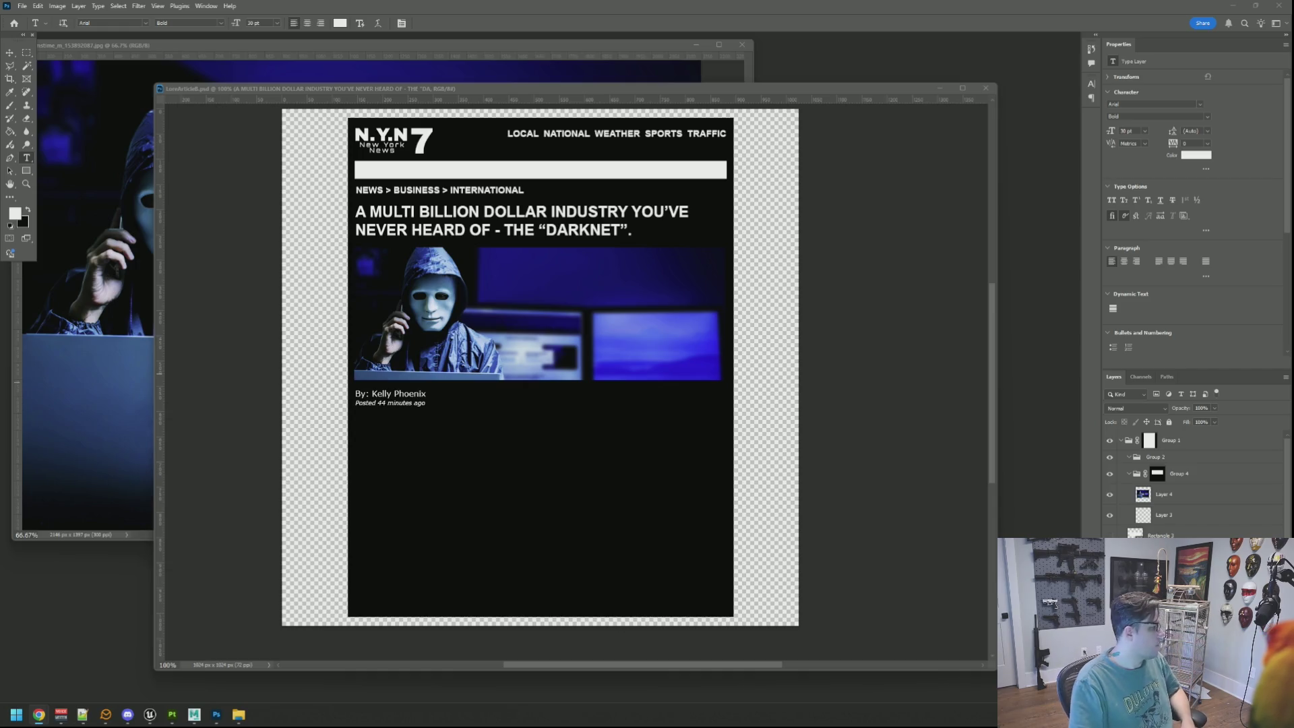
# Draw a text box below the byline and paste in the 'While largely unknown' article paragraph
pyautogui.click(424, 438)
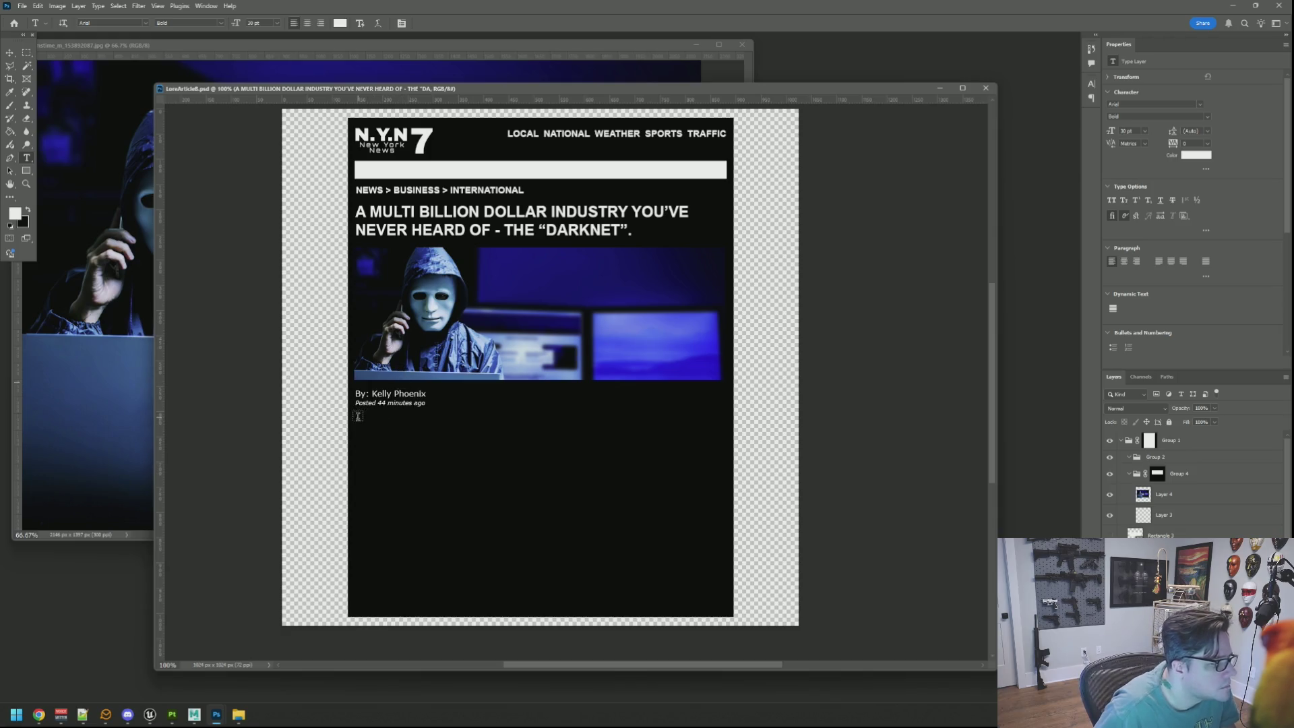
pyautogui.hotkey('alt', 'Tab')
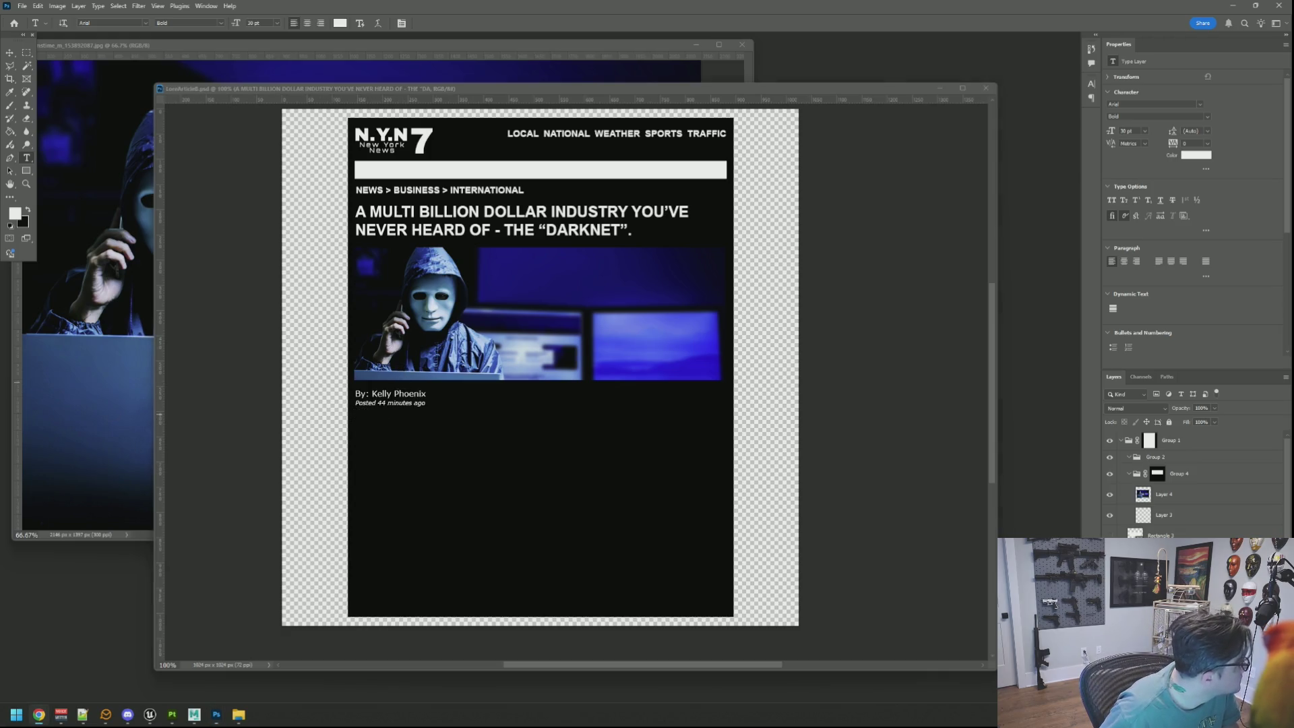
pyautogui.hotkey('alt', 'Tab')
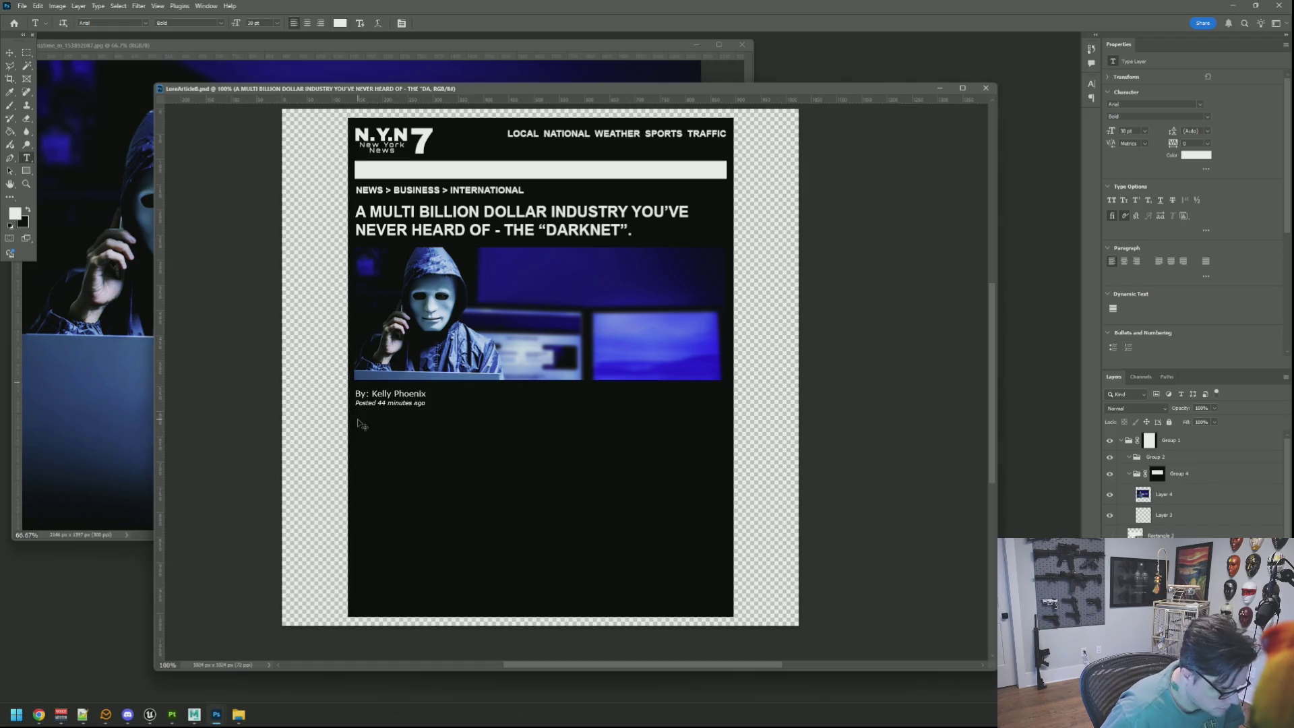
pyautogui.moveTo(359, 417)
pyautogui.mouseDown()
pyautogui.moveTo(464, 483)
pyautogui.moveTo(723, 534)
pyautogui.mouseUp()
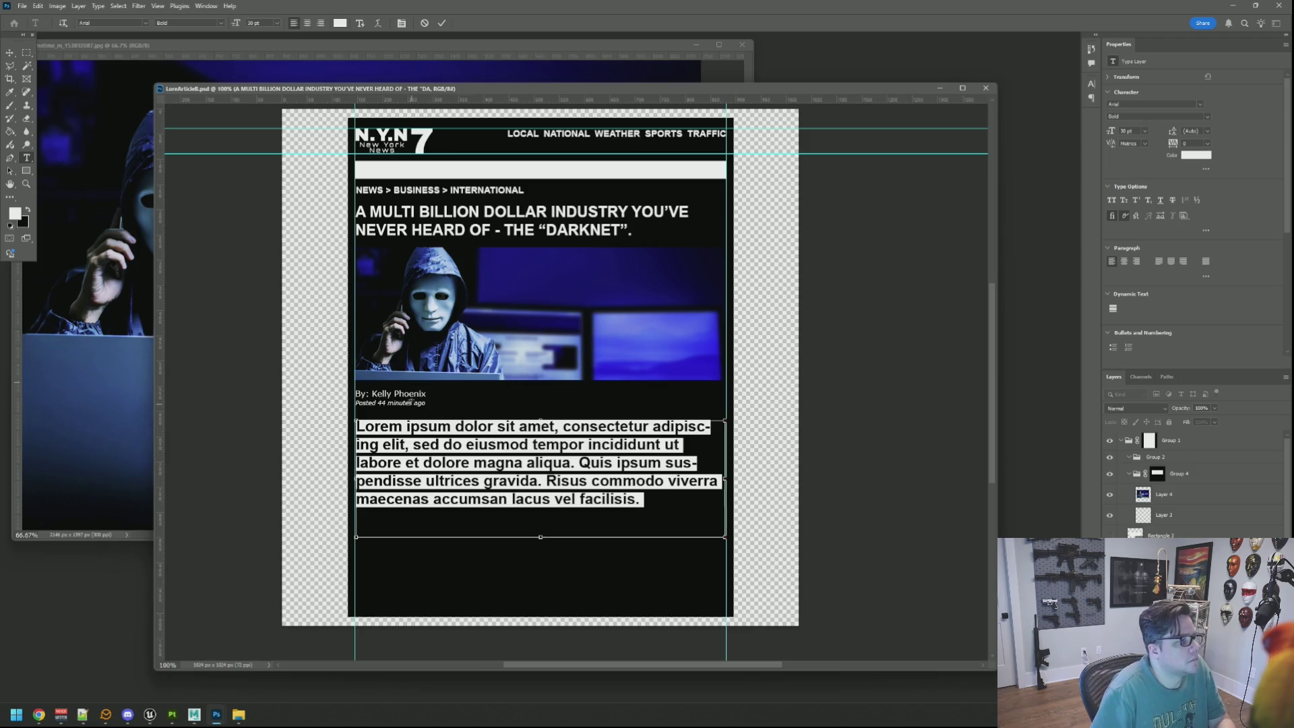
pyautogui.hotkey('ctrl', 'v')
pyautogui.hotkey('ctrl', 'a')
# Set the paragraph font to Verdana Regular
pyautogui.click(146, 23)
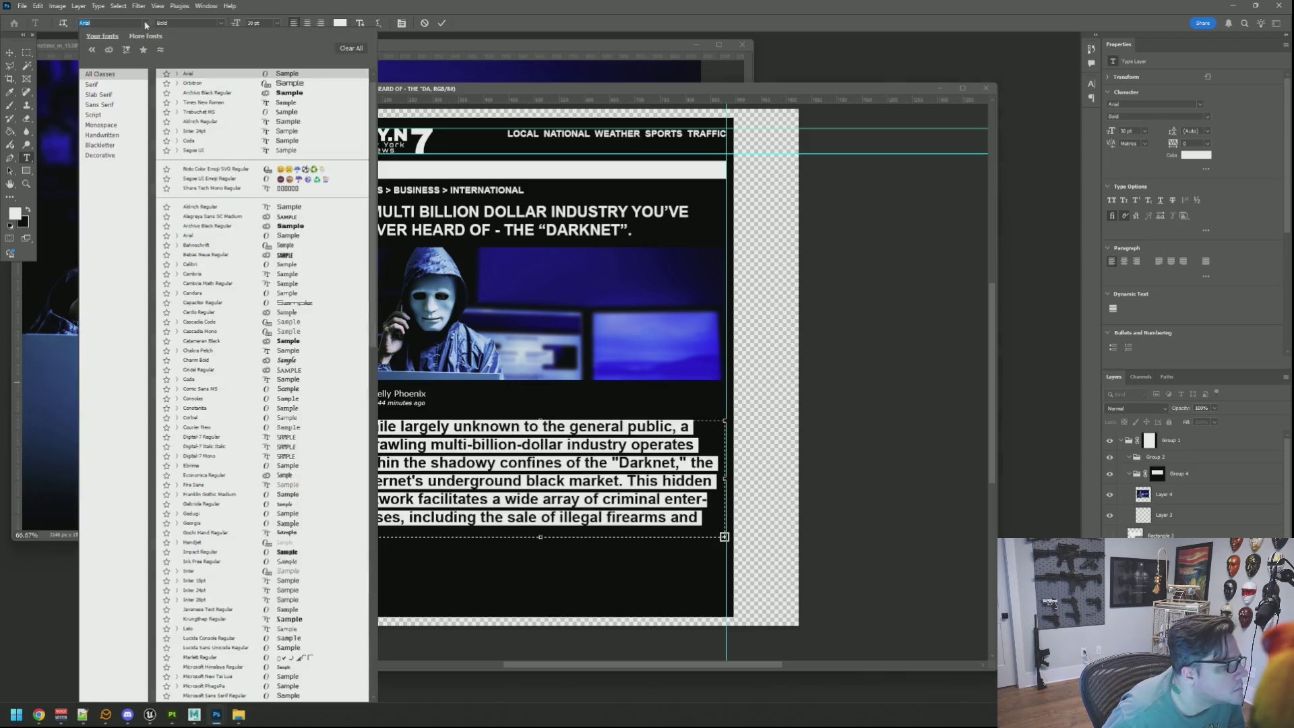
pyautogui.scroll(-20, 231, 335)
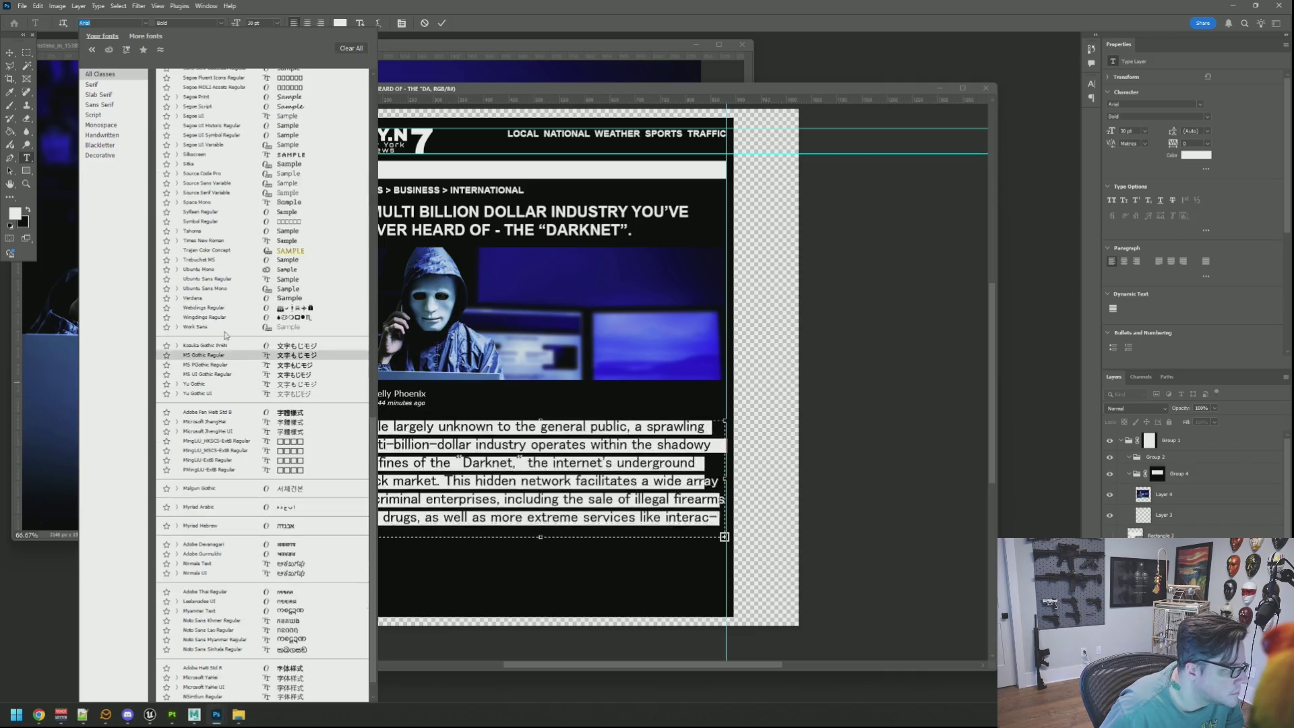
pyautogui.click(254, 298)
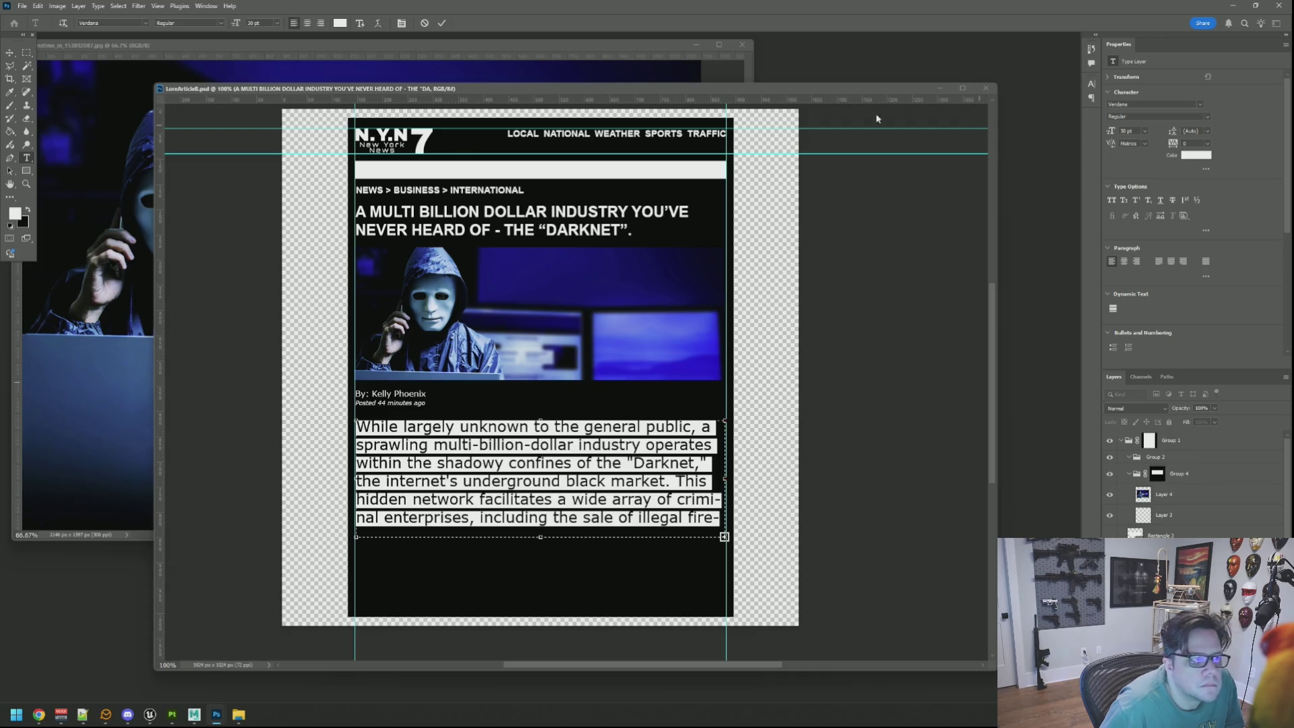
pyautogui.click(274, 24)
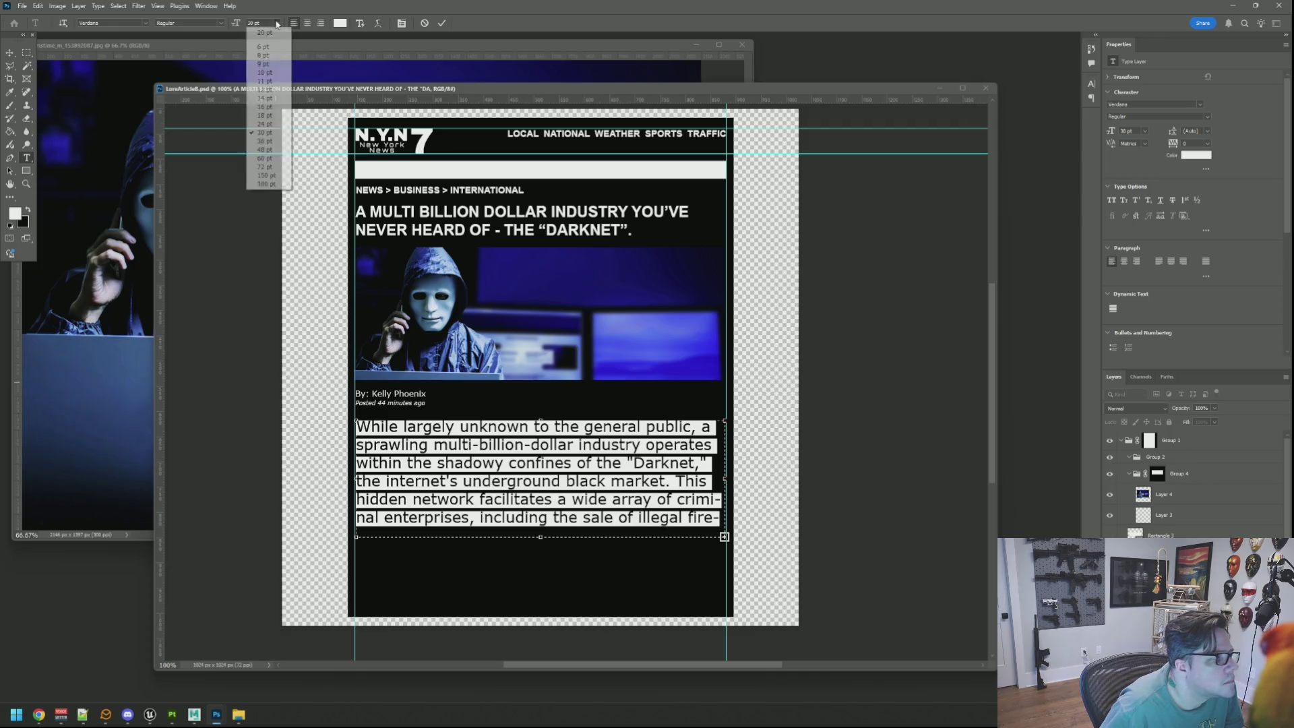
pyautogui.click(279, 112)
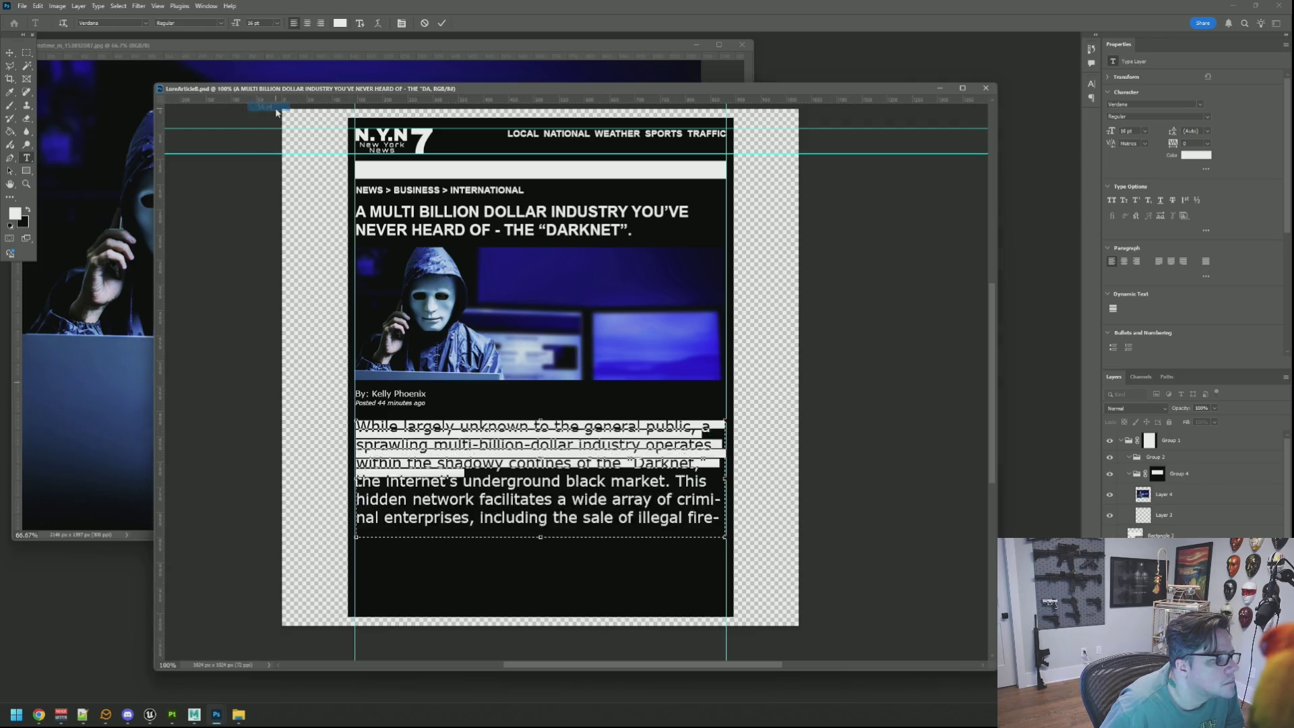
# Settle the paragraph at 18 pt type size with 24 pt leading
pyautogui.click(1207, 130)
pyautogui.click(1209, 223)
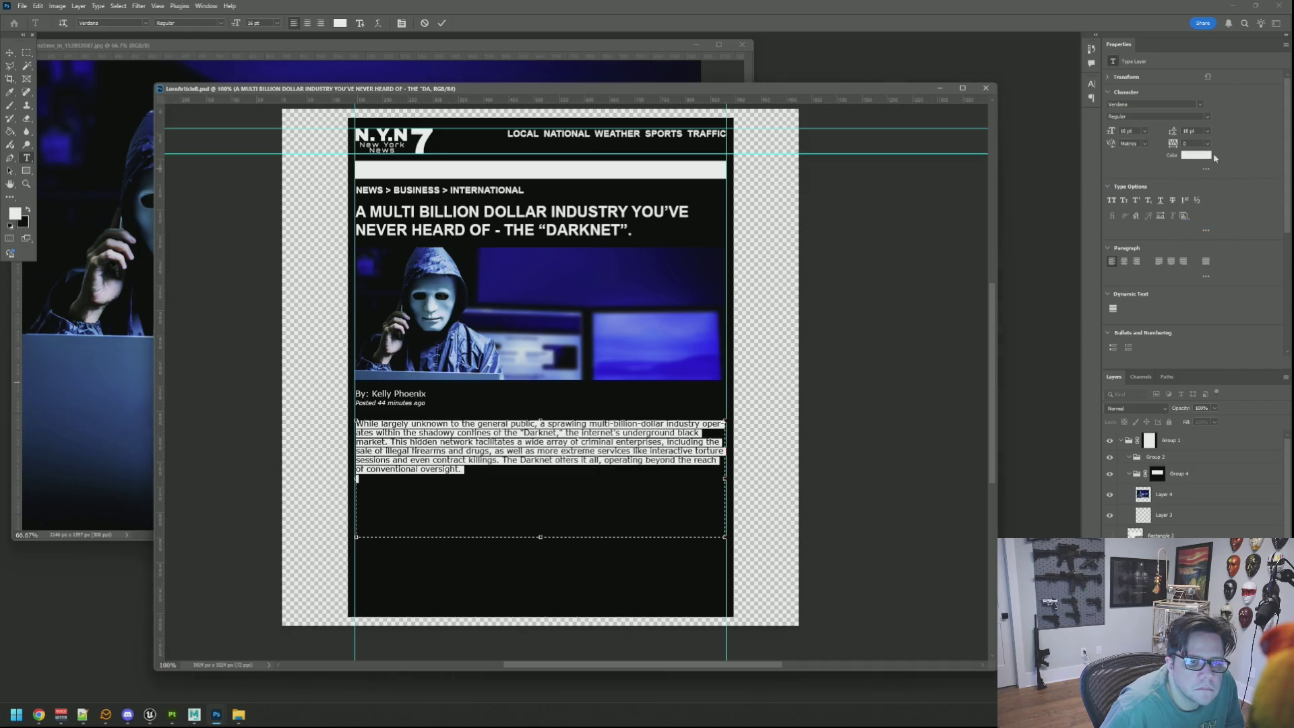
pyautogui.click(1207, 131)
pyautogui.click(1211, 136)
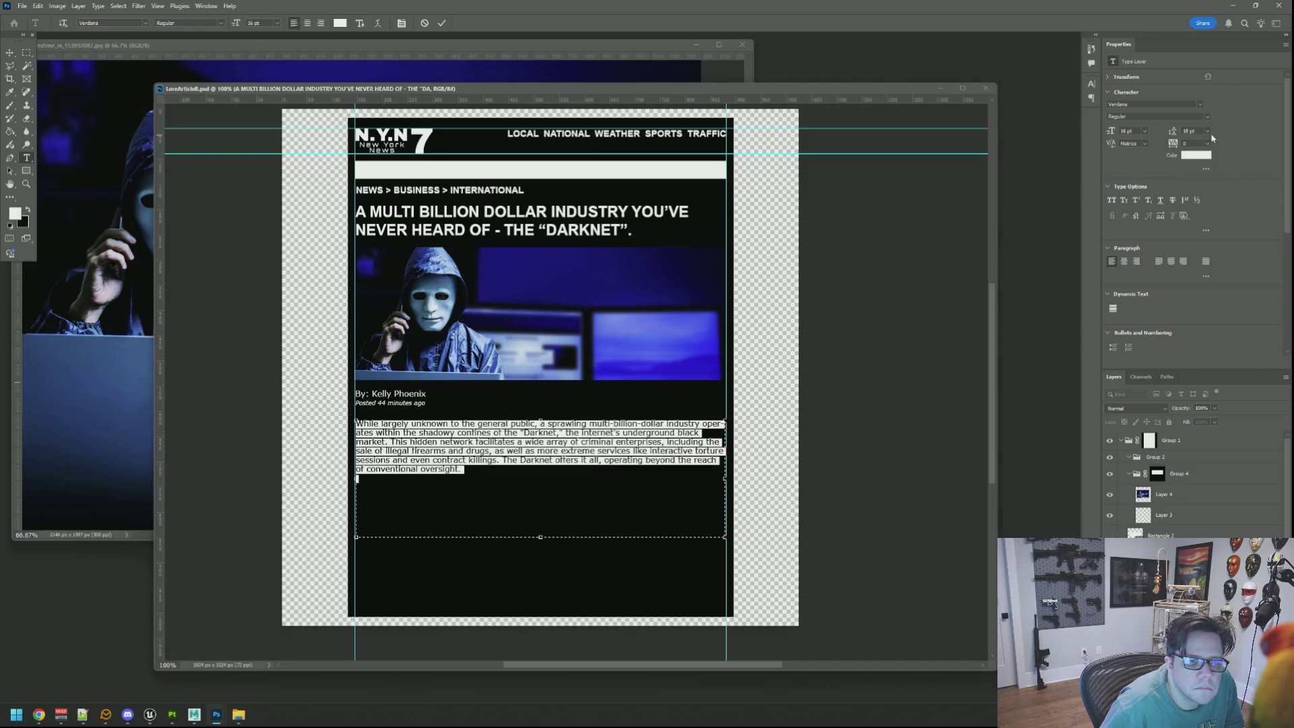
pyautogui.click(1144, 131)
pyautogui.click(1143, 223)
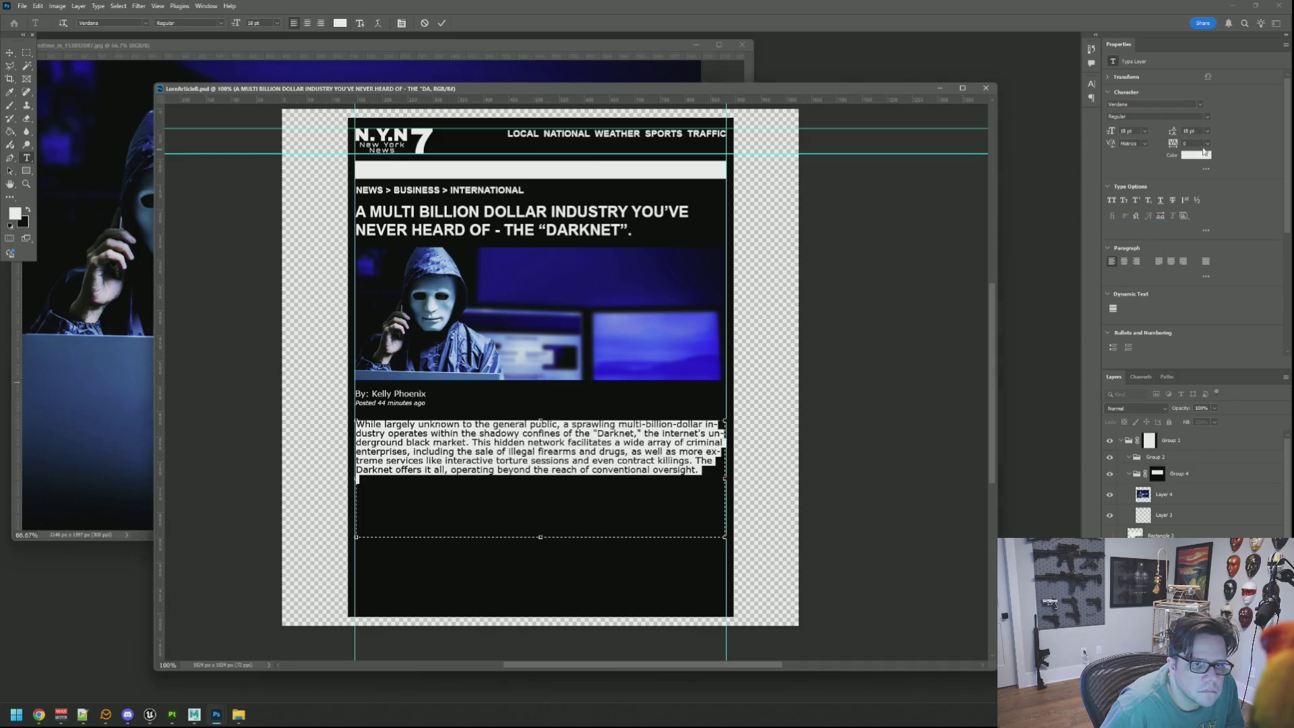
pyautogui.click(1207, 131)
pyautogui.click(1202, 248)
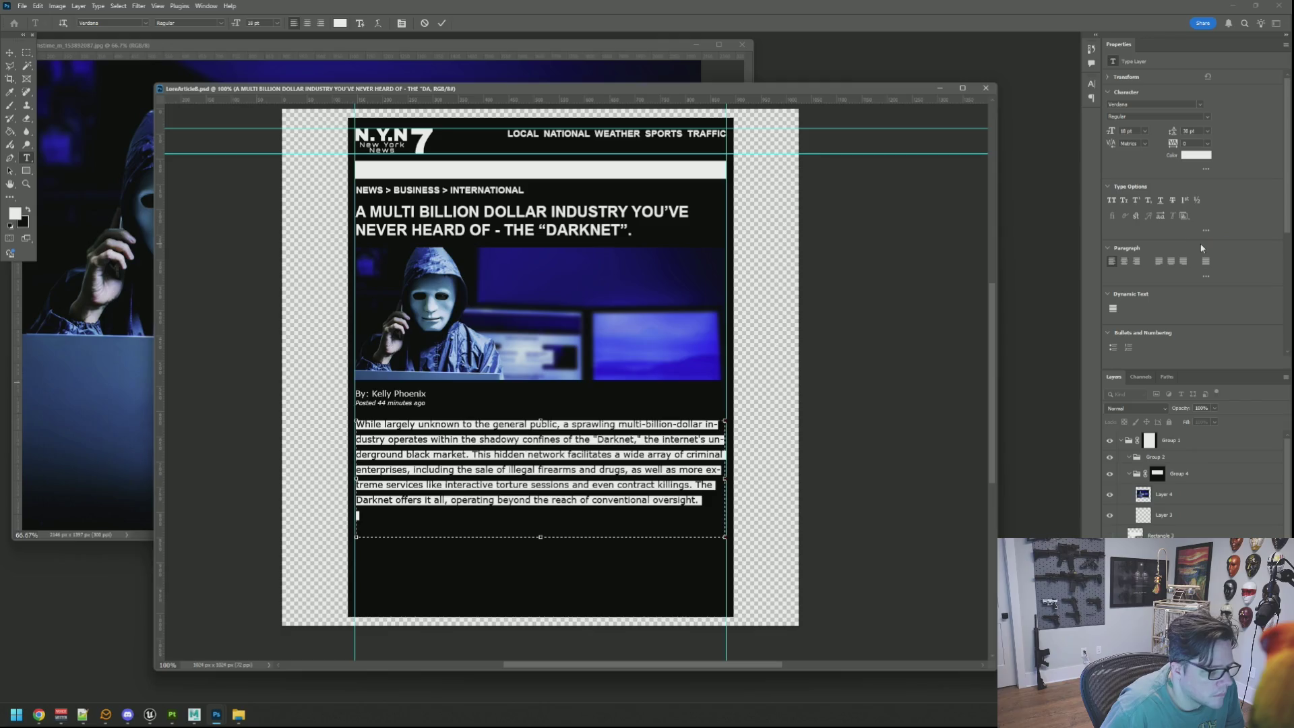
pyautogui.click(1207, 131)
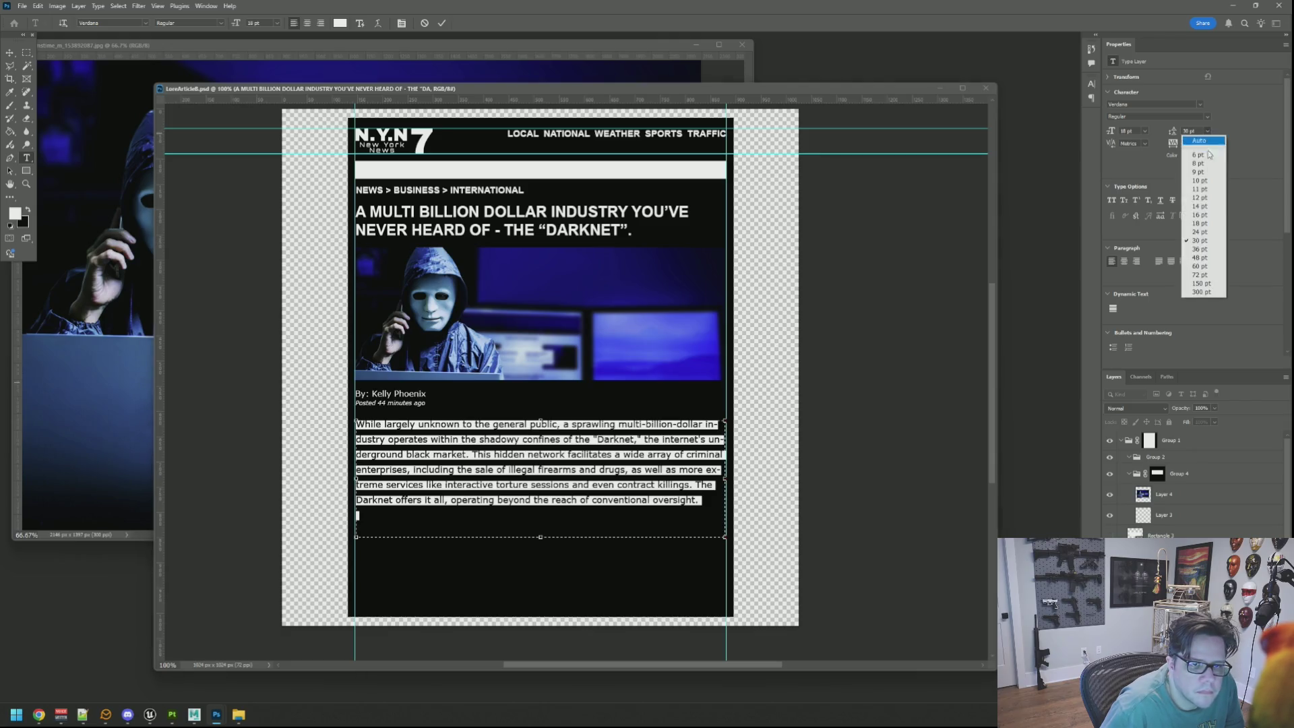
pyautogui.click(1202, 232)
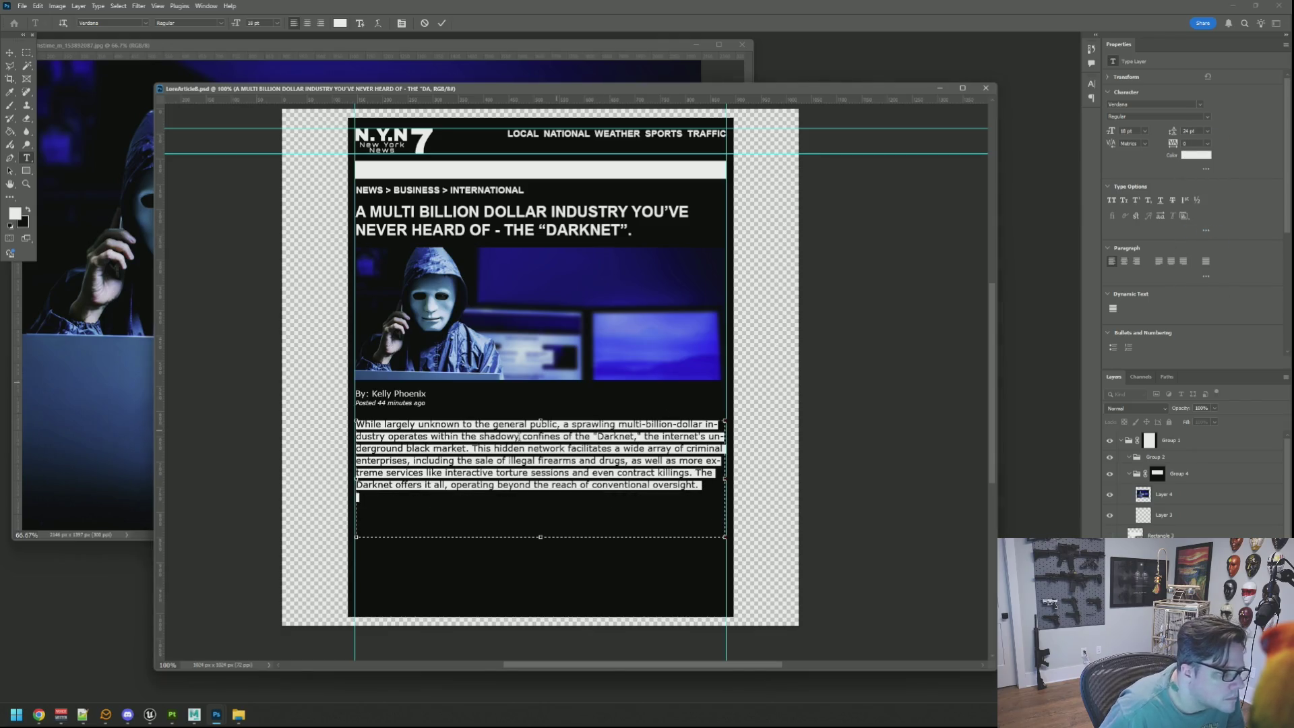
pyautogui.click(423, 436)
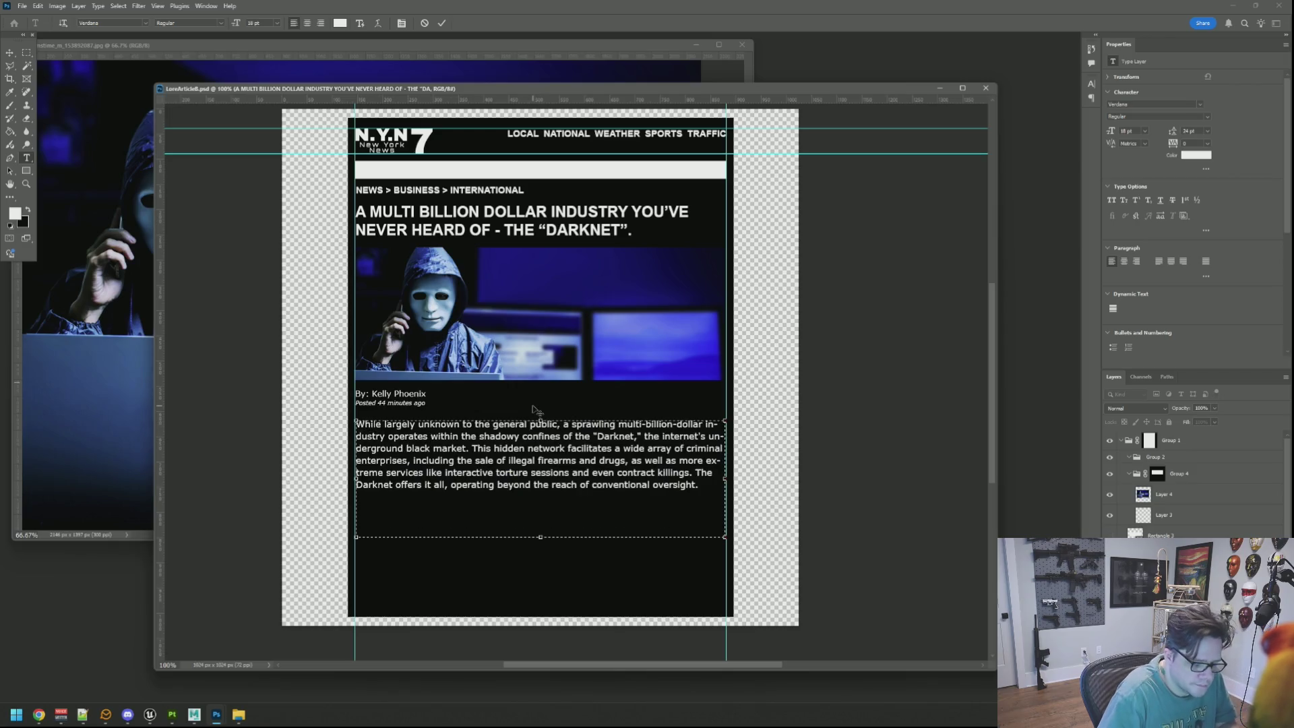
# Add the 'NY (NYN) -' dateline at the paragraph start and push Darknet unbroken onto the next line
pyautogui.write('New Yor,')
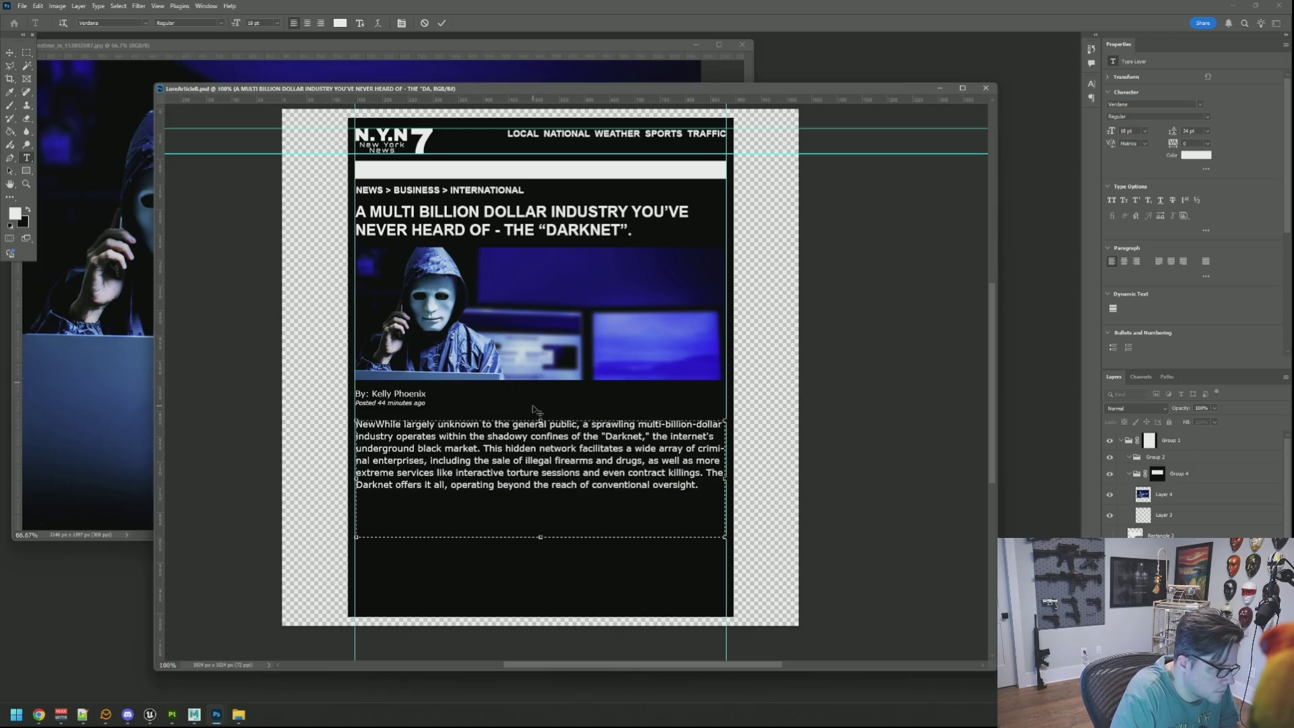
pyautogui.write(' NY (')
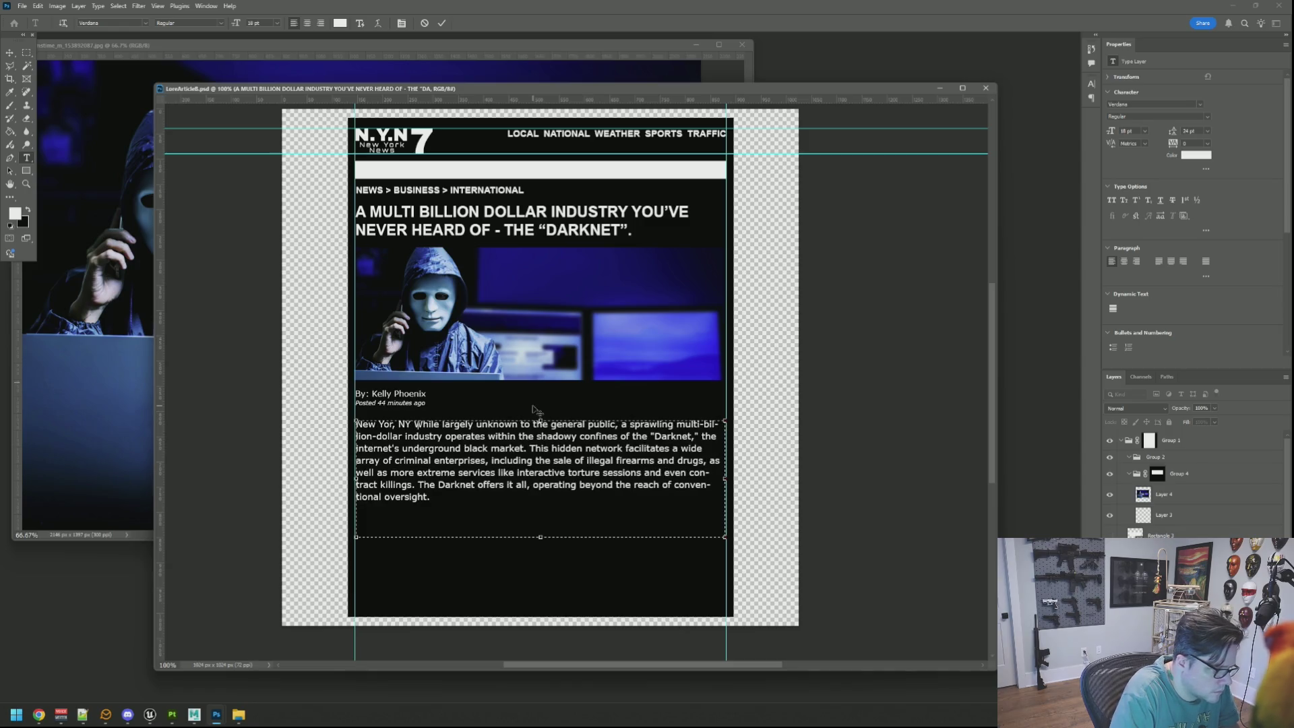
pyautogui.write(')')
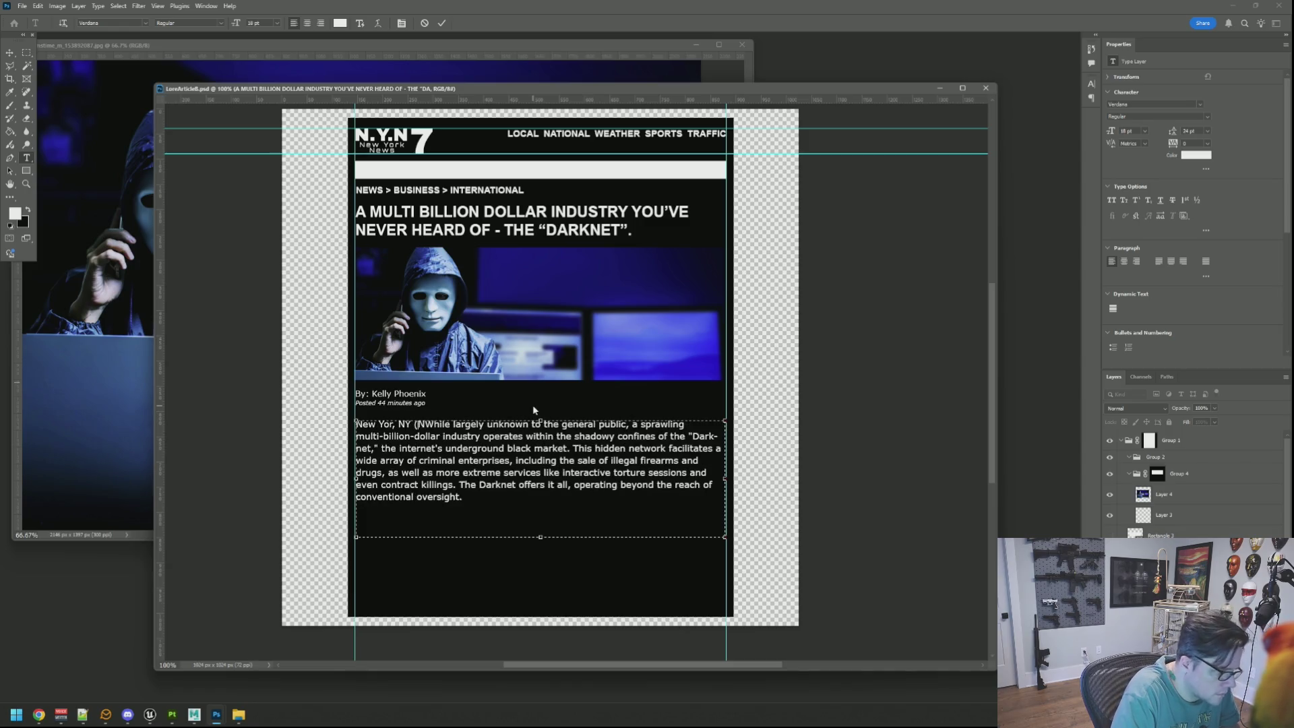
pyautogui.press('BackSpace')
pyautogui.write('NYN)')
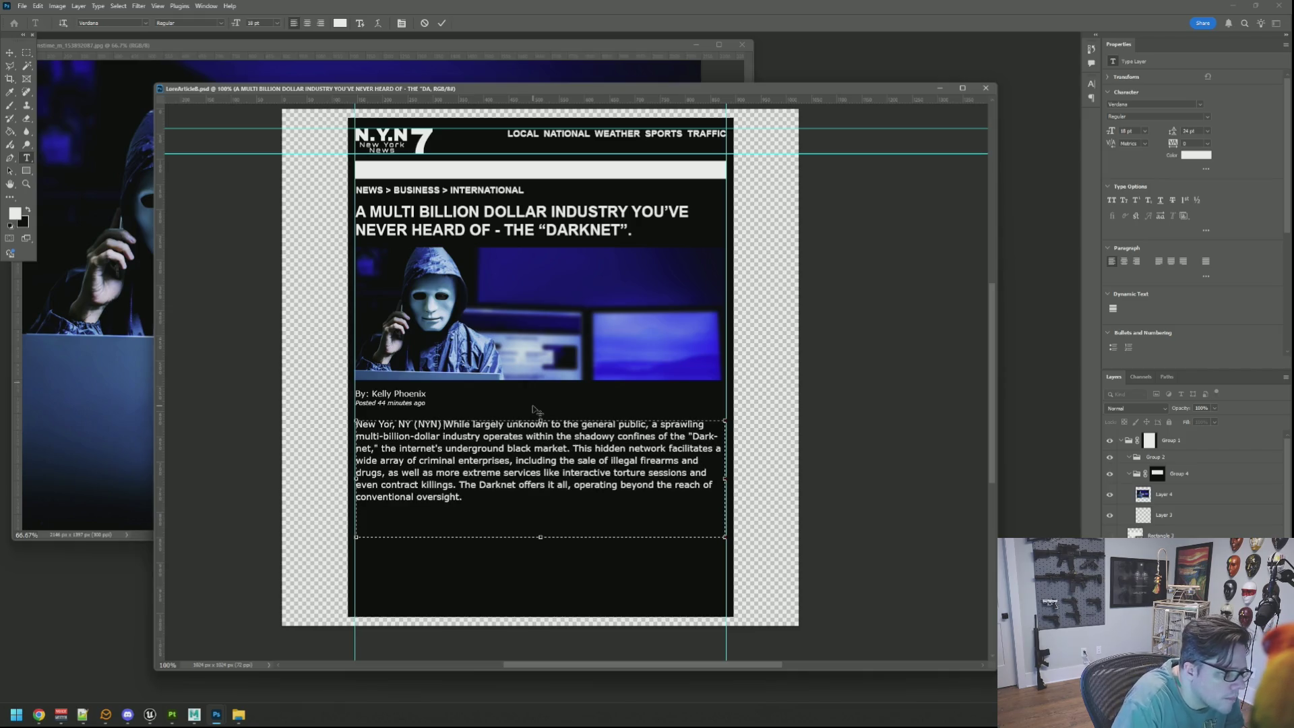
pyautogui.hotkey('alt', 'Tab')
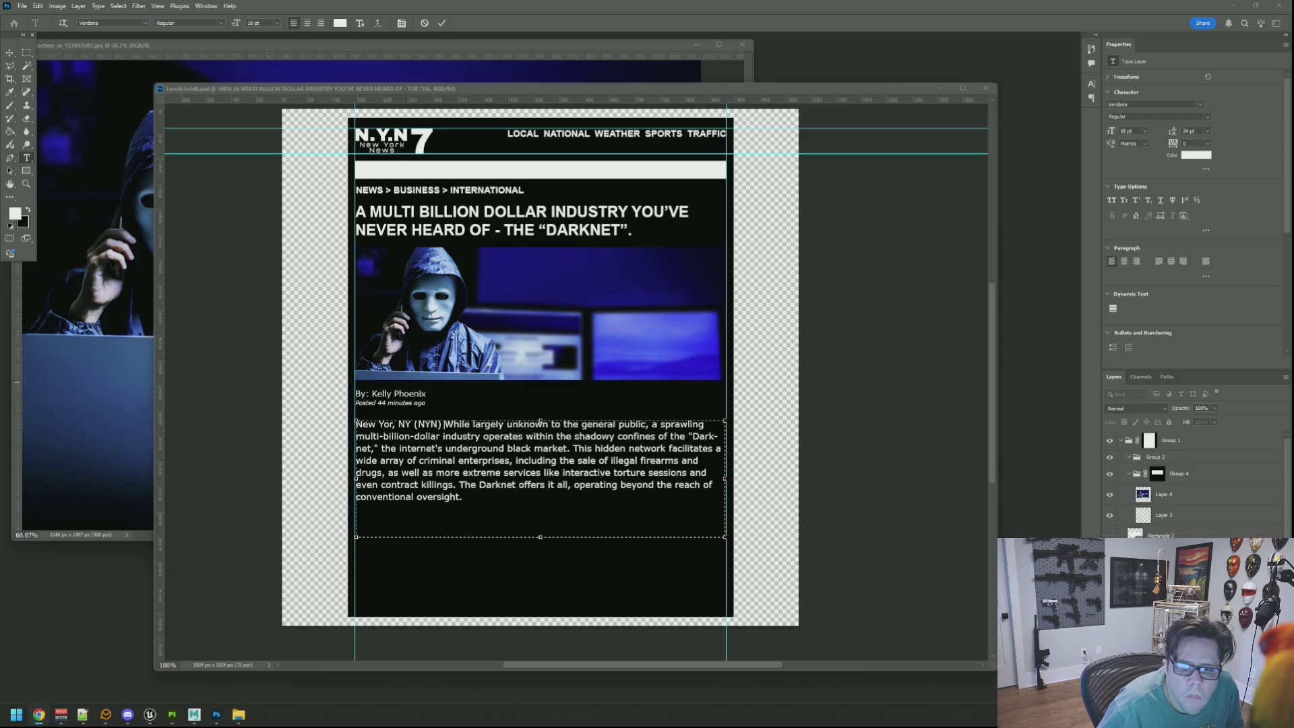
pyautogui.click(445, 426)
pyautogui.write('-')
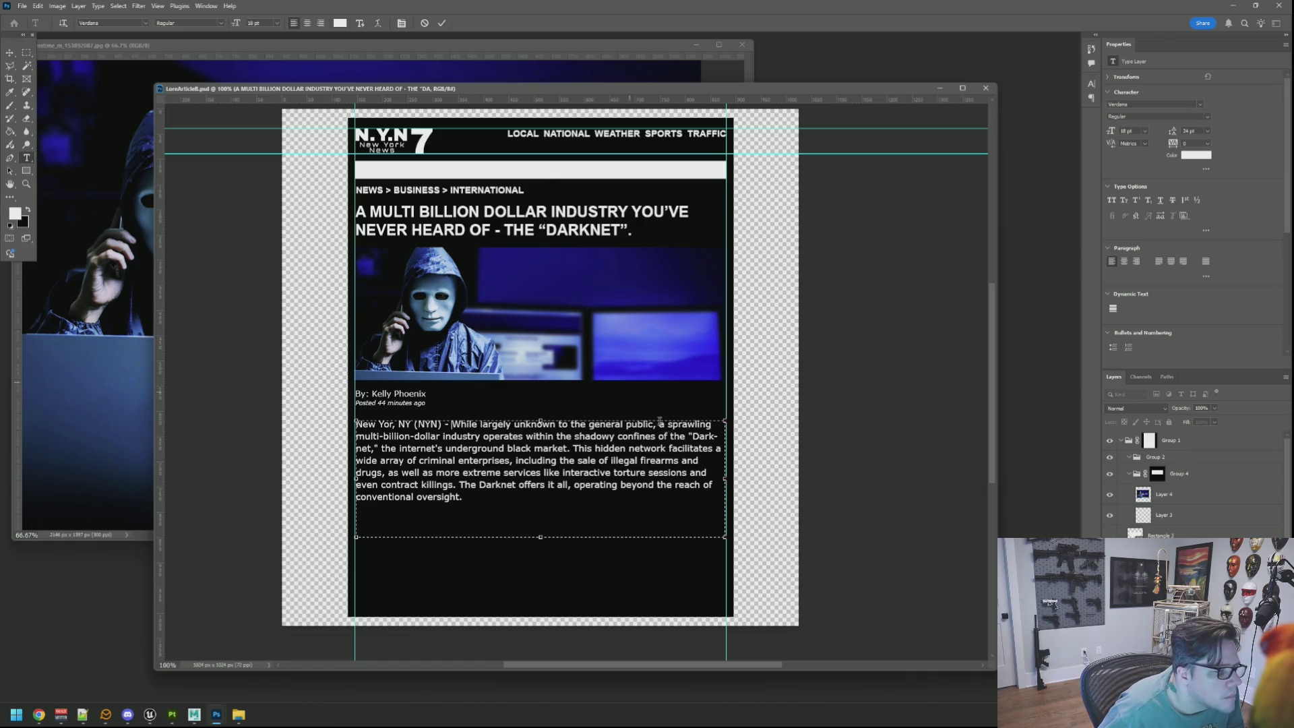
pyautogui.click(688, 436)
pyautogui.press('Return')
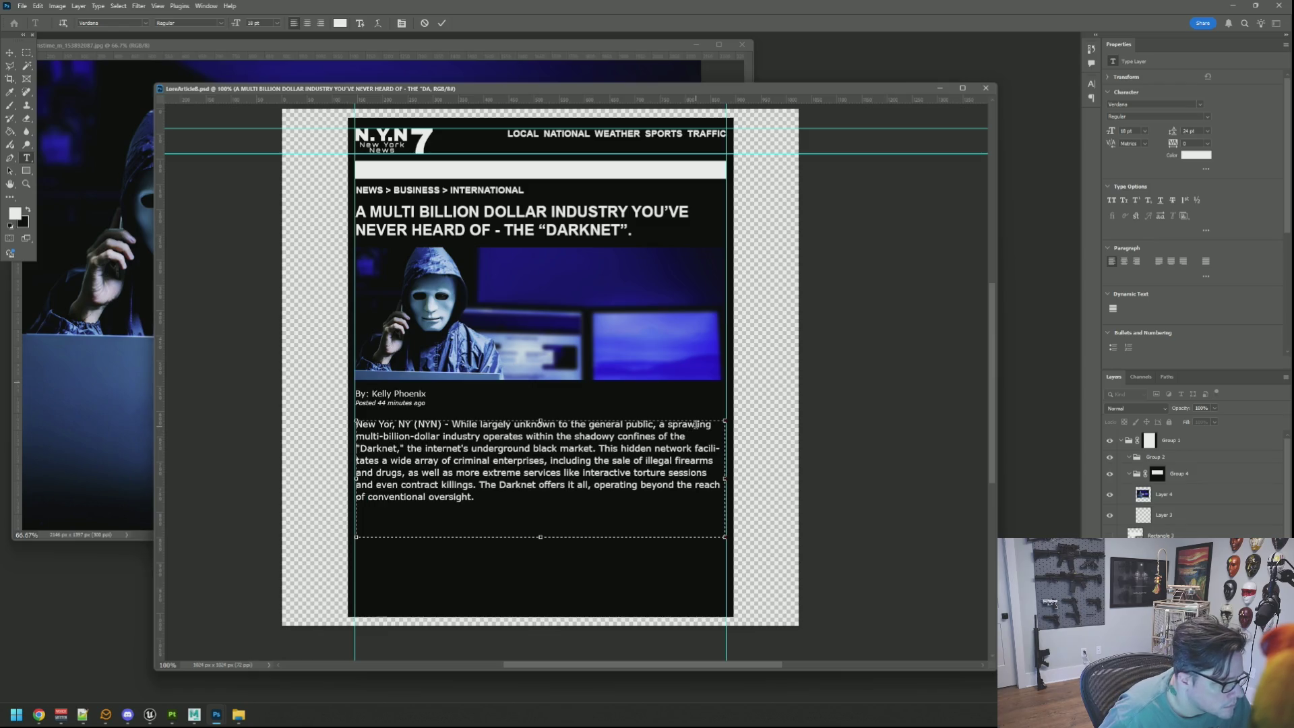
pyautogui.click(442, 23)
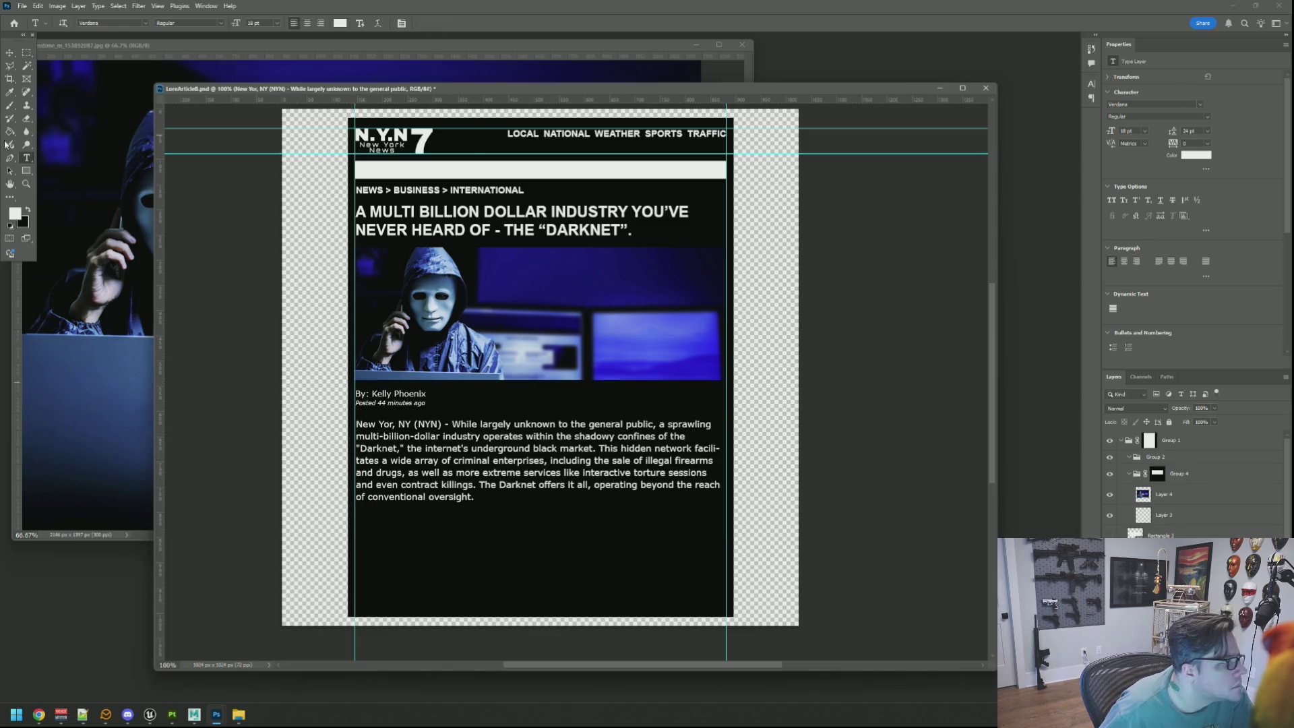
# Nudge the body paragraph up toward the byline with the Move tool
pyautogui.press('v')
pyautogui.keyDown('ctrl'); pyautogui.click(552, 353); pyautogui.keyUp('ctrl')
pyautogui.keyDown('ctrl'); pyautogui.click(476, 451); pyautogui.keyUp('ctrl')
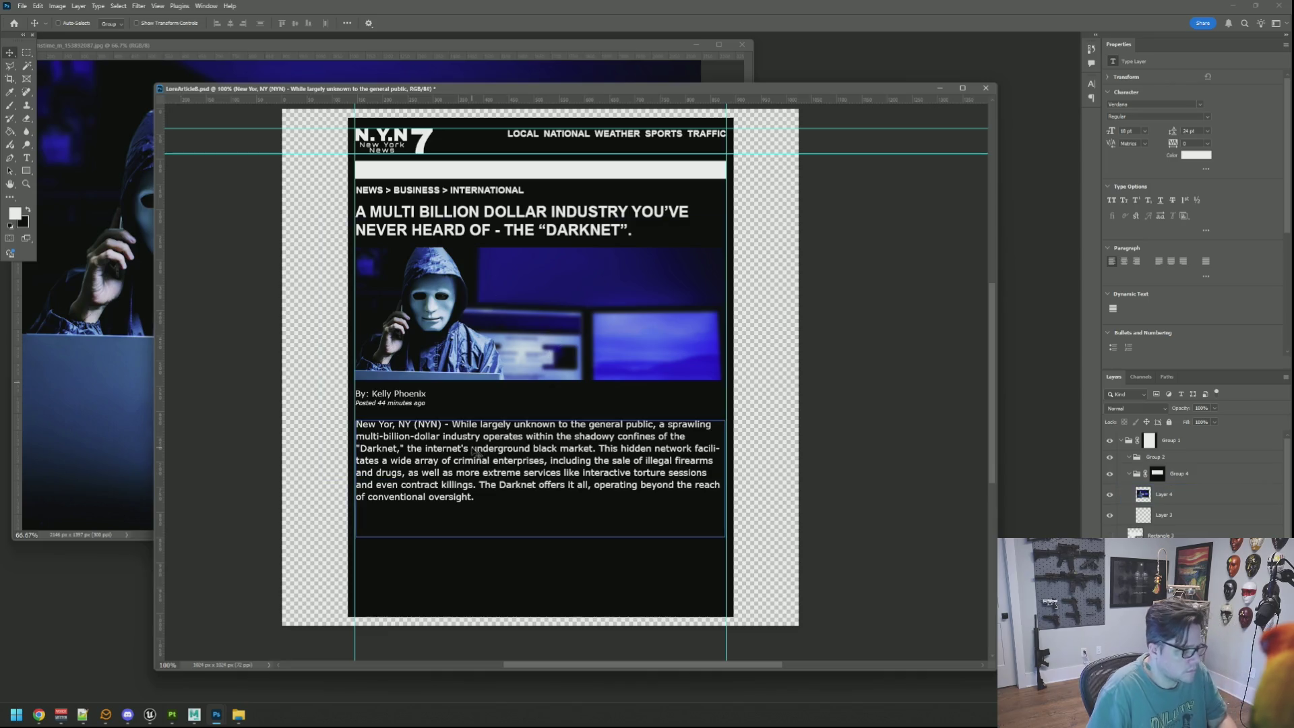
pyautogui.press('Up')
pyautogui.press('Up')
pyautogui.press('Up')
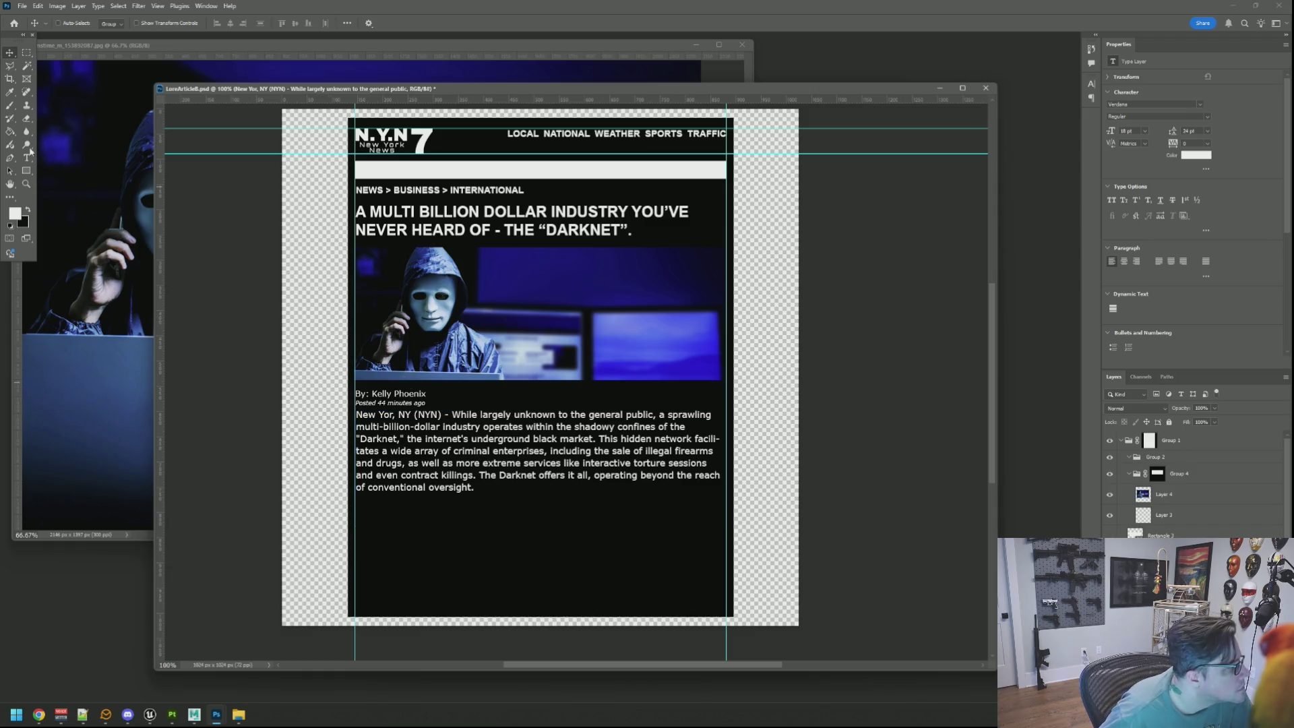
# Fix the dateline typo so it reads 'New York'
pyautogui.press('t')
pyautogui.click(394, 413)
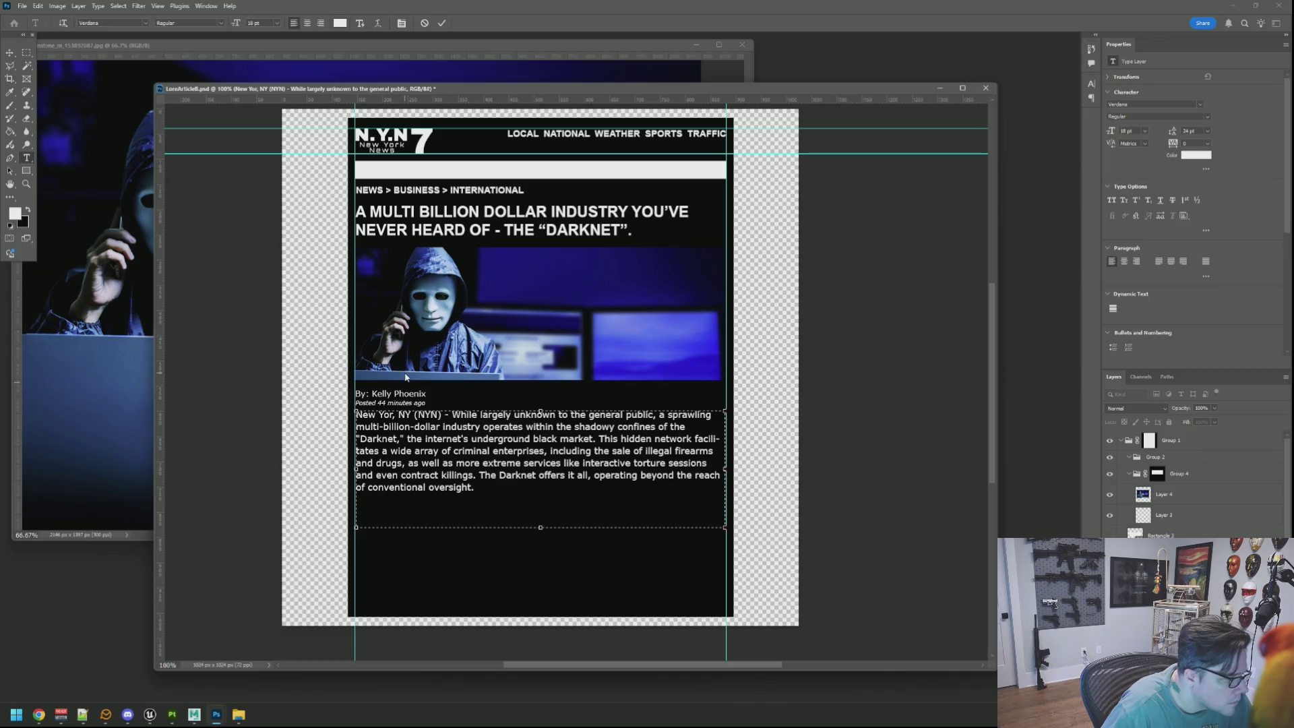
pyautogui.write('k')
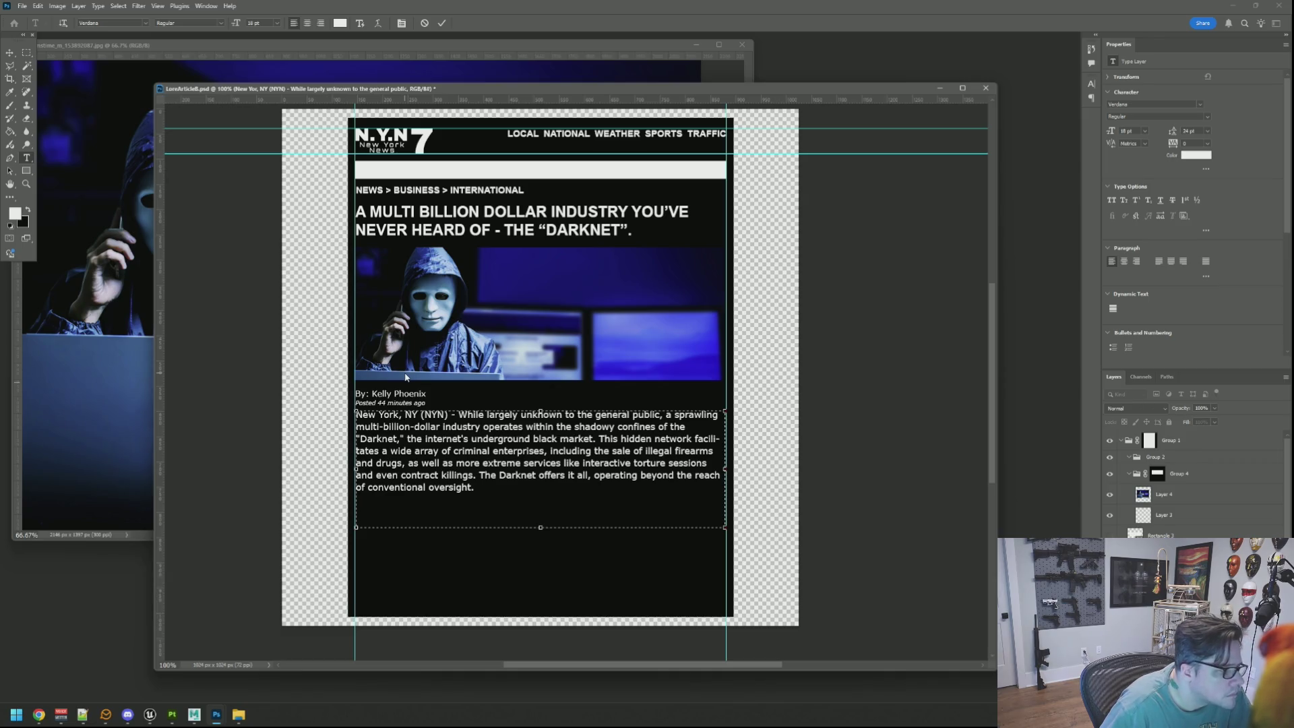
pyautogui.click(441, 23)
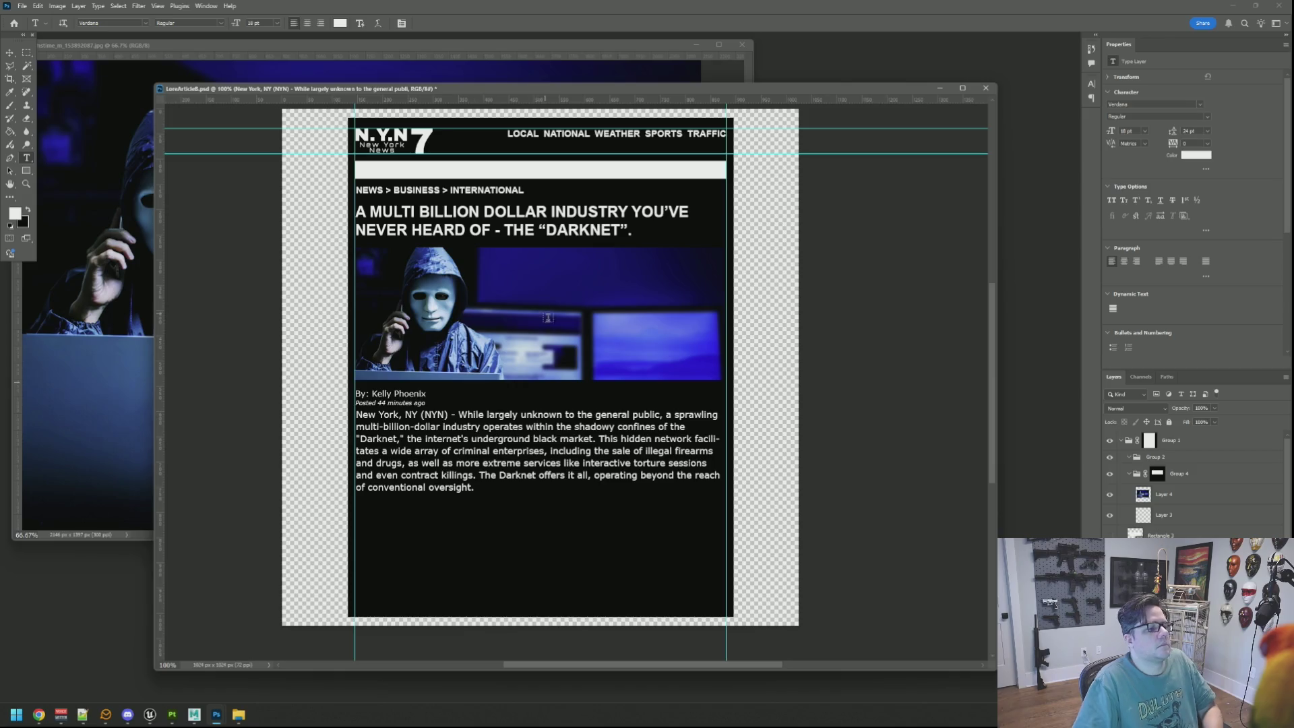
pyautogui.scroll(-1, 563, 312)
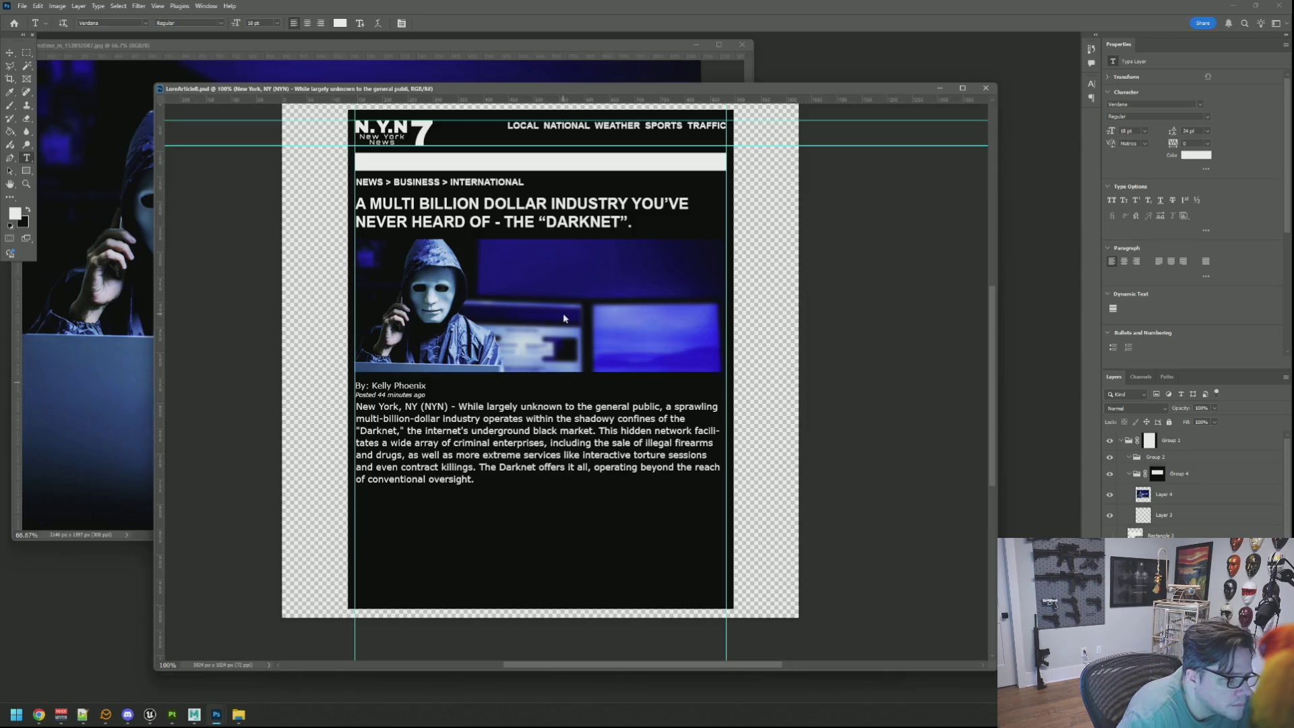
pyautogui.click(695, 430)
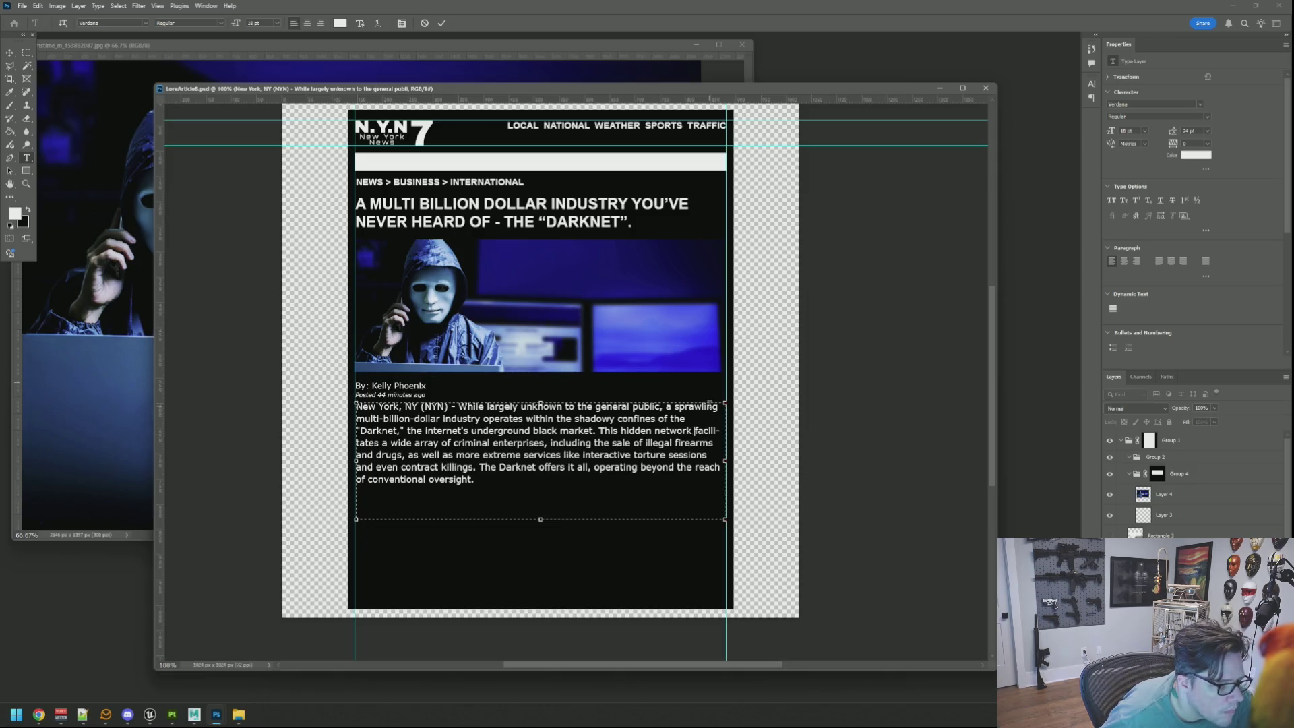
# Paste the second paragraph after 'oversight.' and extend the text box downward
pyautogui.click(519, 480)
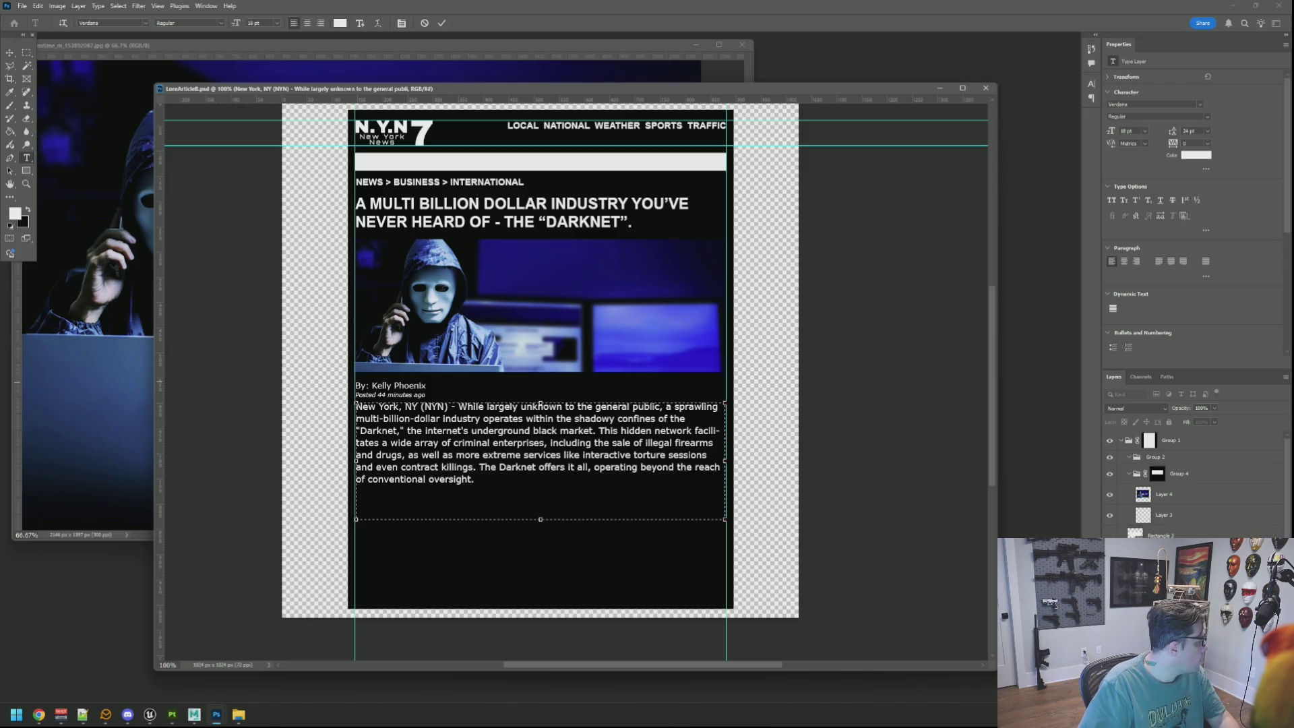
pyautogui.hotkey('alt', 'Tab')
pyautogui.hotkey('alt', 'Tab')
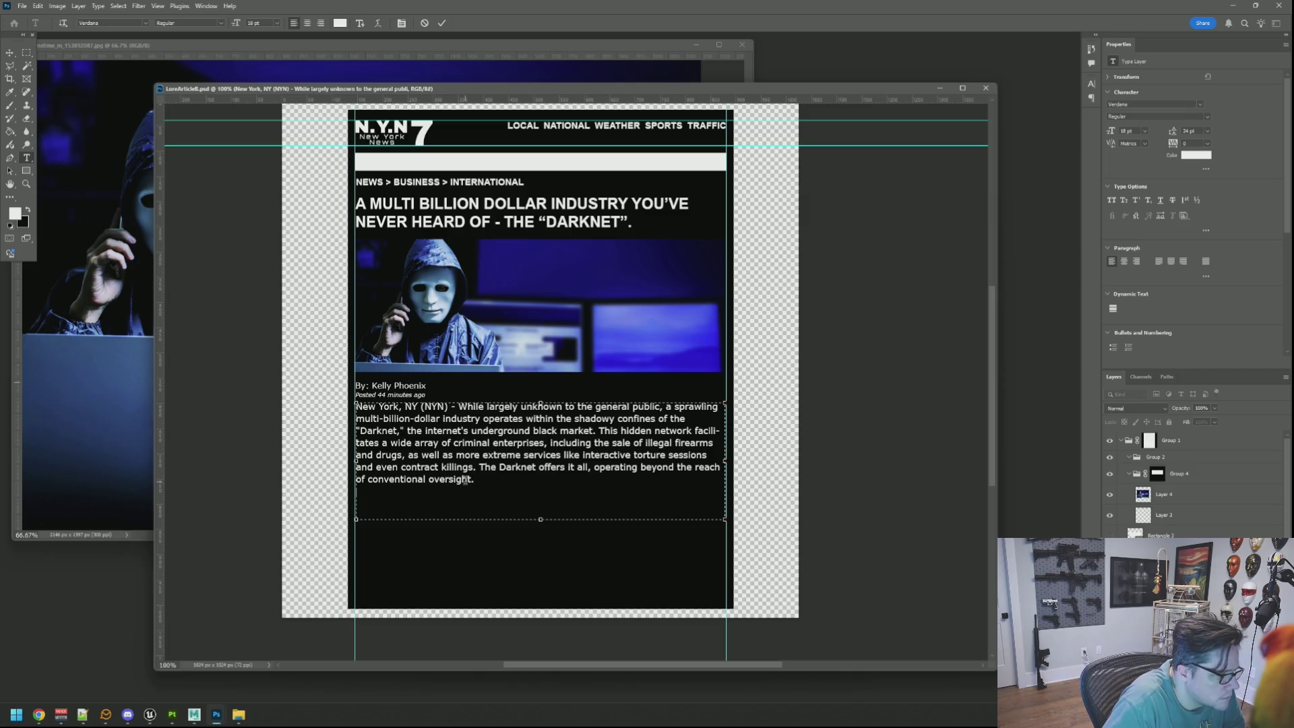
pyautogui.write('Over the past decade, this illicit ecosystem has experienced explosive growth, leaving international law enforcement agencies deeply concerned about its expansion and resilience.')
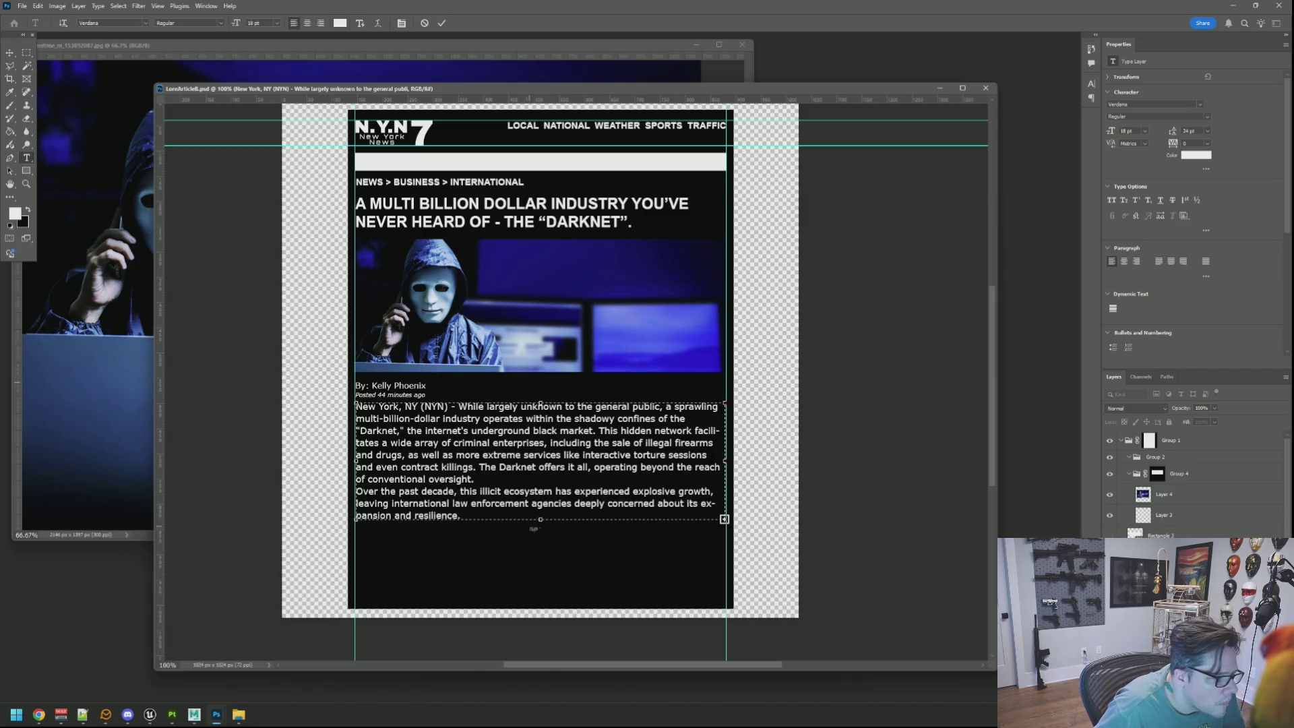
pyautogui.moveTo(539, 519); pyautogui.dragTo(540, 589)
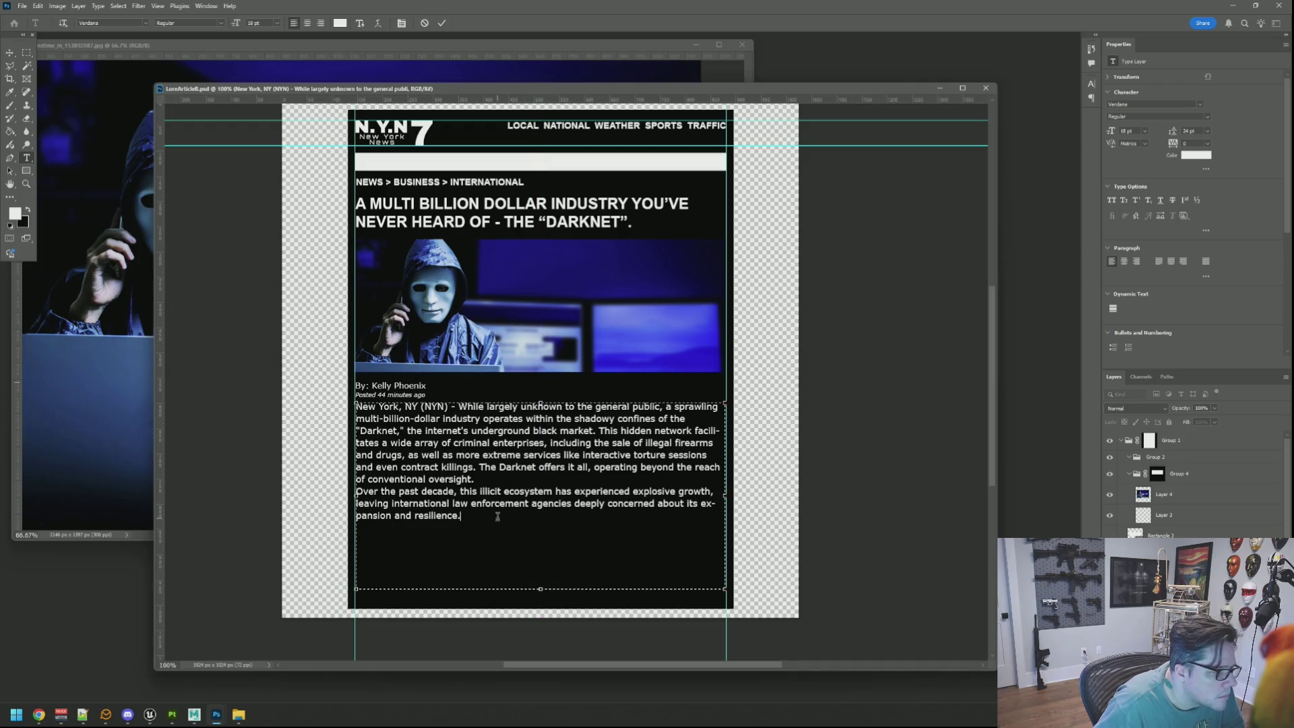
# Paste the Interpol-quote and decentralized-network paragraphs, lengthening the box to show all lines
pyautogui.hotkey('alt', 'Tab')
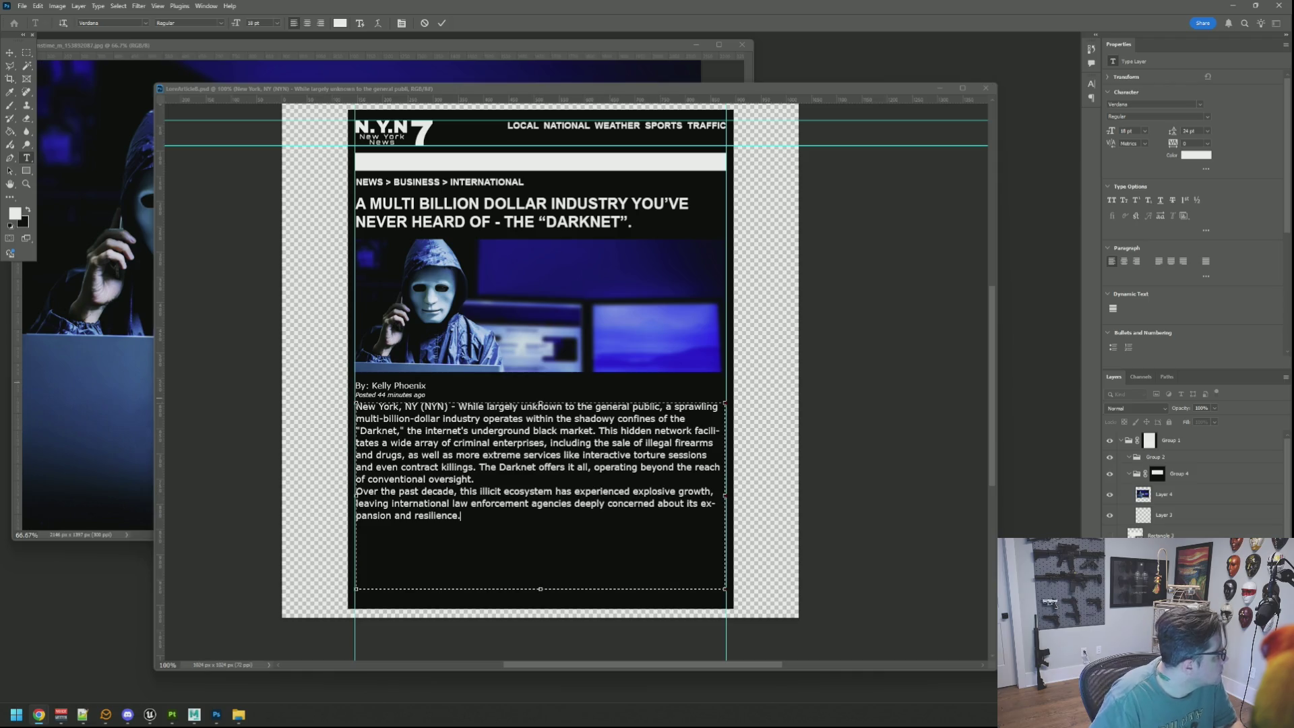
pyautogui.click(471, 548)
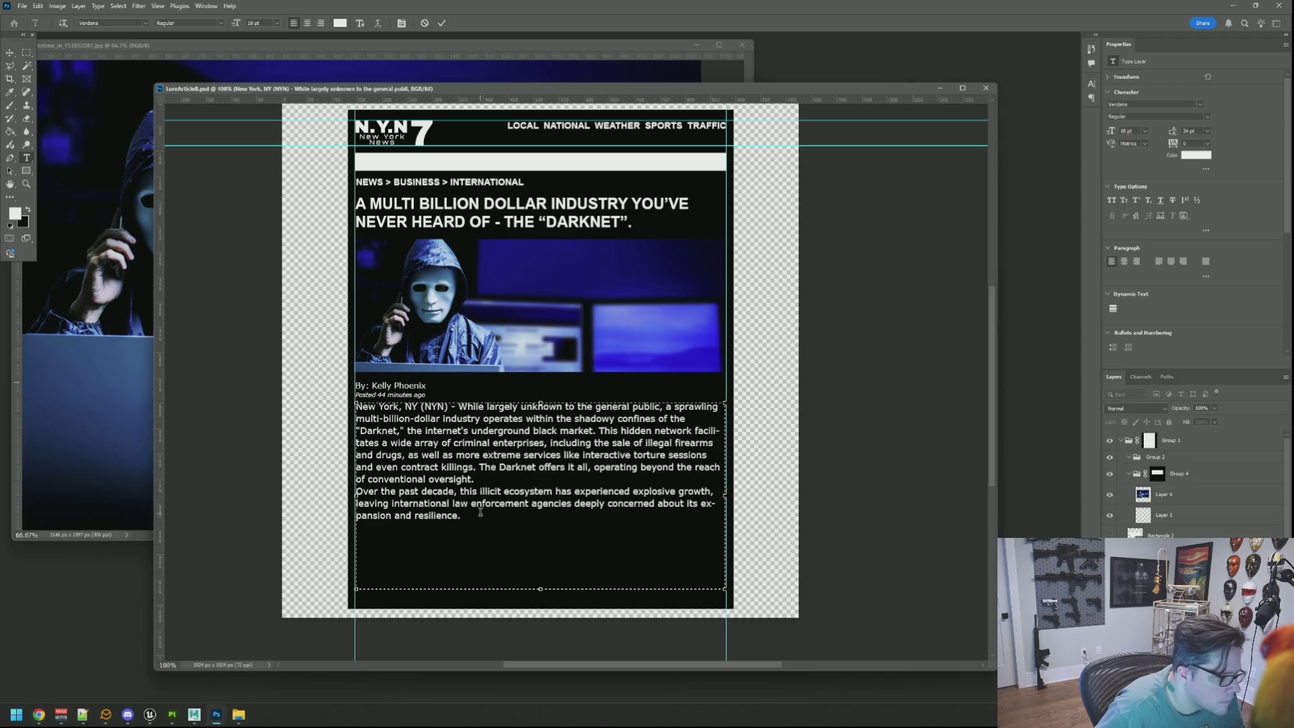
pyautogui.write('"It\'s almost impossible to put an end to this," said Interpol Agent Lanz Hagth in a recent briefing, highlighting the challenges posed by the Darknet\'s anonymous infrastructure and sophisticated evasion tactics.')
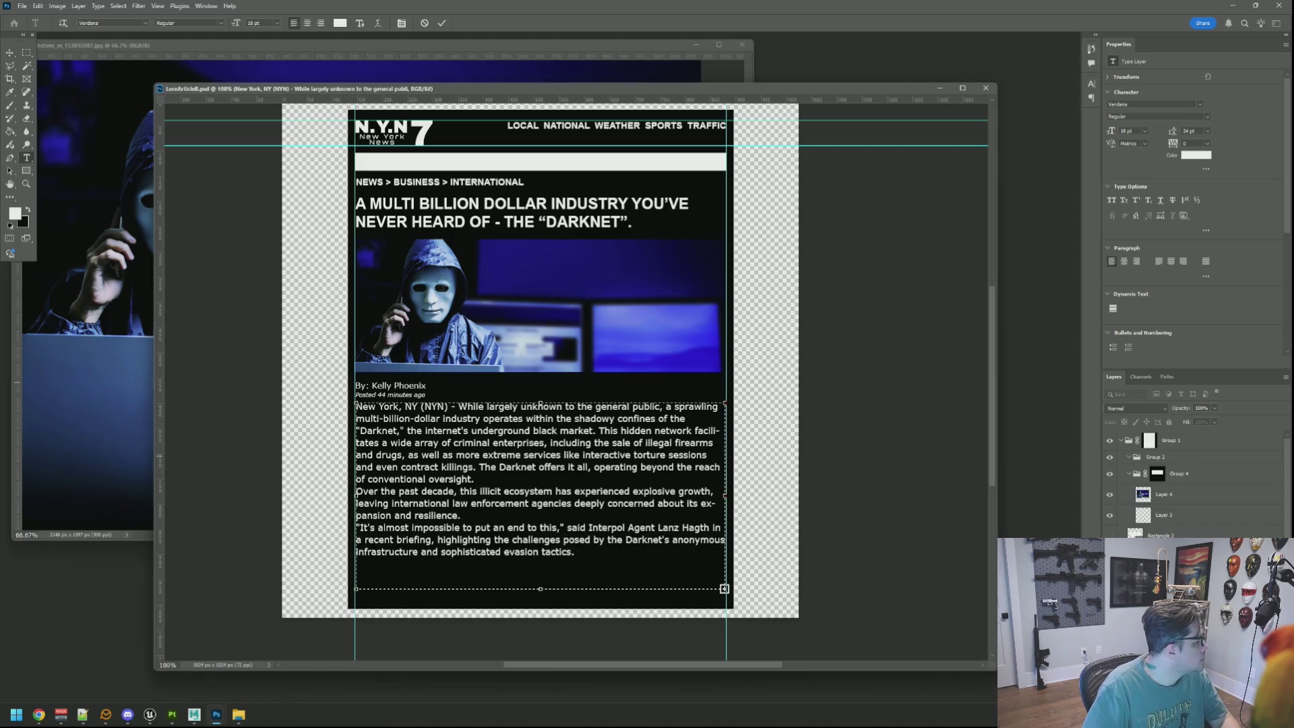
pyautogui.hotkey('alt', 'Tab')
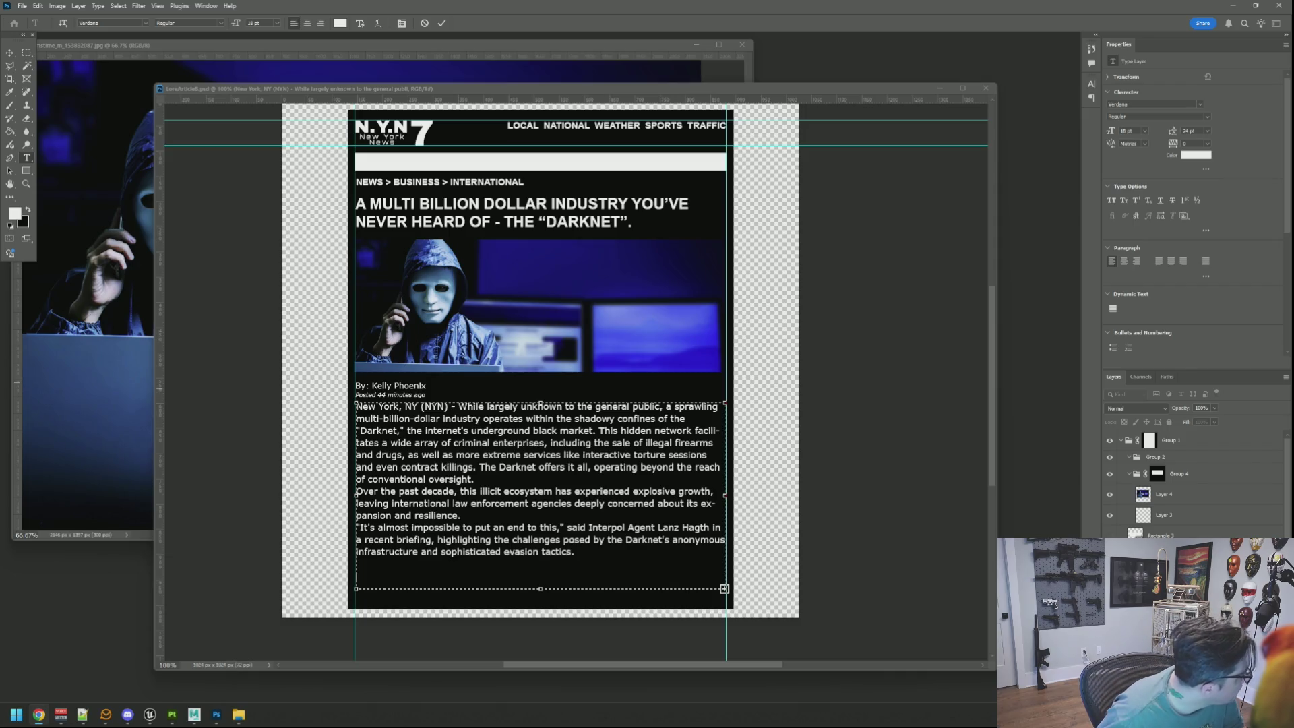
pyautogui.hotkey('alt', 'Tab')
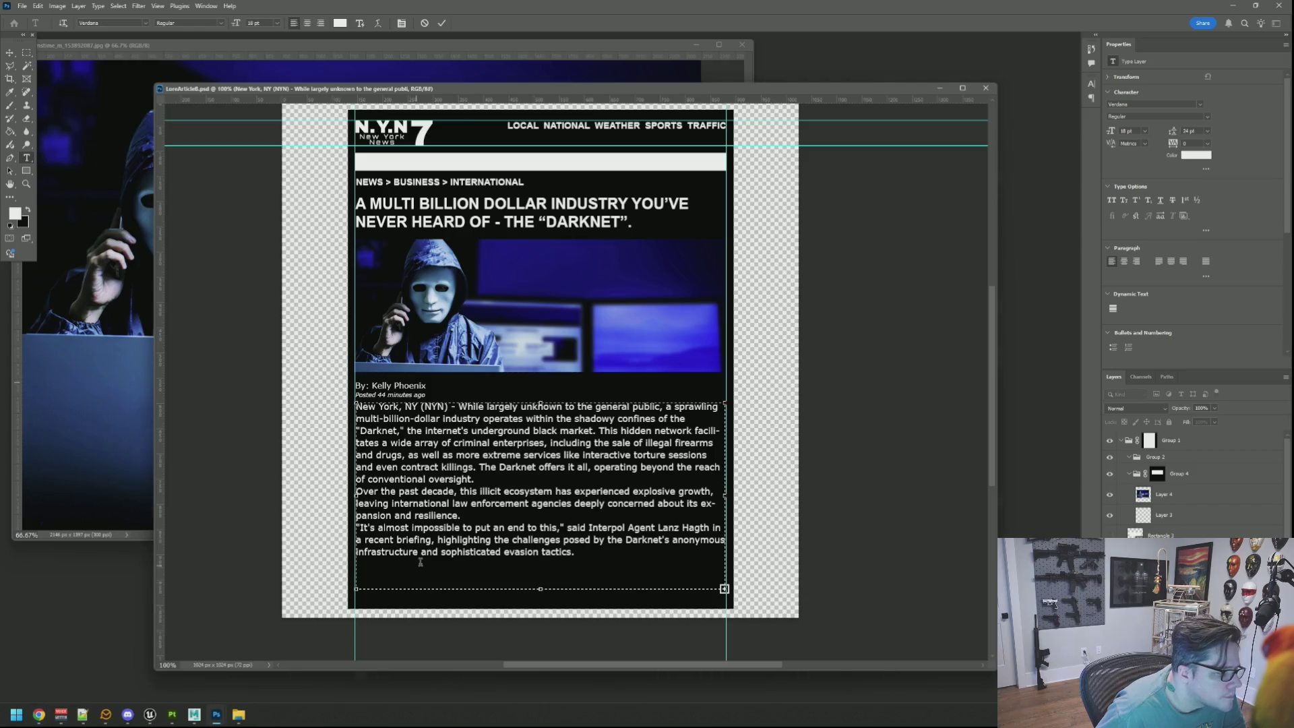
pyautogui.write("Experts warn that the Darknet's decentralized nature, powered by encrypted browsers and cryptocurrencies, allows criminal networks to flourish unchecked.")
pyautogui.scroll(-2, 499, 560)
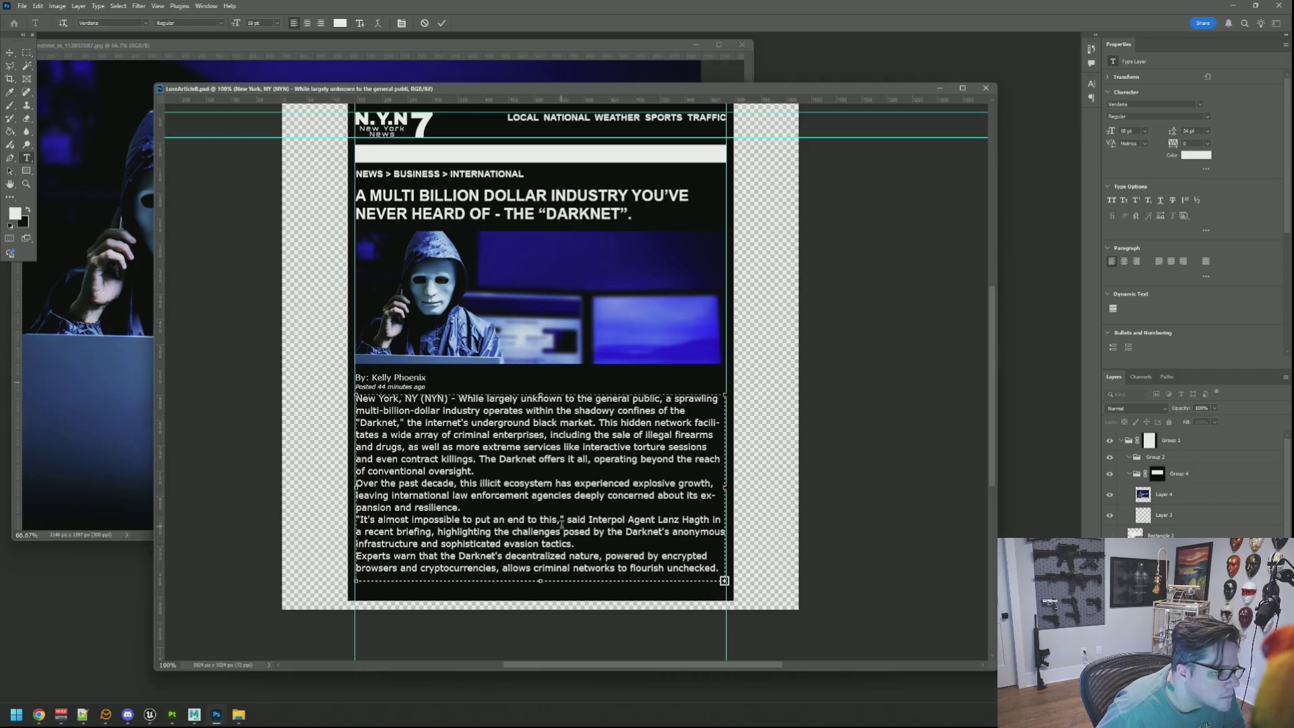
pyautogui.moveTo(539, 534); pyautogui.dragTo(541, 544)
pyautogui.hotkey('ctrl', 'a')
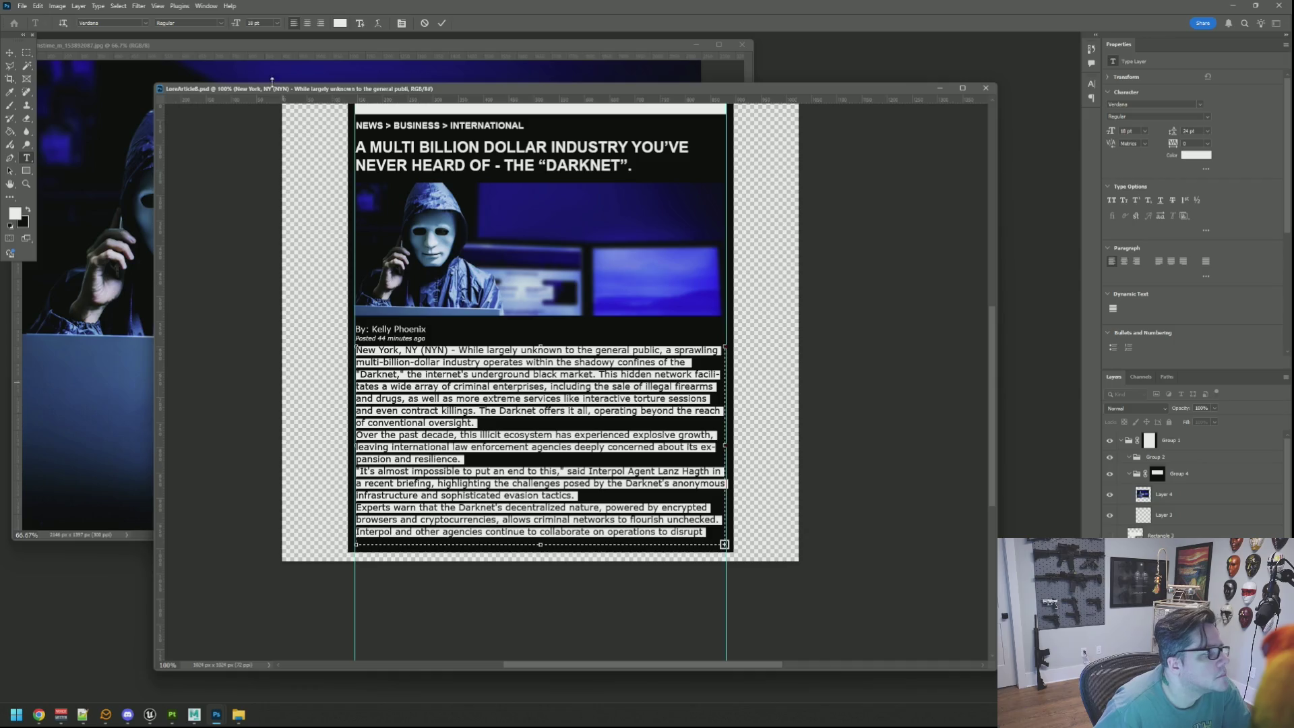
# Set the body text to 16 pt, commit it, and hide the guides
pyautogui.moveTo(235, 23); pyautogui.dragTo(224, 25)
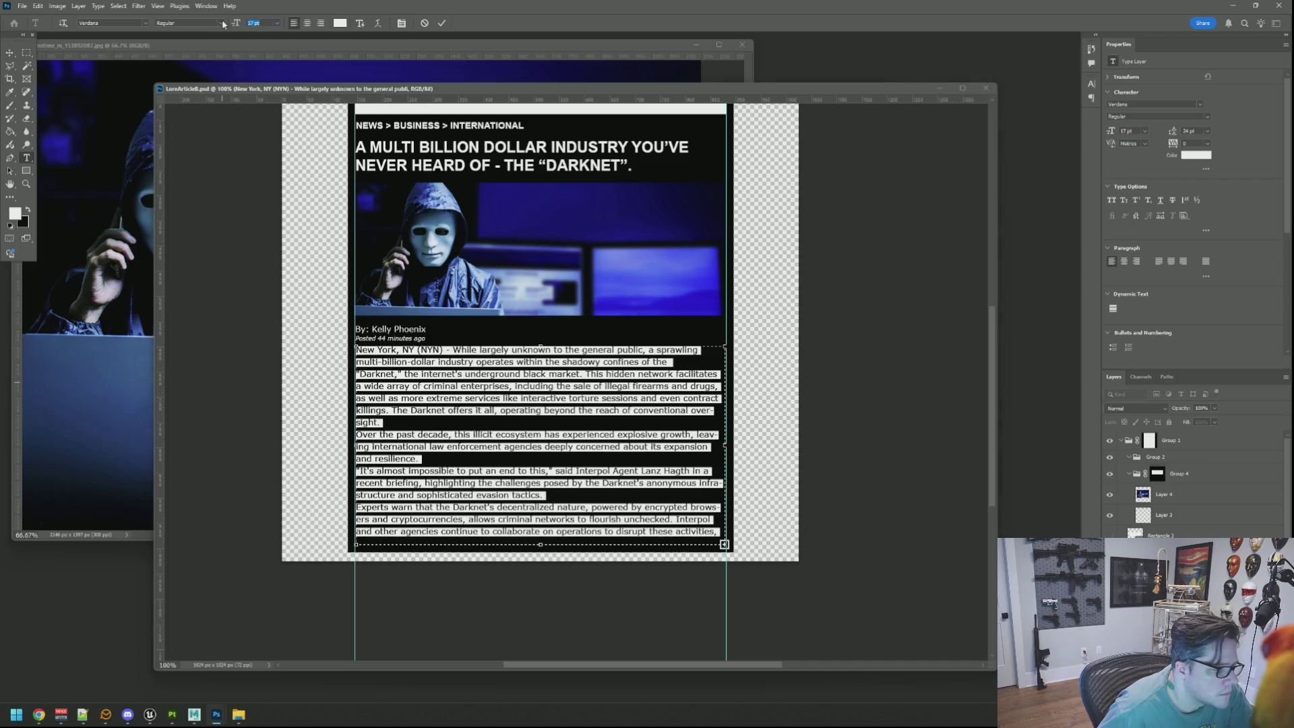
pyautogui.press('Down')
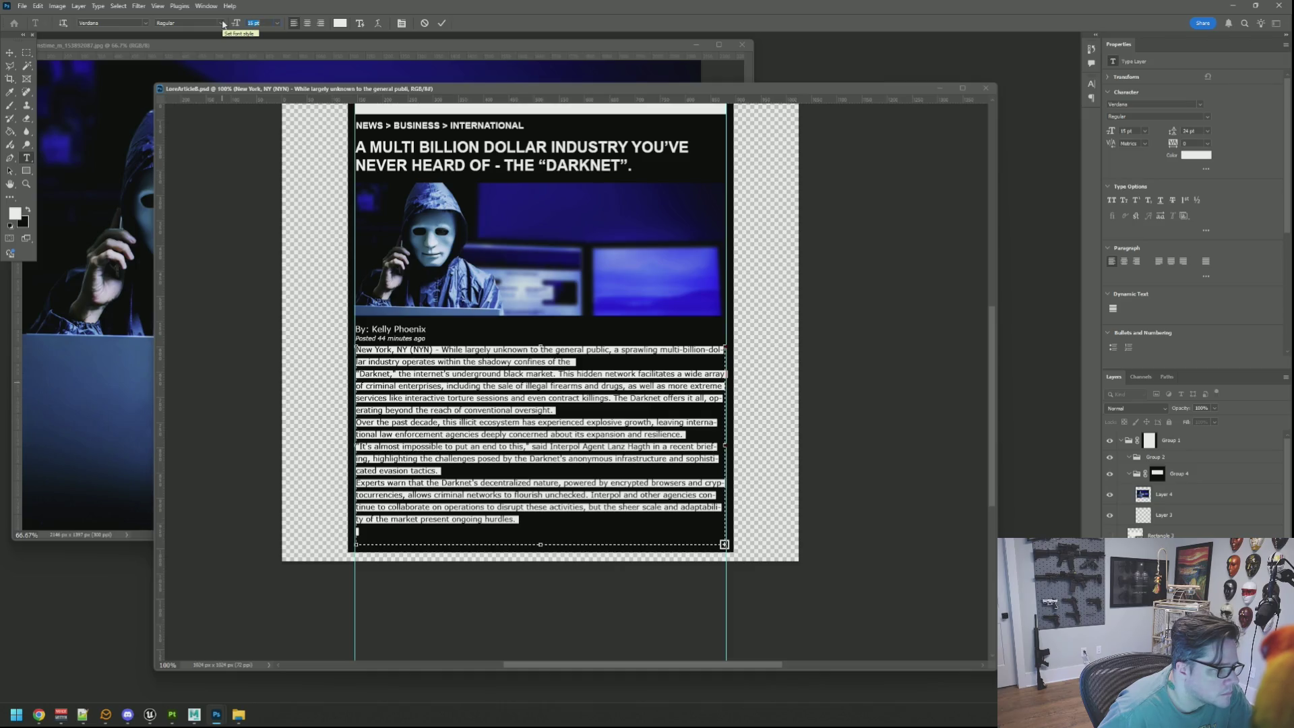
pyautogui.press('Up')
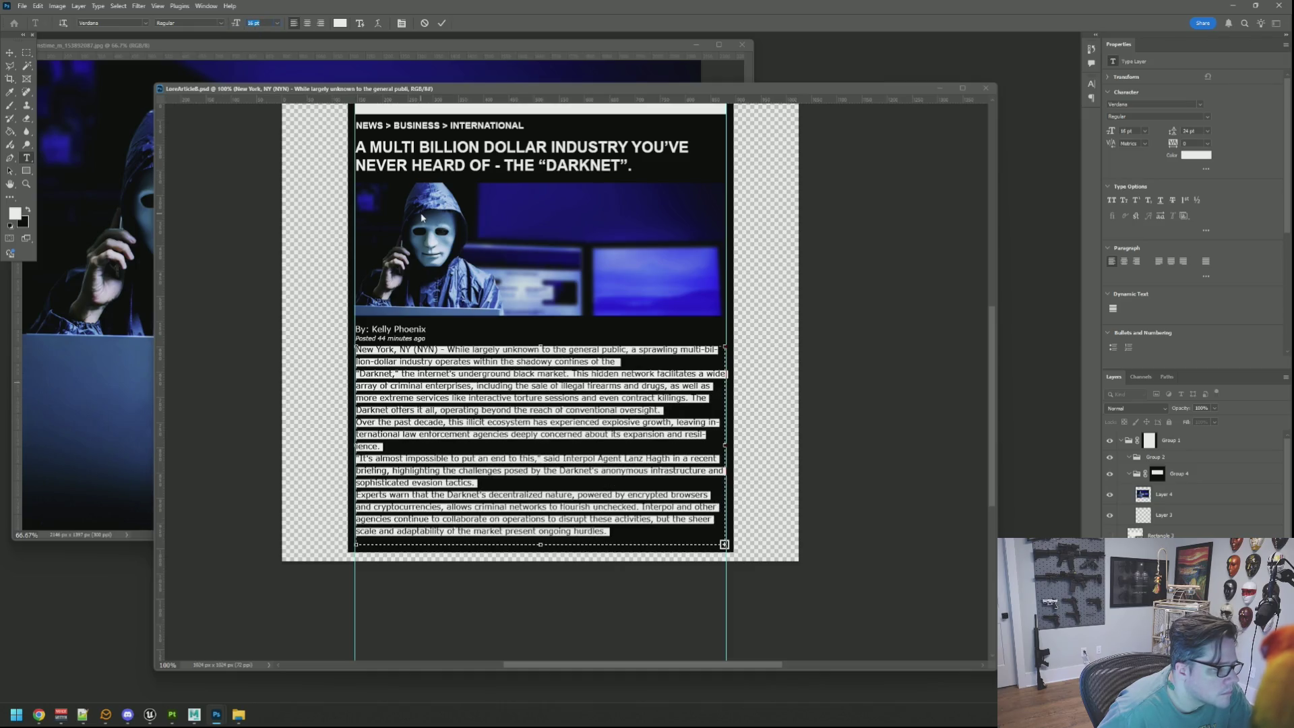
pyautogui.click(441, 23)
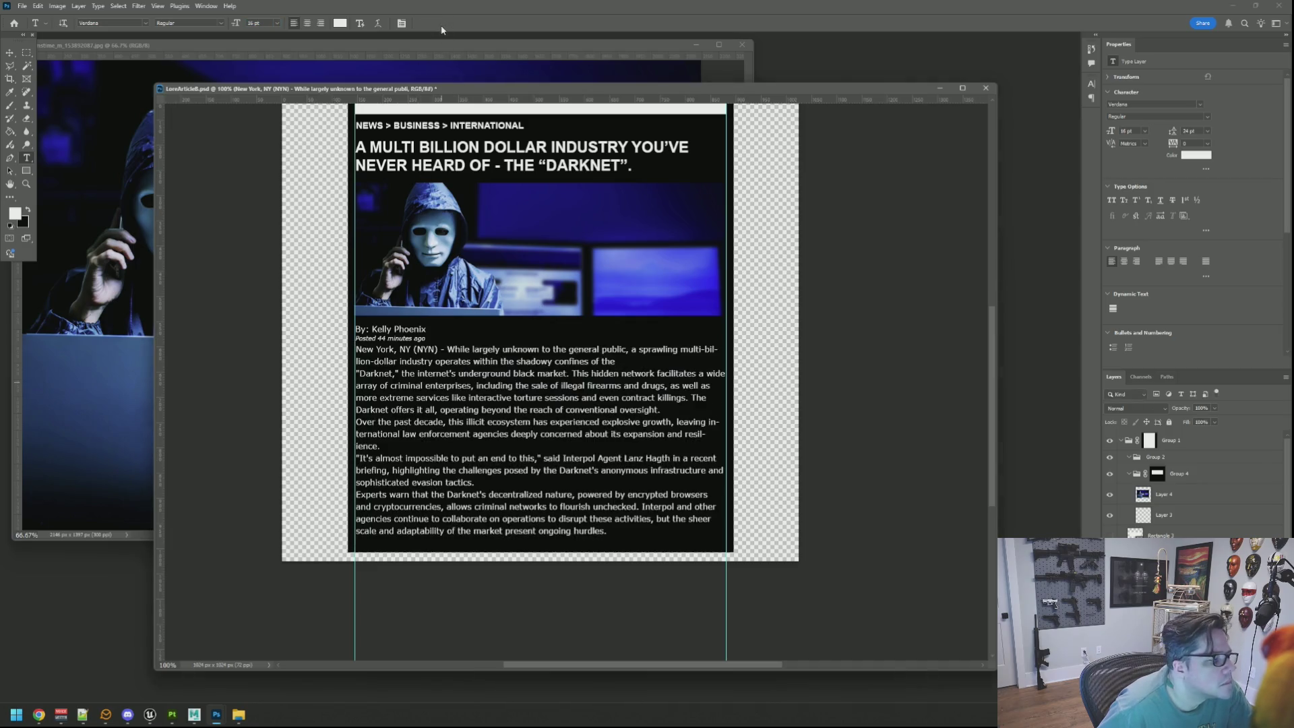
pyautogui.hotkey('ctrl', ';')
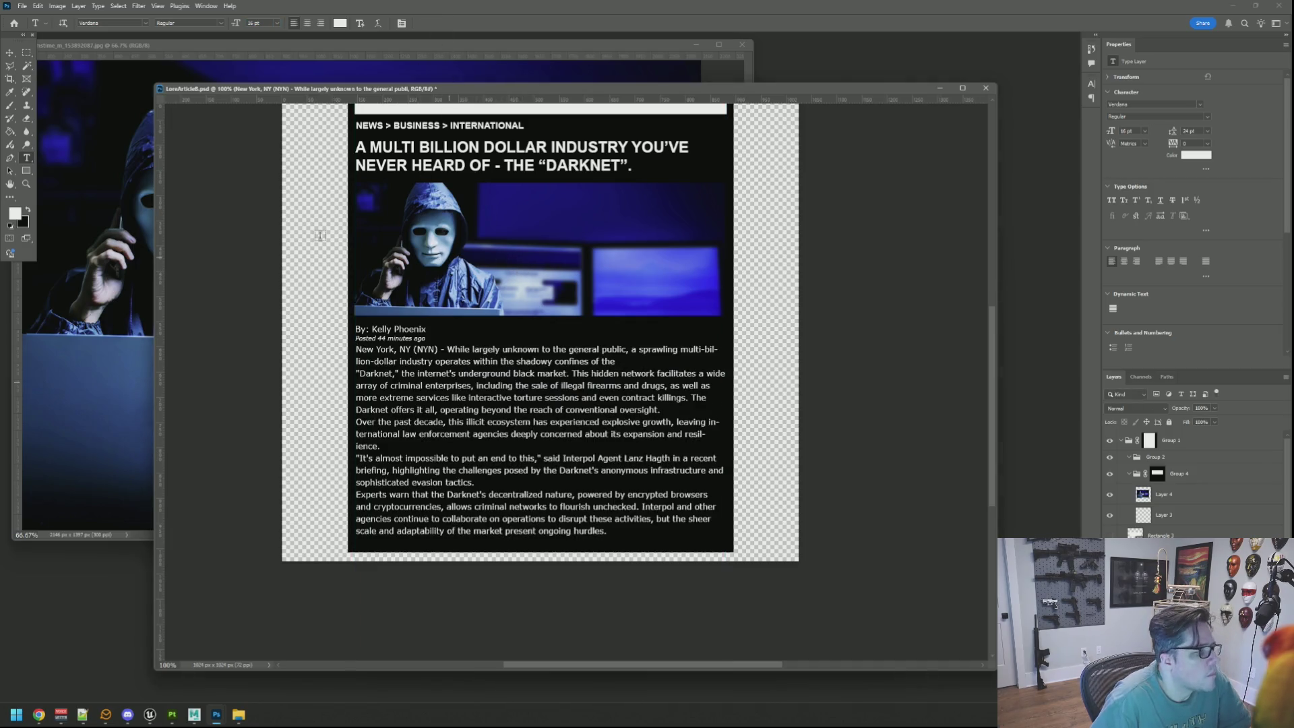
pyautogui.click(10, 52)
pyautogui.press('Down')
pyautogui.press('Down')
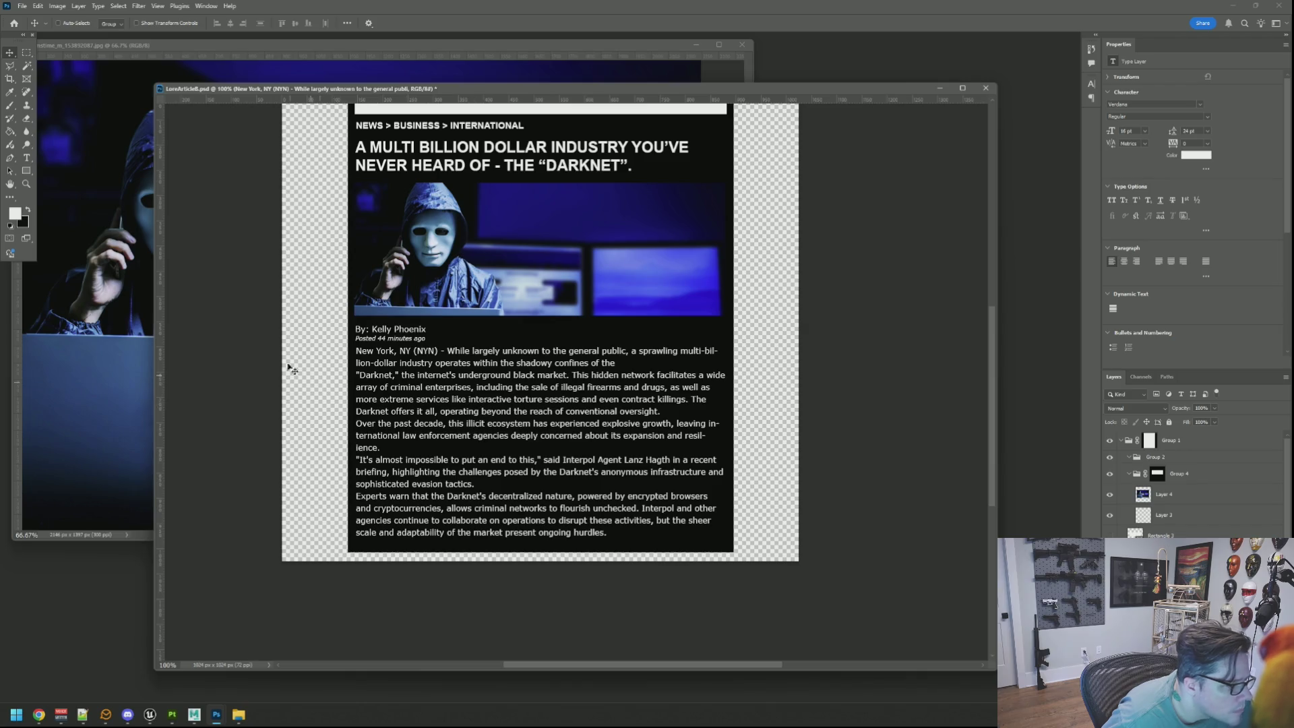
# Delete the phrase 'and sophisticated evasion tactics' from the body text
pyautogui.click(27, 158)
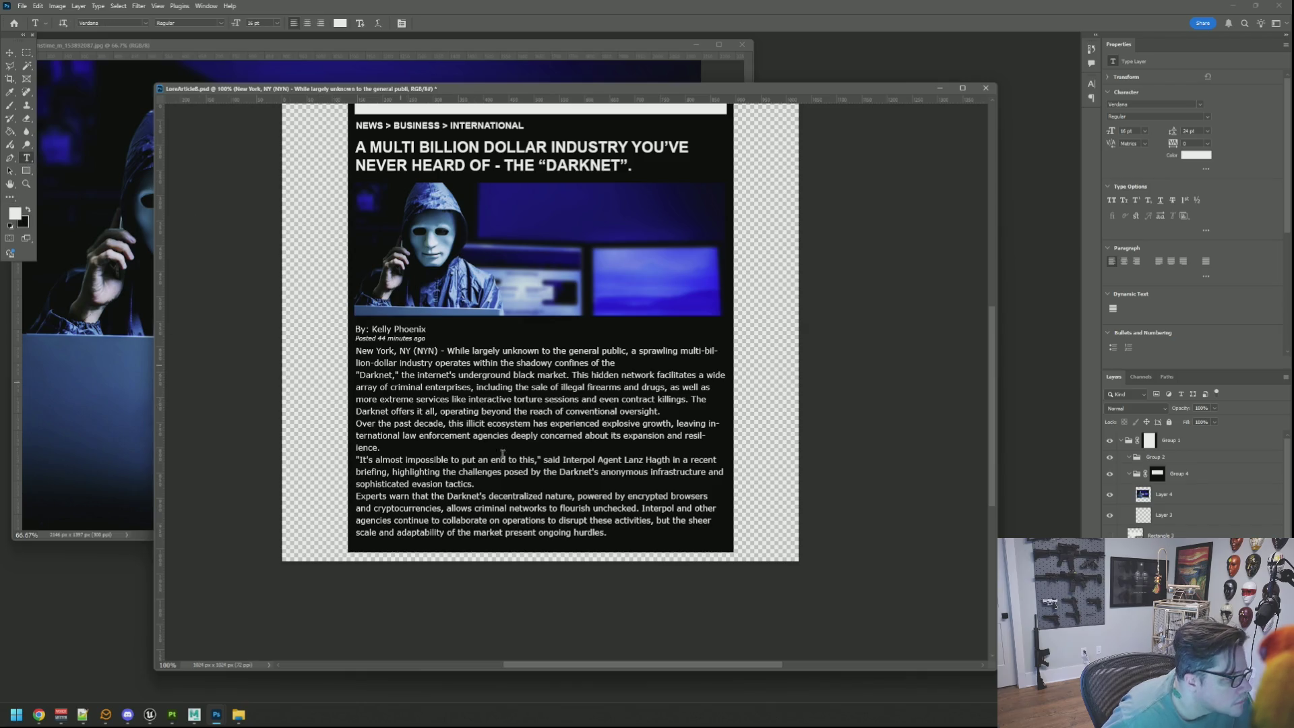
pyautogui.click(472, 483)
pyautogui.moveTo(473, 484)
pyautogui.mouseDown()
pyautogui.moveTo(674, 461)
pyautogui.moveTo(707, 472)
pyautogui.mouseUp()
pyautogui.press('BackSpace')
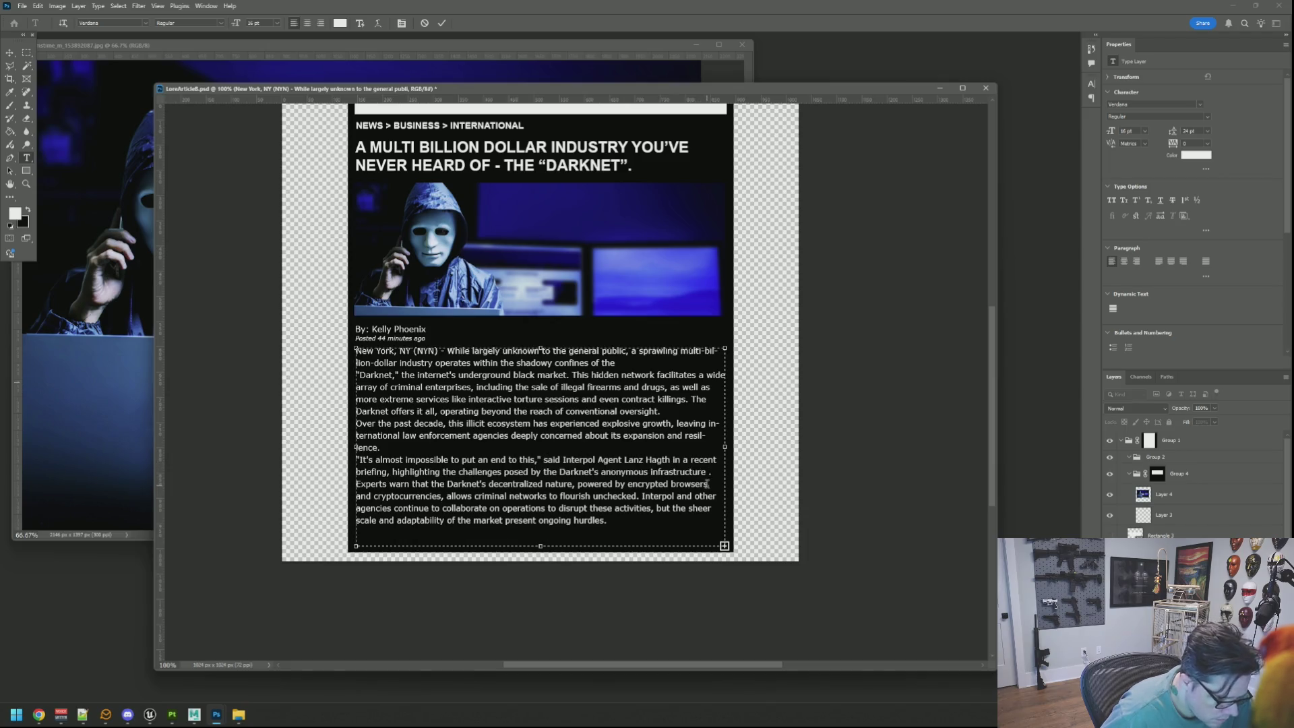
pyautogui.press('BackSpace')
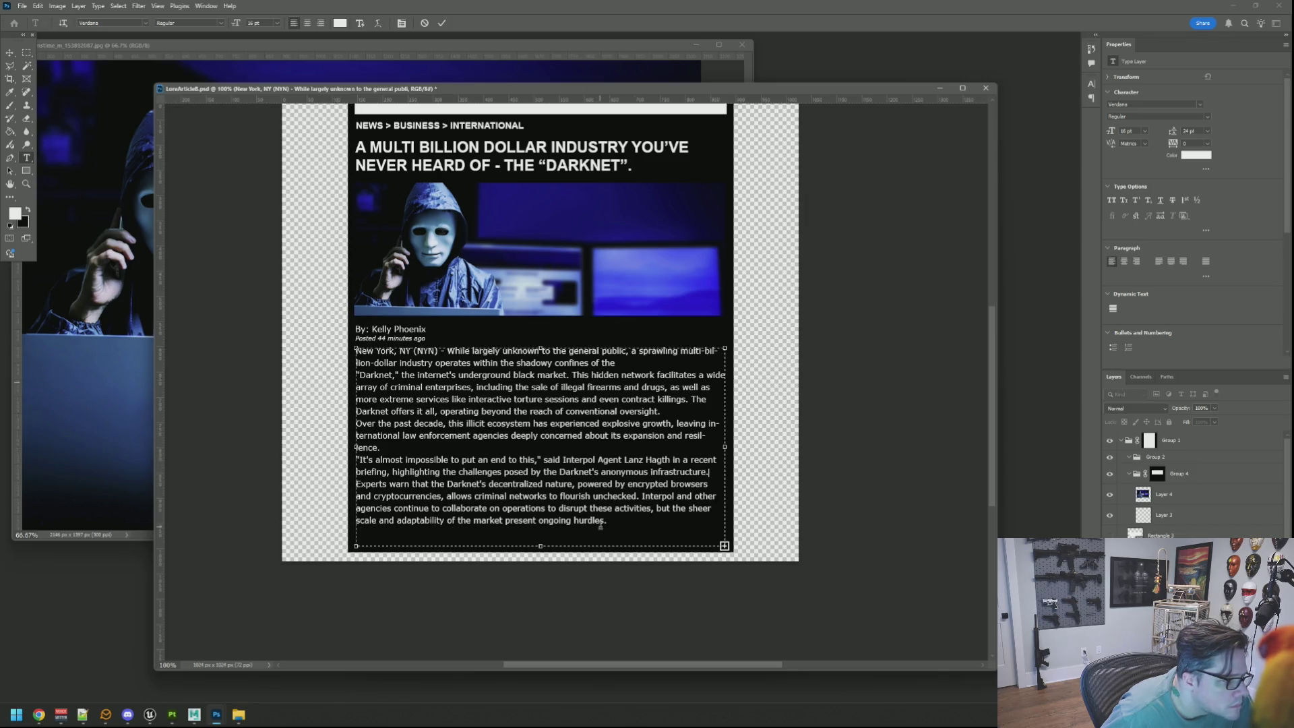
# Keep the whole body at 16 pt and underline the byline author's name
pyautogui.click(624, 520)
pyautogui.moveTo(608, 520); pyautogui.dragTo(304, 351)
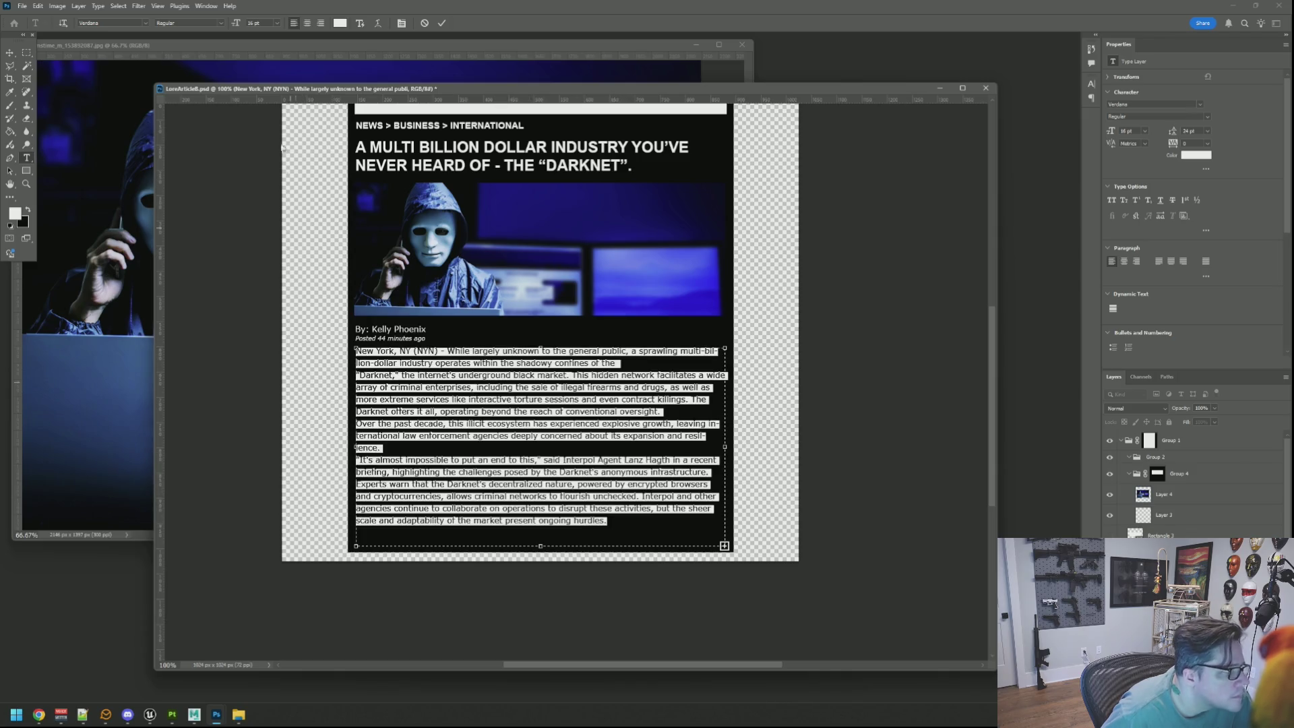
pyautogui.click(252, 23)
pyautogui.press('Up')
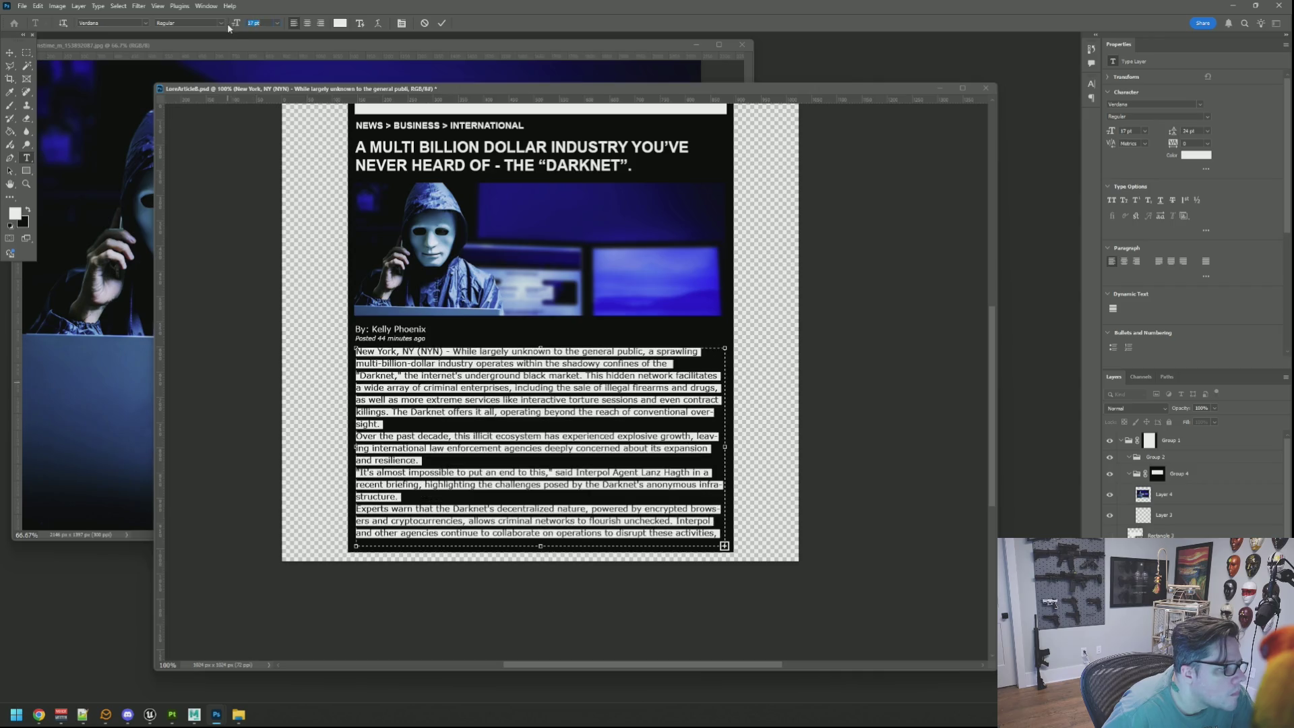
pyautogui.press('Down')
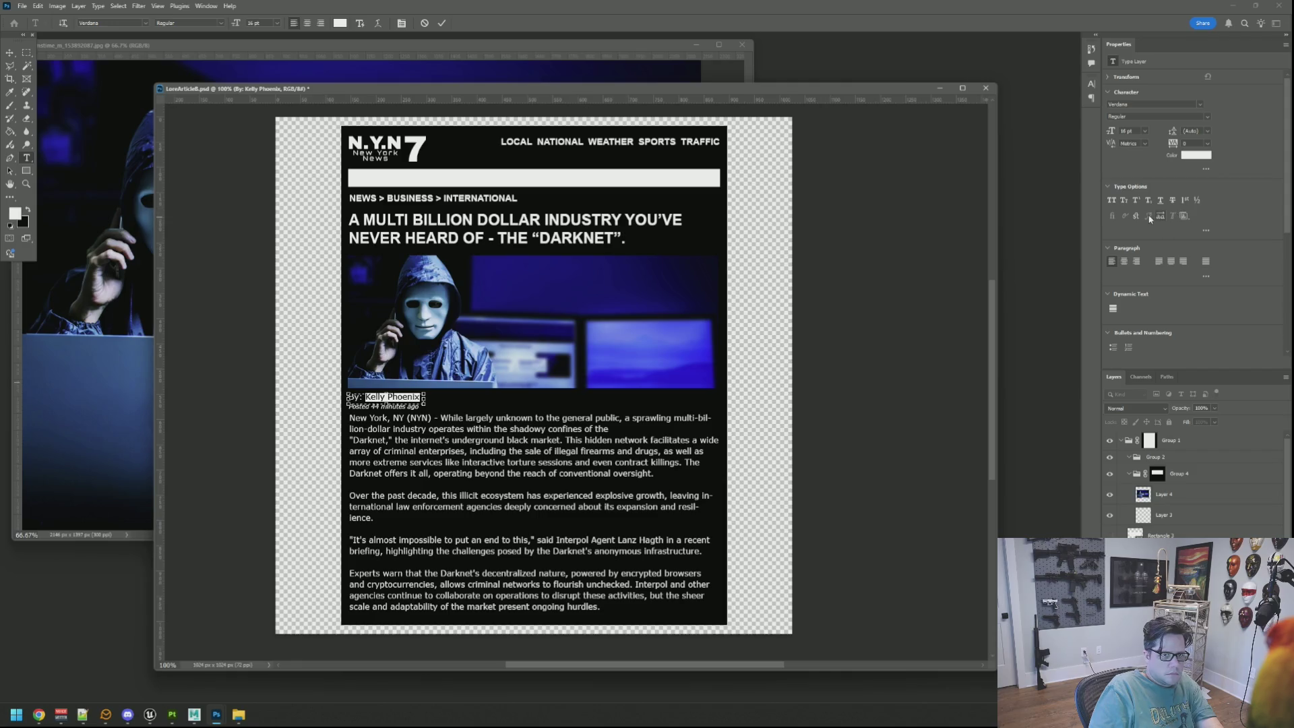
pyautogui.click(1160, 200)
# Commit the underlined byline and select the body text layer with the Move tool
pyautogui.click(441, 23)
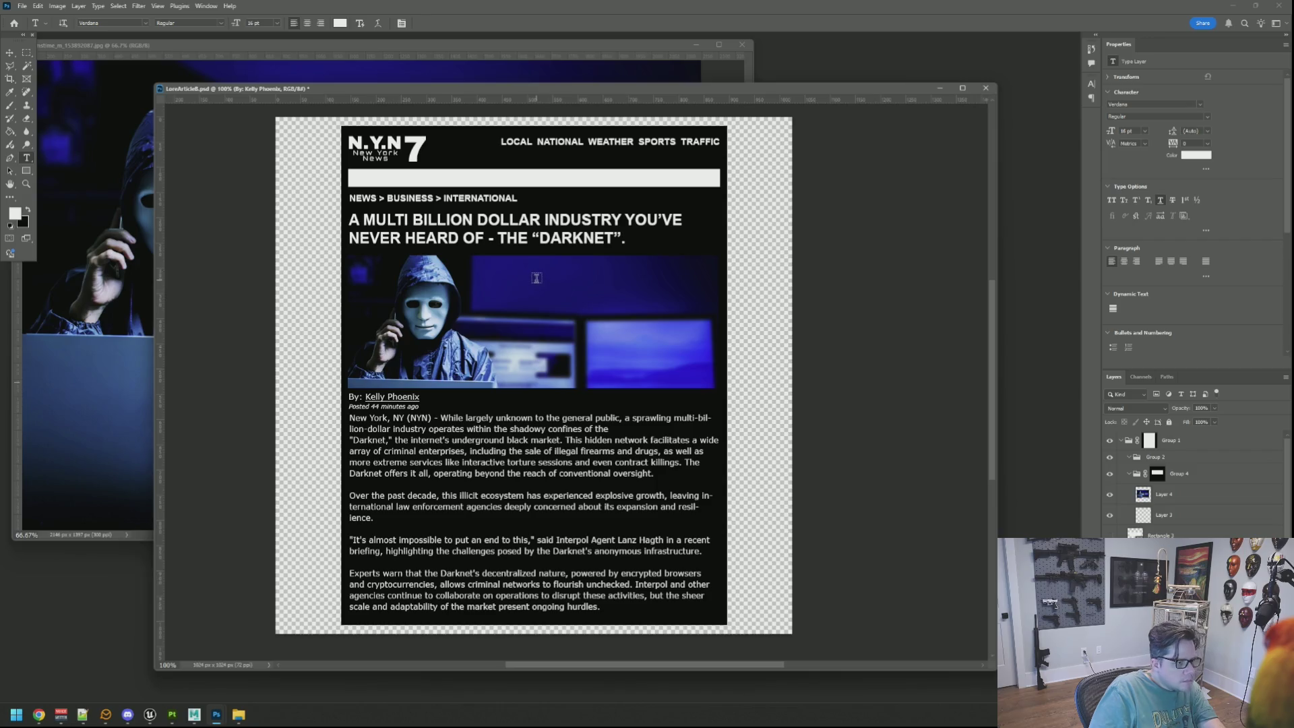
pyautogui.click(10, 53)
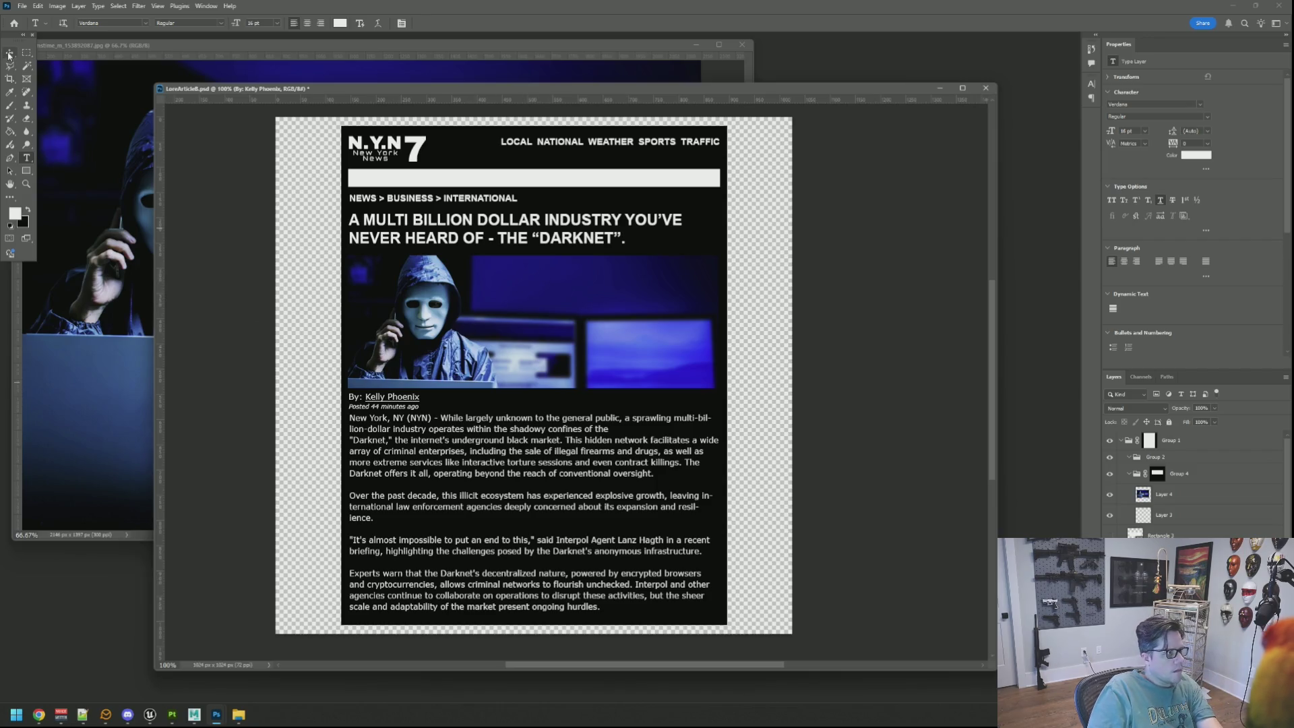
pyautogui.rightClick(476, 443)
pyautogui.click(495, 465)
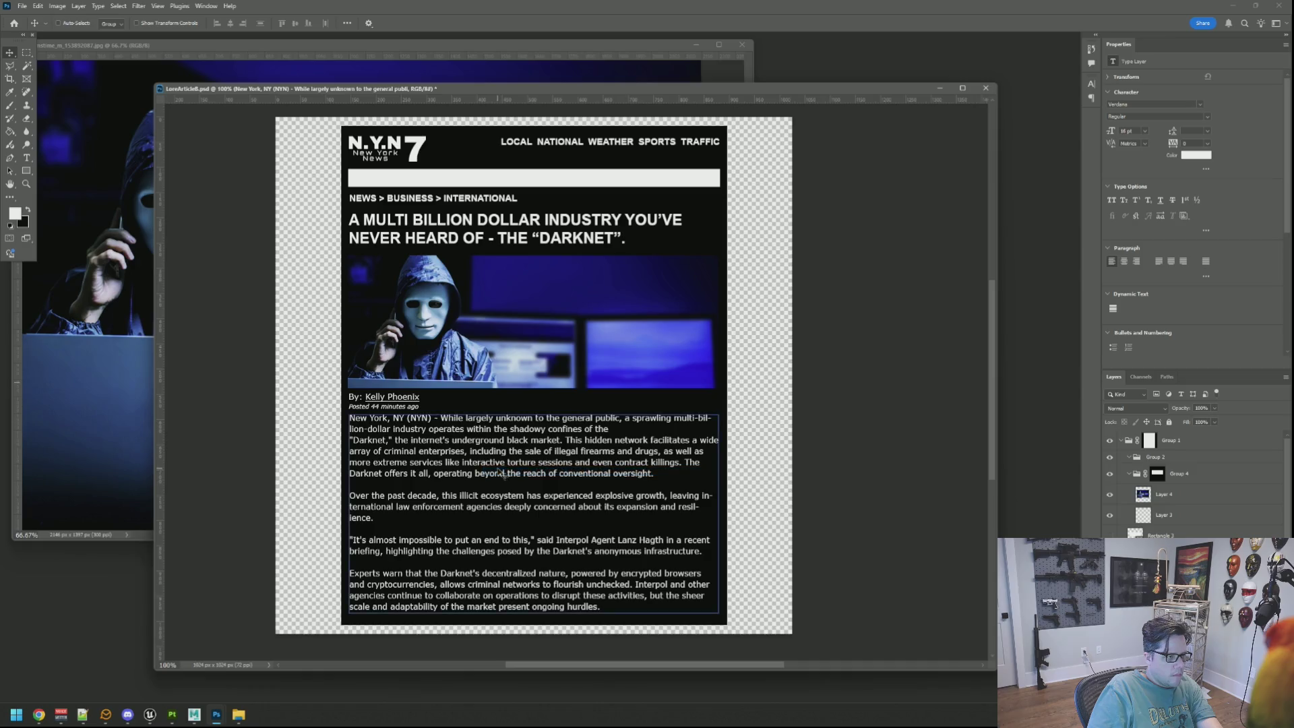
# Select the 'Posted 44 minutes ago' layer, then the hooded-figure image layer
pyautogui.rightClick(405, 405)
pyautogui.click(432, 410)
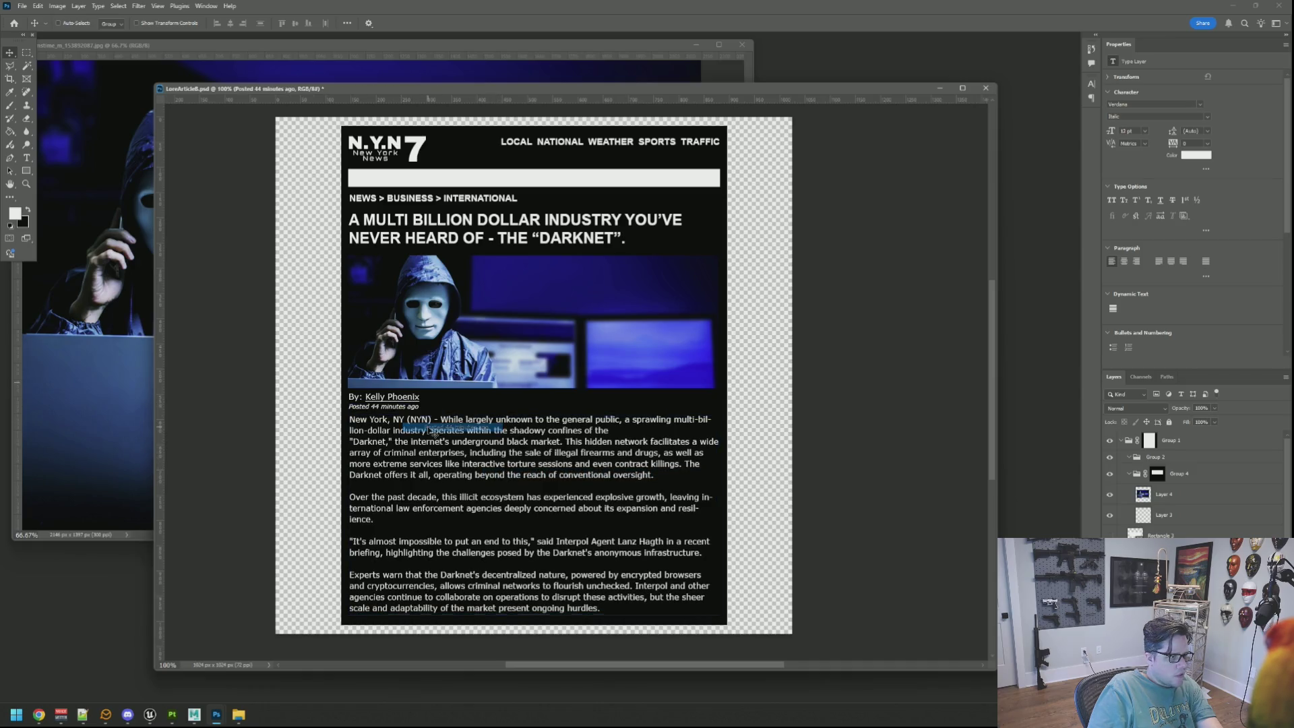
pyautogui.scroll(1, 566, 408)
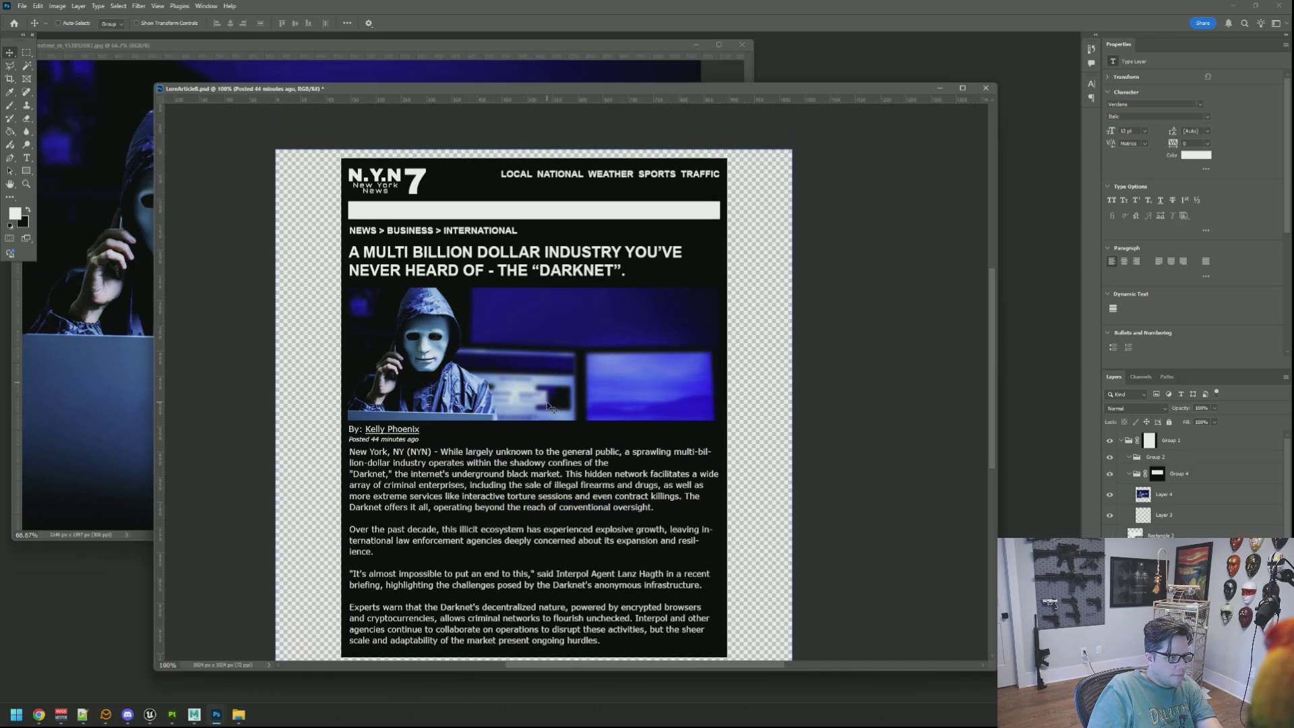
pyautogui.keyDown('ctrl'); pyautogui.click(551, 407); pyautogui.keyUp('ctrl')
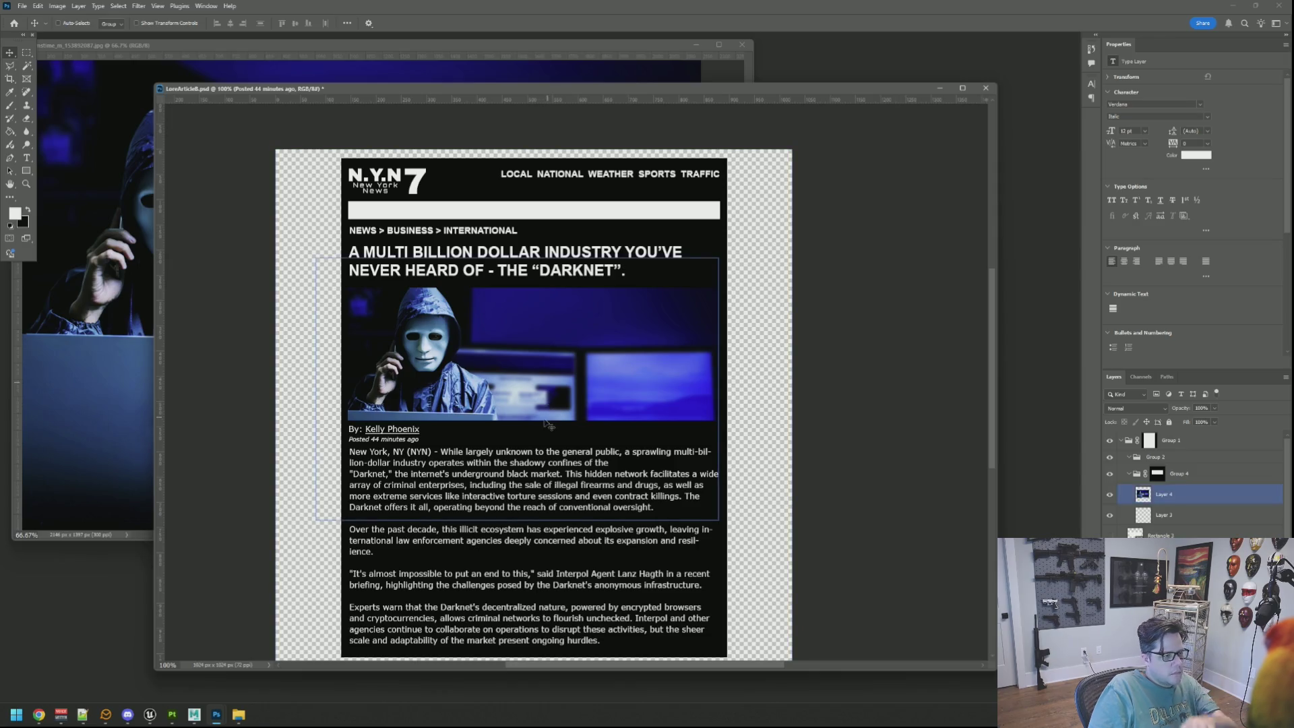
pyautogui.scroll(-1, 734, 418)
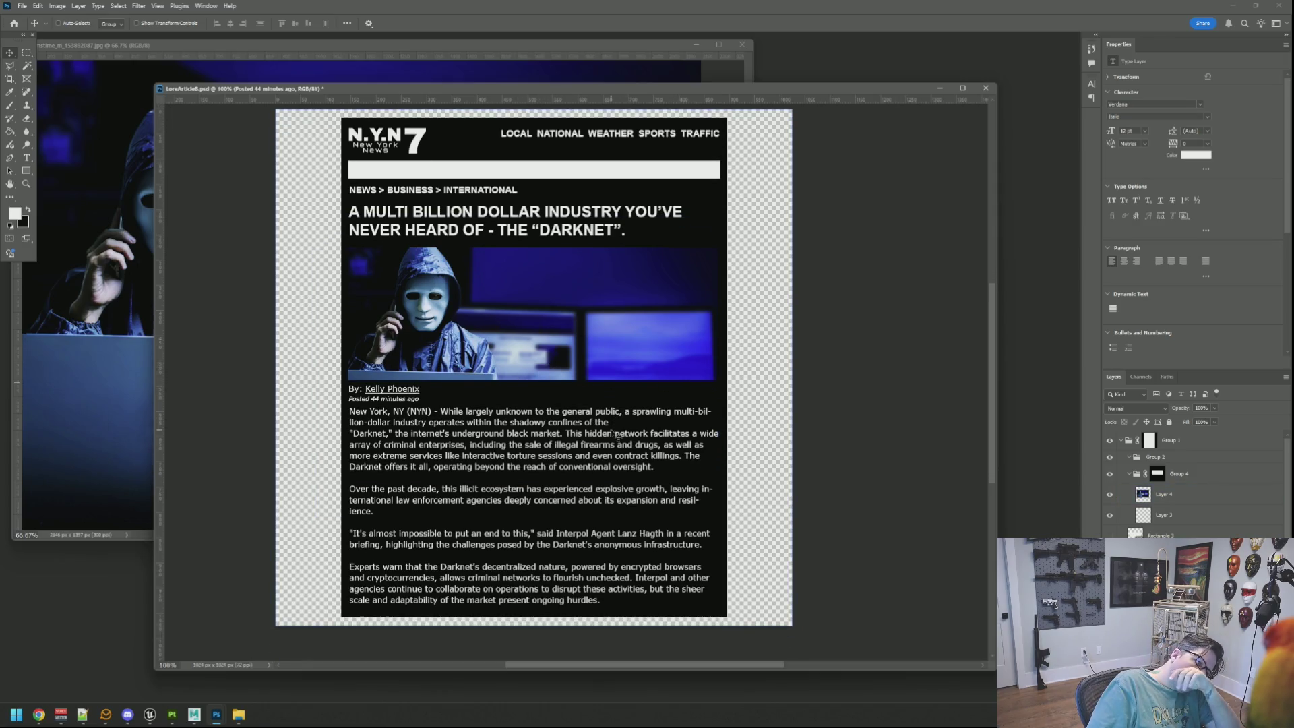
pyautogui.scroll(-1, 657, 412)
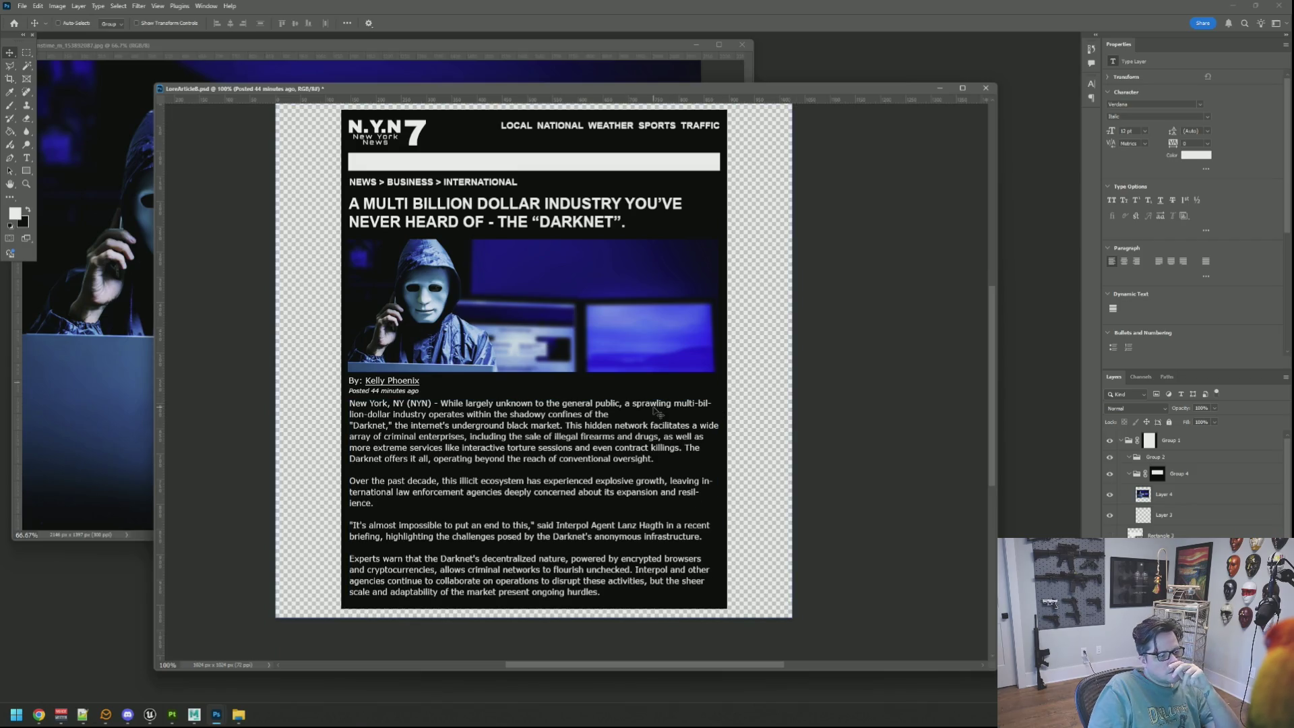
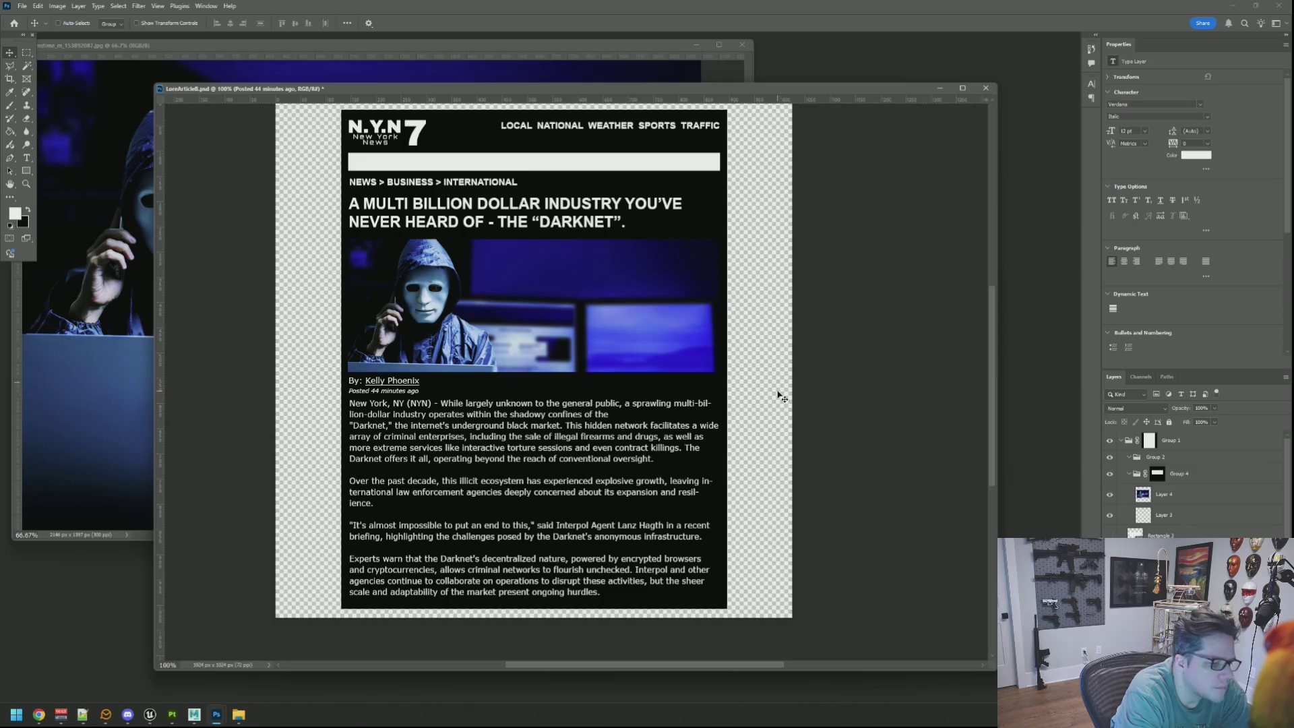
# In the body text, break 'international' onto the next line and put 'resilience' on its own line
pyautogui.keyDown('ctrl'); pyautogui.click(539, 317); pyautogui.keyUp('ctrl')
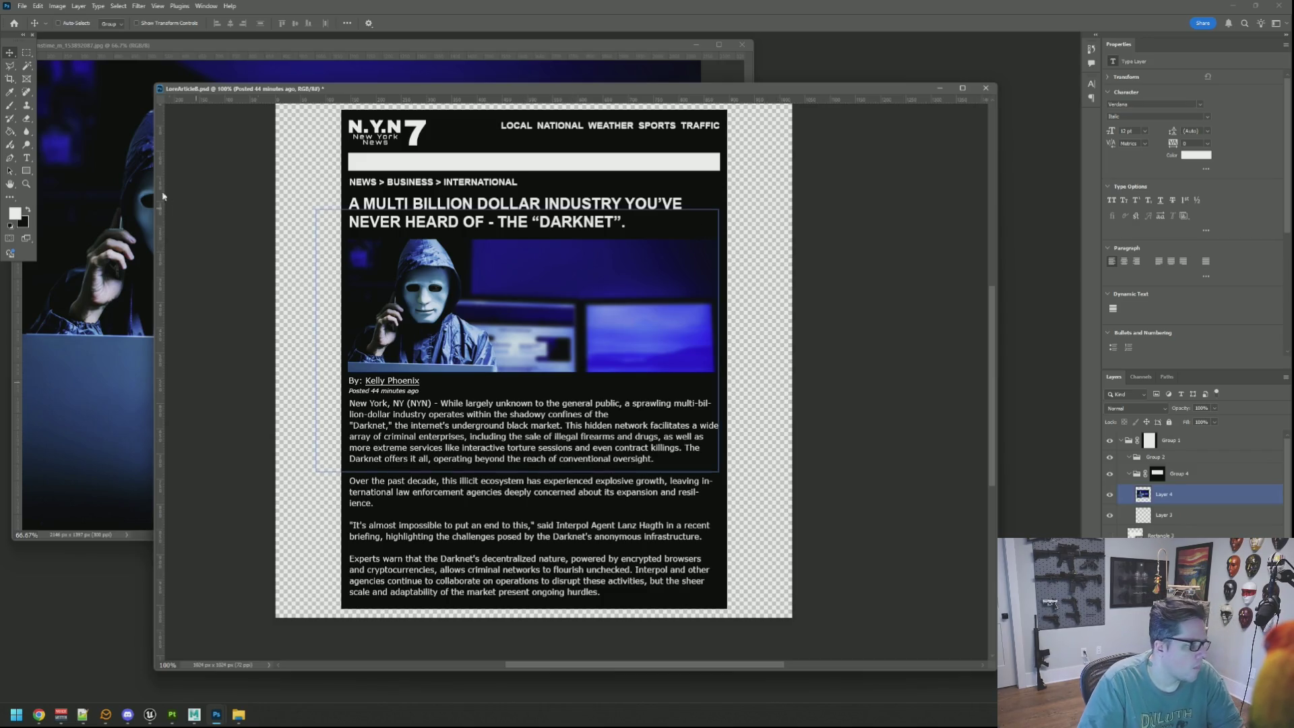
pyautogui.hotkey('ctrl', 'd')
pyautogui.press('t')
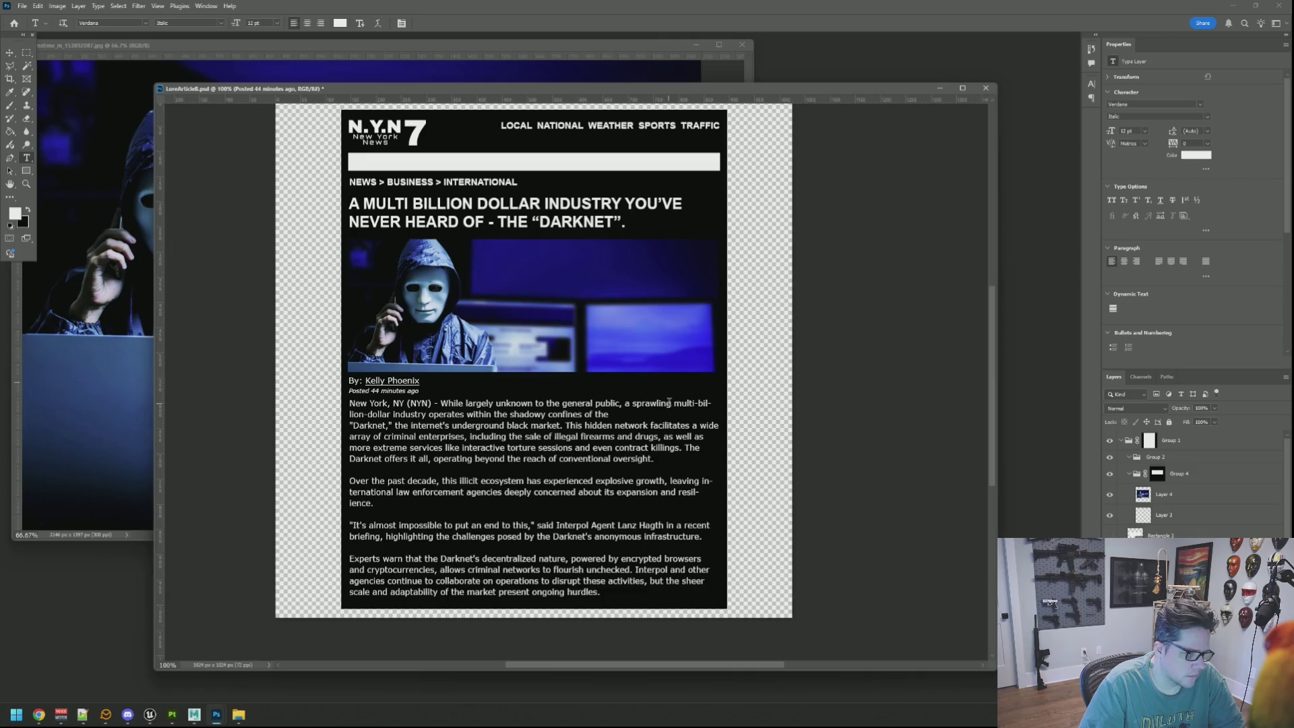
pyautogui.click(674, 403)
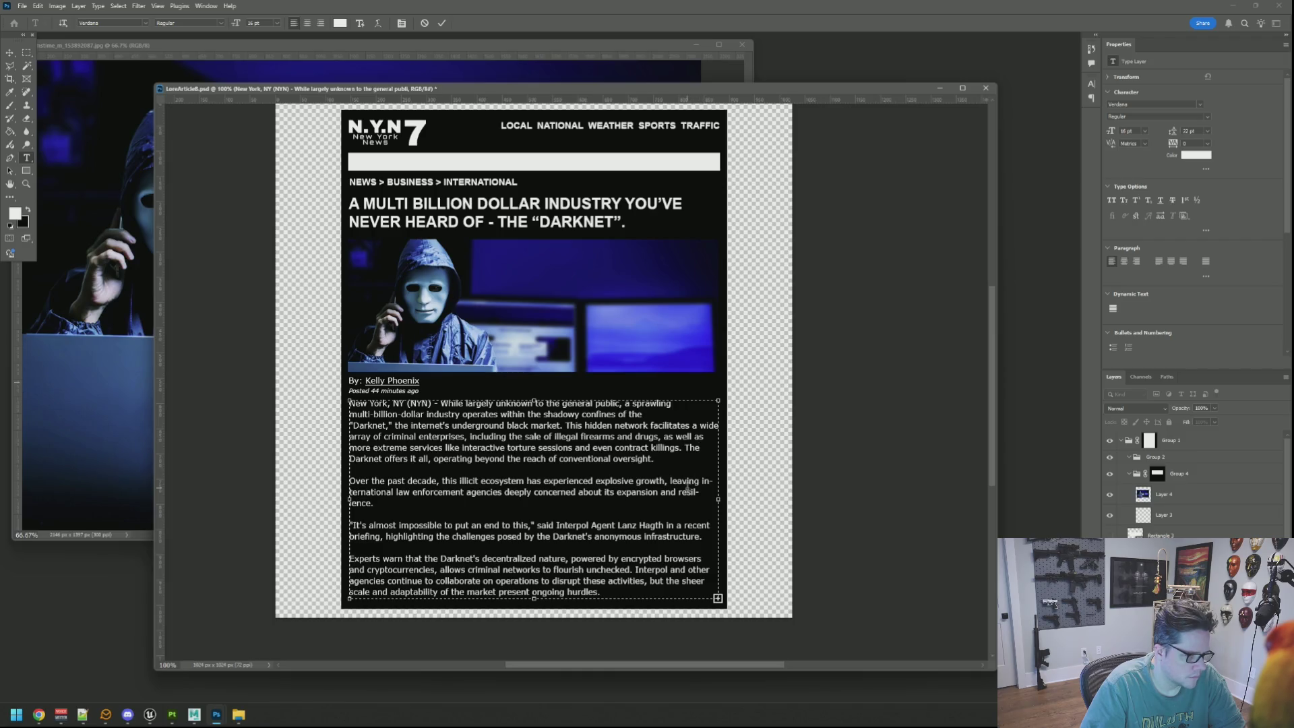
pyautogui.click(704, 481)
pyautogui.press('Return')
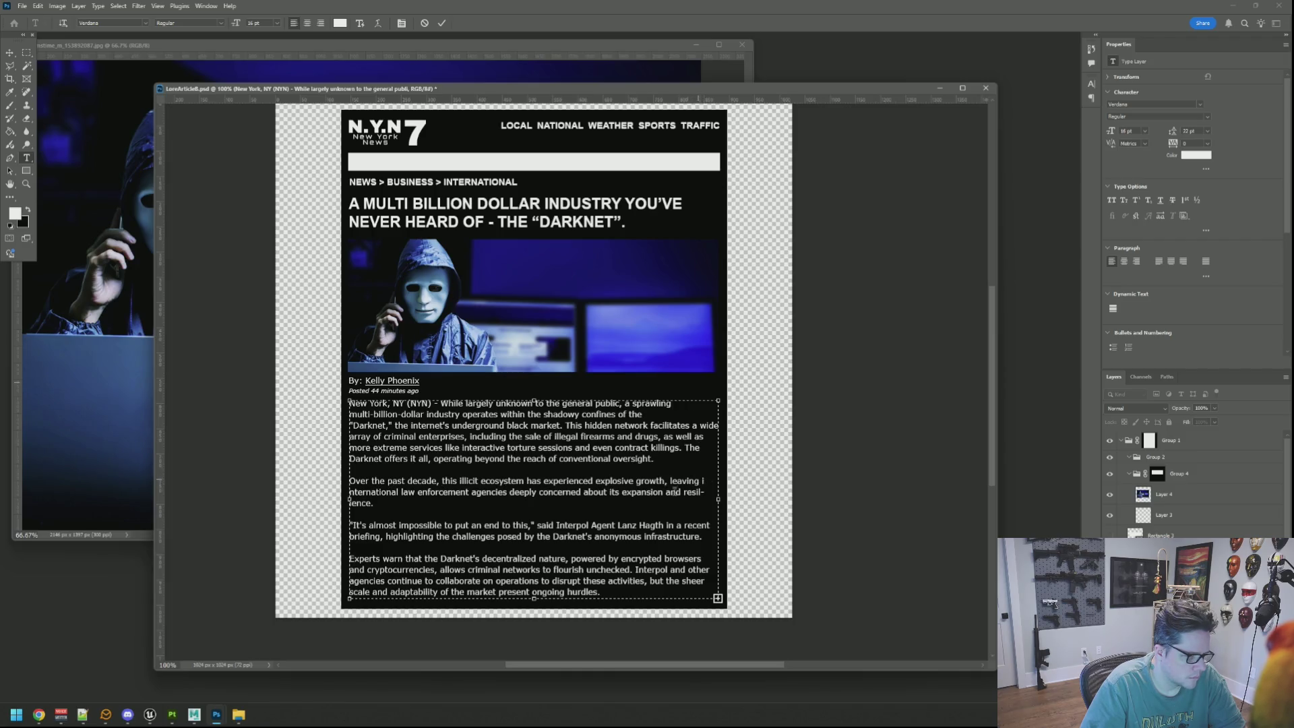
pyautogui.press('Return')
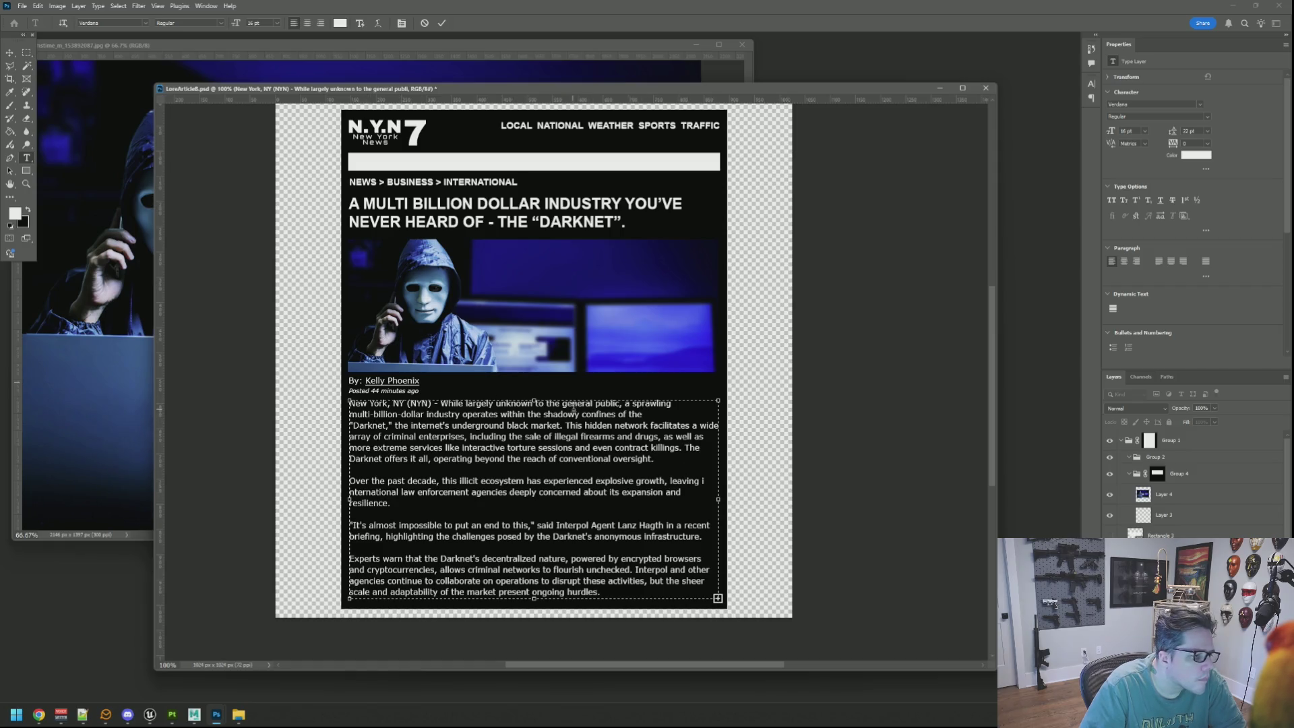
# Delete the word 'sprawling', rejoin the "Darknet," line and commit the text edits
pyautogui.doubleClick(653, 406)
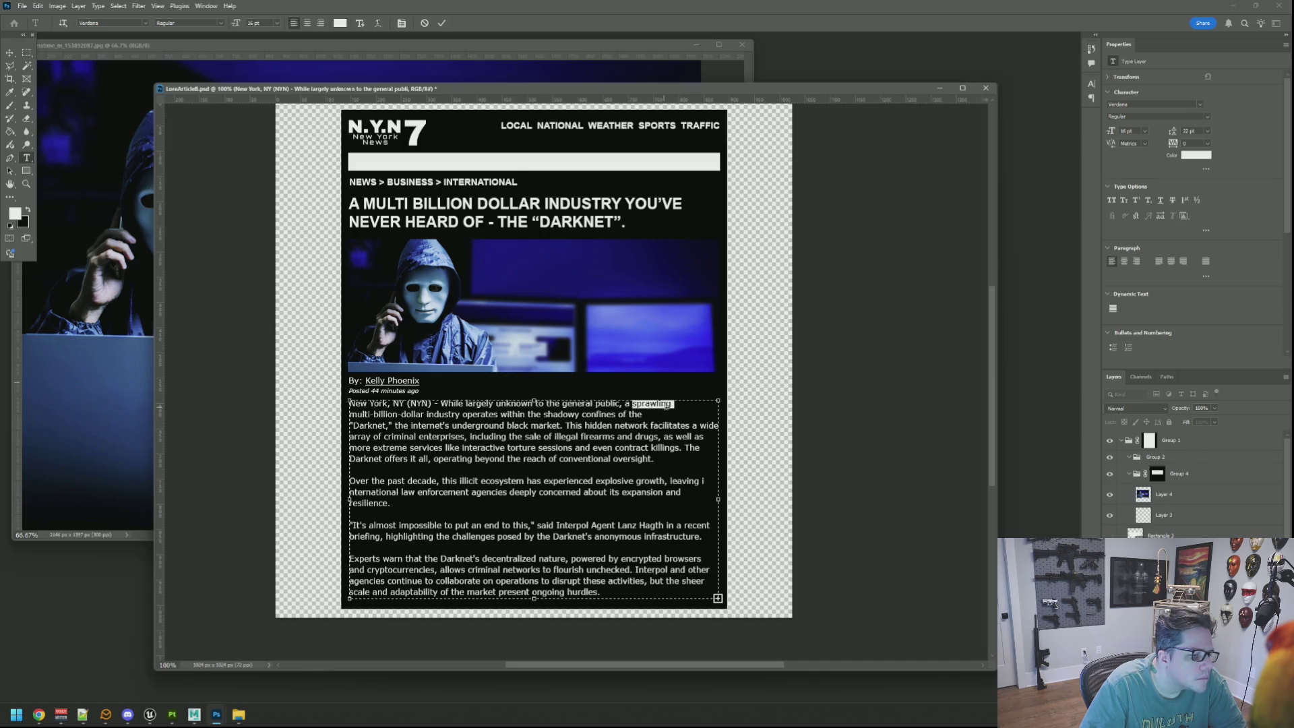
pyautogui.press('BackSpace')
pyautogui.press('BackSpace')
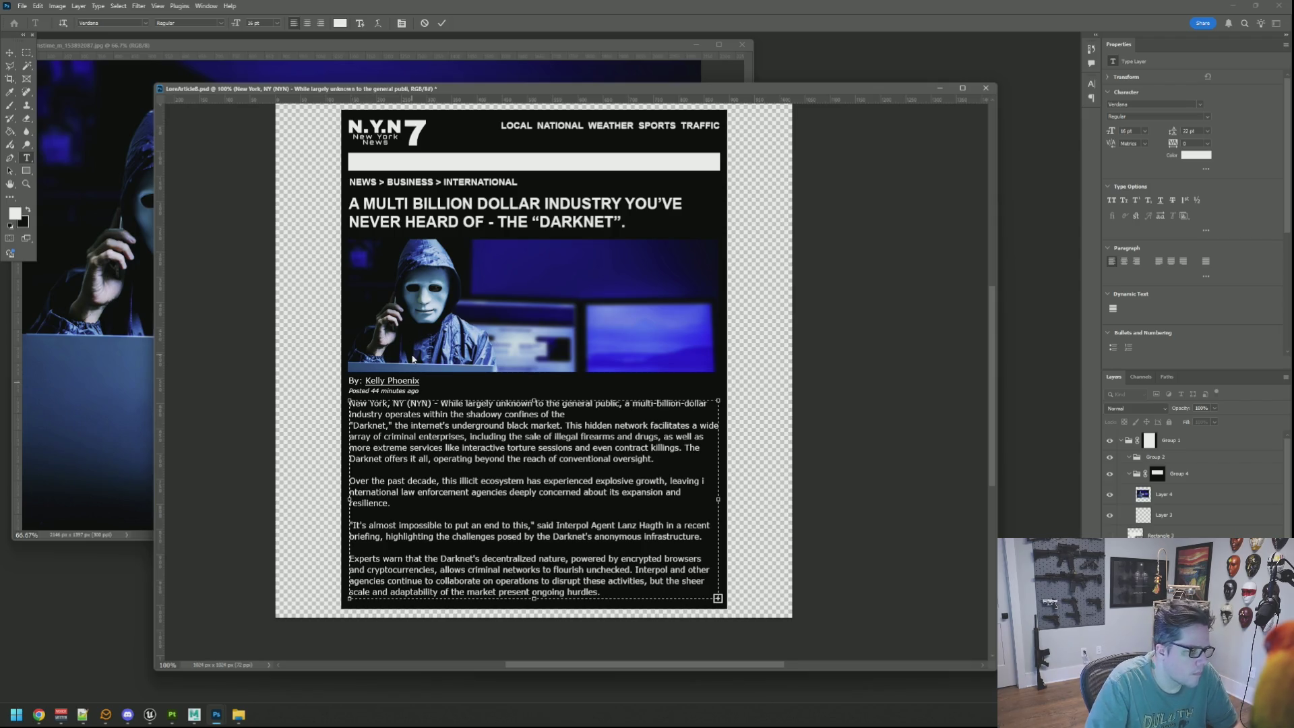
pyautogui.click(391, 425)
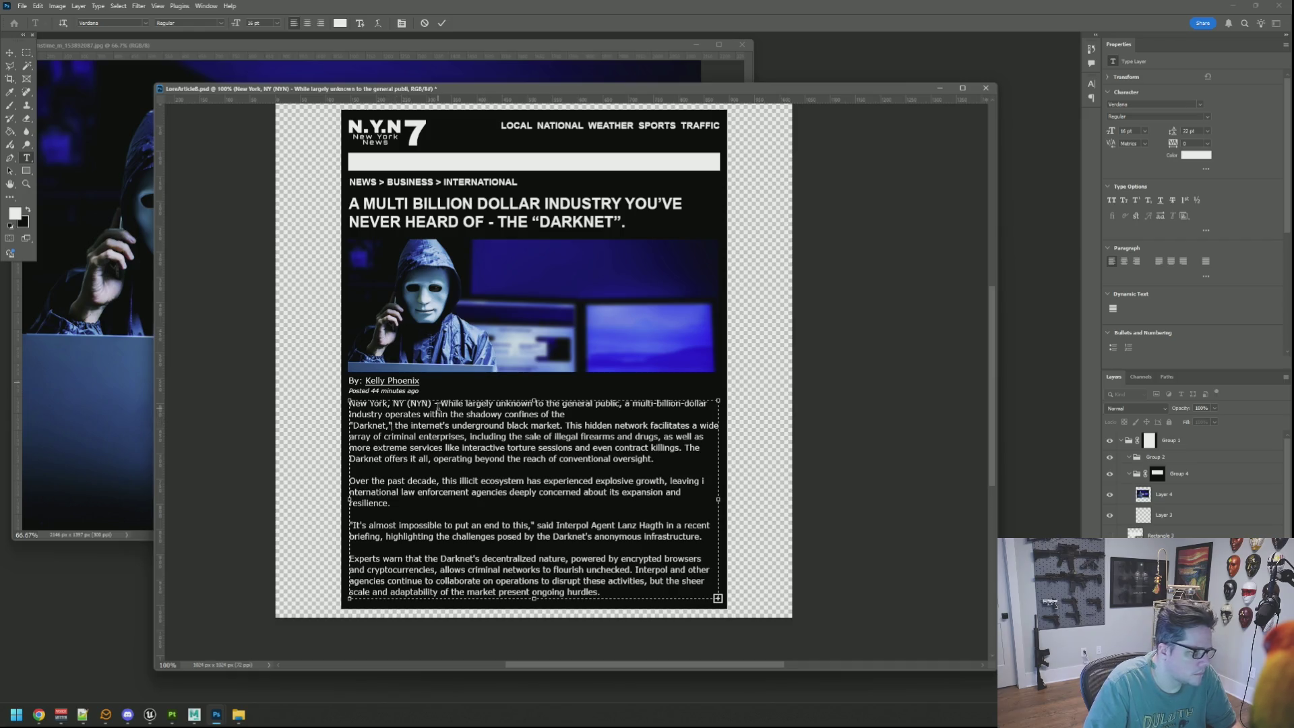
pyautogui.press('BackSpace')
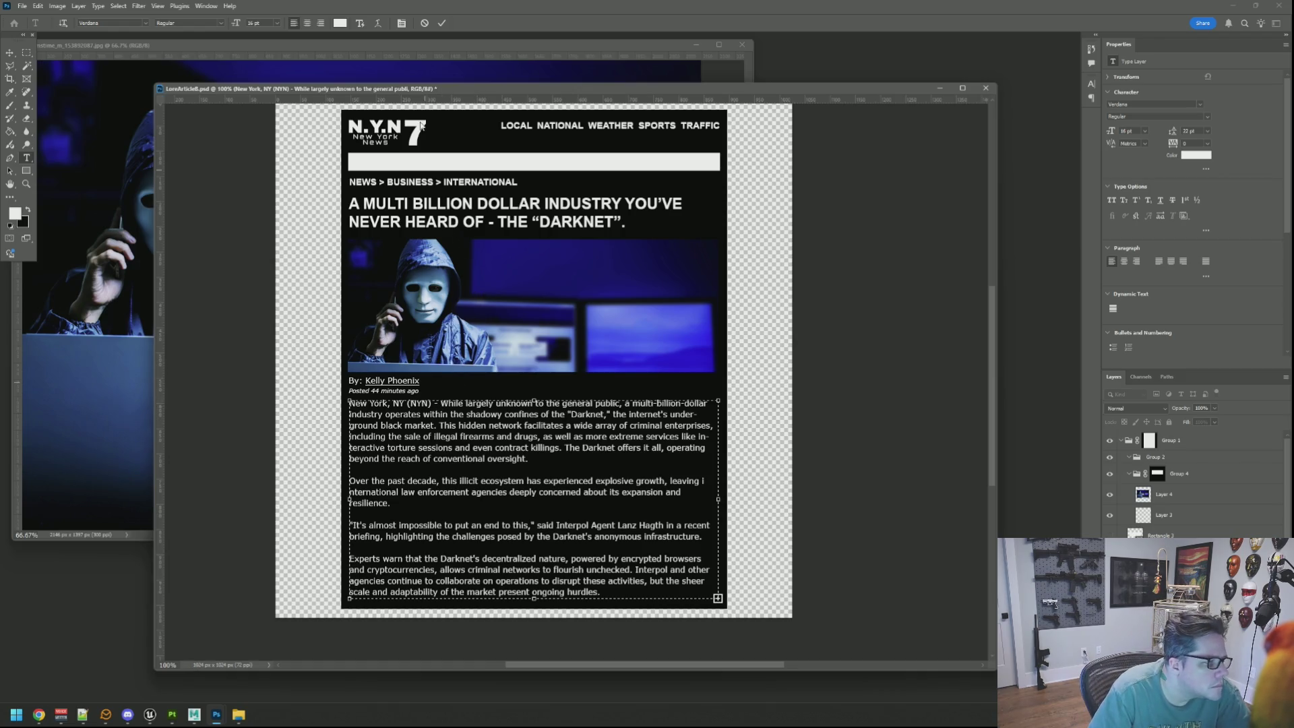
pyautogui.click(442, 23)
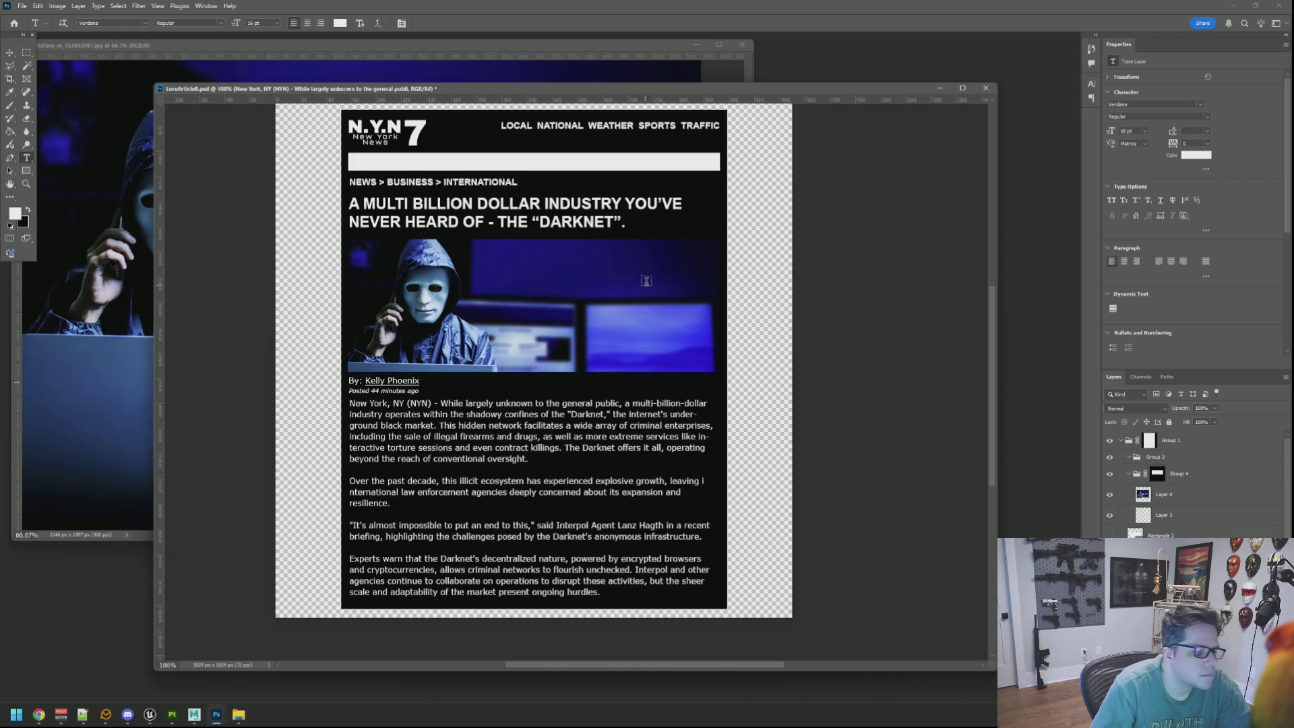
# Move 'international' whole onto the line after 'leaving' in the second paragraph and commit
pyautogui.click(703, 480)
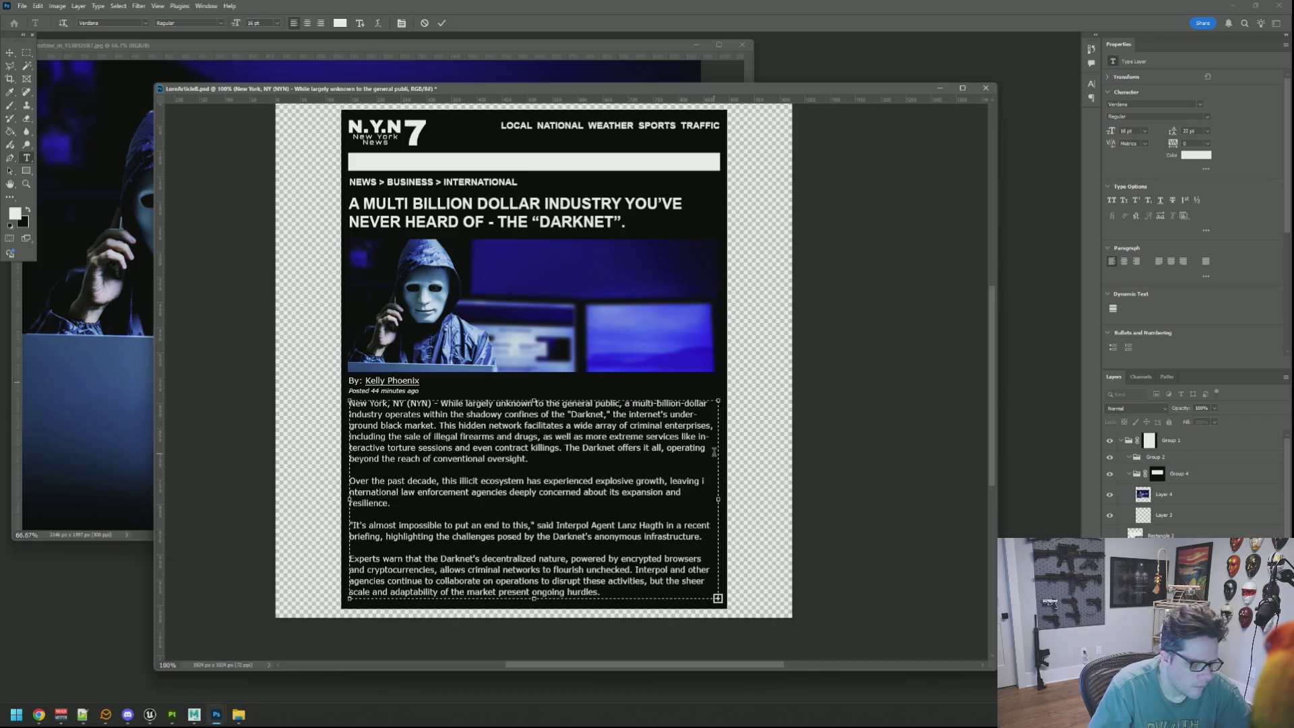
pyautogui.press('Return')
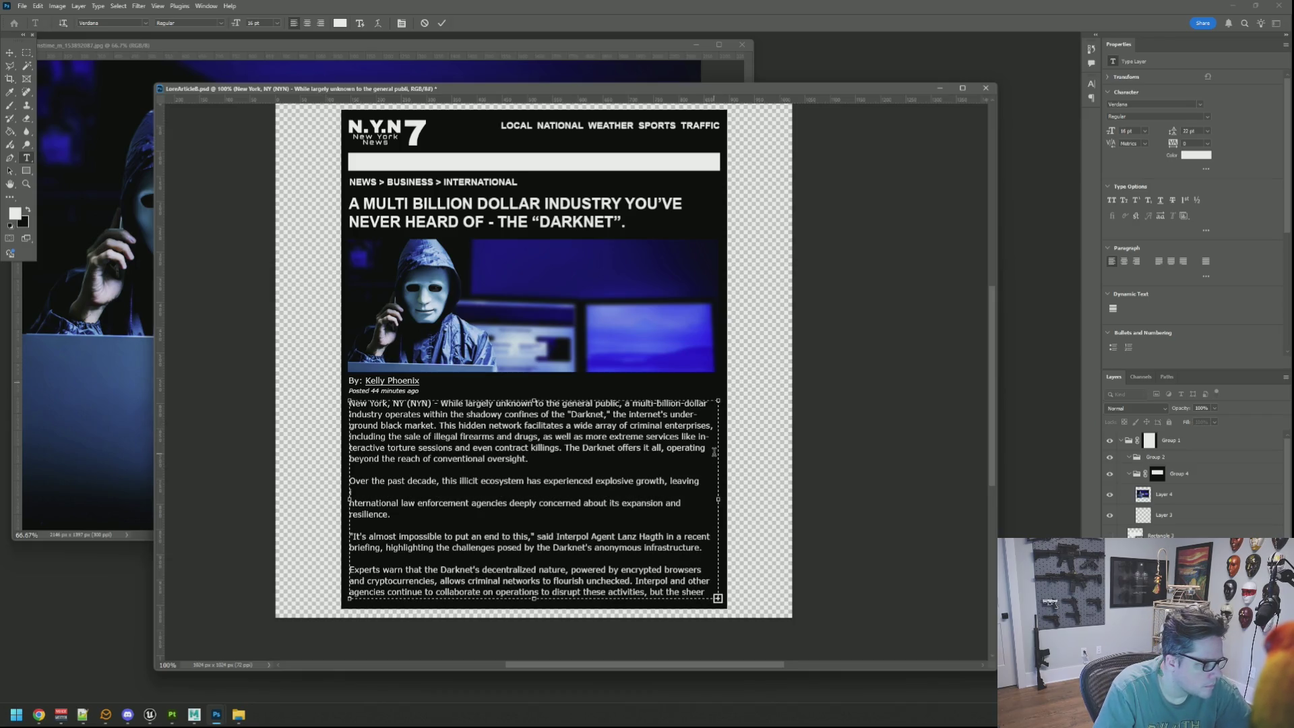
pyautogui.press('BackSpace')
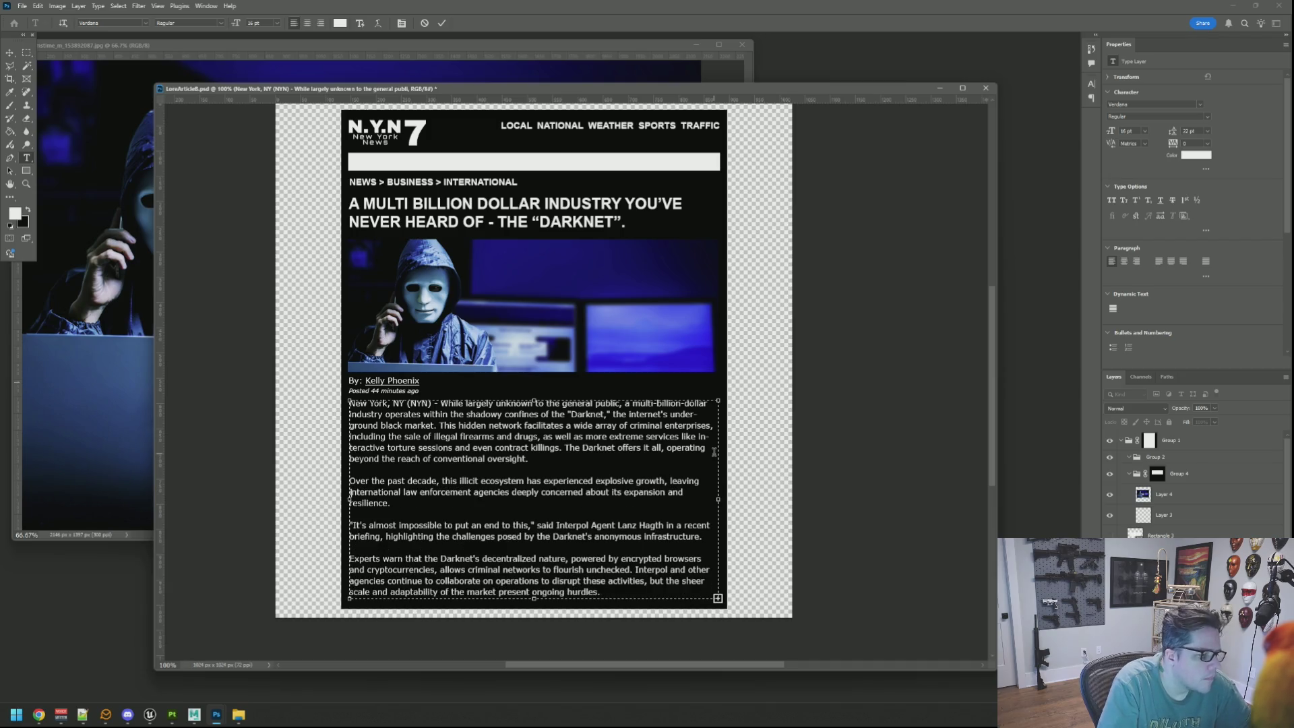
pyautogui.click(442, 23)
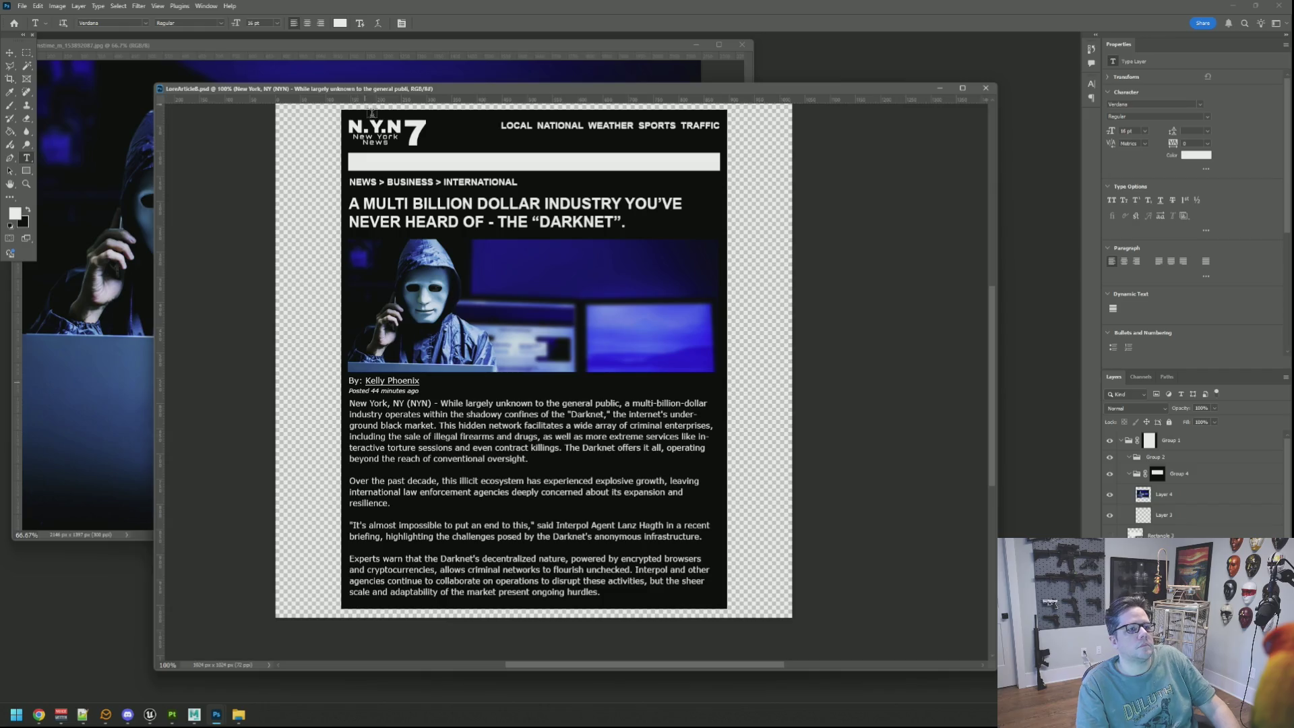
# Hide the Group 4 hooded-man photo layer
pyautogui.click(10, 52)
pyautogui.moveTo(342, 89); pyautogui.dragTo(345, 82)
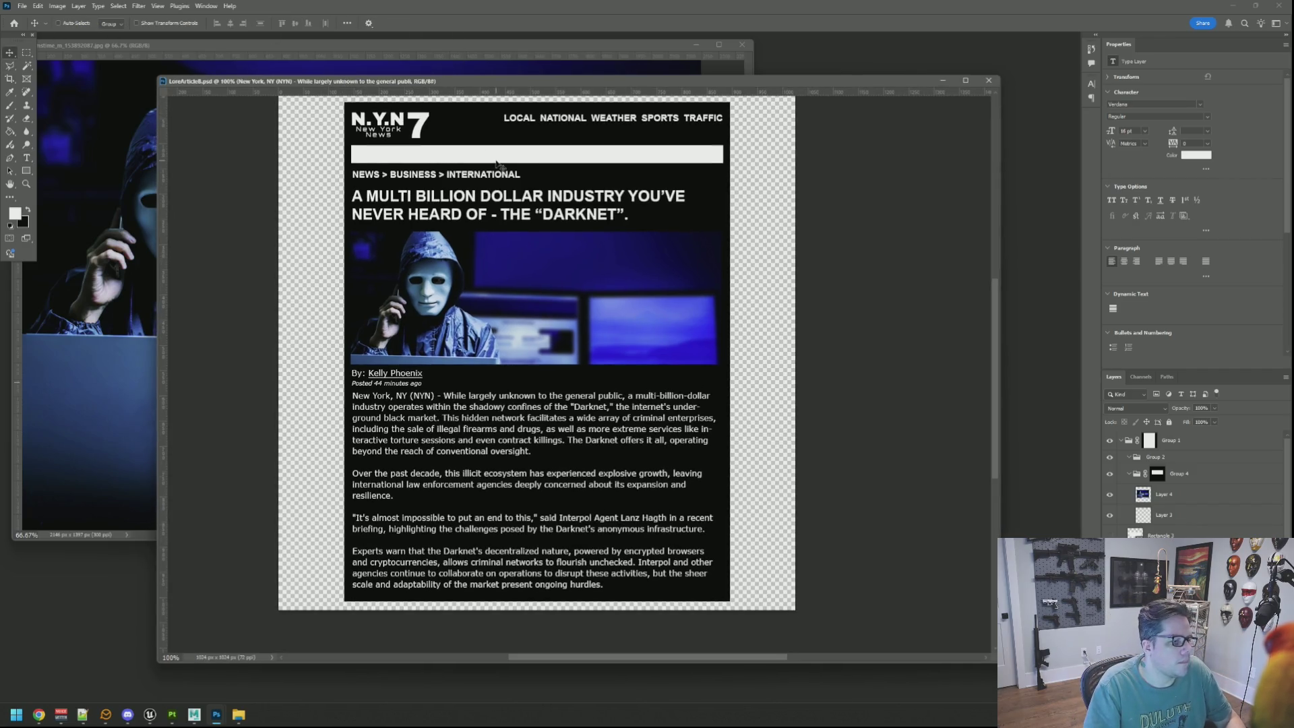
pyautogui.rightClick(499, 271)
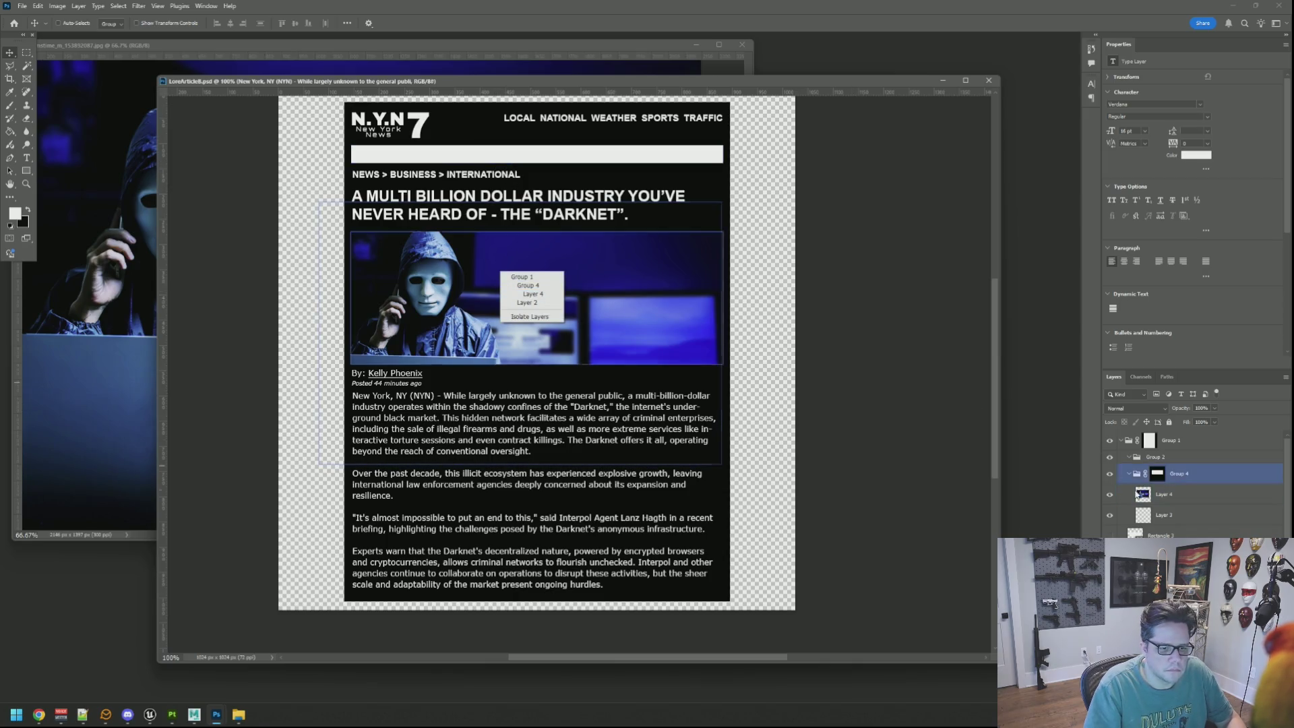
pyautogui.click(1108, 477)
pyautogui.click(1108, 475)
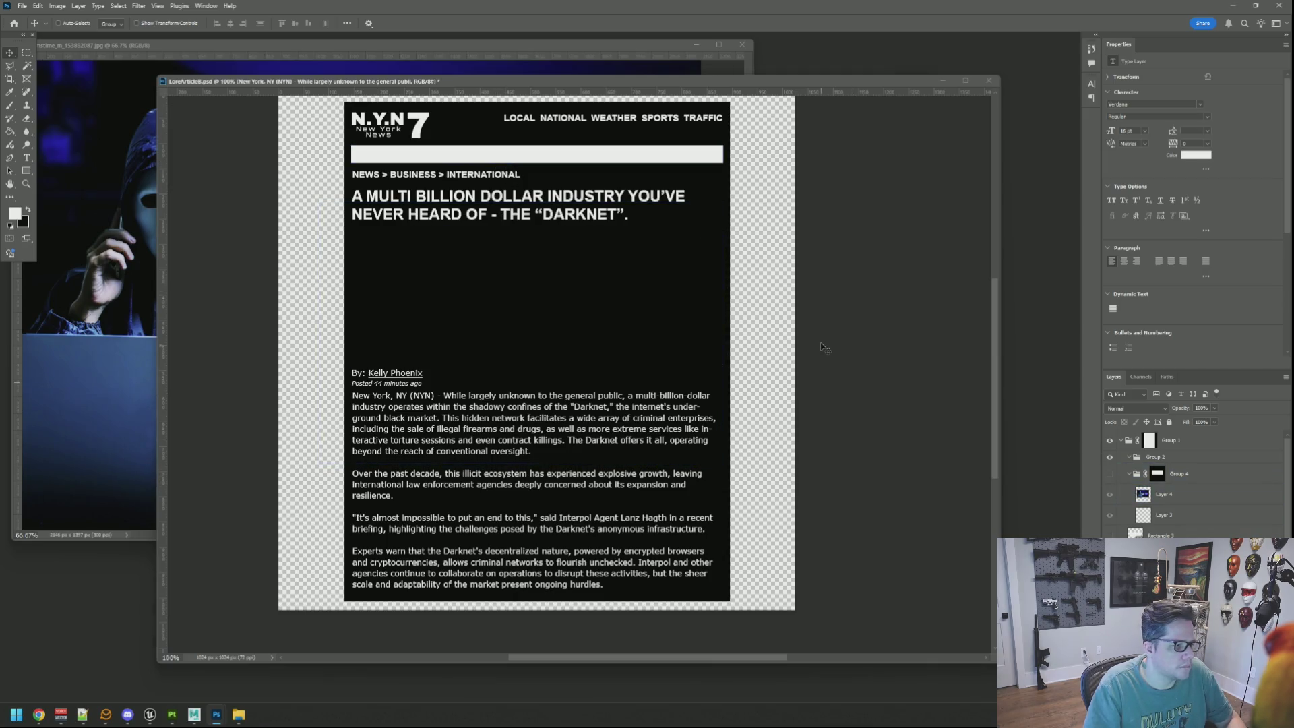
# Export the newspaper page as a PNG via Save for Web and return to Substance Painter
pyautogui.hotkey('ctrl', 'alt', 'shift', 's')
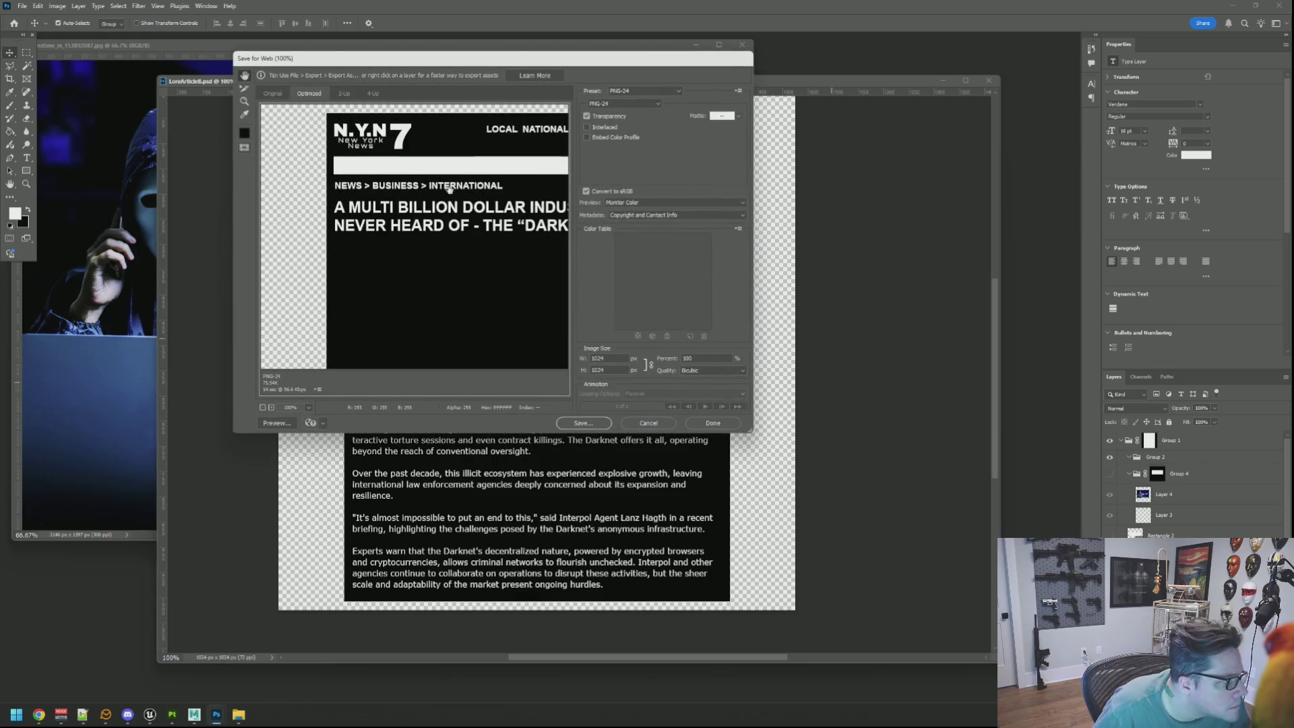
pyautogui.click(584, 423)
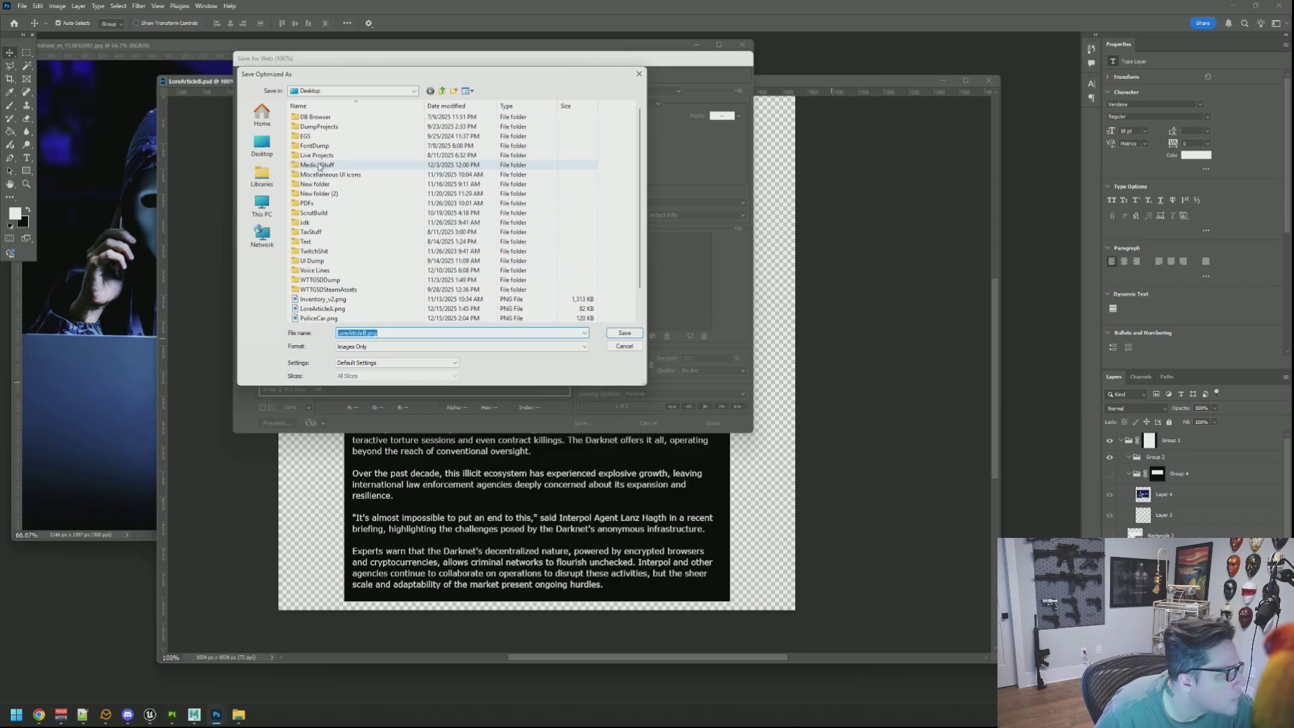
pyautogui.click(624, 333)
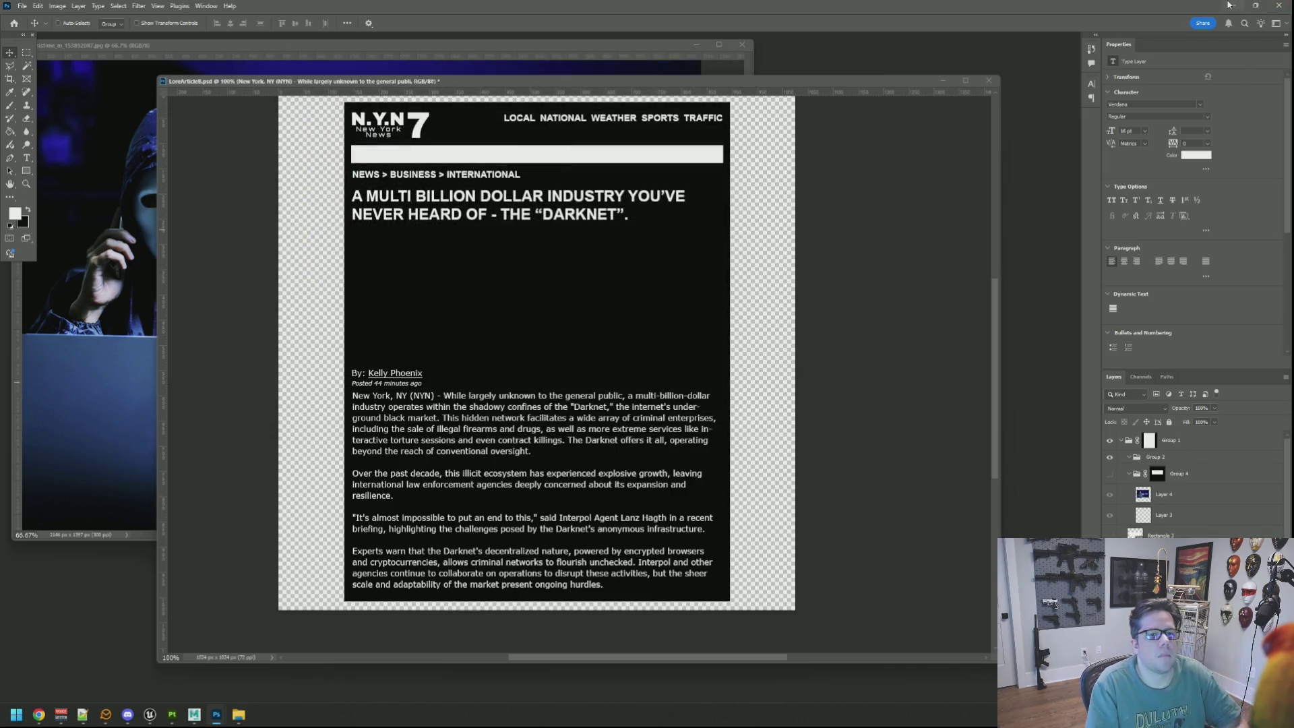
pyautogui.click(1233, 5)
pyautogui.moveTo(381, 271)
pyautogui.mouseDown()
pyautogui.moveTo(378, 254)
pyautogui.moveTo(510, 268)
pyautogui.moveTo(499, 263)
pyautogui.moveTo(537, 243)
pyautogui.moveTo(517, 243)
pyautogui.moveTo(642, 261)
pyautogui.moveTo(555, 263)
pyautogui.moveTo(788, 254)
pyautogui.moveTo(648, 232)
pyautogui.moveTo(592, 269)
pyautogui.moveTo(681, 243)
pyautogui.moveTo(604, 255)
pyautogui.mouseUp()
pyautogui.scroll(3, 499, 262)
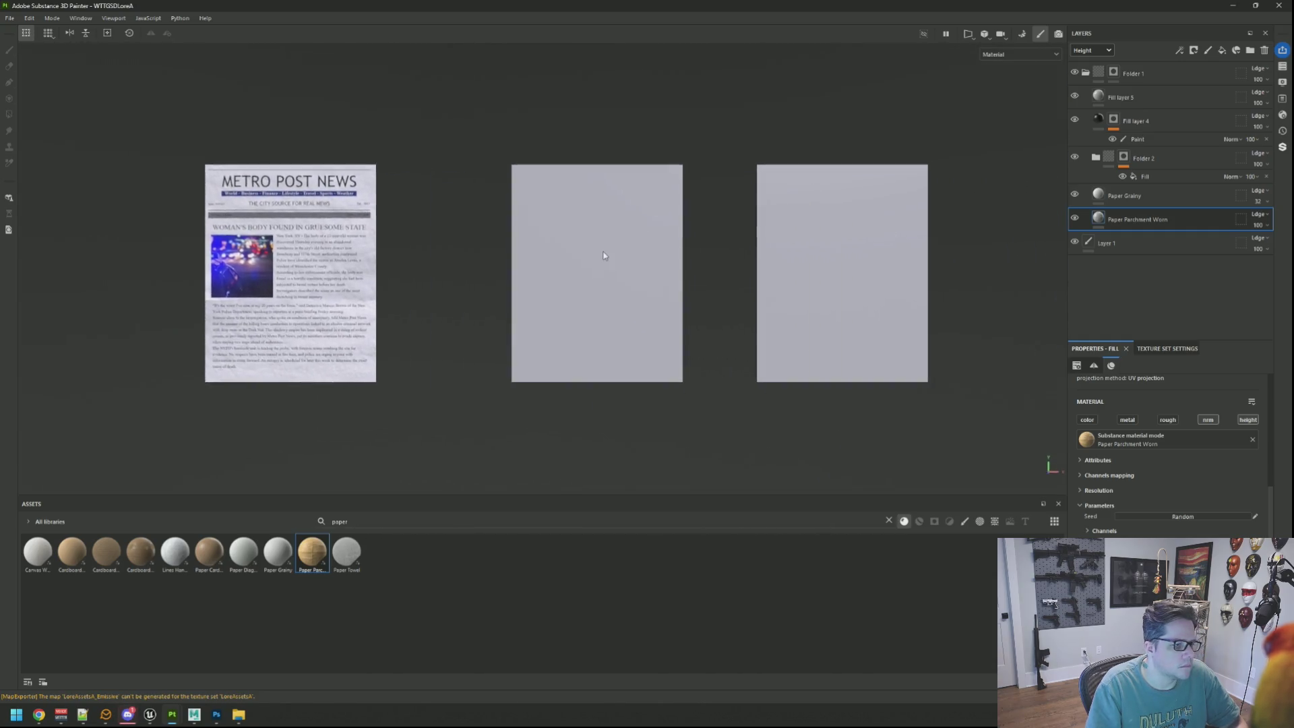
pyautogui.scroll(3, 604, 255)
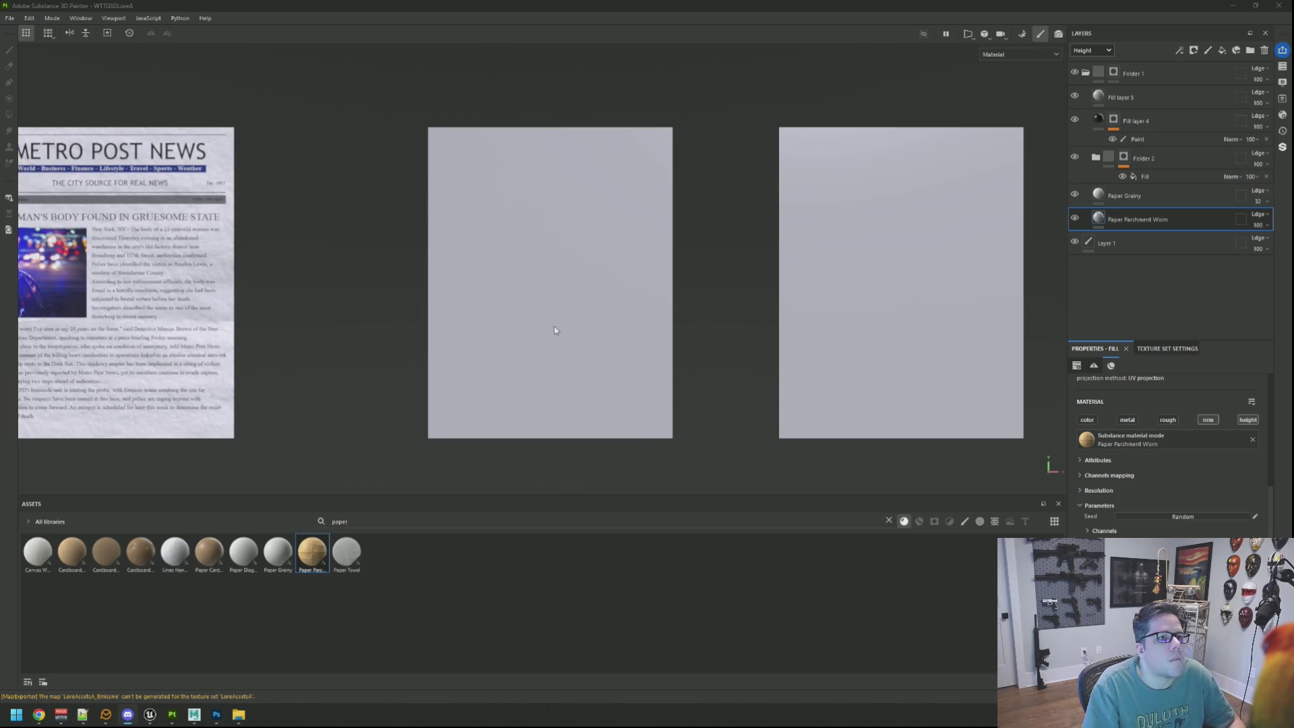
# Add a new folder at the top of the layer stack with a fill layer inside it
pyautogui.scroll(-2, 637, 298)
pyautogui.moveTo(649, 295)
pyautogui.mouseDown()
pyautogui.moveTo(708, 309)
pyautogui.moveTo(707, 265)
pyautogui.moveTo(615, 245)
pyautogui.moveTo(651, 248)
pyautogui.moveTo(620, 260)
pyautogui.moveTo(693, 240)
pyautogui.moveTo(631, 230)
pyautogui.moveTo(670, 234)
pyautogui.mouseUp()
pyautogui.scroll(4, 615, 245)
pyautogui.scroll(-3, 650, 247)
pyautogui.scroll(-2, 670, 234)
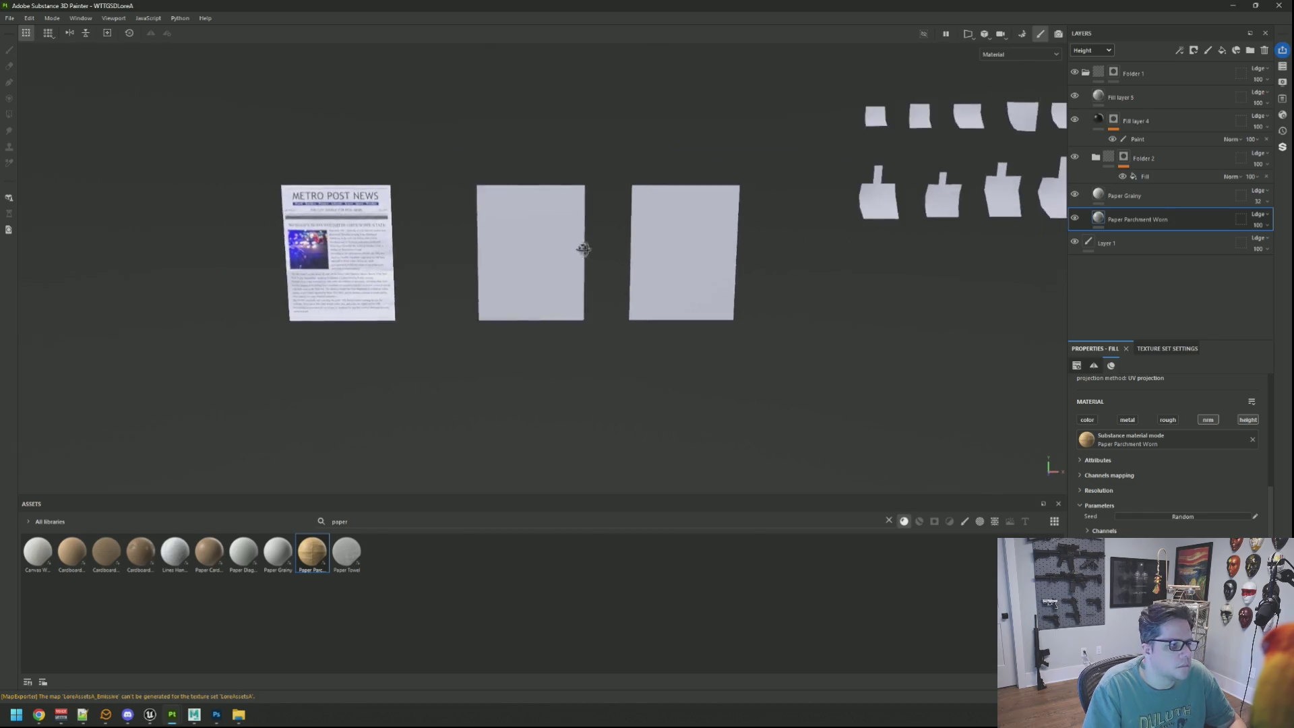
pyautogui.moveTo(580, 249)
pyautogui.mouseDown()
pyautogui.moveTo(600, 246)
pyautogui.moveTo(523, 234)
pyautogui.moveTo(553, 233)
pyautogui.mouseUp()
pyautogui.scroll(3, 585, 237)
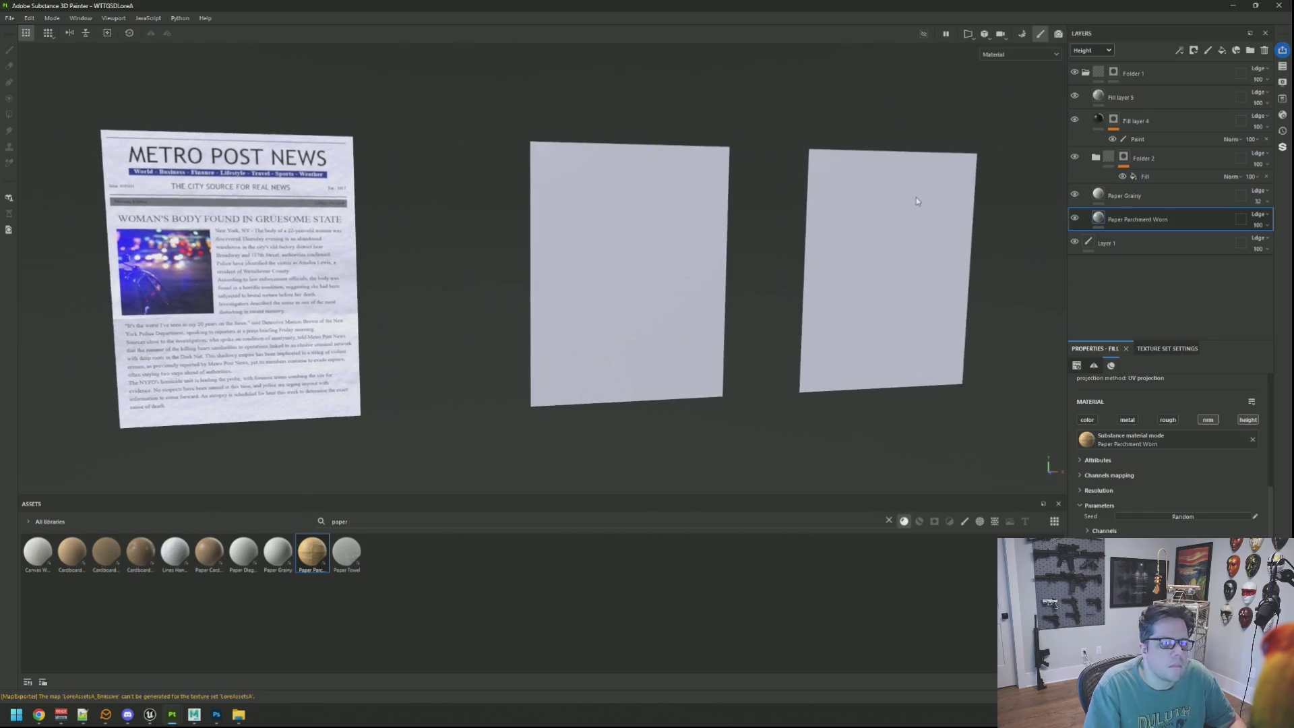
pyautogui.click(1230, 74)
pyautogui.click(1250, 50)
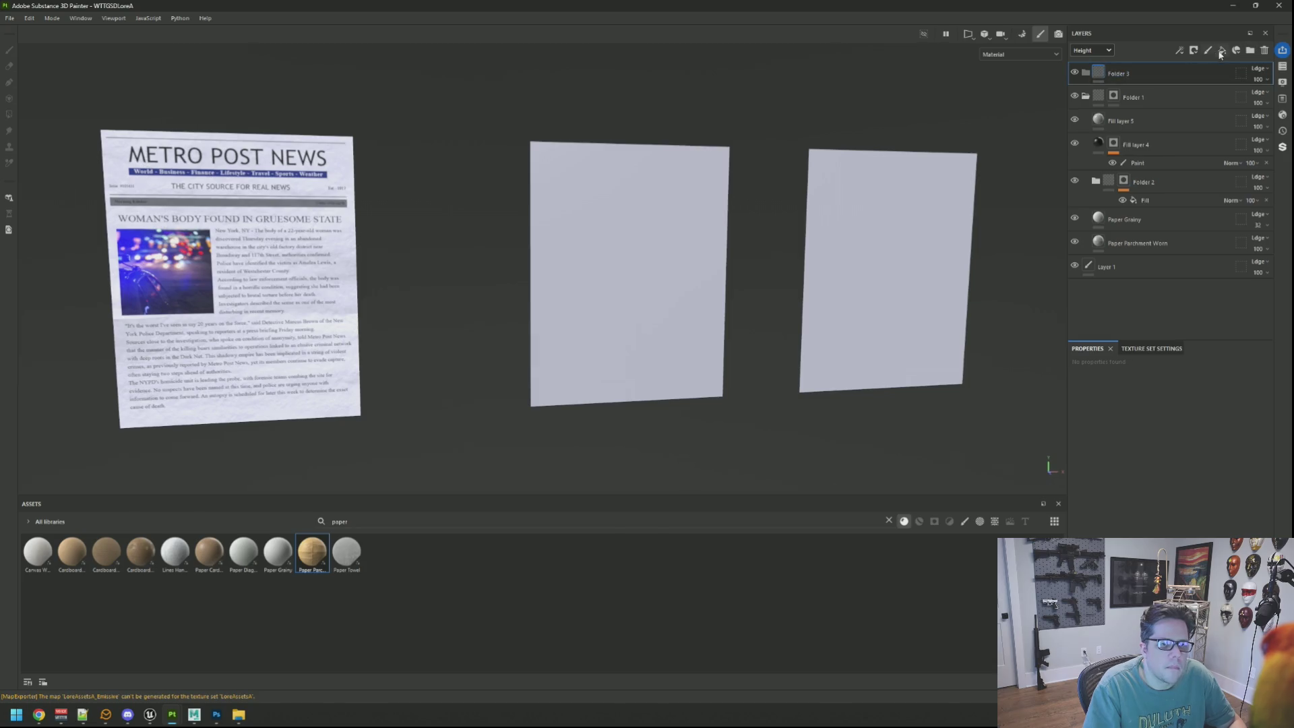
pyautogui.click(1222, 50)
# Give the folder a black mask and polygon-fill the middle sheet so the red fill shows only there
pyautogui.rightClick(1130, 70)
pyautogui.click(1139, 84)
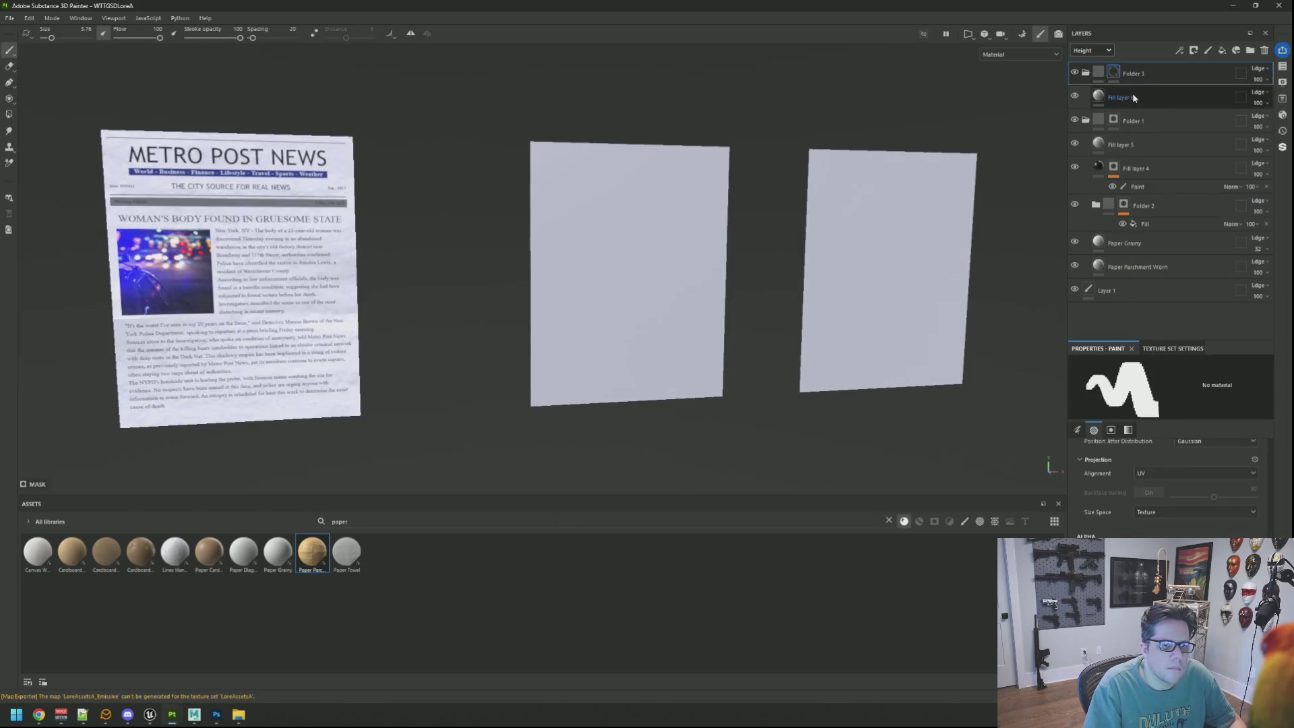
pyautogui.click(1133, 94)
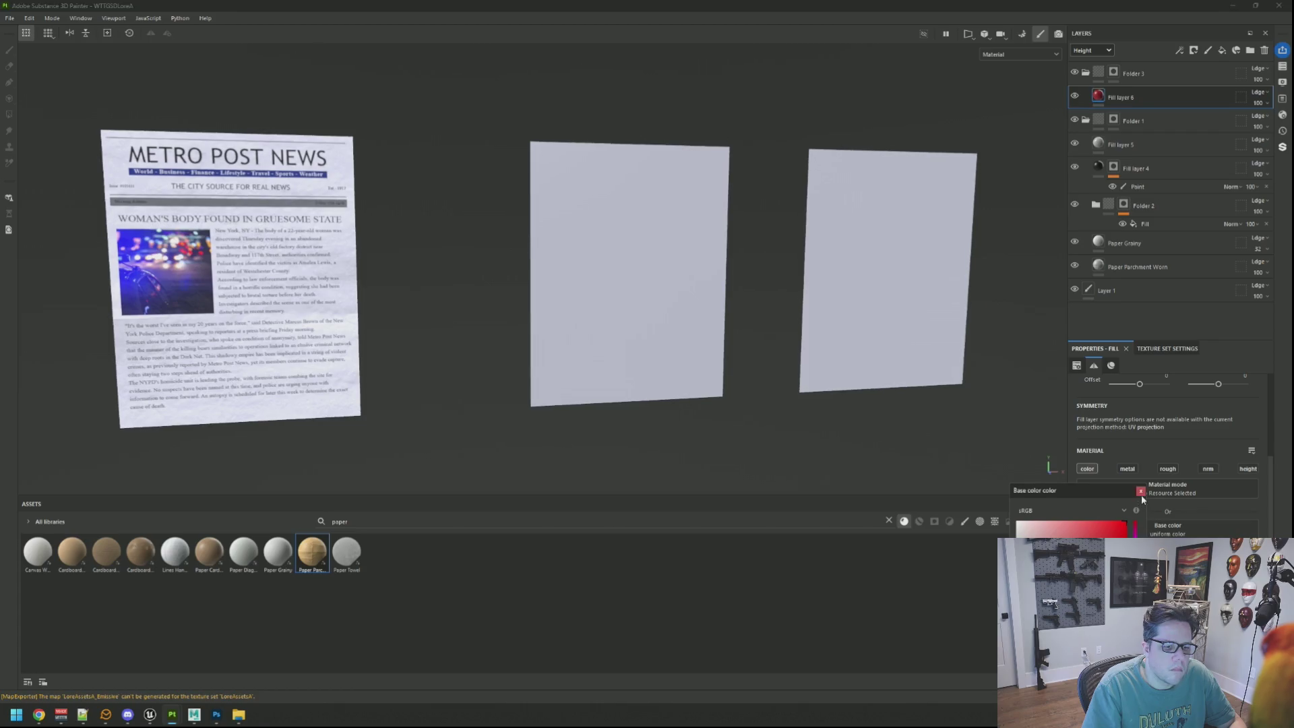
pyautogui.click(1114, 71)
pyautogui.scroll(-2, 595, 179)
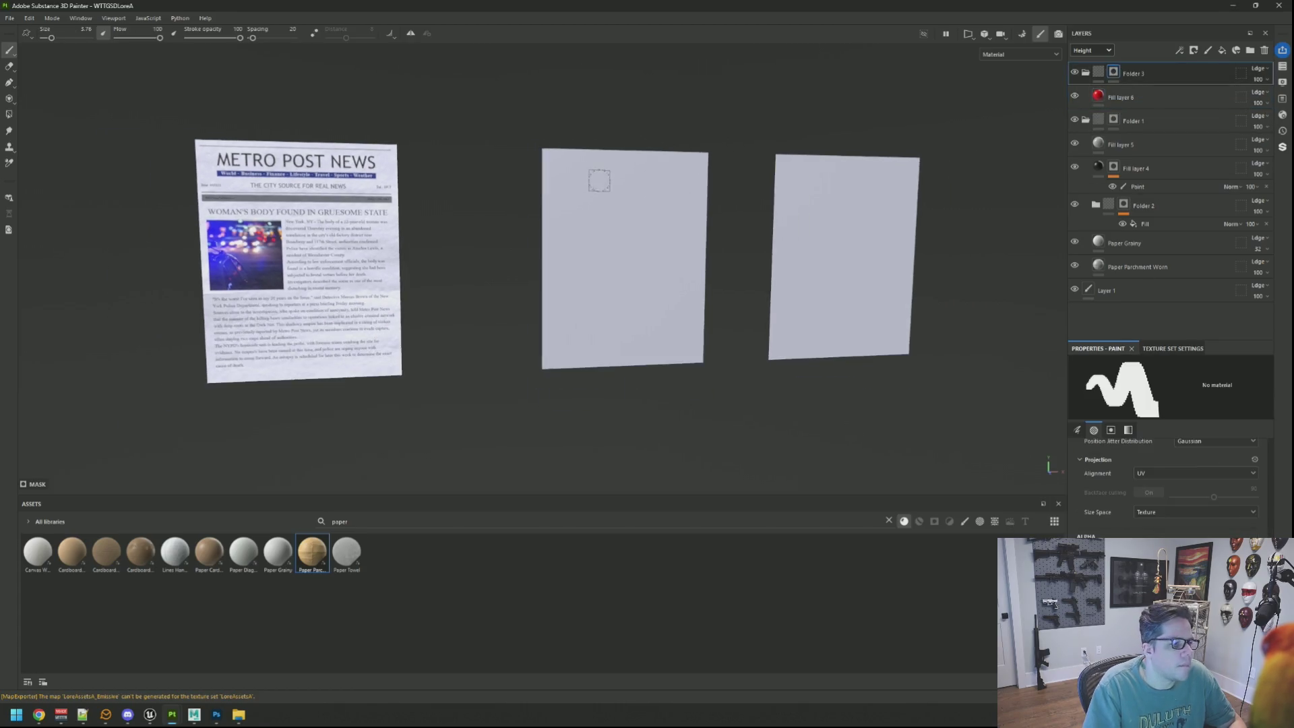
pyautogui.click(9, 114)
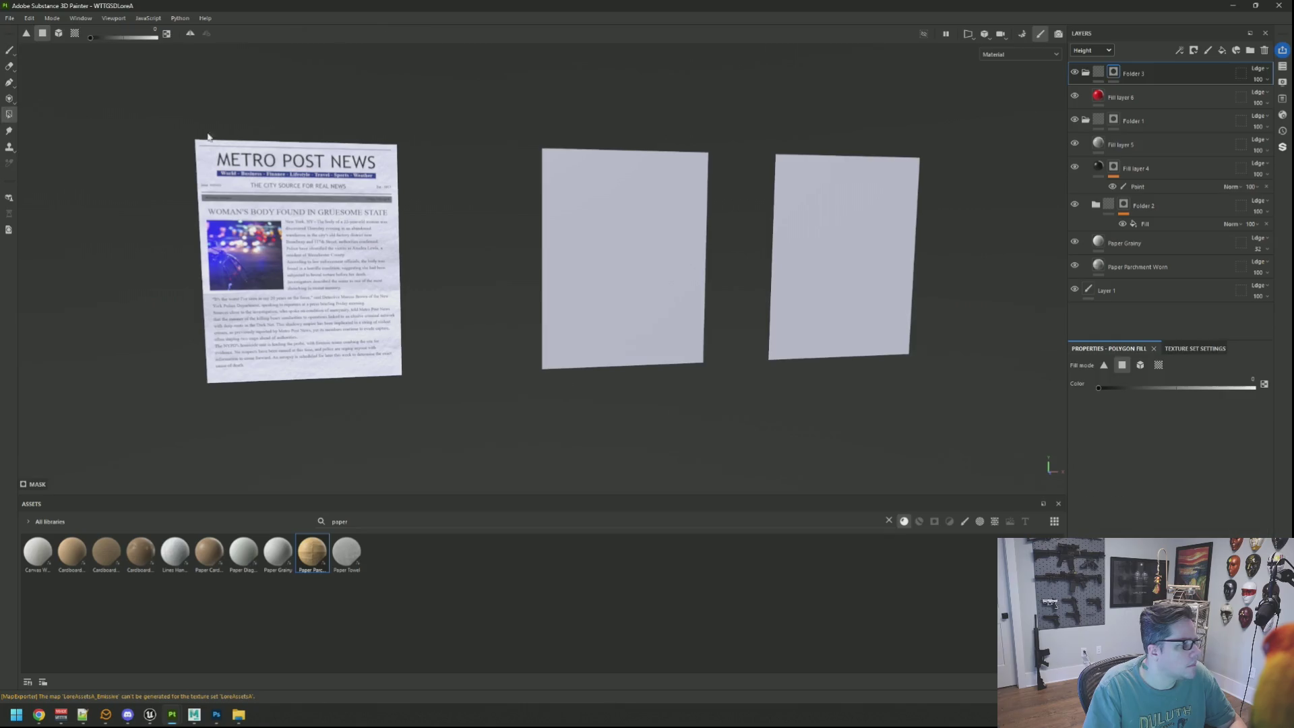
pyautogui.moveTo(528, 117)
pyautogui.mouseDown()
pyautogui.moveTo(593, 195)
pyautogui.moveTo(711, 391)
pyautogui.moveTo(715, 372)
pyautogui.mouseUp()
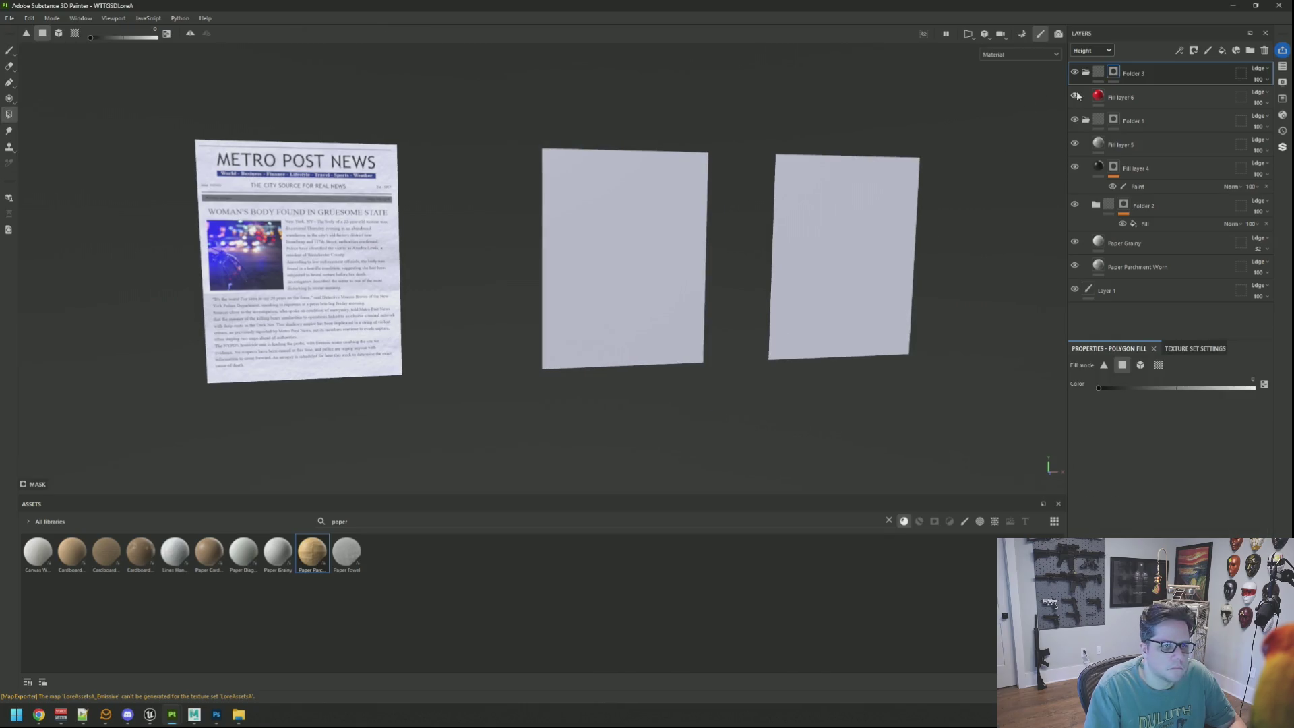
pyautogui.press('F5')
pyautogui.moveTo(1104, 392); pyautogui.dragTo(1254, 388)
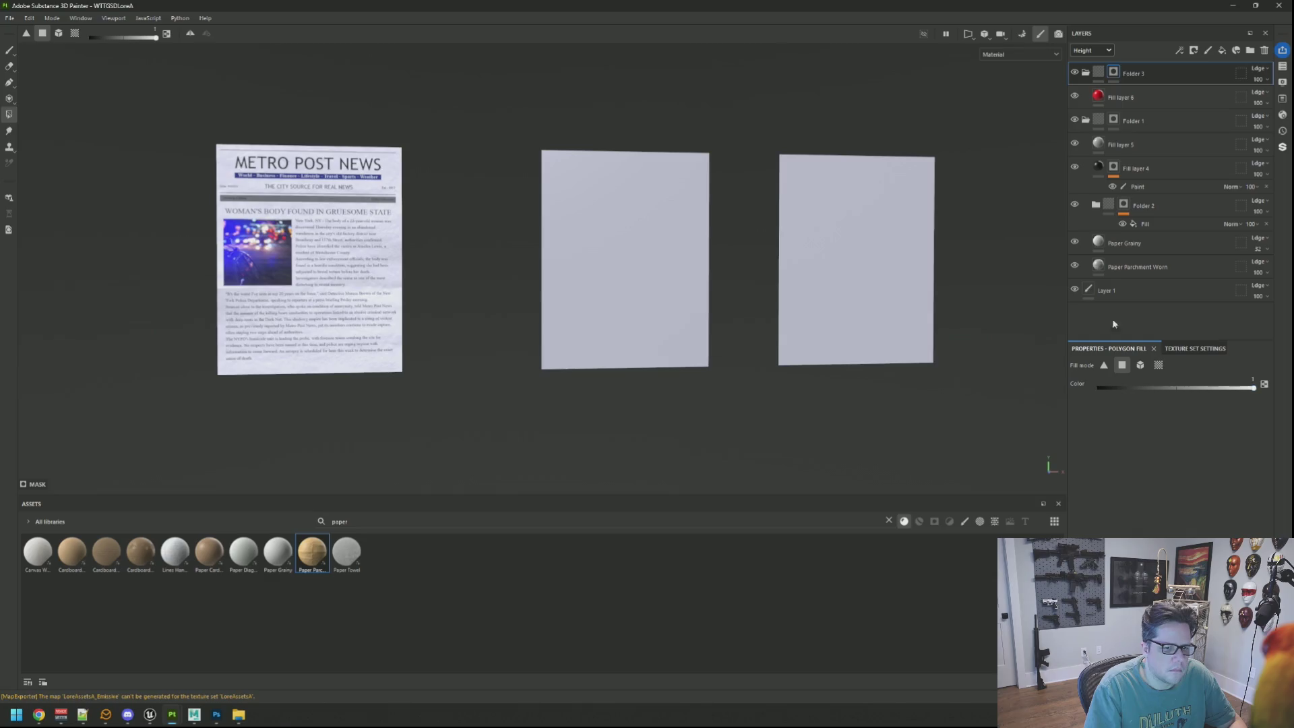
pyautogui.press('F5')
pyautogui.moveTo(477, 105)
pyautogui.mouseDown()
pyautogui.moveTo(676, 267)
pyautogui.moveTo(674, 302)
pyautogui.moveTo(569, 252)
pyautogui.moveTo(603, 213)
pyautogui.moveTo(922, 213)
pyautogui.mouseUp()
pyautogui.click(1166, 267)
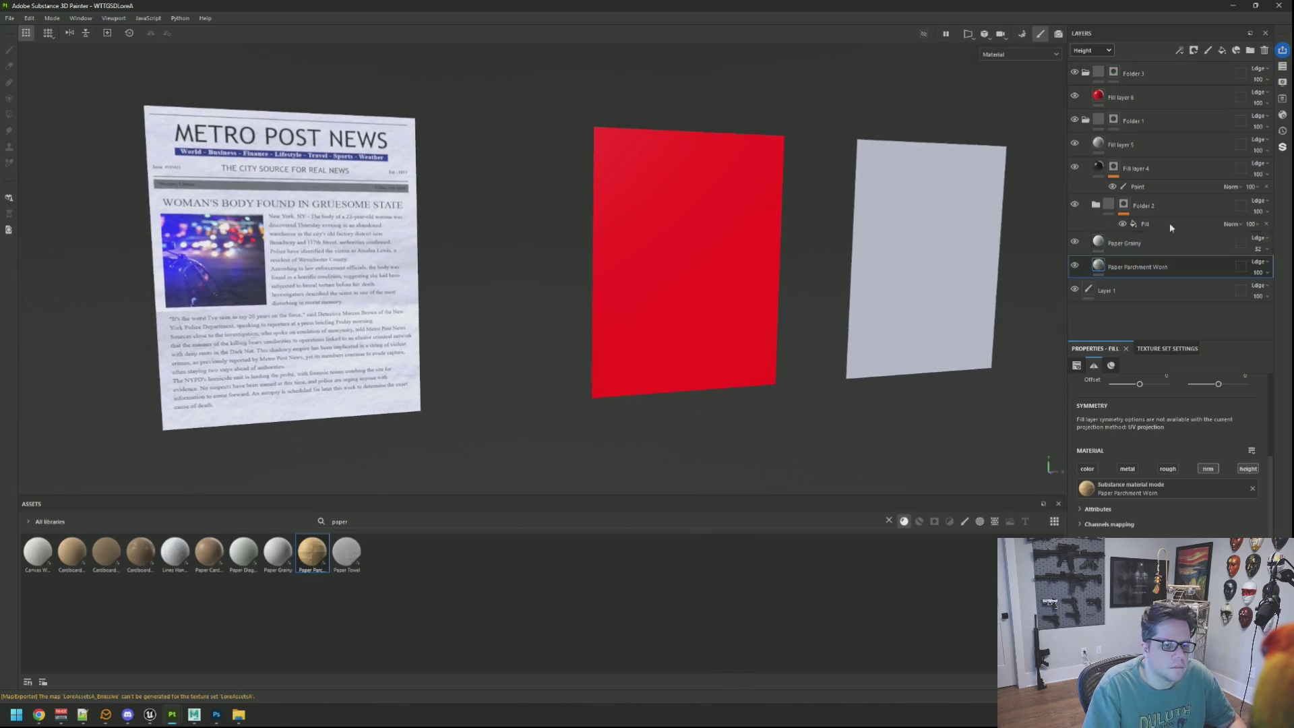
# Paste a copy of Paper Parchment Worn above the red Fill layer 6
pyautogui.click(1139, 98)
pyautogui.hotkey('ctrl', 'v')
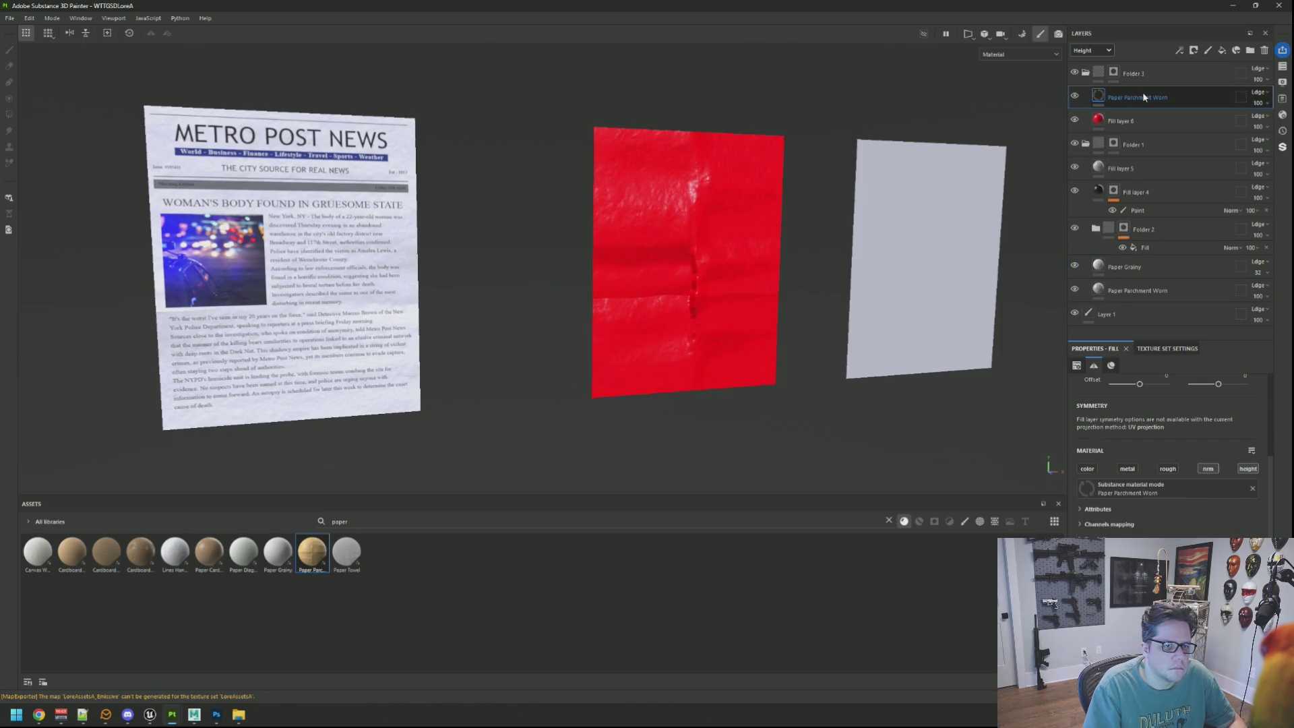
pyautogui.scroll(3, 782, 214)
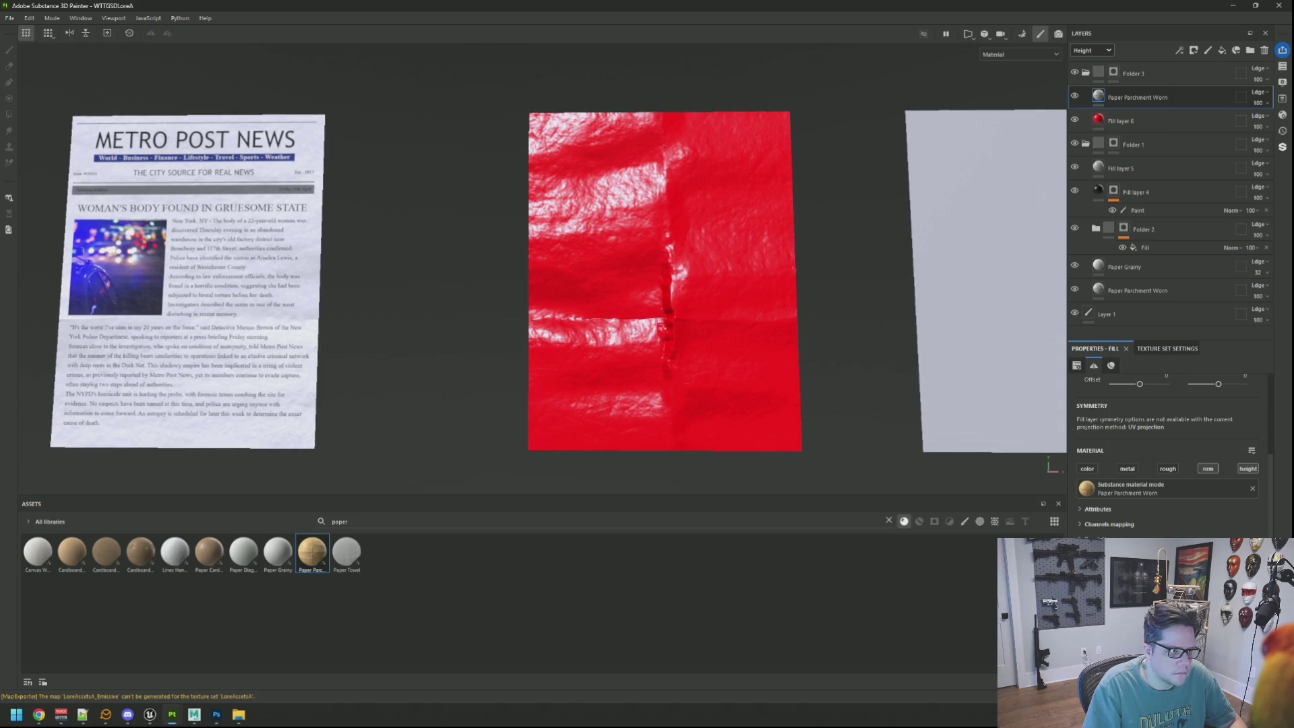
pyautogui.scroll(-2, 1173, 445)
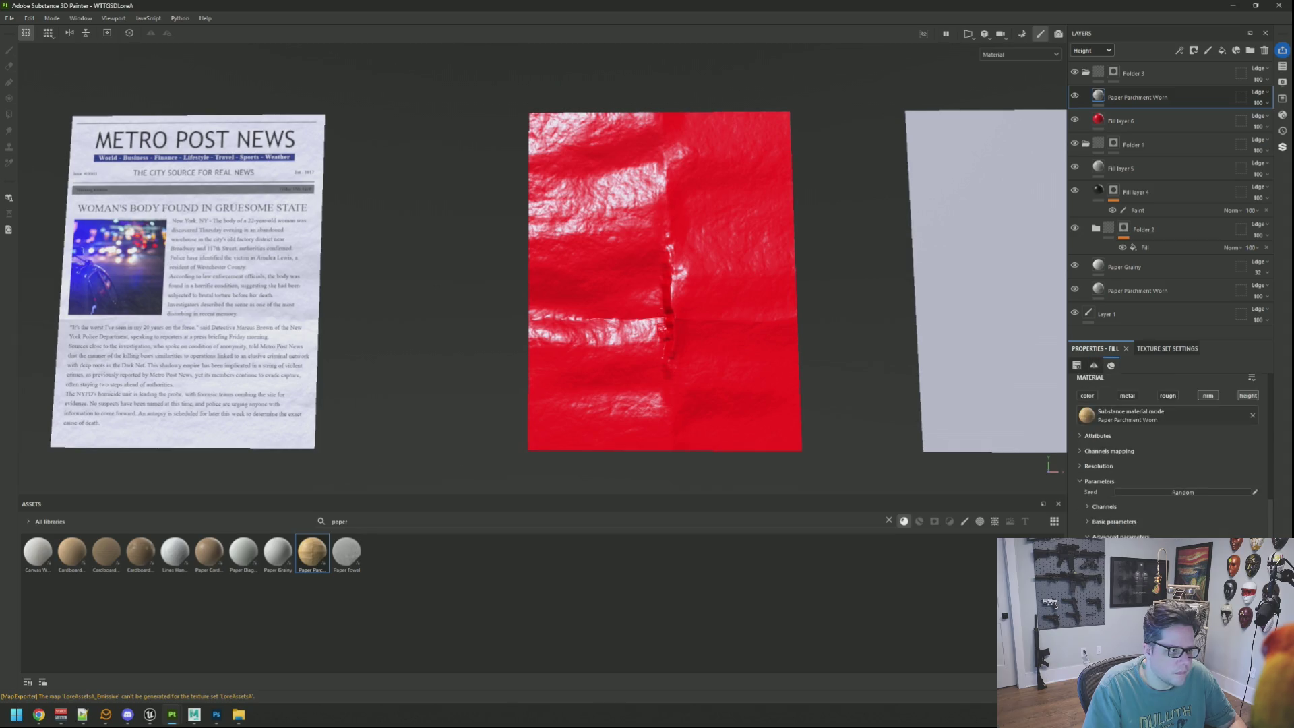
pyautogui.scroll(-3, 779, 361)
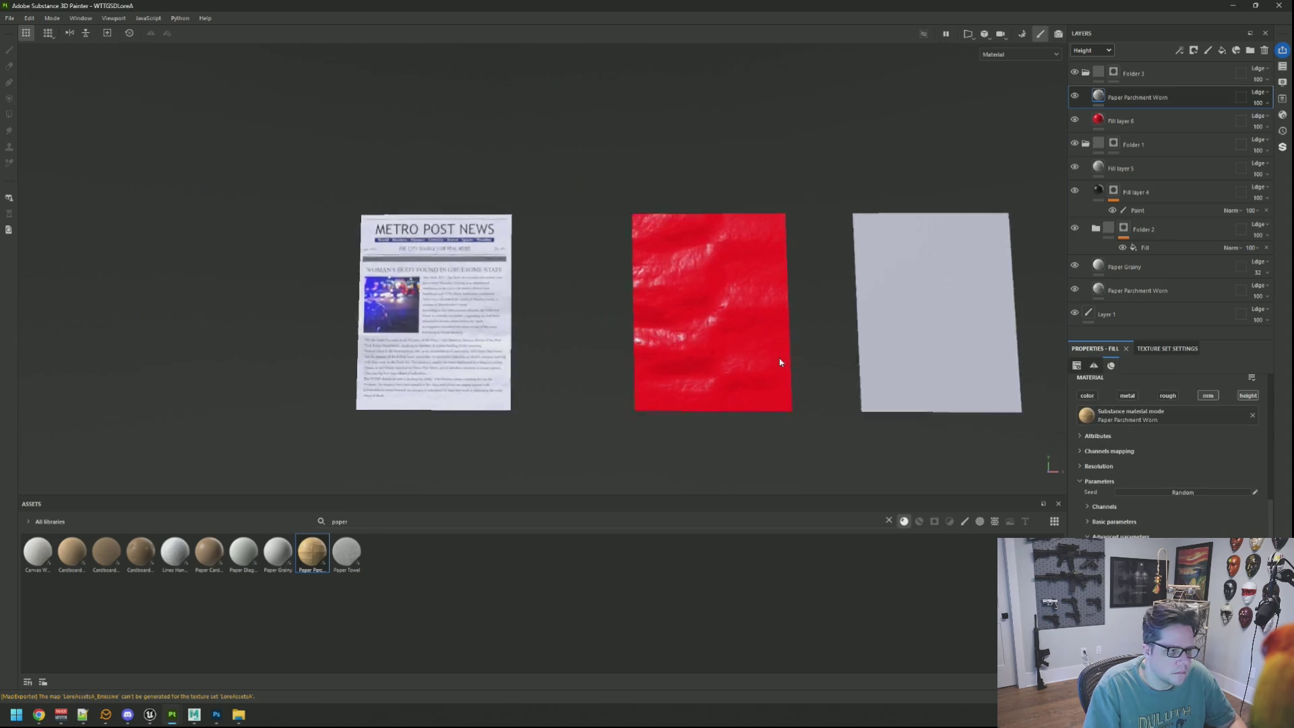
pyautogui.moveTo(780, 362); pyautogui.dragTo(757, 326)
pyautogui.scroll(4, 727, 270)
pyautogui.moveTo(726, 271); pyautogui.dragTo(708, 314)
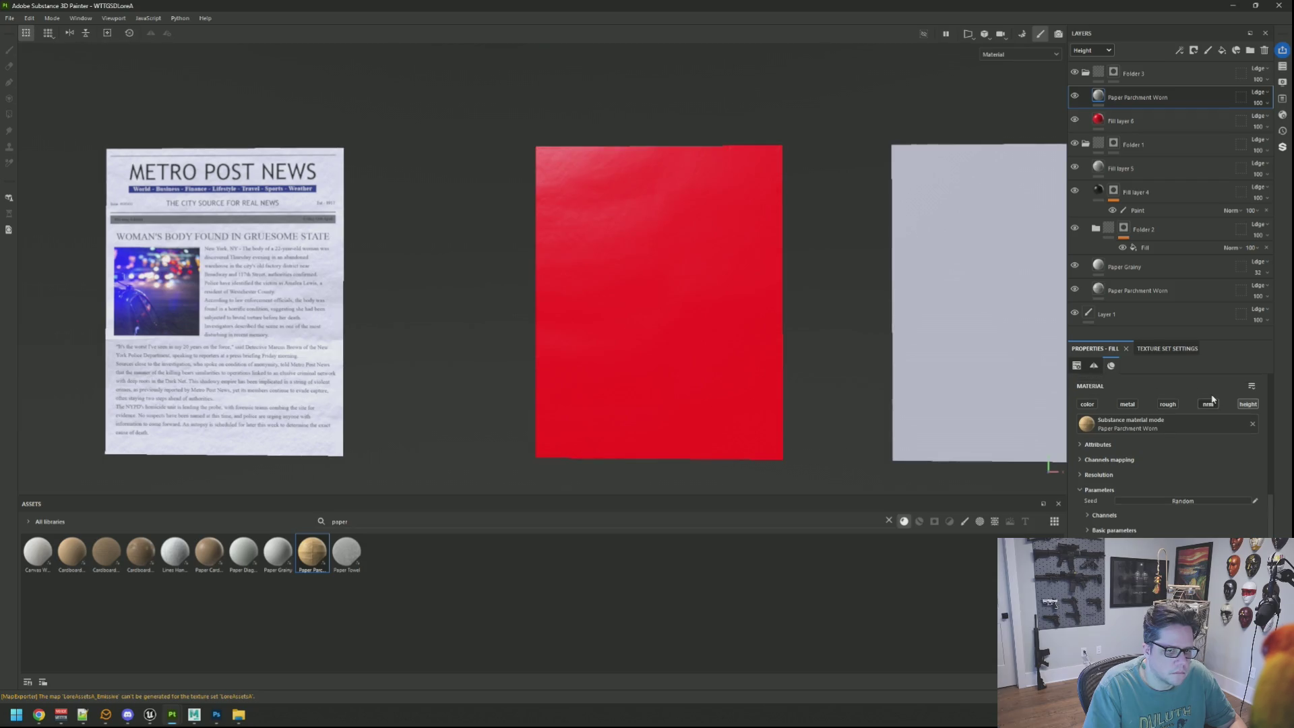
pyautogui.scroll(1, 1211, 408)
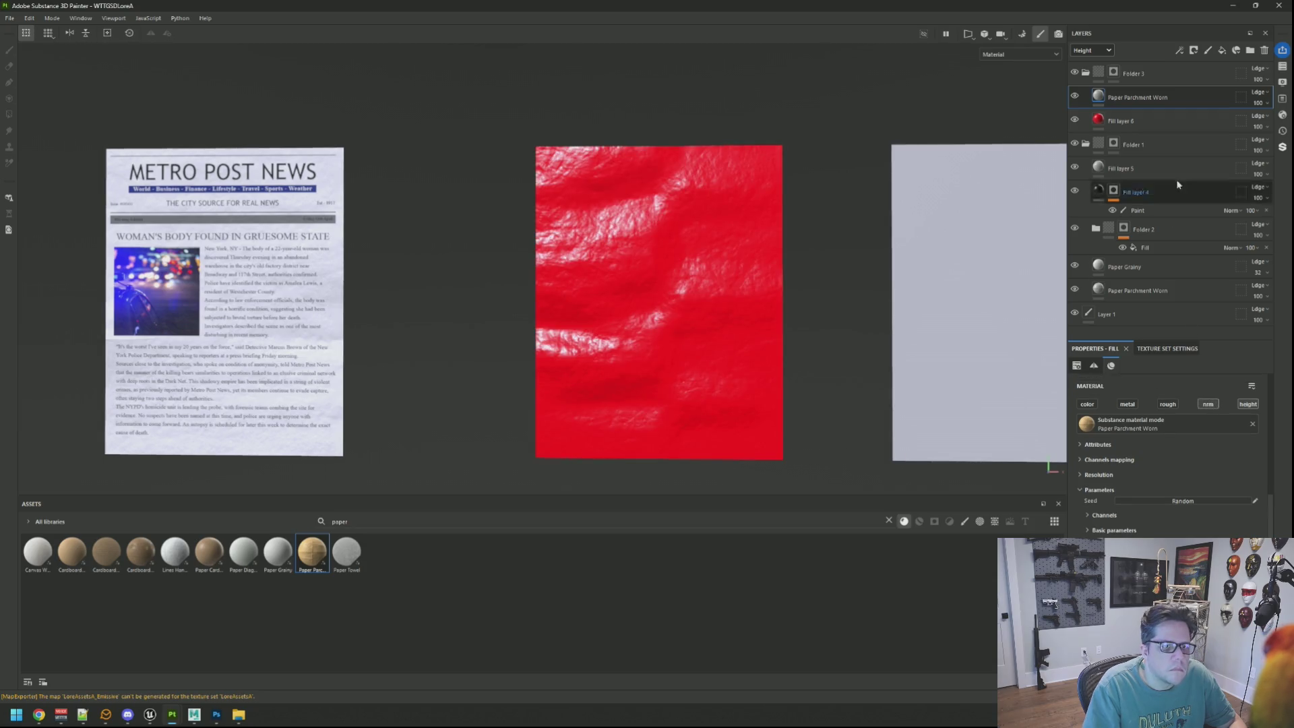
# Copy Paper Grainy to the top of the stack and delete the red Fill layer 6
pyautogui.click(1159, 119)
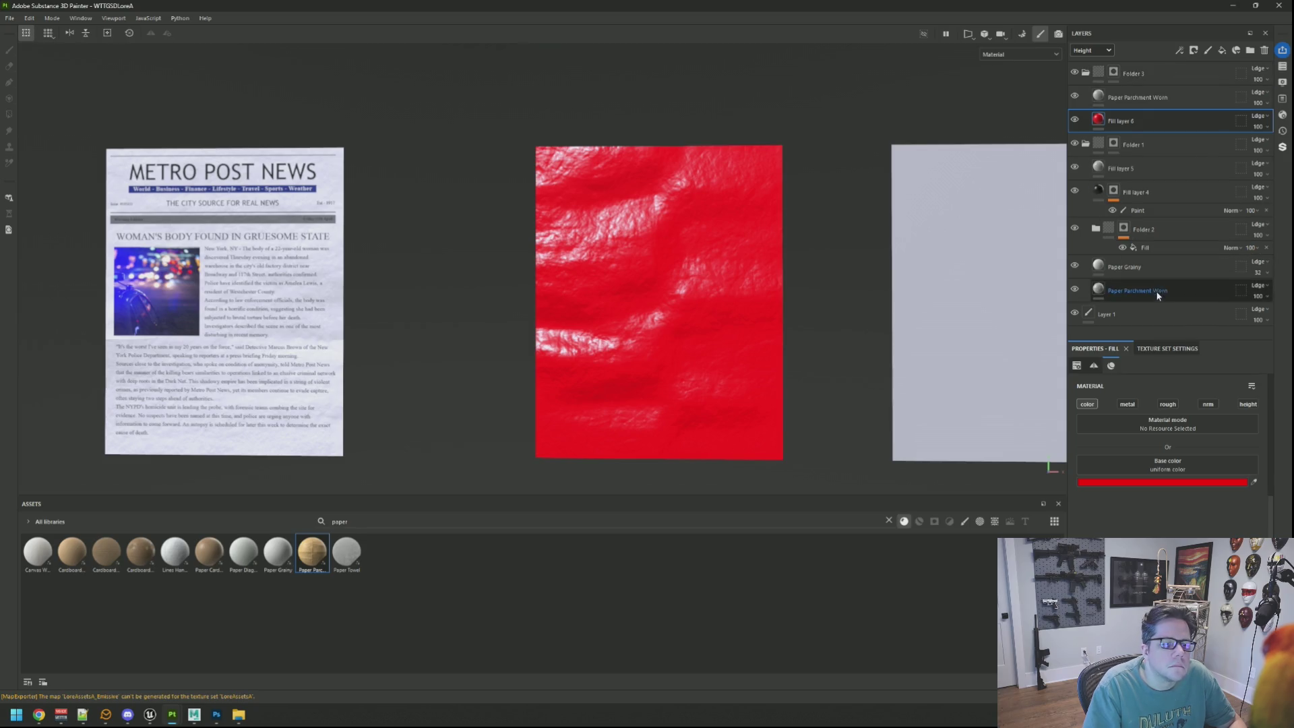
pyautogui.click(1149, 267)
pyautogui.moveTo(1165, 101); pyautogui.dragTo(1163, 99)
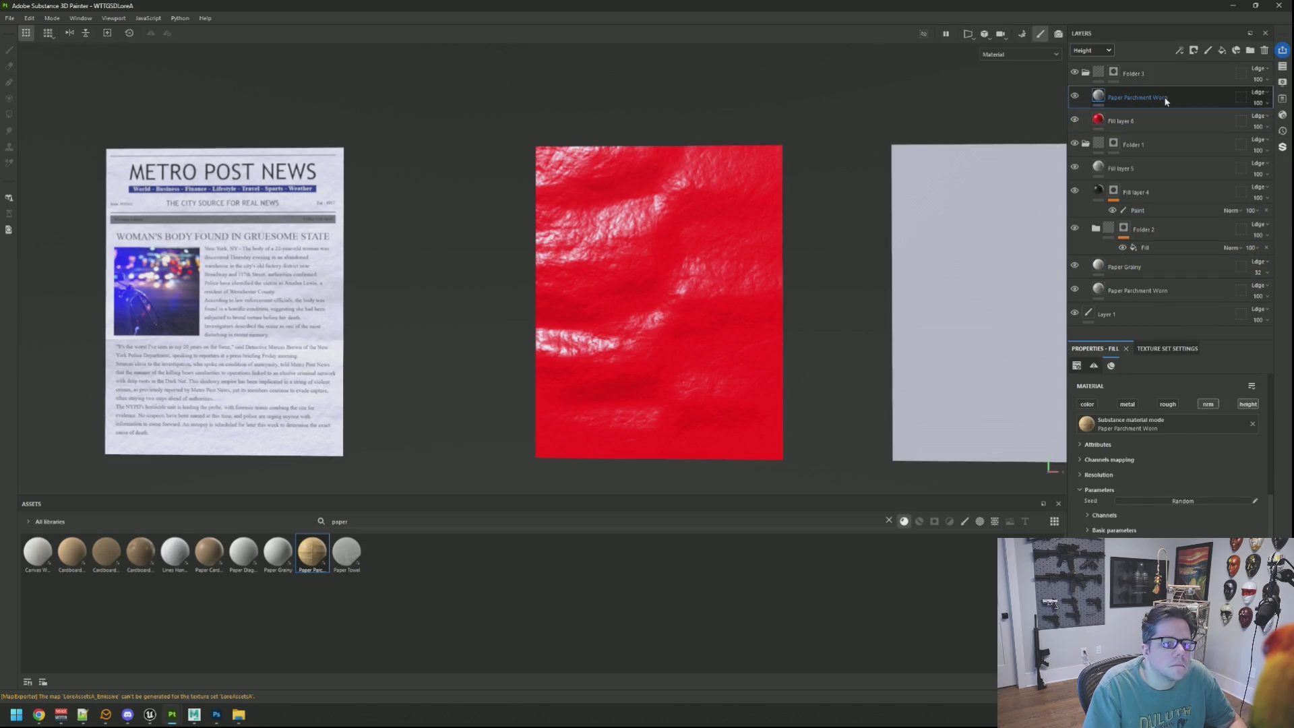
pyautogui.click(1155, 143)
pyautogui.click(1265, 51)
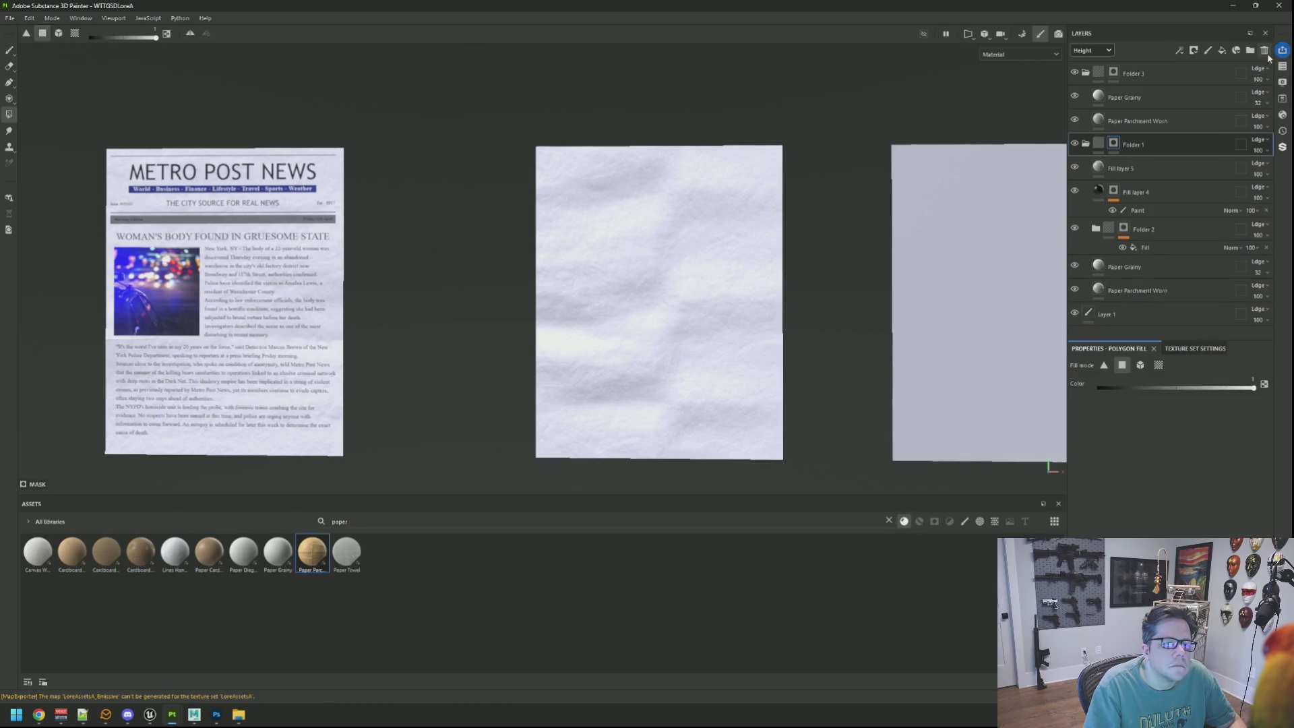
pyautogui.press('4')
pyautogui.press('f')
pyautogui.moveTo(669, 206)
pyautogui.mouseDown()
pyautogui.moveTo(644, 172)
pyautogui.moveTo(555, 202)
pyautogui.moveTo(597, 173)
pyautogui.moveTo(728, 165)
pyautogui.moveTo(677, 157)
pyautogui.mouseUp()
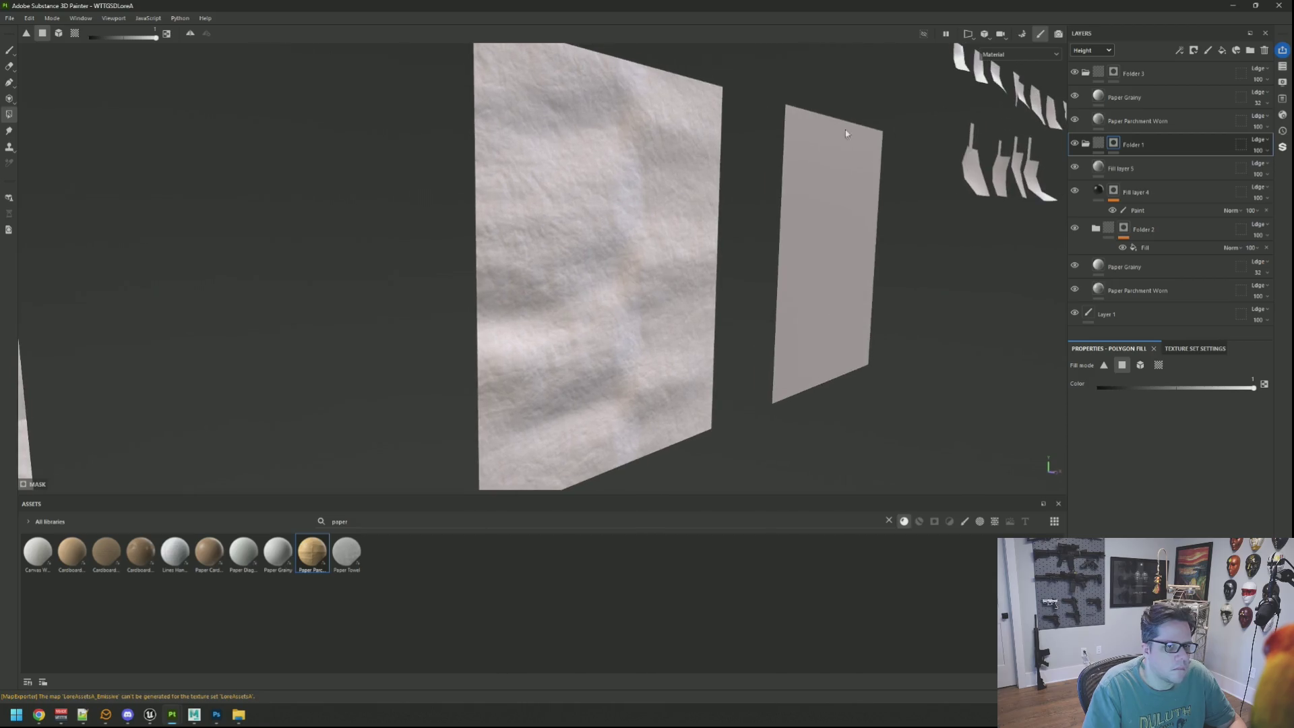
# Disable the normal channel on the upper Paper Parchment Worn layer and check the sheets under rotated lighting
pyautogui.click(1155, 116)
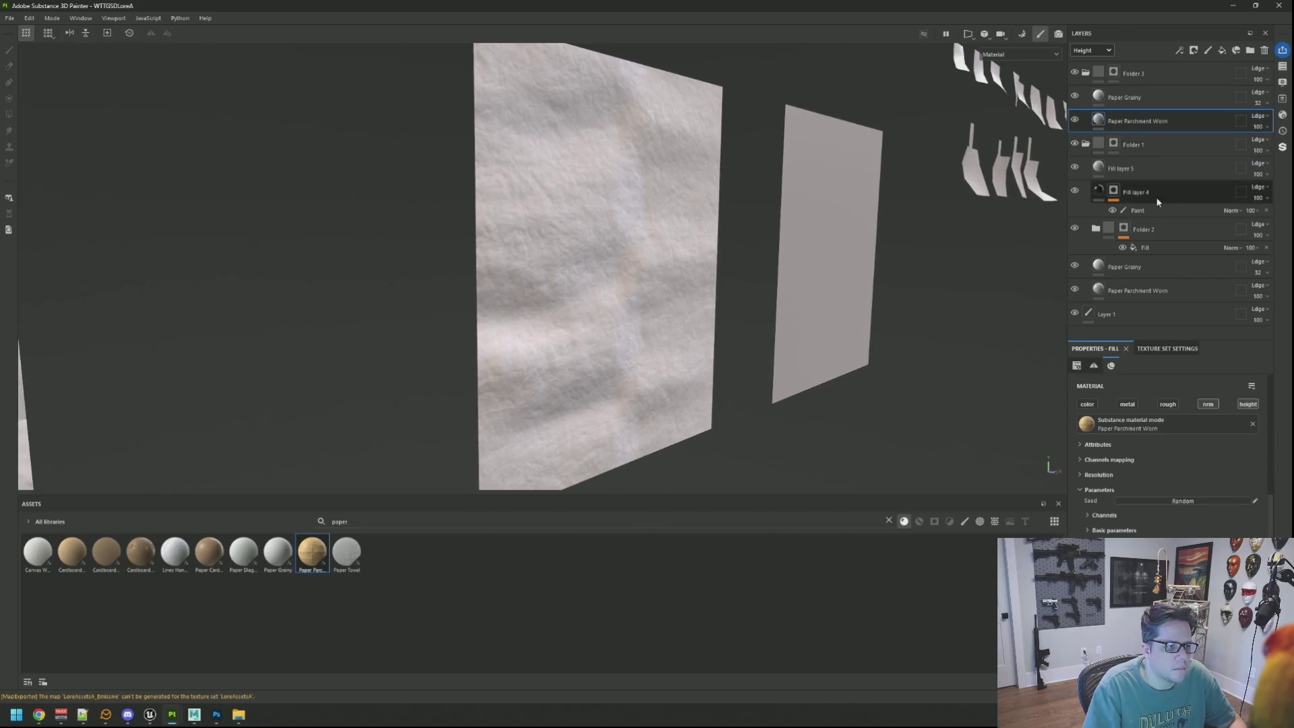
pyautogui.click(1207, 405)
pyautogui.moveTo(641, 216)
pyautogui.mouseDown()
pyautogui.moveTo(787, 184)
pyautogui.moveTo(529, 216)
pyautogui.moveTo(681, 207)
pyautogui.moveTo(589, 211)
pyautogui.moveTo(886, 233)
pyautogui.moveTo(745, 222)
pyautogui.moveTo(872, 225)
pyautogui.mouseUp()
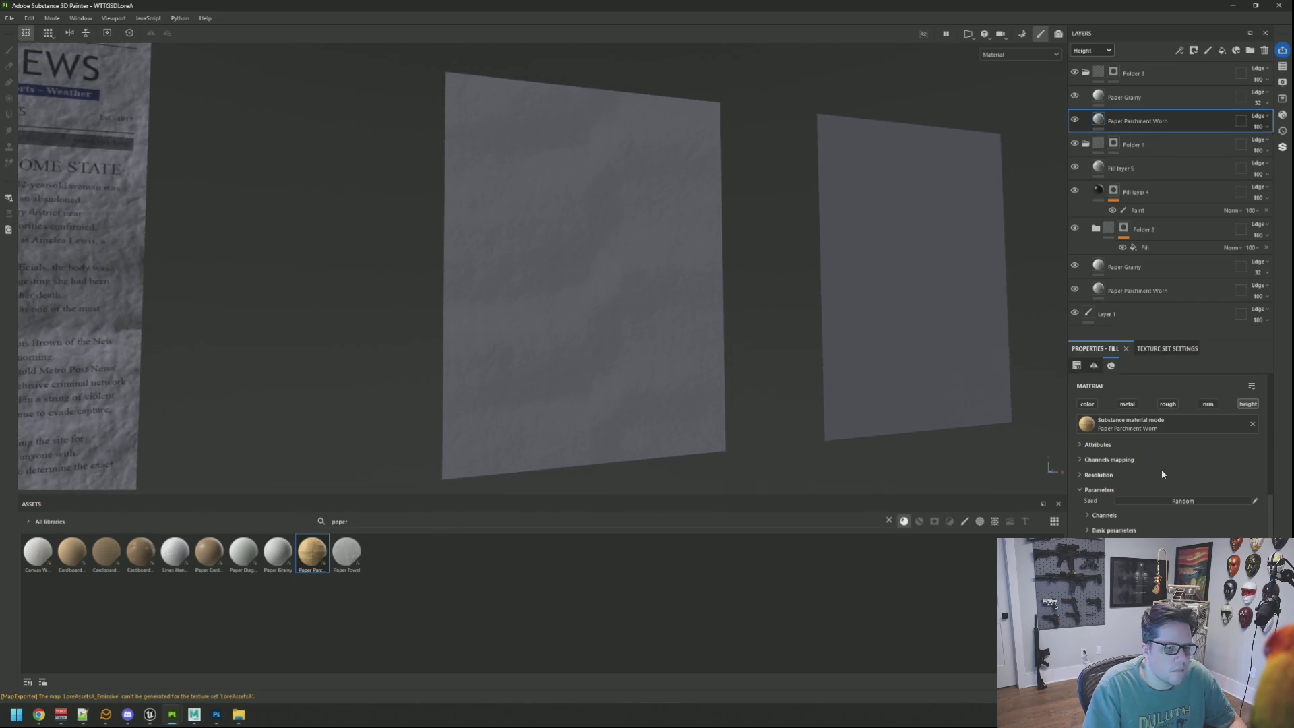
pyautogui.scroll(-1, 1180, 489)
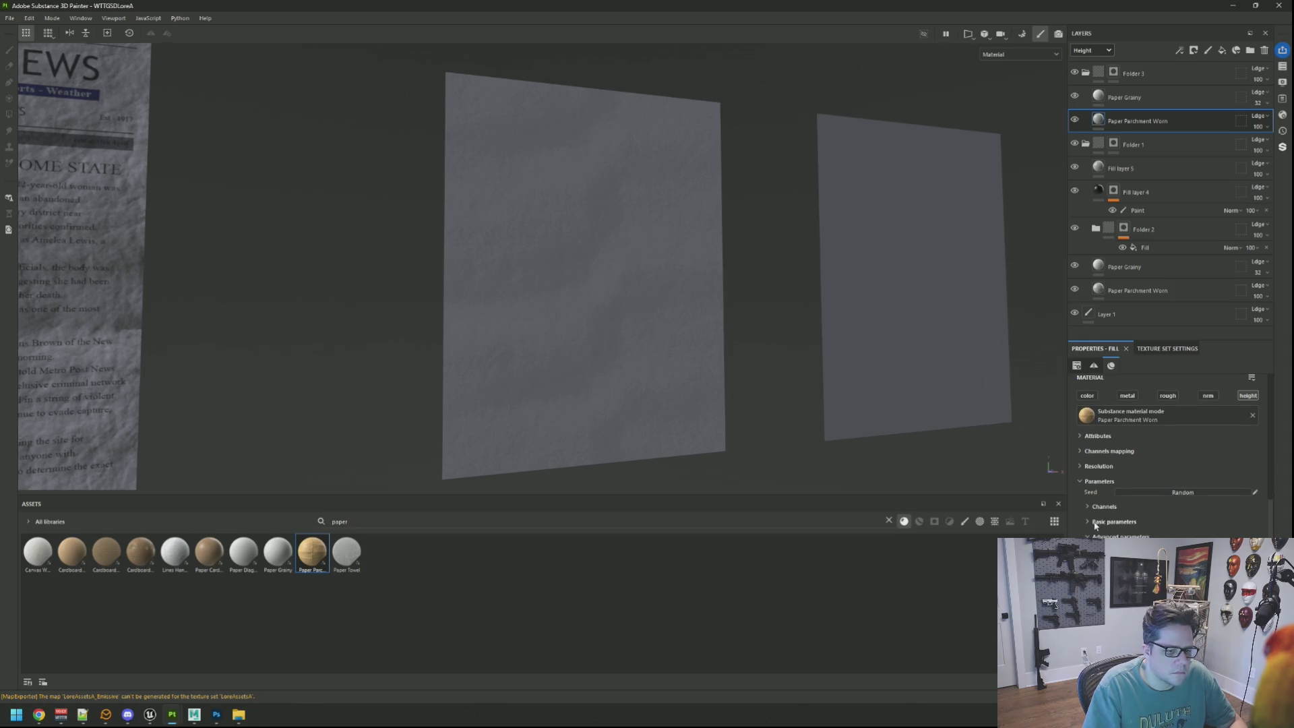
pyautogui.scroll(-5, 1142, 524)
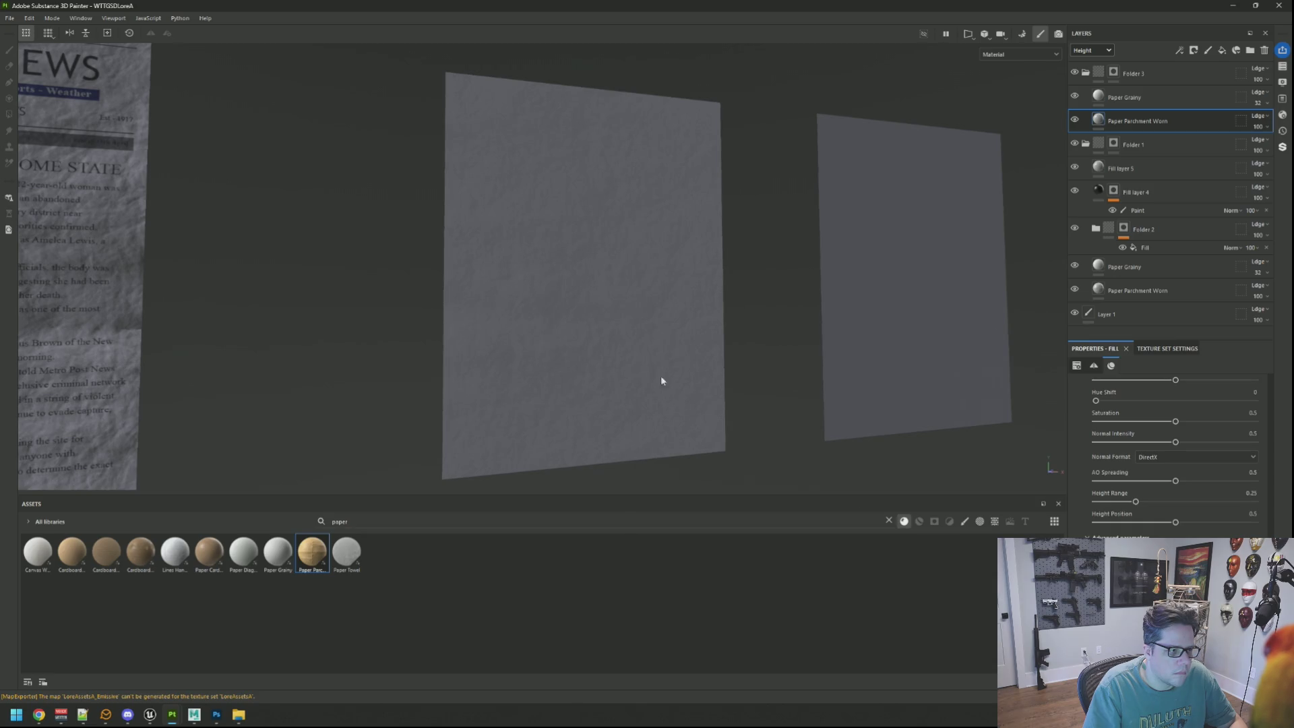
pyautogui.moveTo(660, 380)
pyautogui.mouseDown()
pyautogui.moveTo(661, 344)
pyautogui.moveTo(615, 337)
pyautogui.moveTo(713, 333)
pyautogui.moveTo(664, 338)
pyautogui.moveTo(602, 286)
pyautogui.moveTo(580, 289)
pyautogui.mouseUp()
pyautogui.scroll(5, 589, 288)
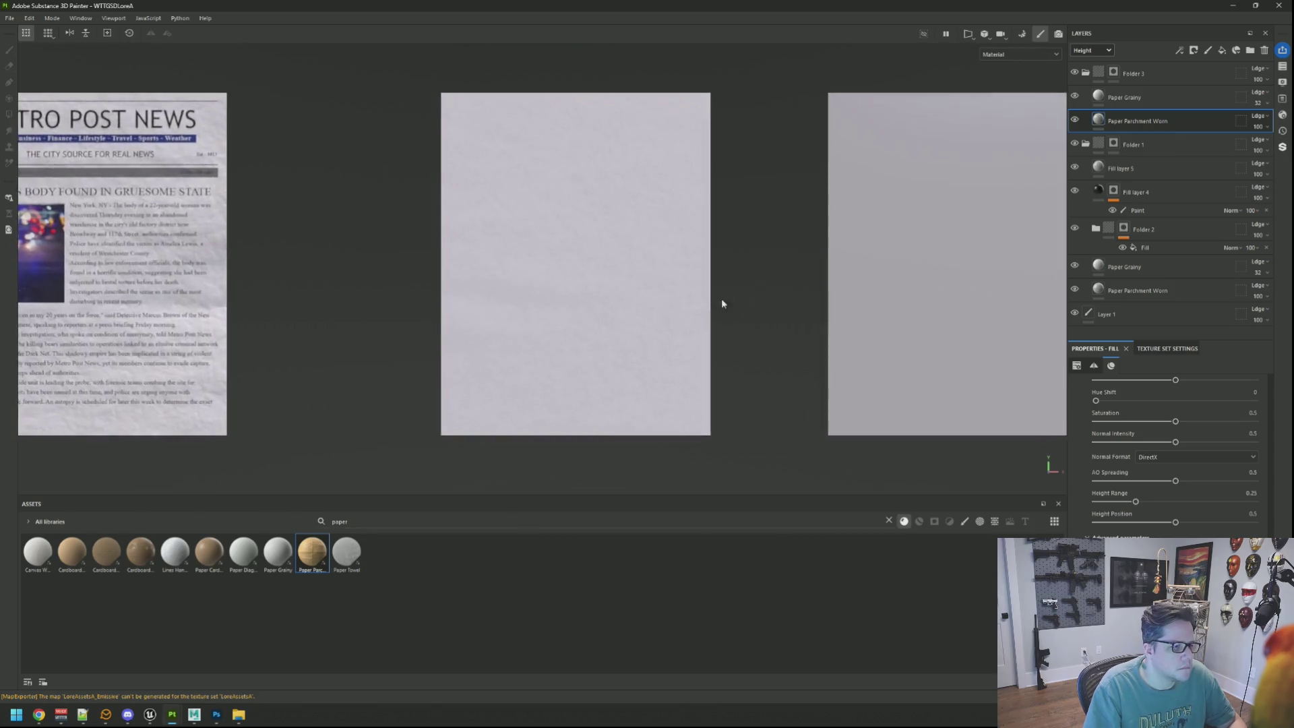
pyautogui.click(1193, 98)
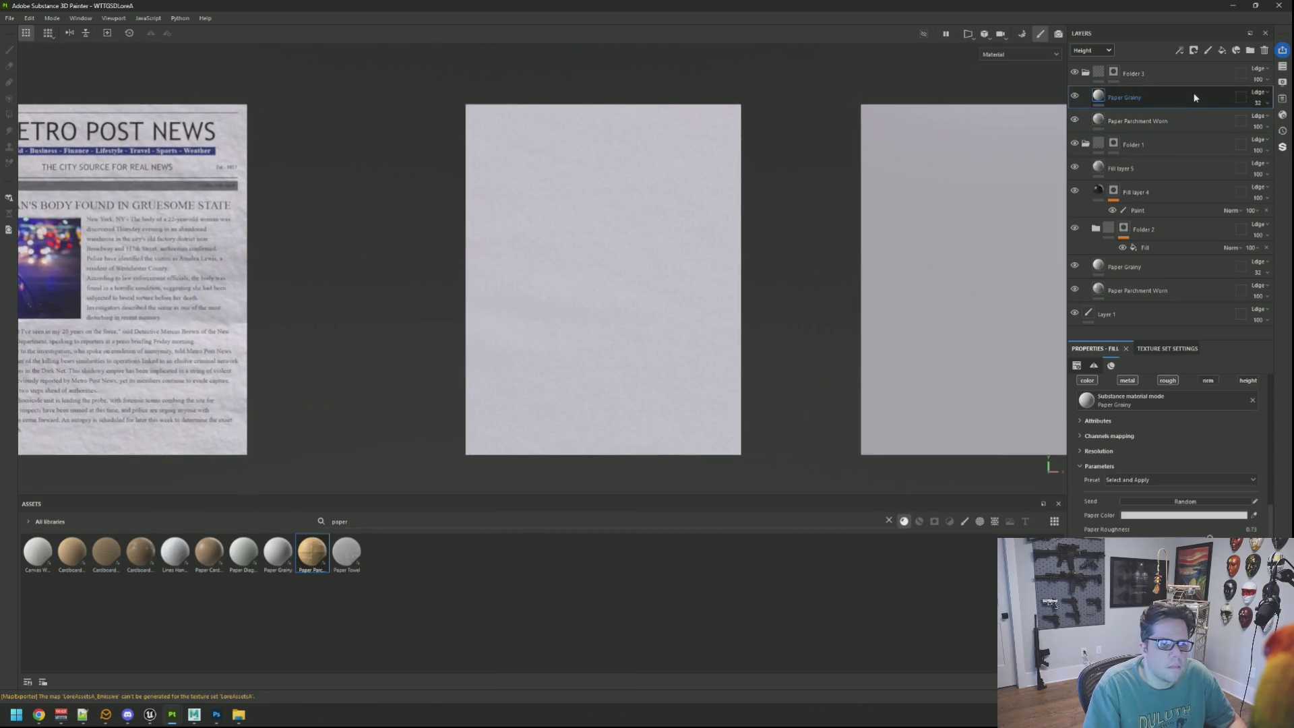
# Create Folder 4 with a mask, a red fill layer inside, and a fill effect on its mask
pyautogui.click(1250, 50)
pyautogui.rightClick(1145, 96)
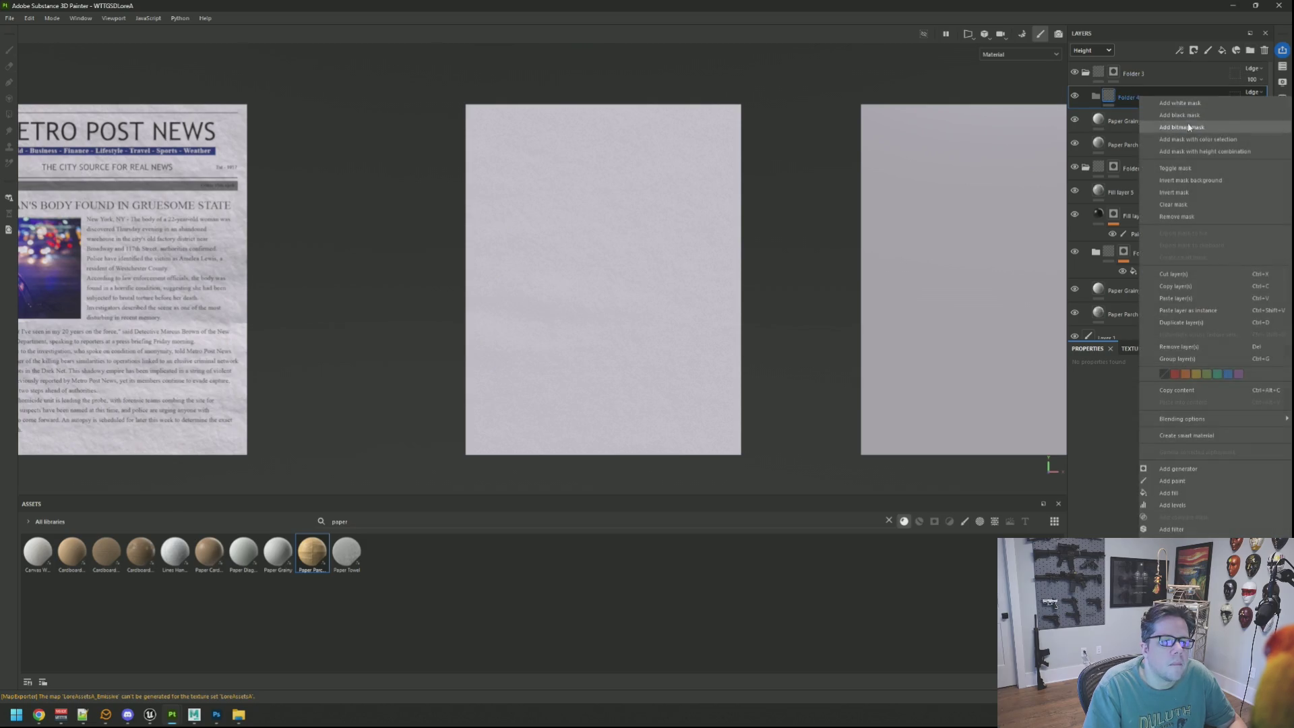
pyautogui.click(1190, 127)
pyautogui.click(1222, 50)
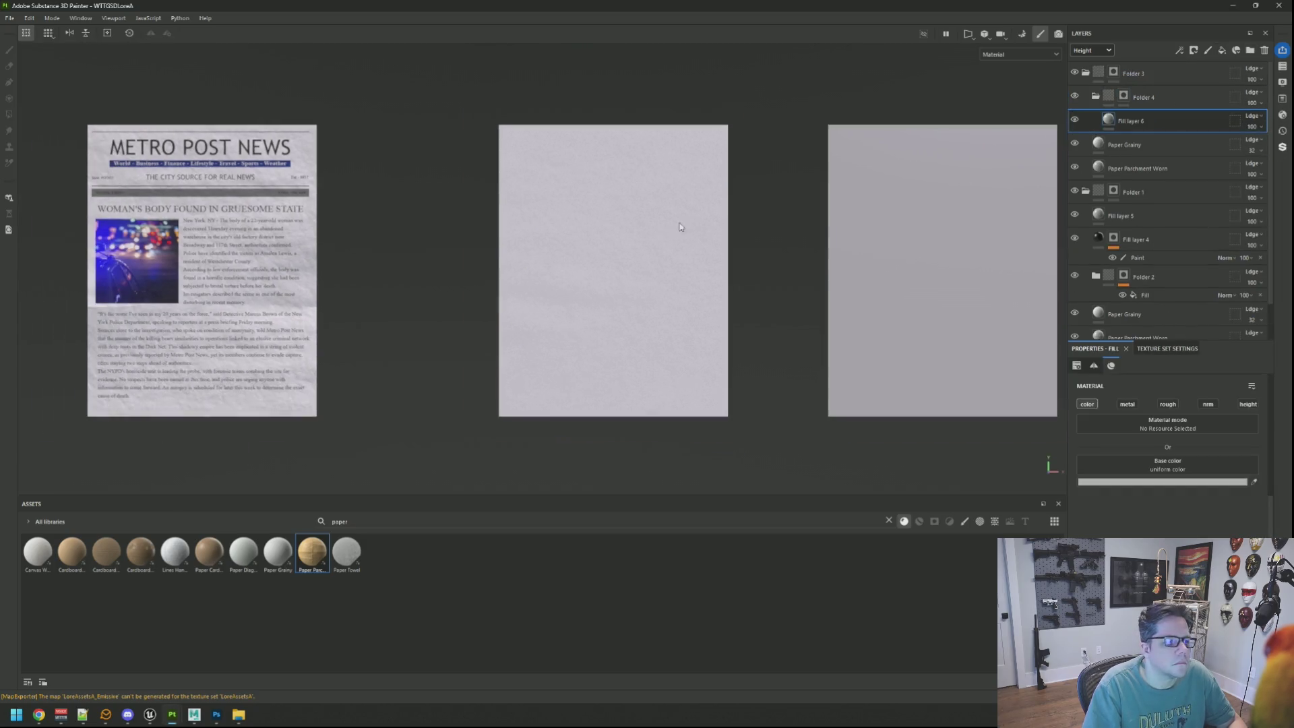
pyautogui.scroll(3, 679, 227)
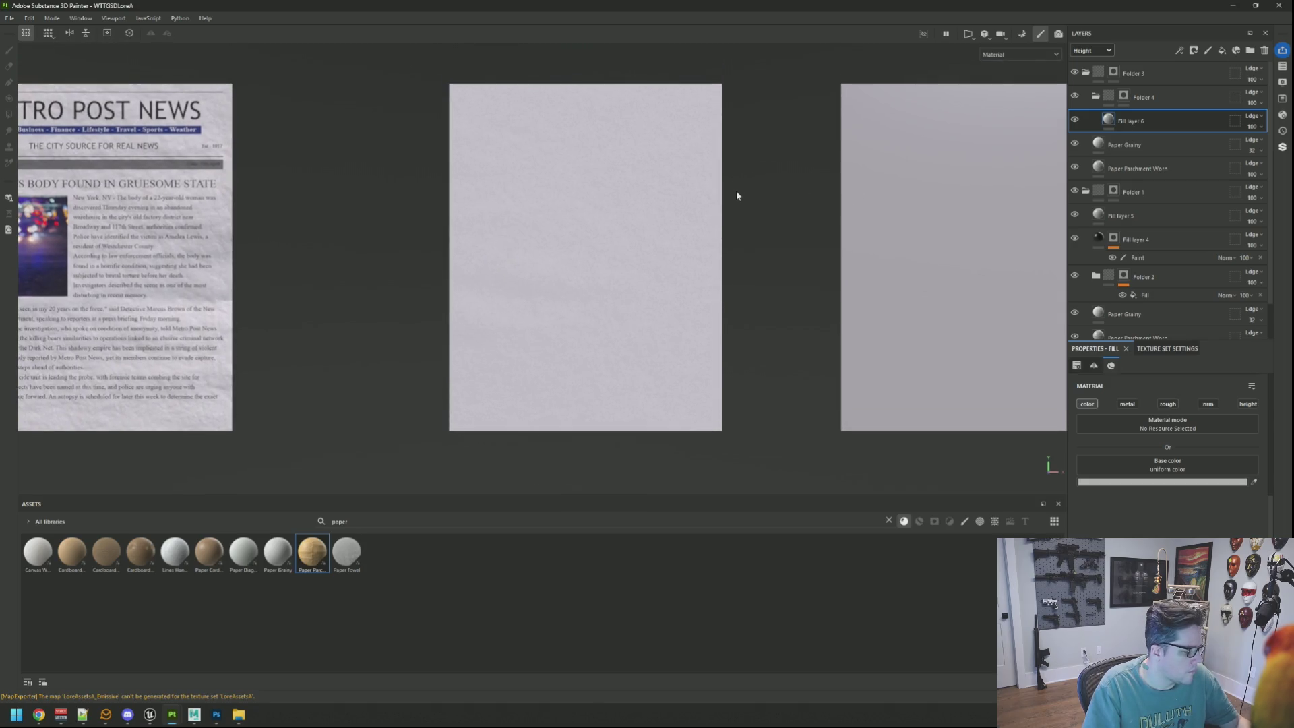
pyautogui.scroll(-2, 634, 168)
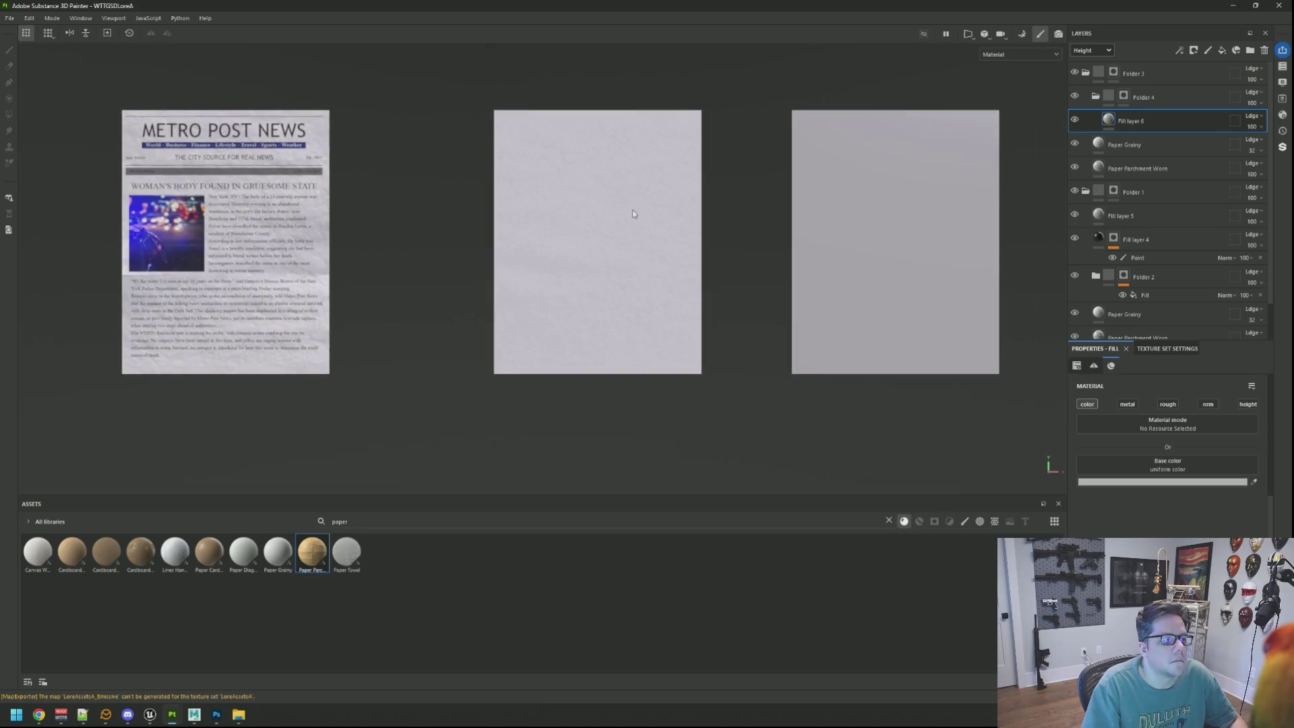
pyautogui.click(1124, 483)
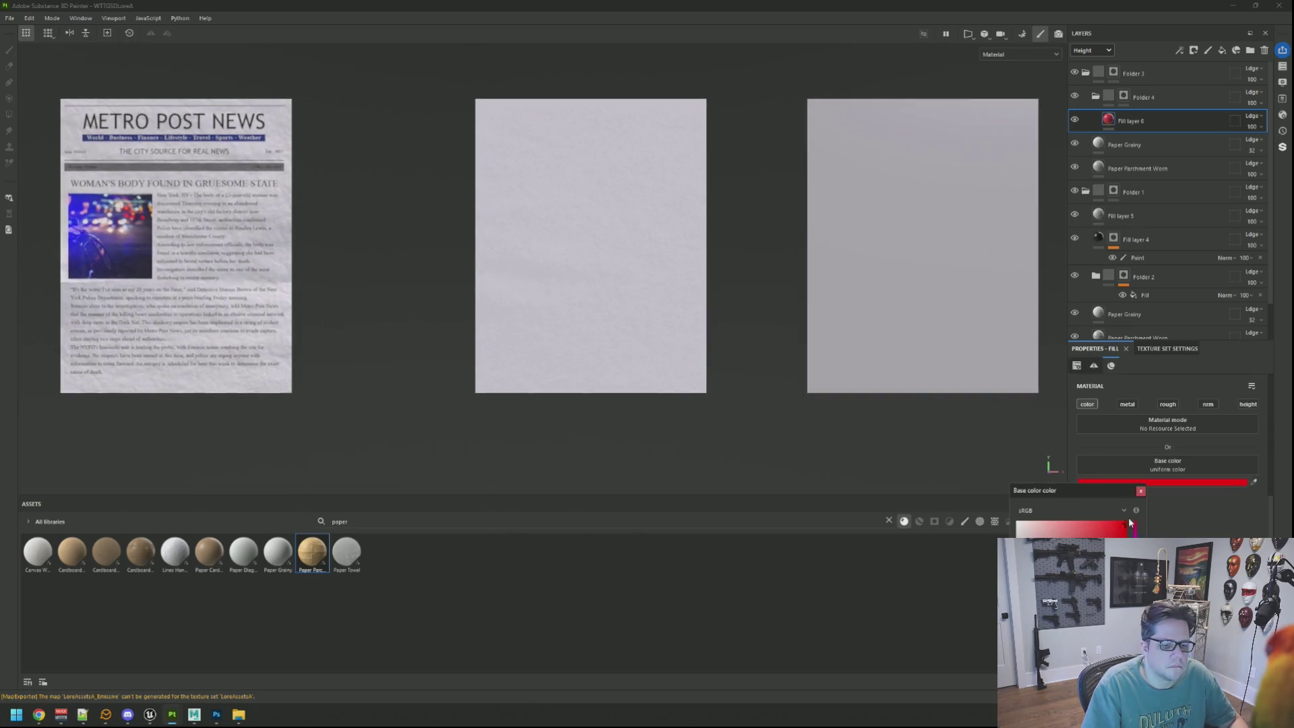
pyautogui.click(1140, 491)
pyautogui.click(1123, 95)
pyautogui.rightClick(1123, 95)
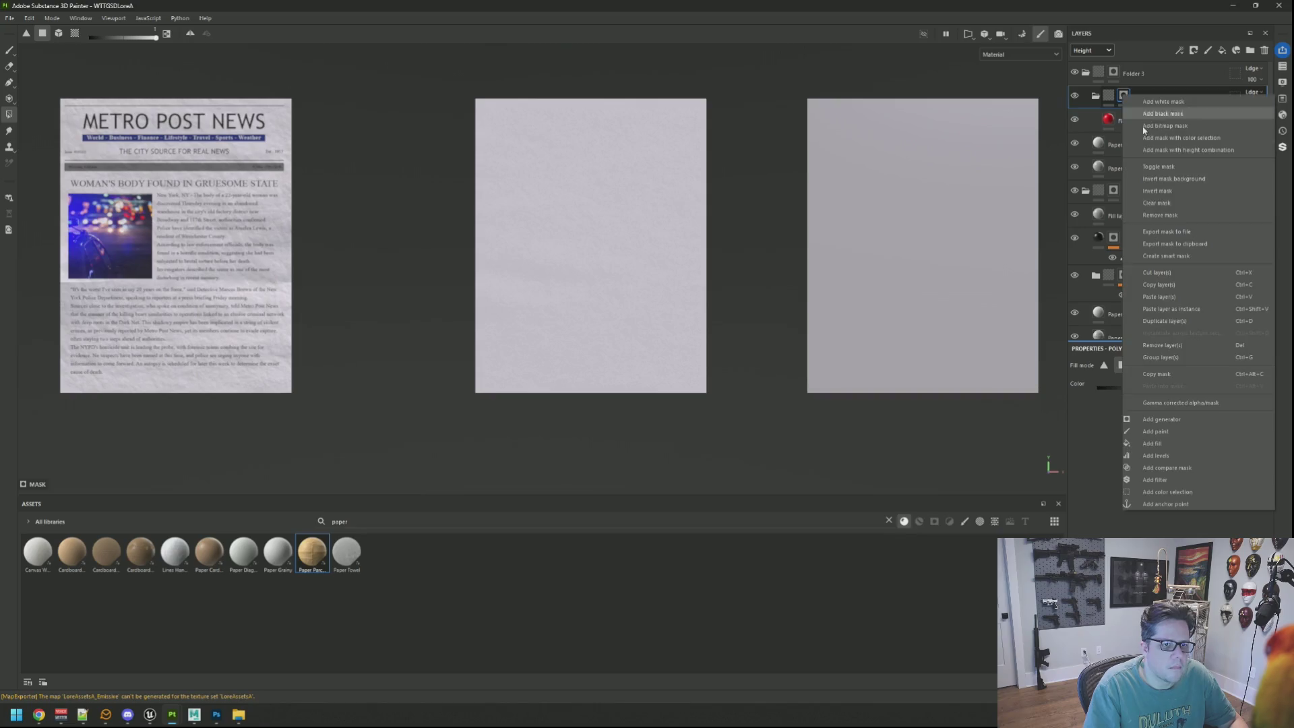
pyautogui.click(1168, 443)
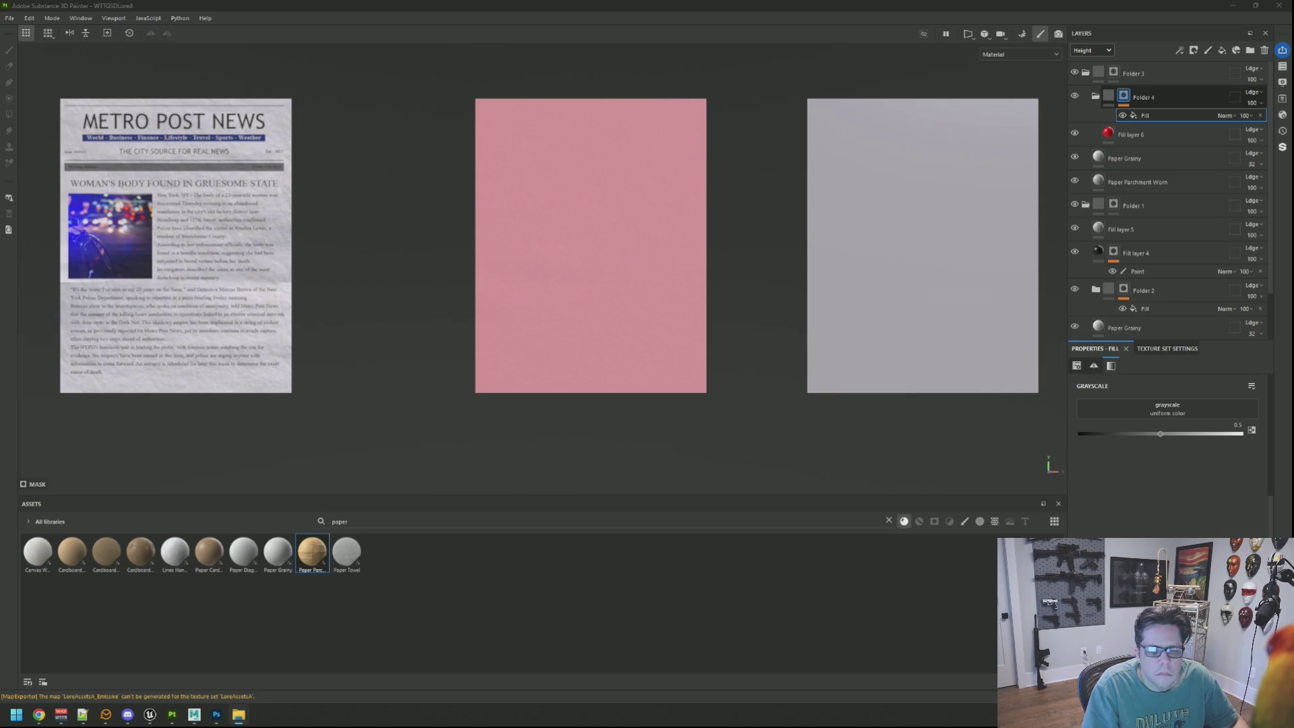
# Import LoreArticleB.png as an alpha and use it as the mask fill's grayscale source
pyautogui.moveTo(1255, 439); pyautogui.dragTo(697, 571)
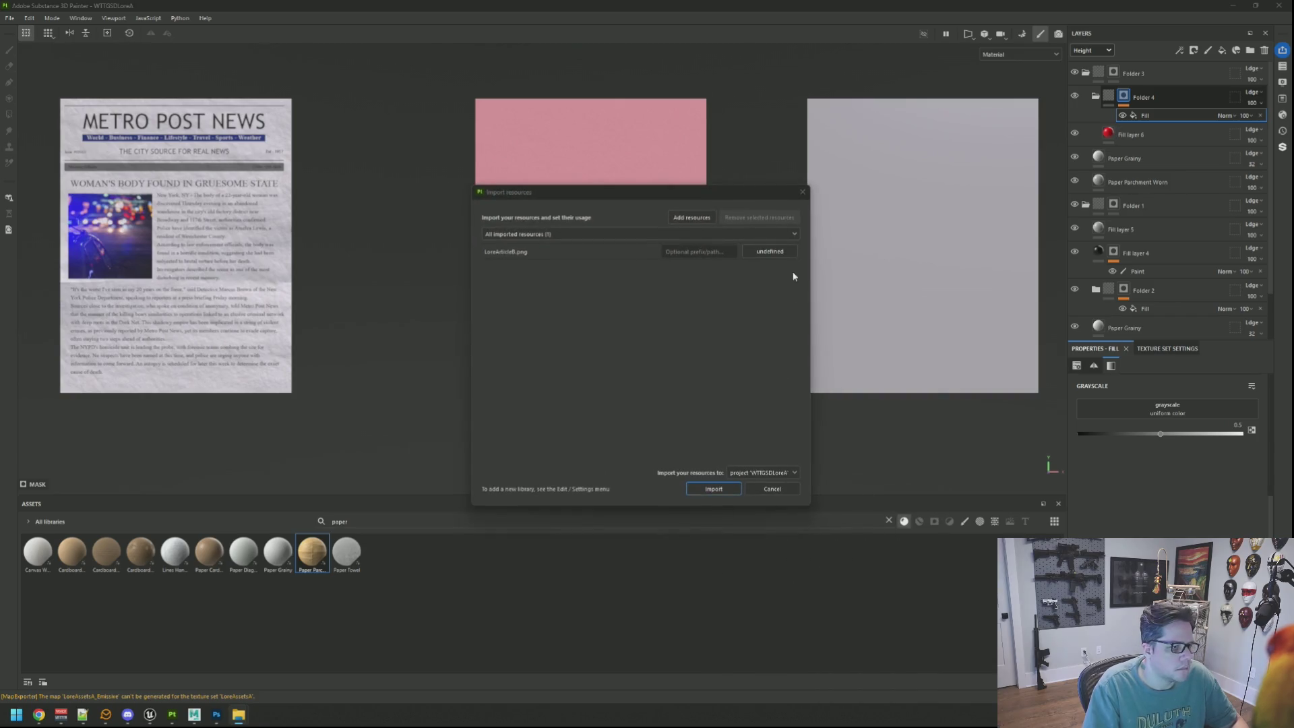
pyautogui.click(779, 252)
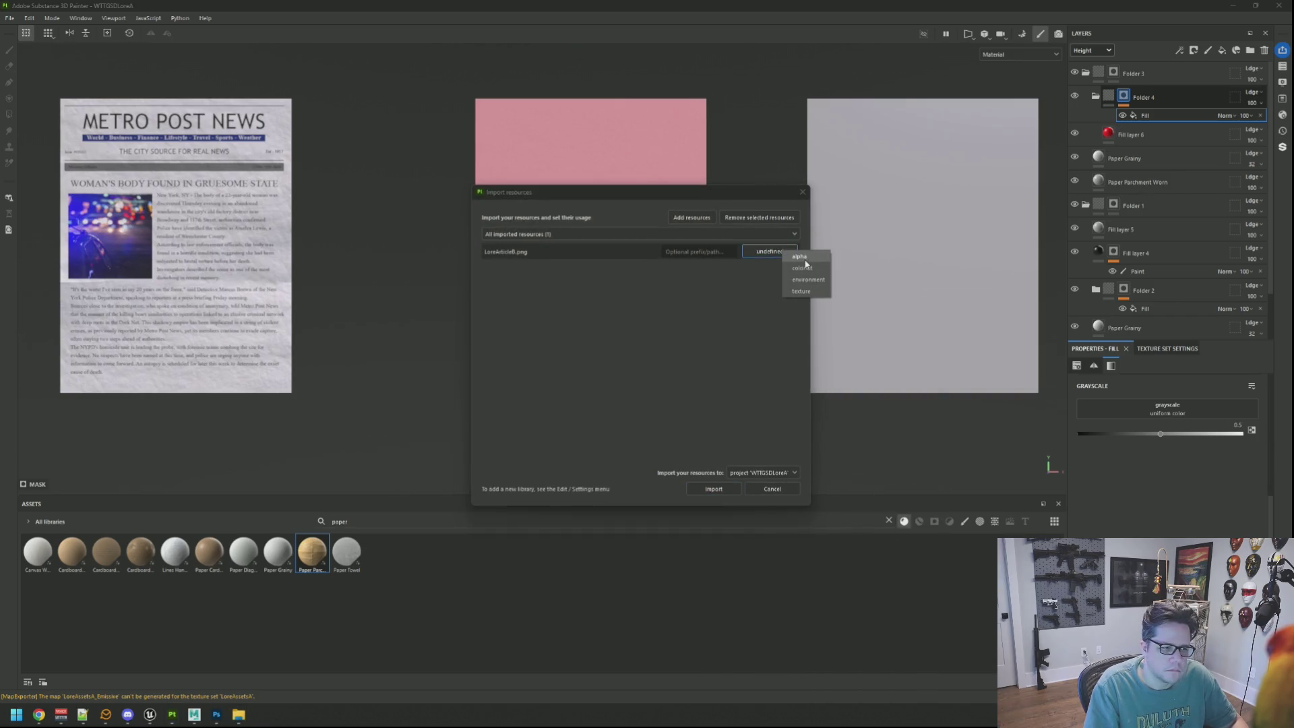
pyautogui.click(802, 257)
pyautogui.click(716, 490)
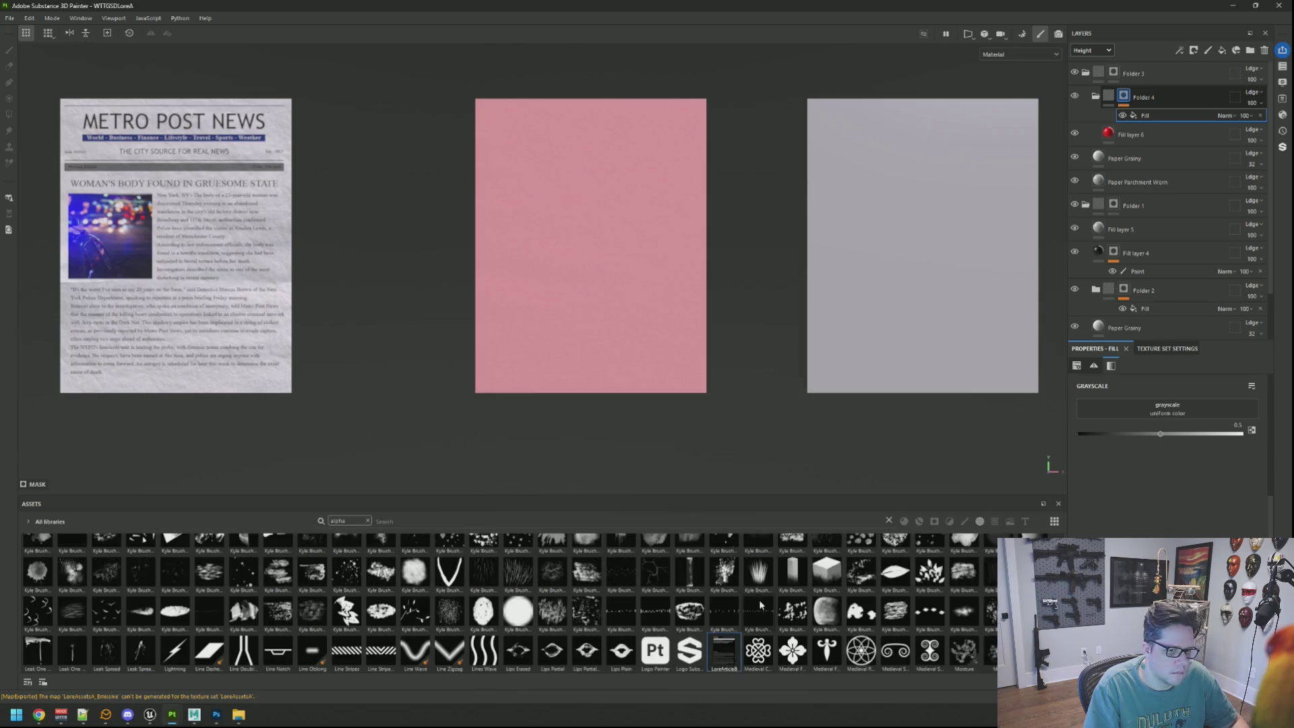
pyautogui.moveTo(717, 651); pyautogui.dragTo(1129, 402)
# Show the 2D view and set the mask fill's UV Wrap from Repeat to None
pyautogui.scroll(-3, 660, 292)
pyautogui.scroll(5, 725, 321)
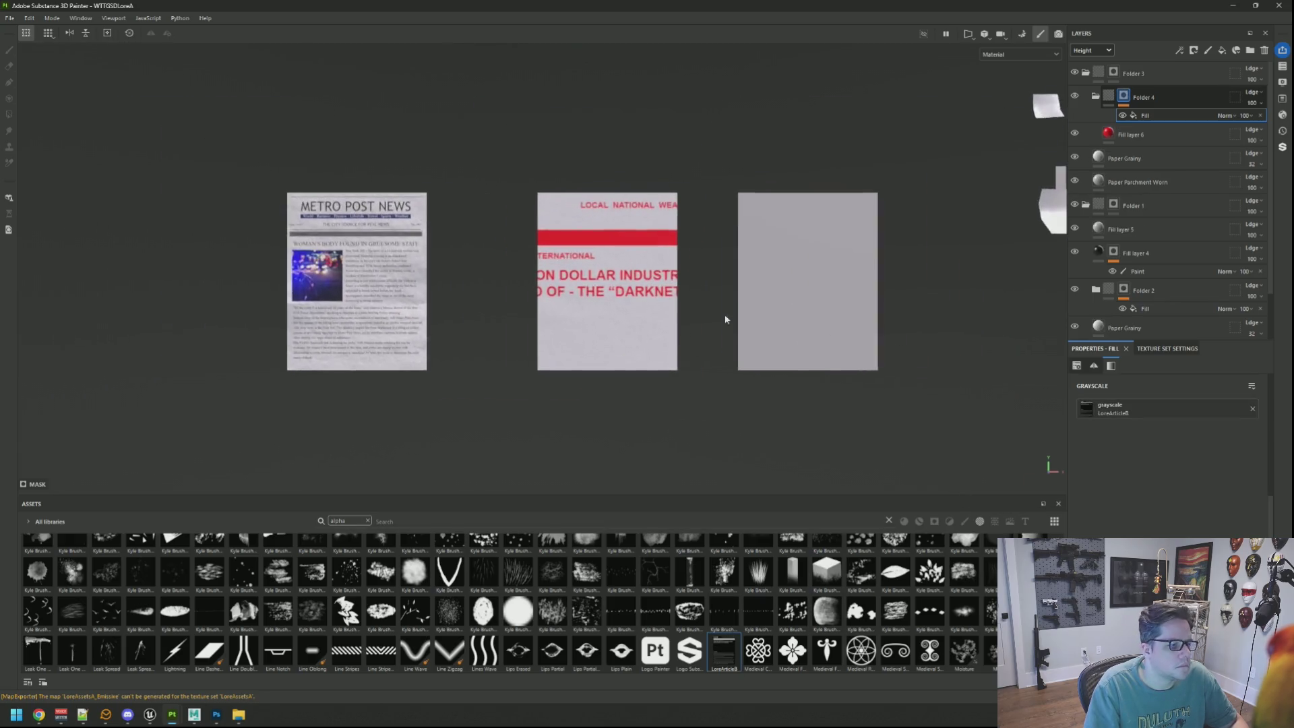
pyautogui.press('F1')
pyautogui.scroll(-5, 671, 299)
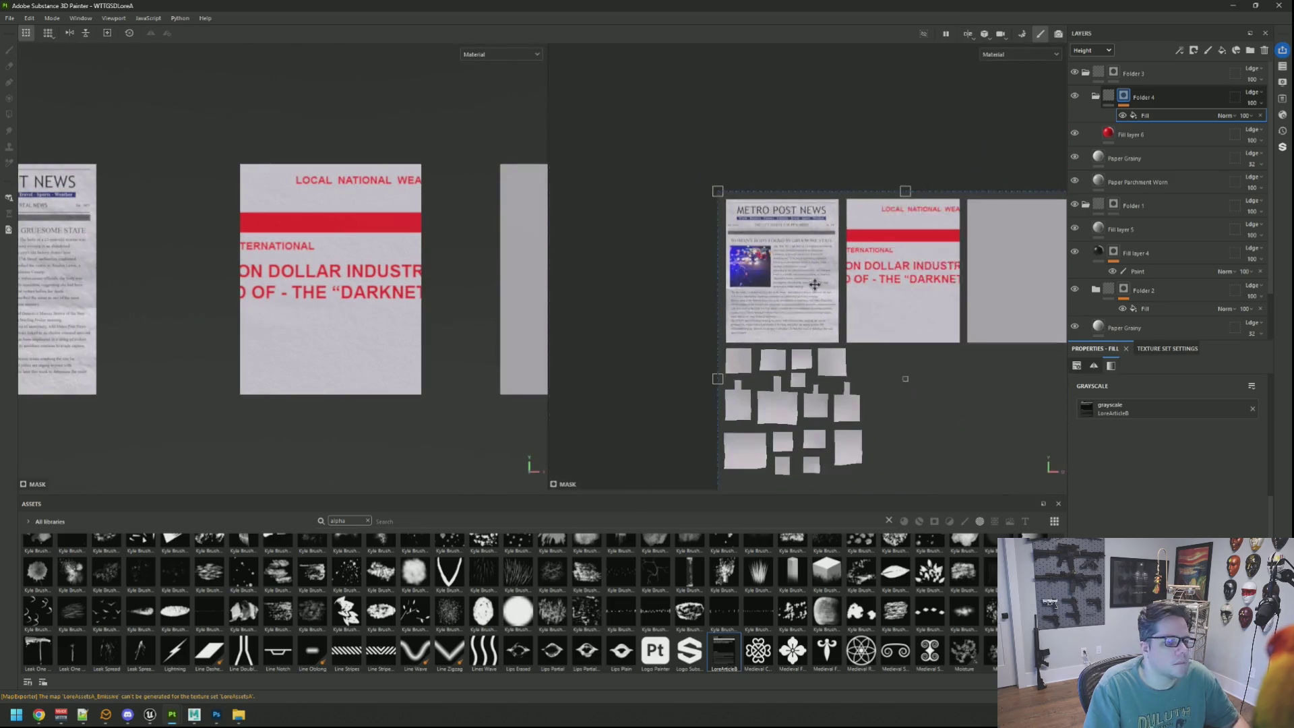
pyautogui.click(1169, 350)
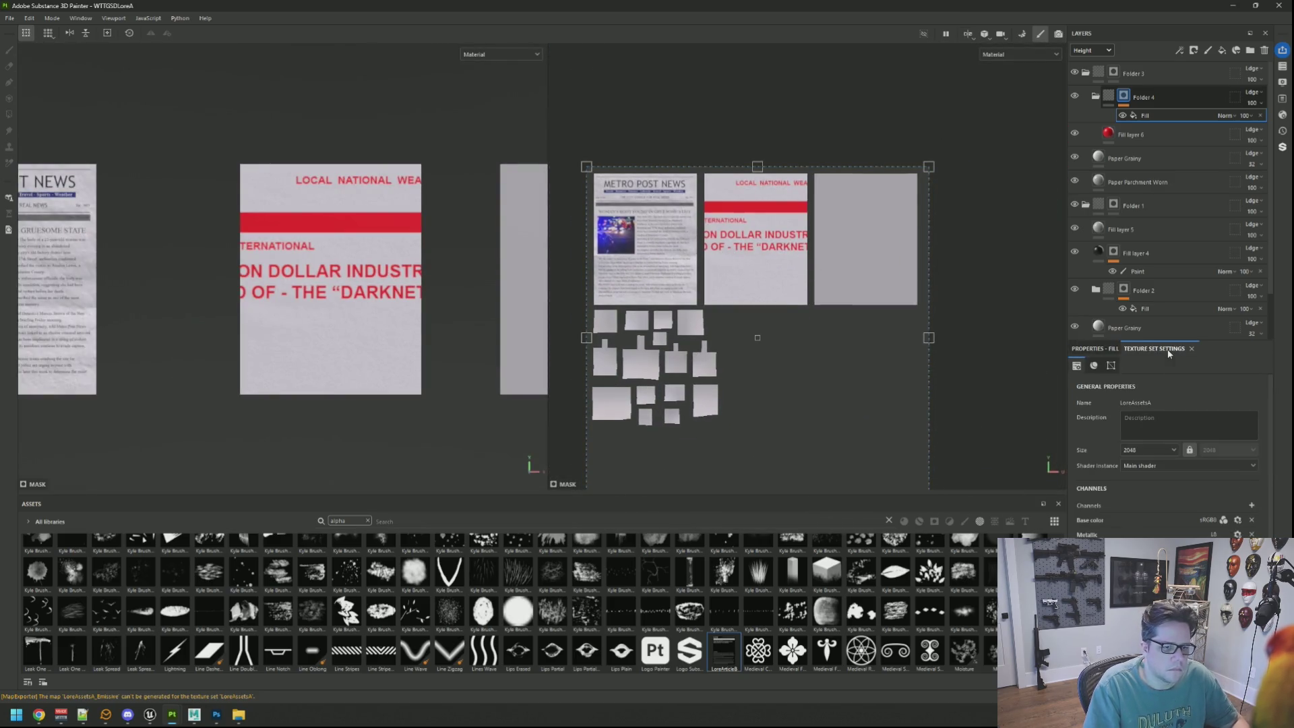
pyautogui.click(1096, 349)
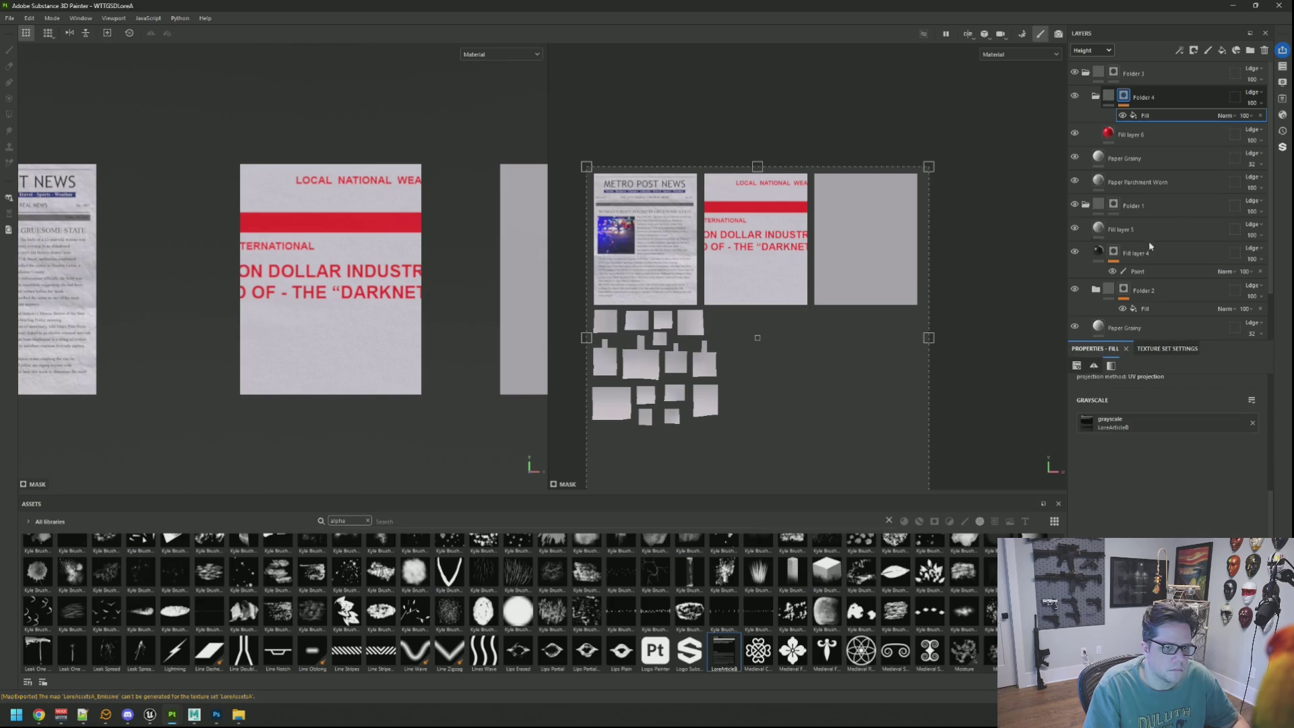
pyautogui.scroll(5, 1177, 504)
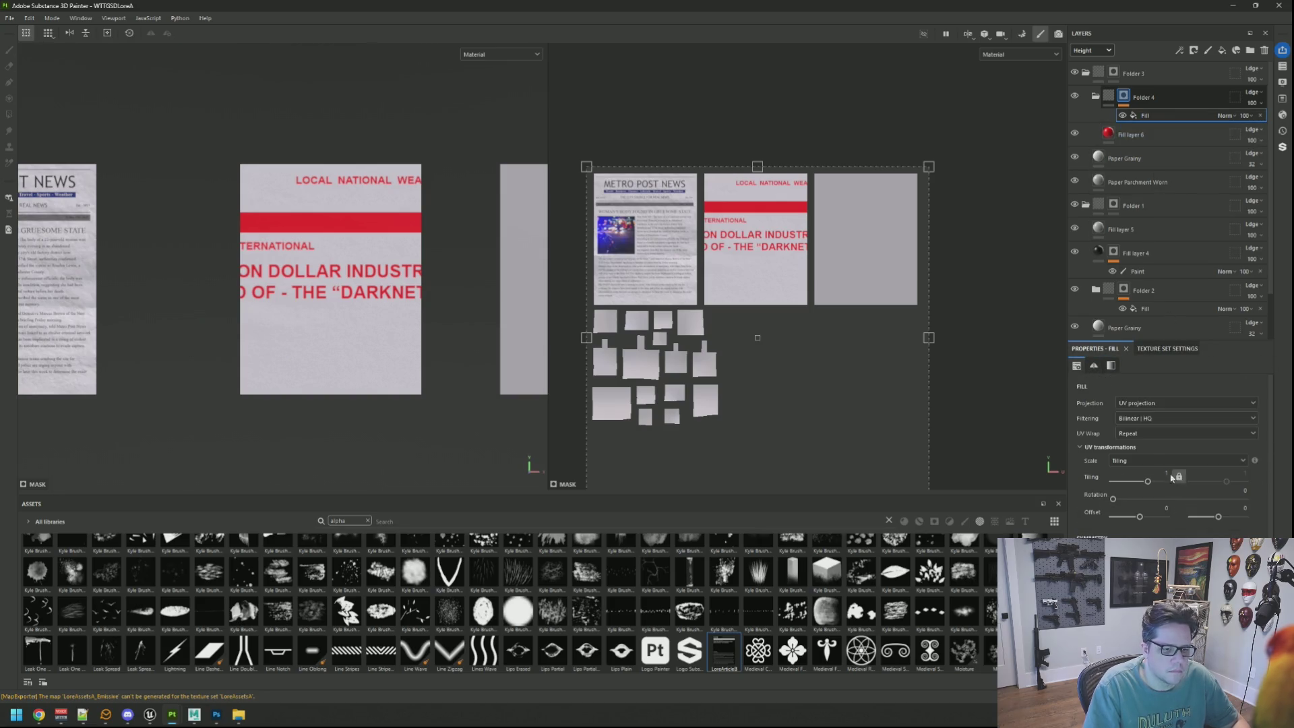
pyautogui.click(1132, 457)
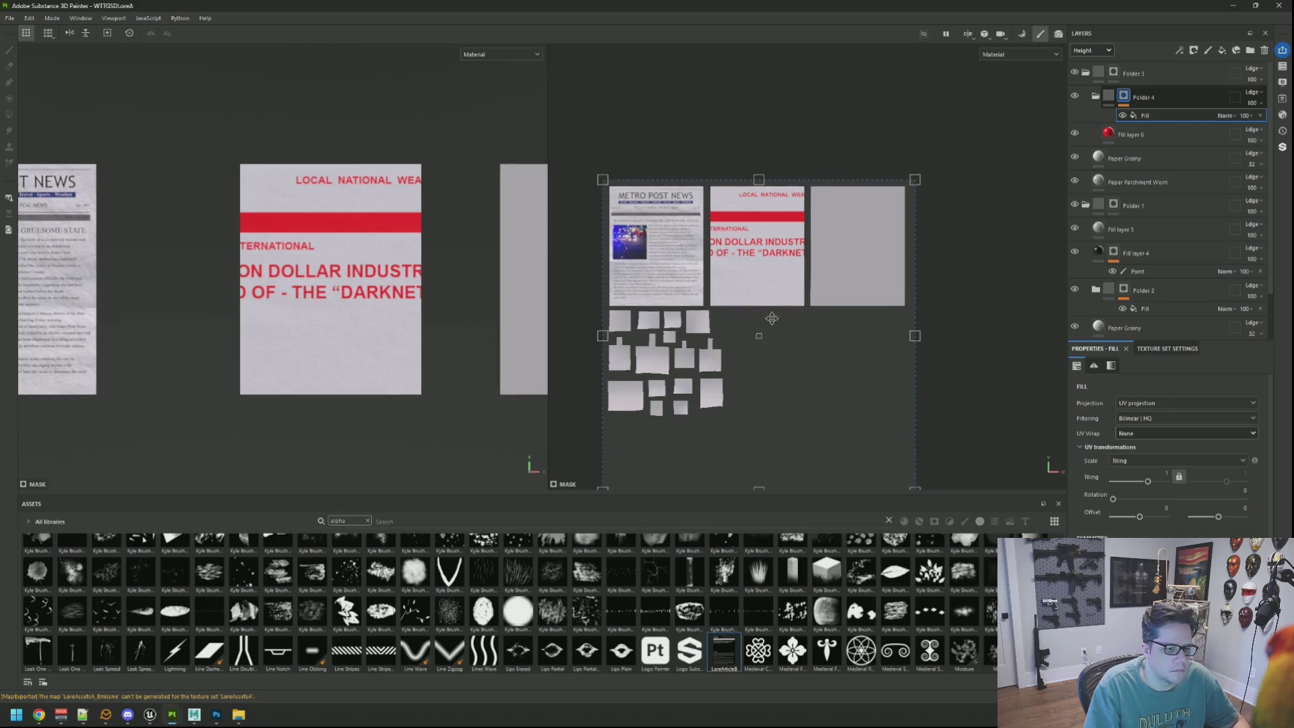
# Resize the article image to about 2.46 tiling and drag it into alignment on the middle sheet
pyautogui.moveTo(873, 456)
pyautogui.mouseDown()
pyautogui.moveTo(738, 370)
pyautogui.moveTo(692, 294)
pyautogui.mouseUp()
pyautogui.scroll(3, 692, 294)
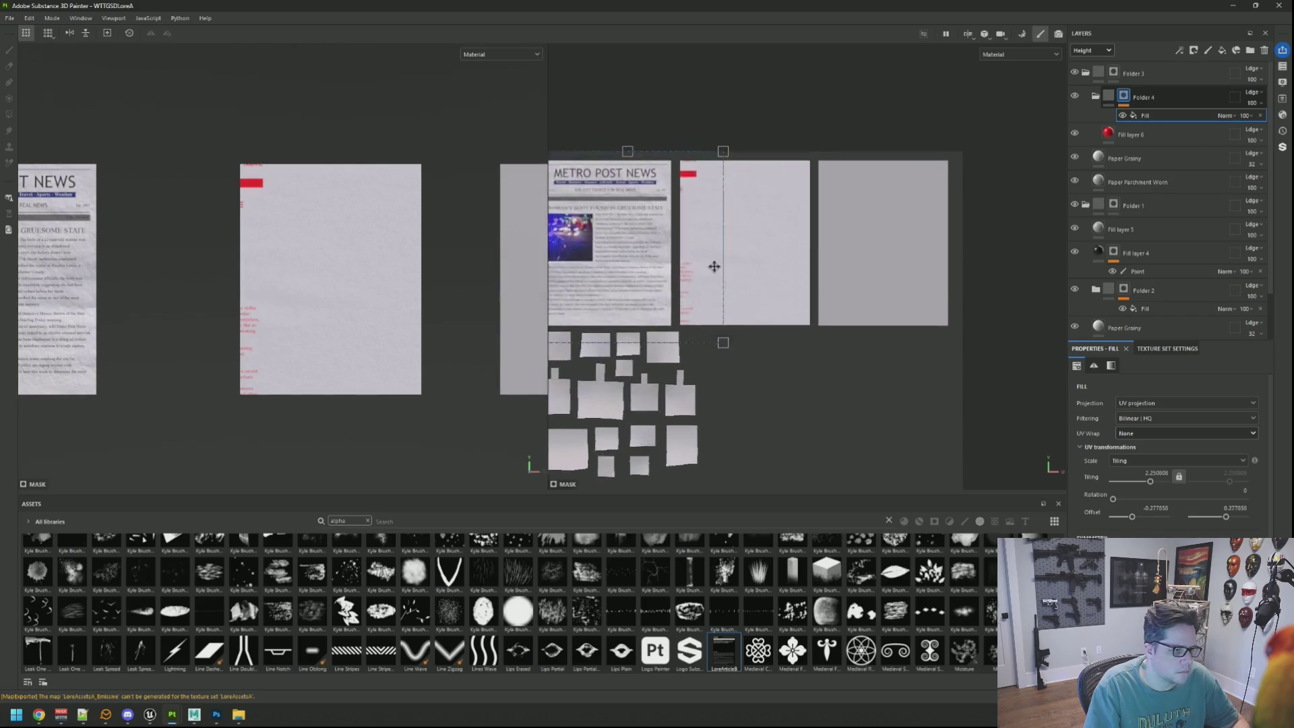
pyautogui.moveTo(714, 350)
pyautogui.mouseDown()
pyautogui.moveTo(762, 290)
pyautogui.moveTo(812, 260)
pyautogui.moveTo(831, 268)
pyautogui.moveTo(818, 264)
pyautogui.mouseUp()
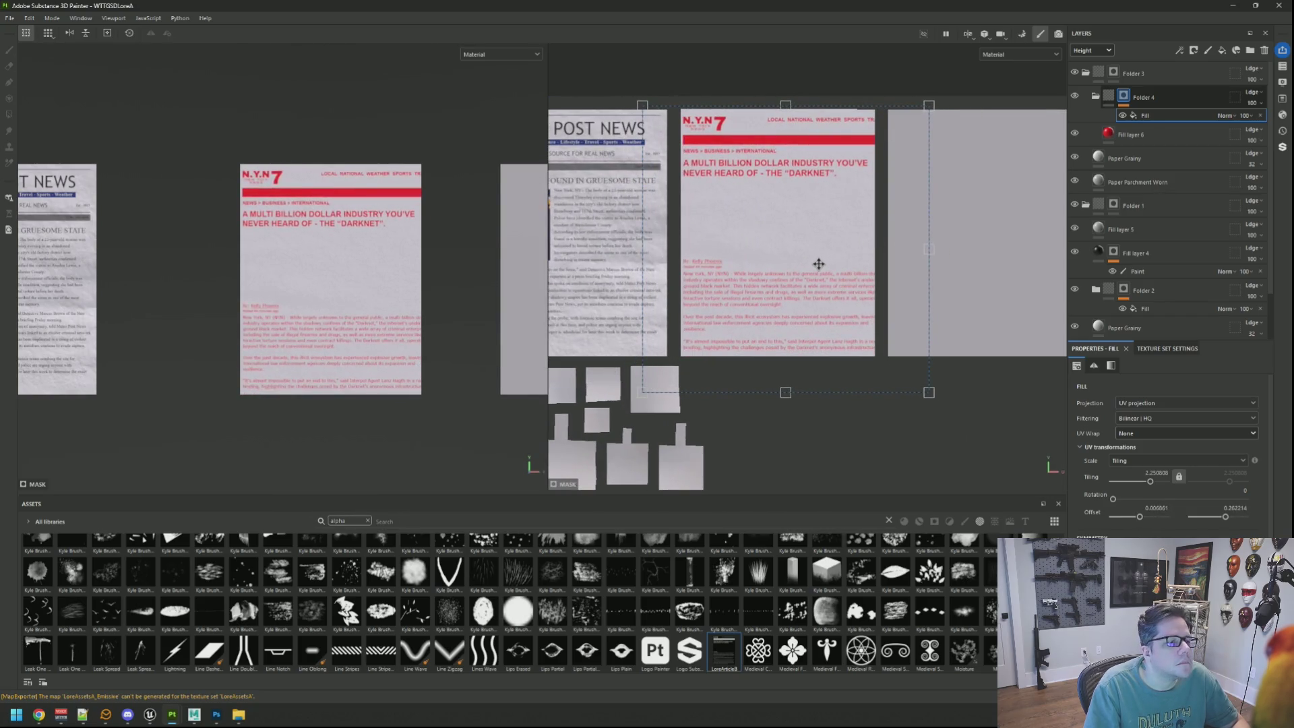
pyautogui.moveTo(929, 393); pyautogui.dragTo(881, 362)
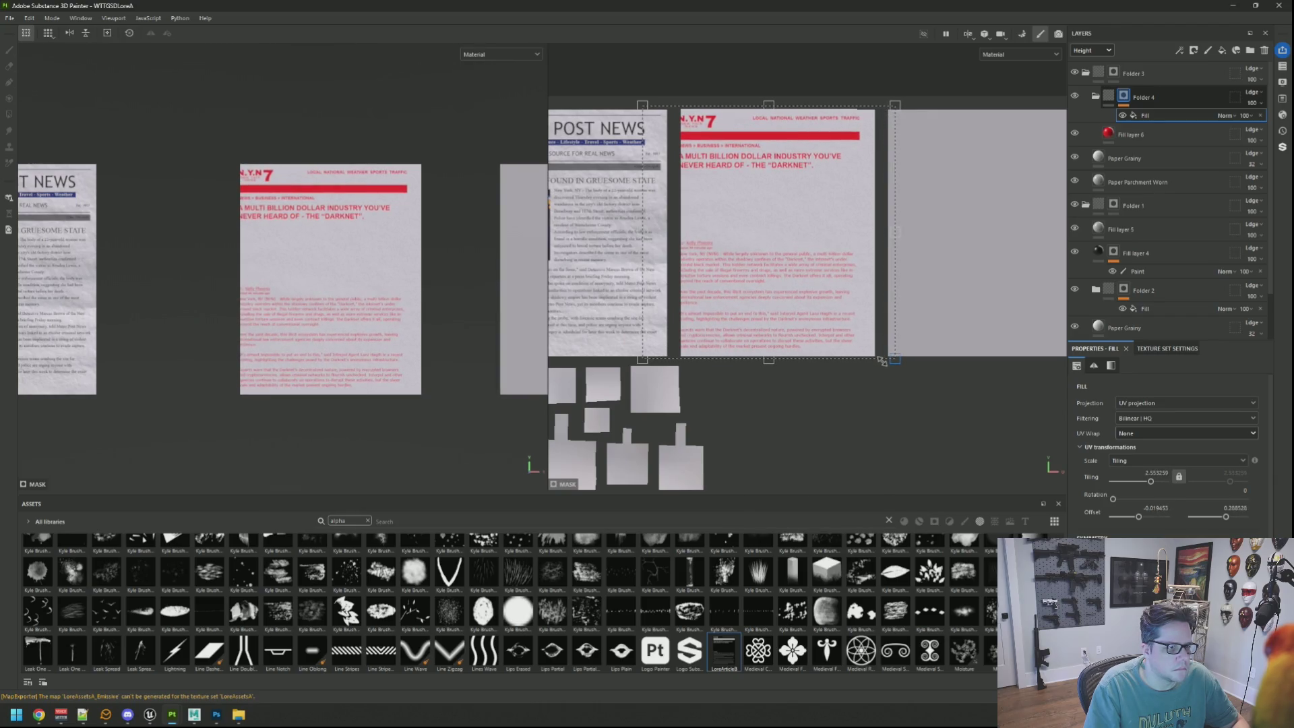
pyautogui.scroll(6, 762, 256)
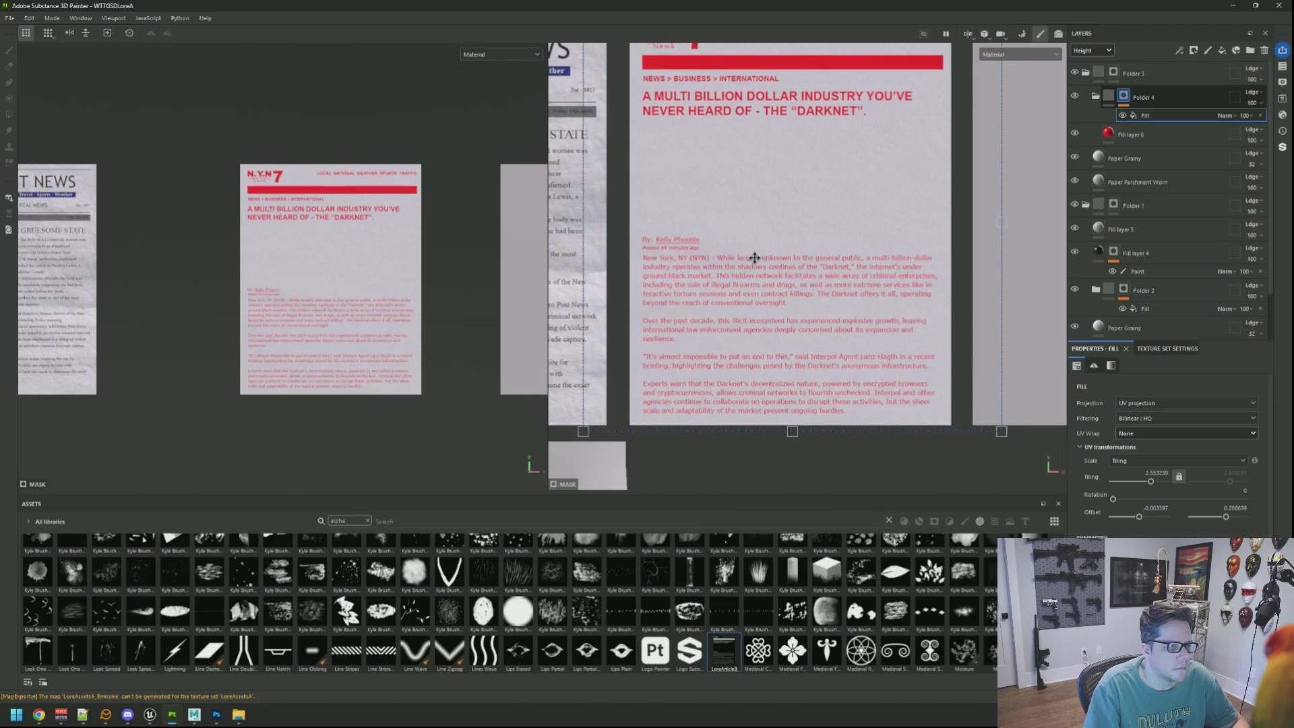
pyautogui.scroll(-3, 766, 242)
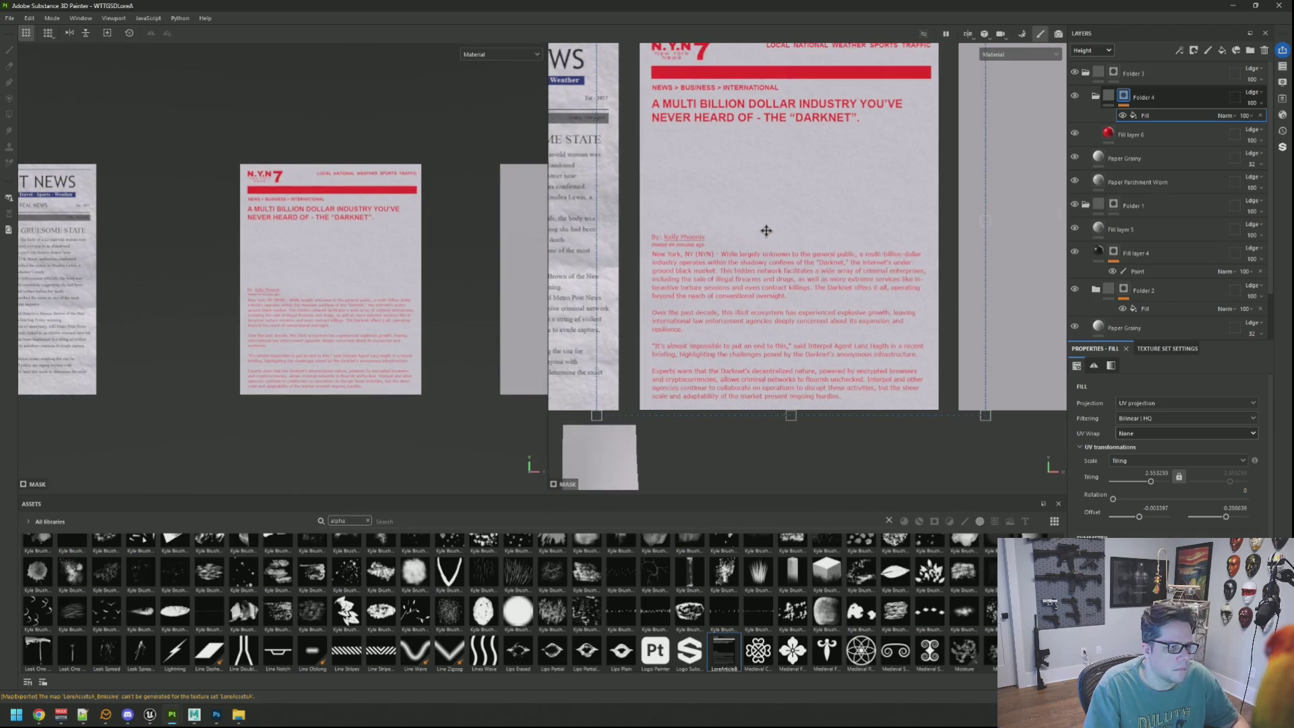
pyautogui.moveTo(996, 259); pyautogui.dragTo(990, 300)
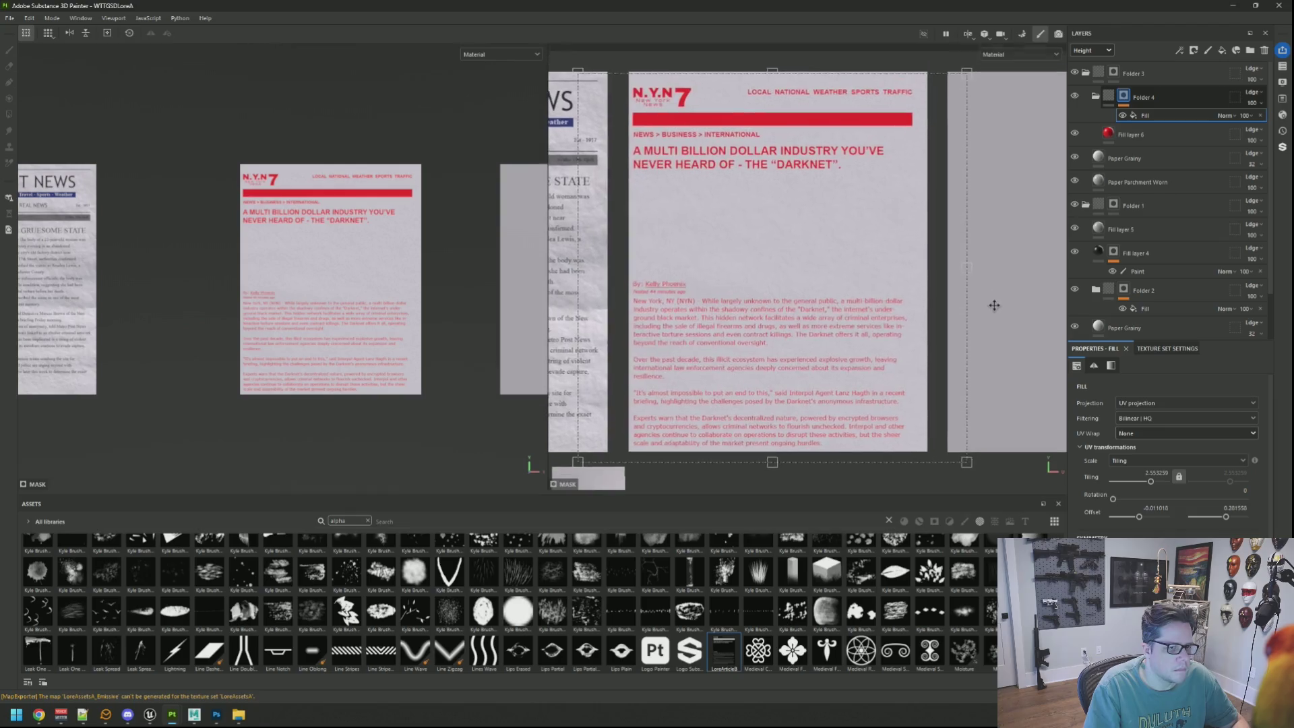
pyautogui.moveTo(797, 260); pyautogui.dragTo(797, 258)
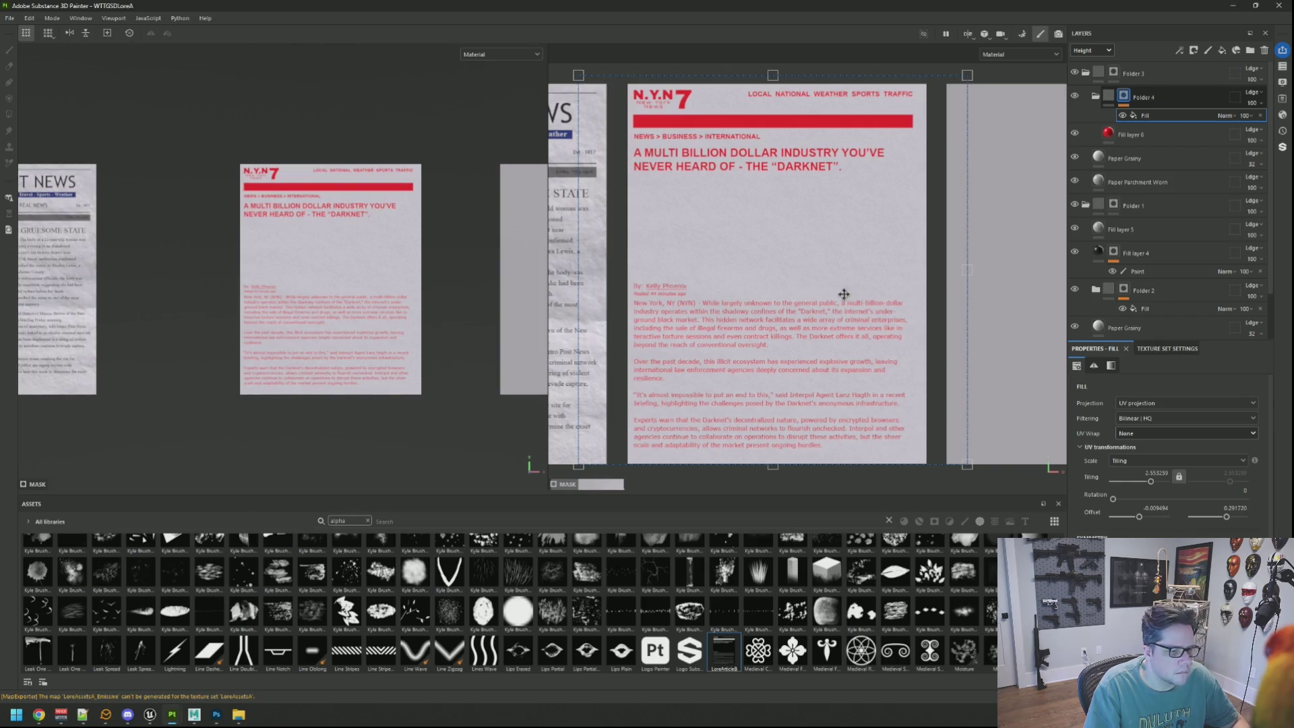
pyautogui.moveTo(968, 464); pyautogui.dragTo(982, 474)
pyautogui.moveTo(794, 304); pyautogui.dragTo(788, 304)
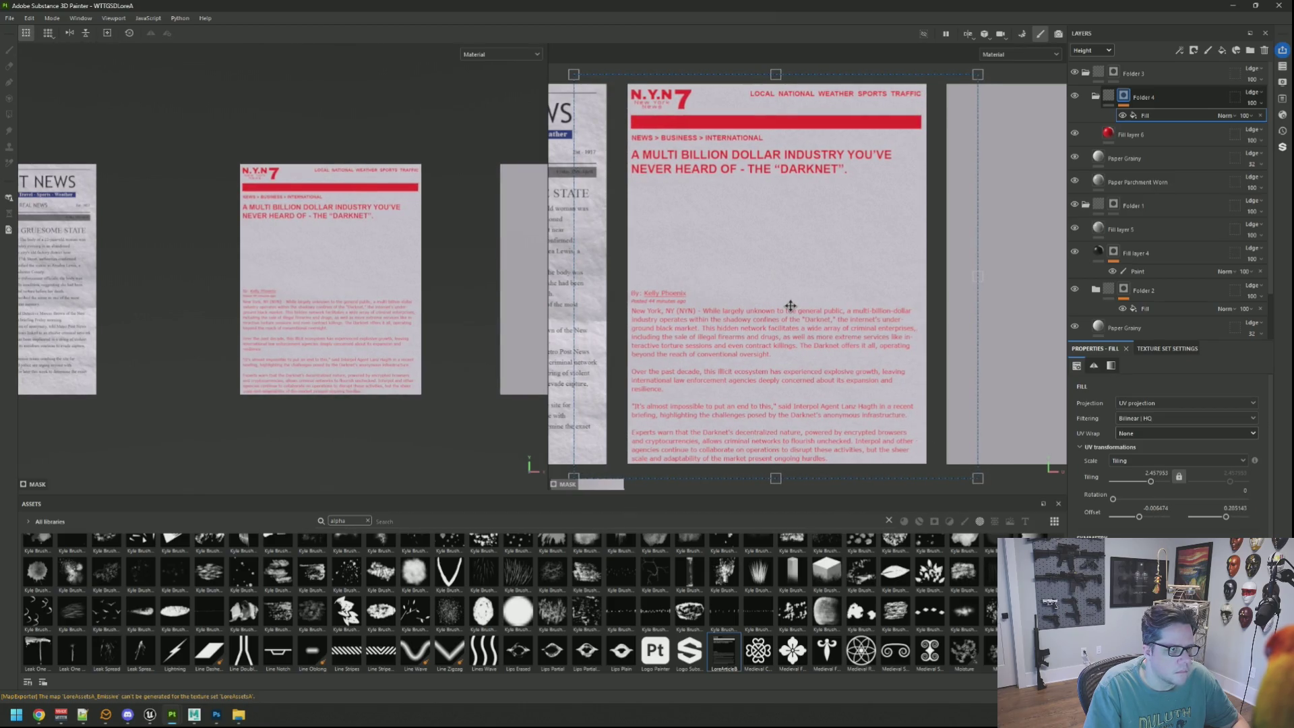
# Slightly shrink and nudge the article image right, then orbit to check its fit
pyautogui.press('f')
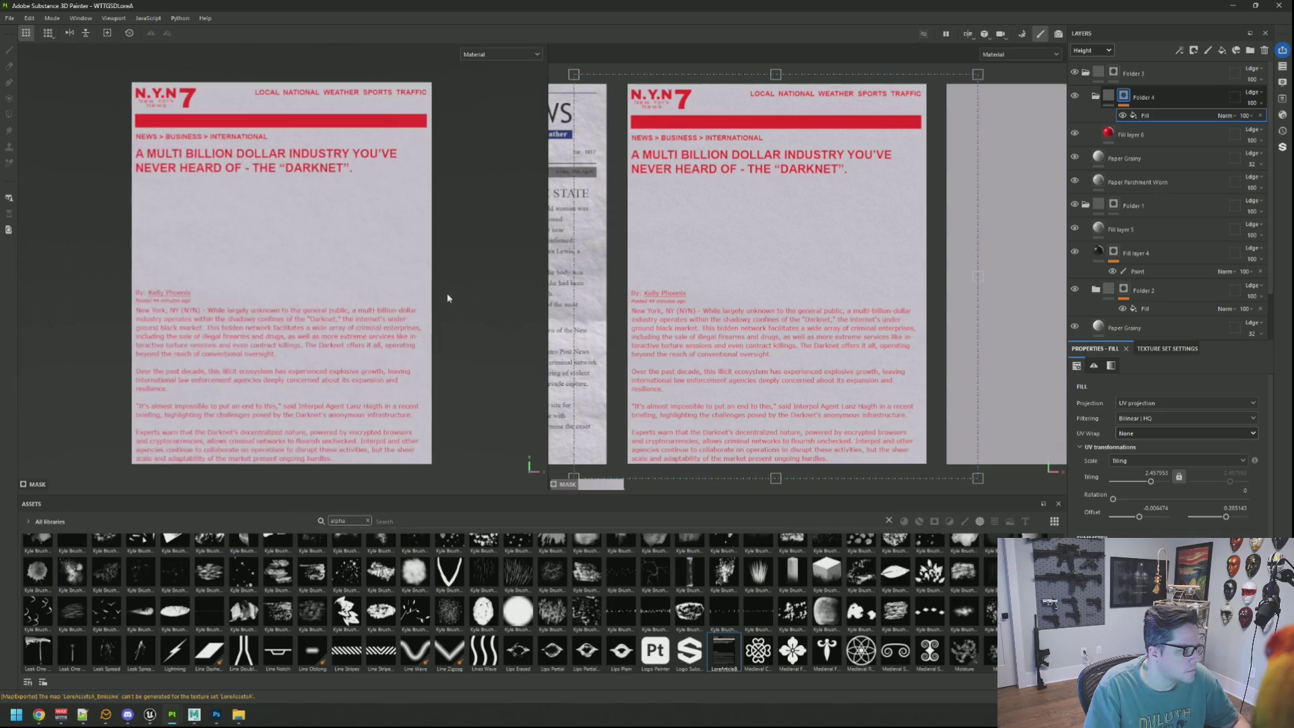
pyautogui.moveTo(384, 291); pyautogui.dragTo(436, 273)
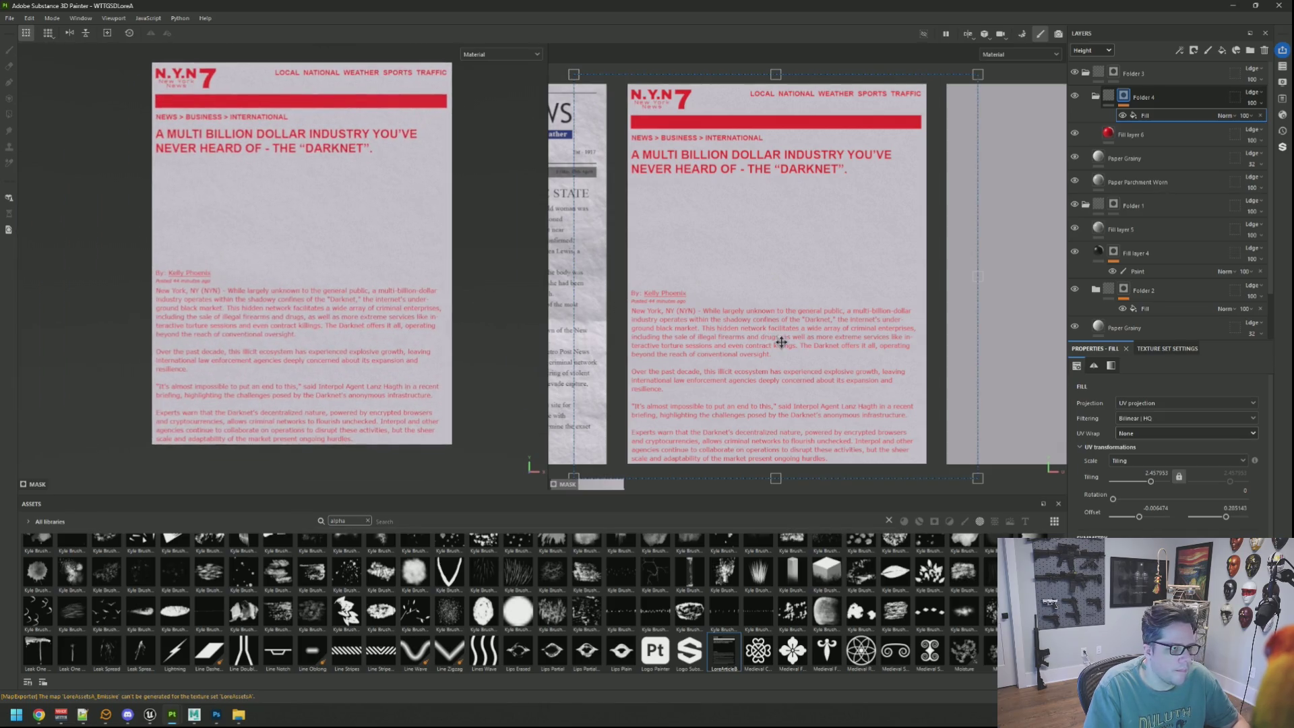
pyautogui.moveTo(977, 479); pyautogui.dragTo(969, 473)
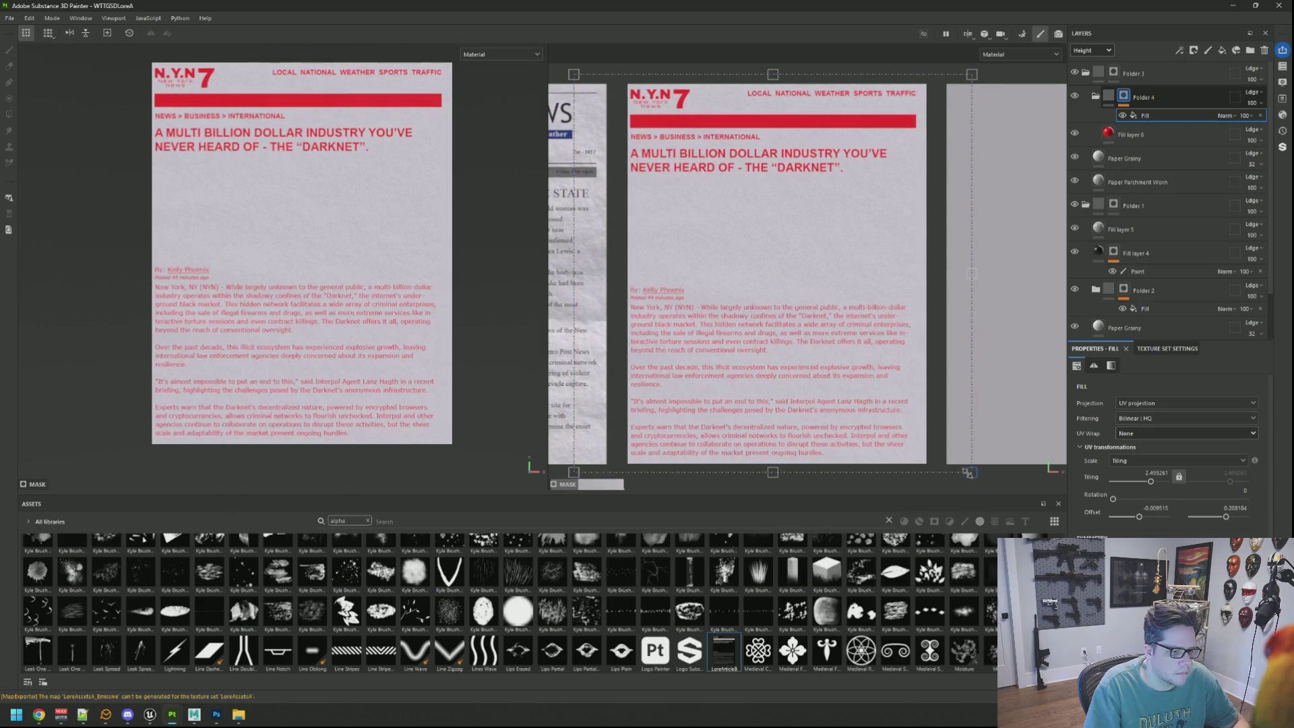
pyautogui.moveTo(799, 393); pyautogui.dragTo(804, 393)
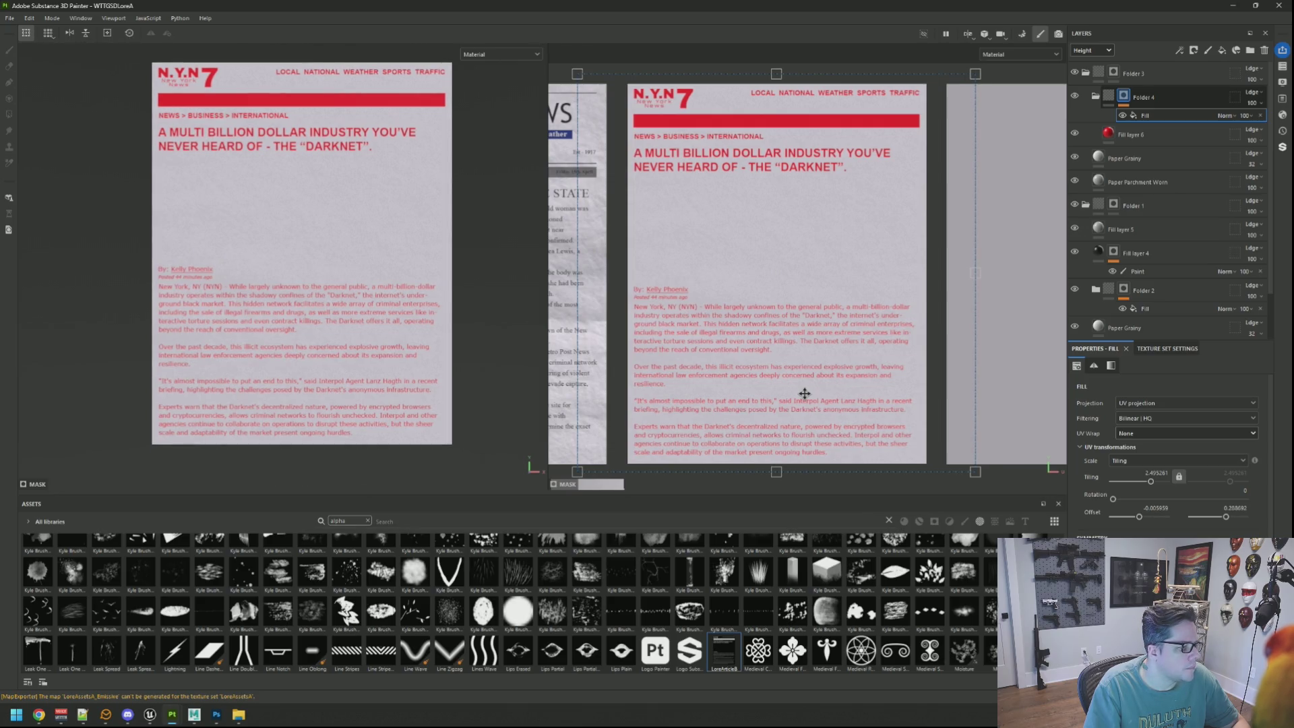
pyautogui.scroll(5, 423, 269)
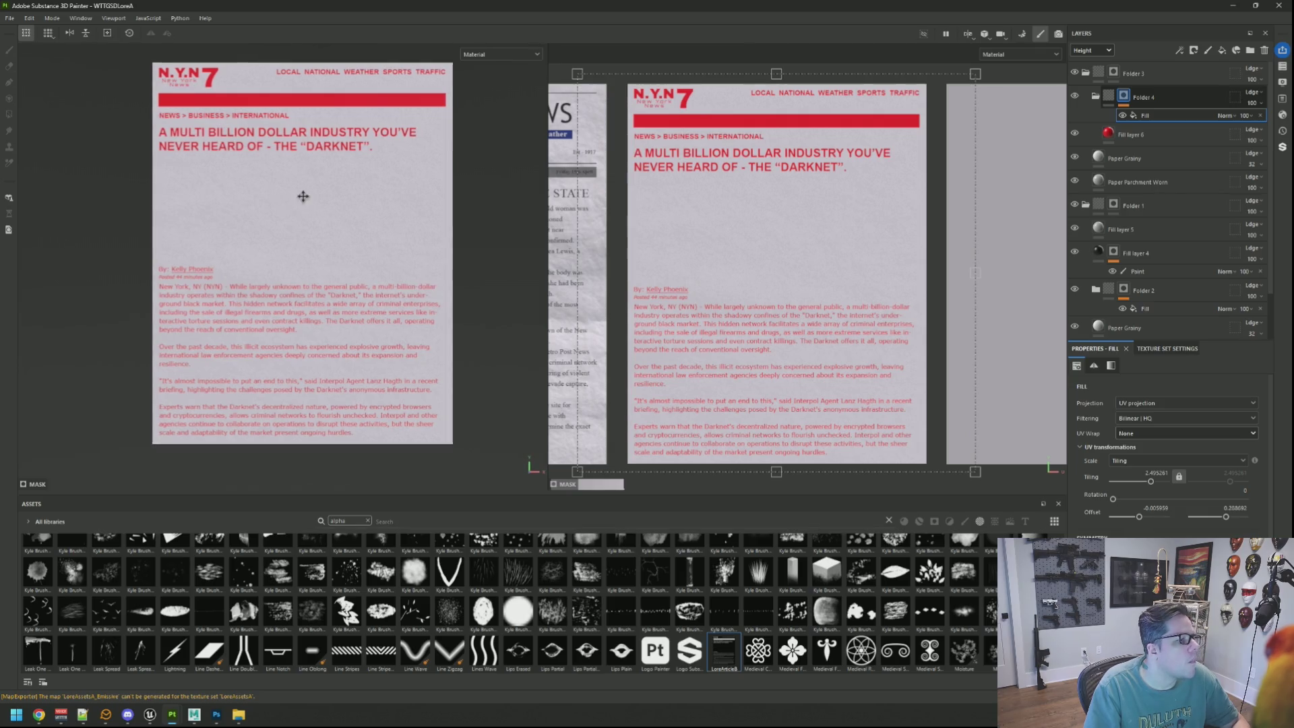
pyautogui.moveTo(355, 195)
pyautogui.mouseDown()
pyautogui.moveTo(402, 216)
pyautogui.moveTo(341, 218)
pyautogui.moveTo(338, 194)
pyautogui.moveTo(338, 209)
pyautogui.moveTo(320, 198)
pyautogui.moveTo(357, 221)
pyautogui.moveTo(326, 225)
pyautogui.moveTo(361, 168)
pyautogui.moveTo(349, 225)
pyautogui.mouseUp()
pyautogui.scroll(-3, 335, 211)
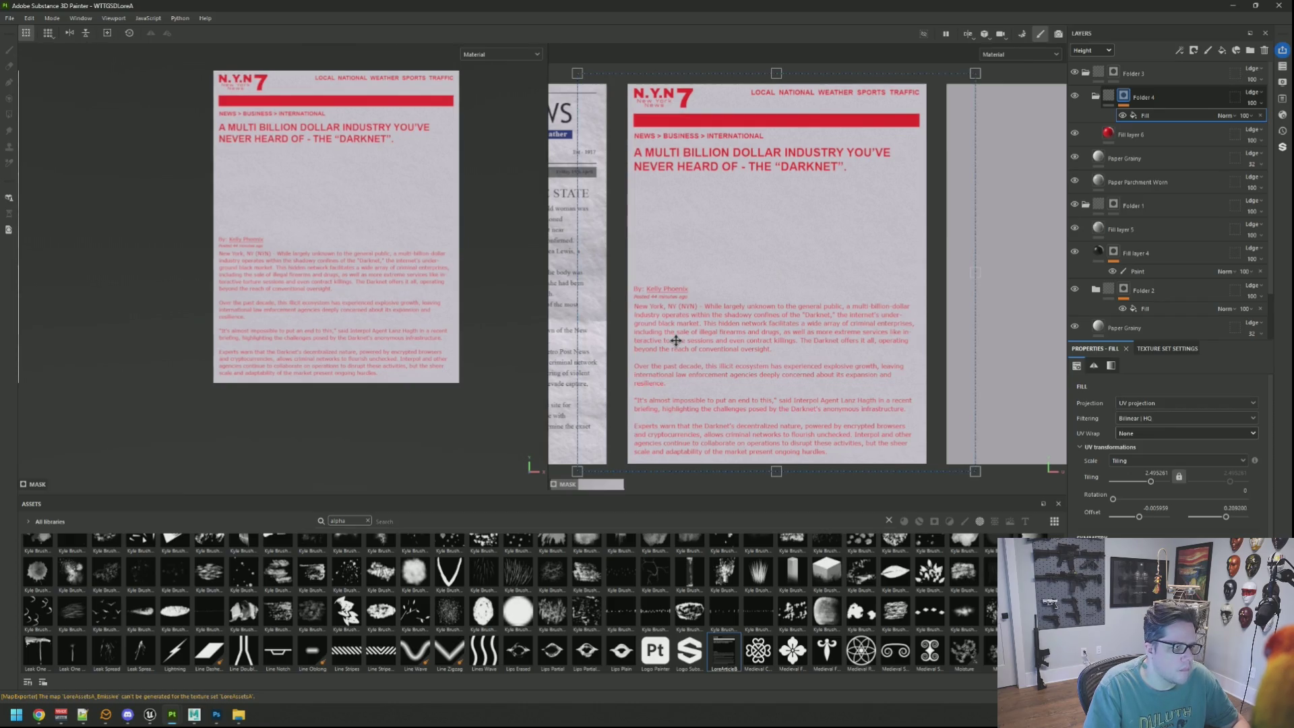
pyautogui.moveTo(376, 249)
pyautogui.mouseDown()
pyautogui.moveTo(327, 231)
pyautogui.moveTo(347, 215)
pyautogui.moveTo(348, 227)
pyautogui.mouseUp()
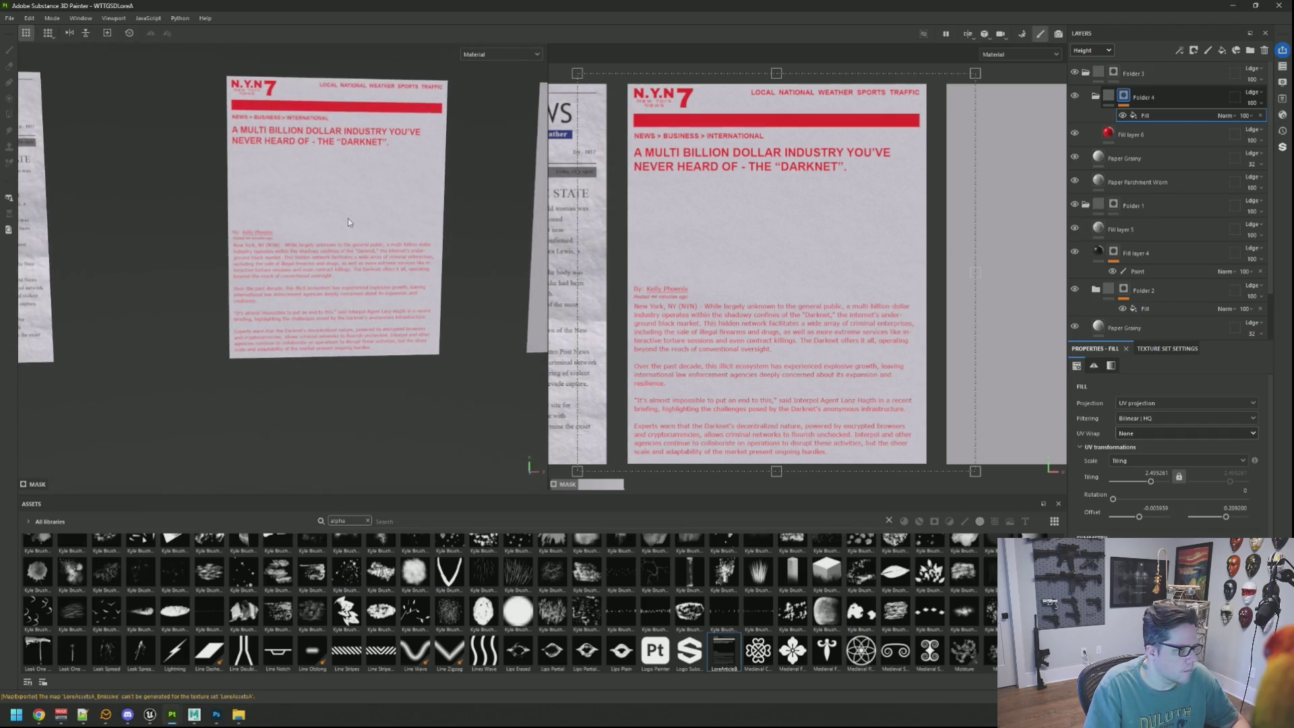
pyautogui.scroll(3, 348, 219)
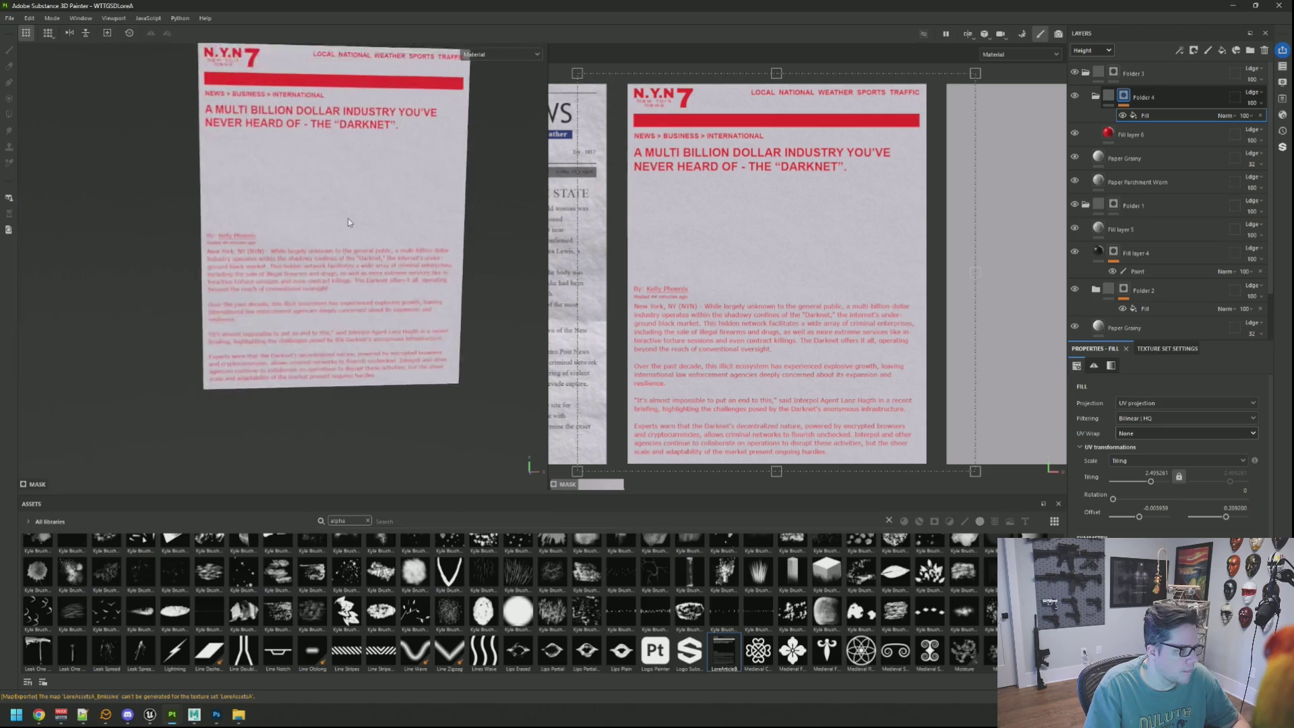
pyautogui.scroll(-8, 373, 196)
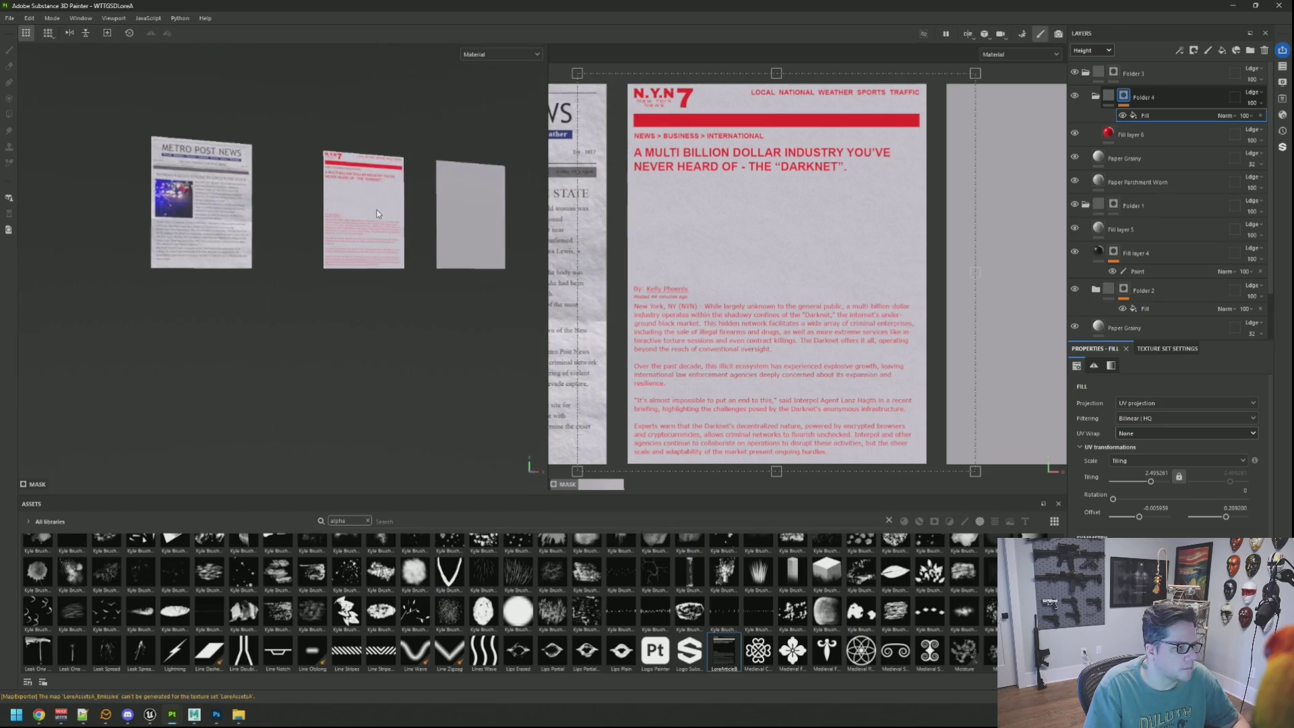
pyautogui.scroll(5, 376, 210)
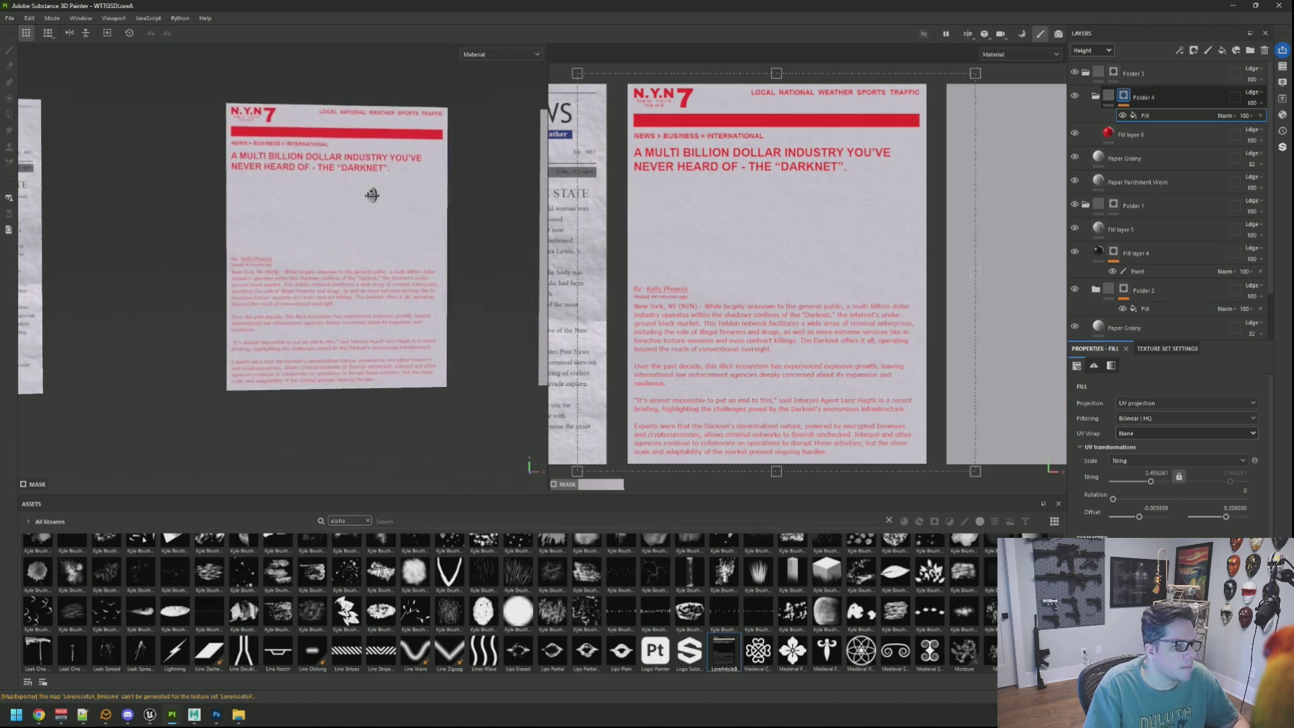
# Reframe the model, widen the 3D view and inspect the page from another side
pyautogui.press('f')
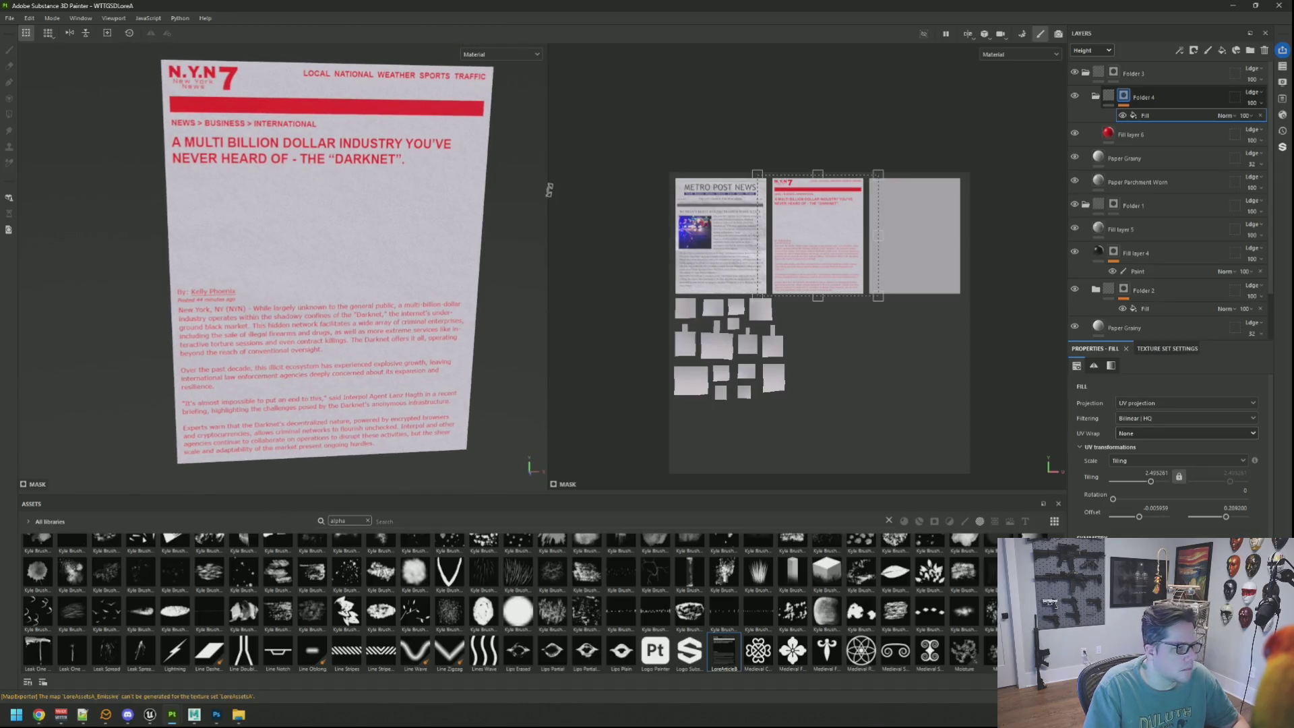
pyautogui.moveTo(547, 189); pyautogui.dragTo(574, 189)
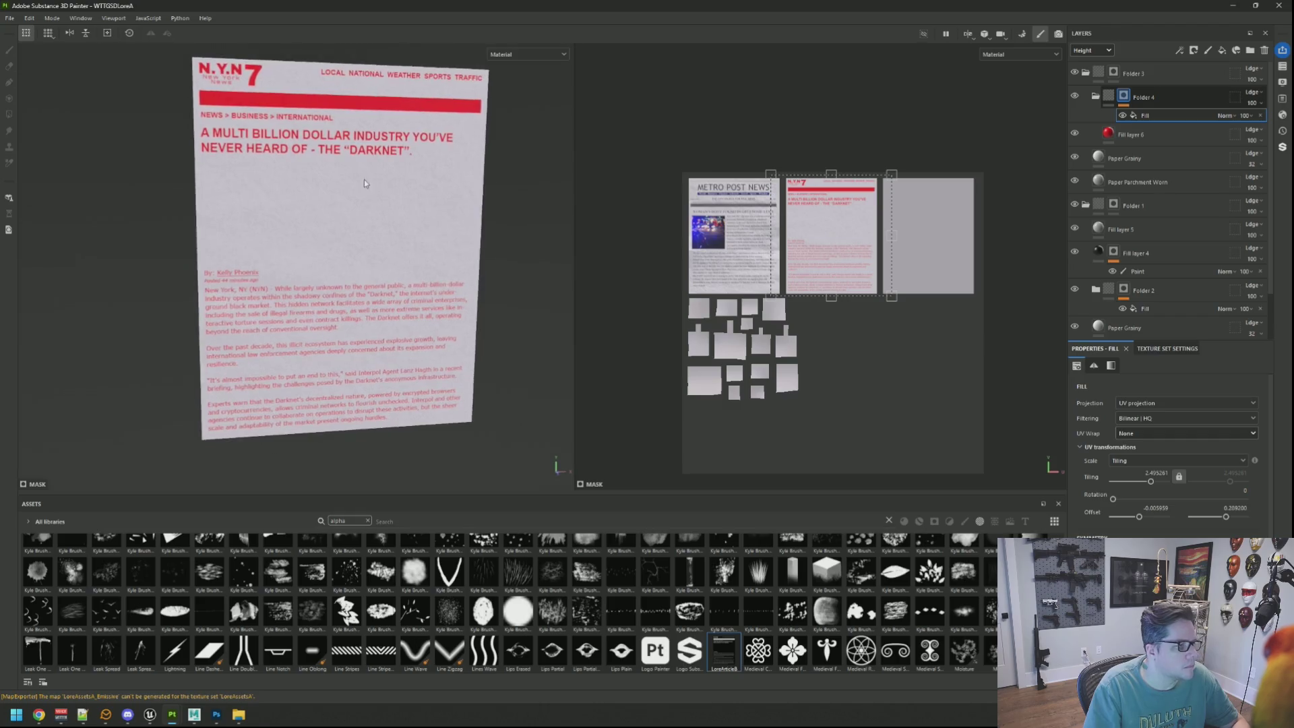
pyautogui.scroll(2, 361, 174)
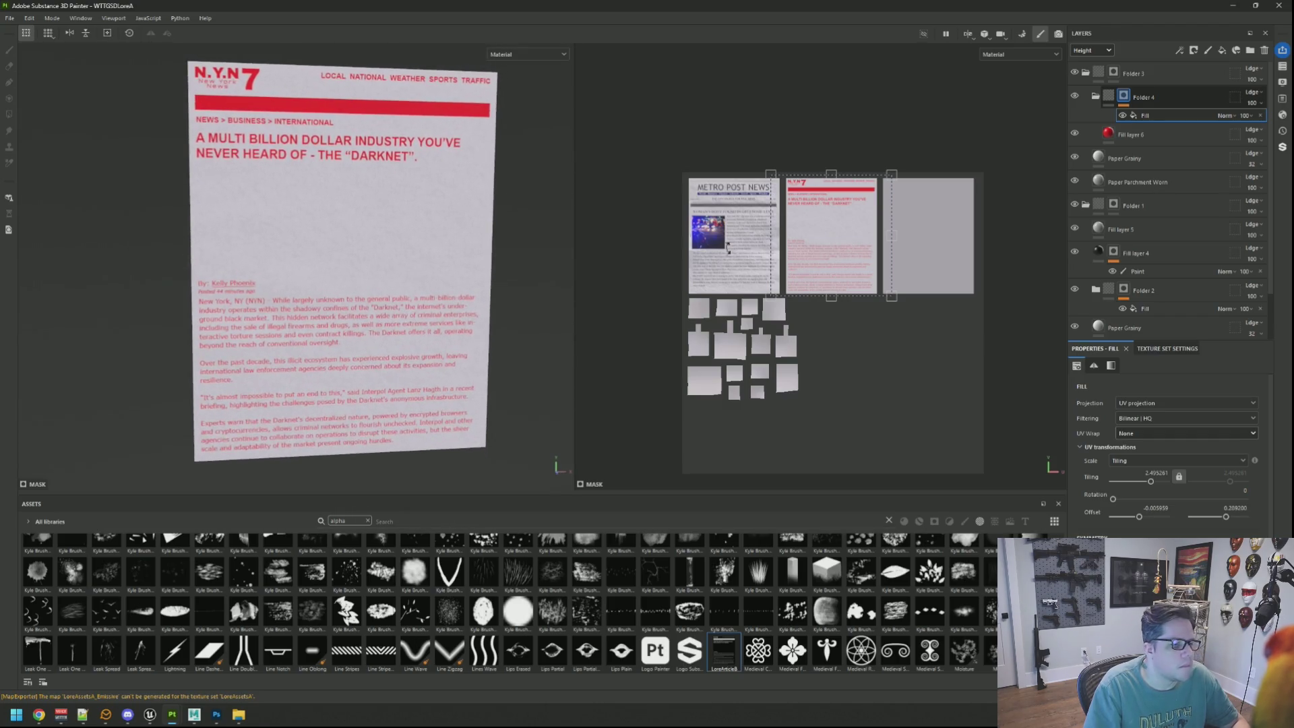
pyautogui.scroll(1, 826, 254)
pyautogui.scroll(2, 827, 255)
pyautogui.moveTo(820, 217)
pyautogui.mouseDown()
pyautogui.moveTo(760, 272)
pyautogui.moveTo(816, 248)
pyautogui.mouseUp()
pyautogui.scroll(1, 806, 262)
pyautogui.moveTo(459, 199)
pyautogui.mouseDown()
pyautogui.moveTo(381, 196)
pyautogui.moveTo(386, 184)
pyautogui.mouseUp()
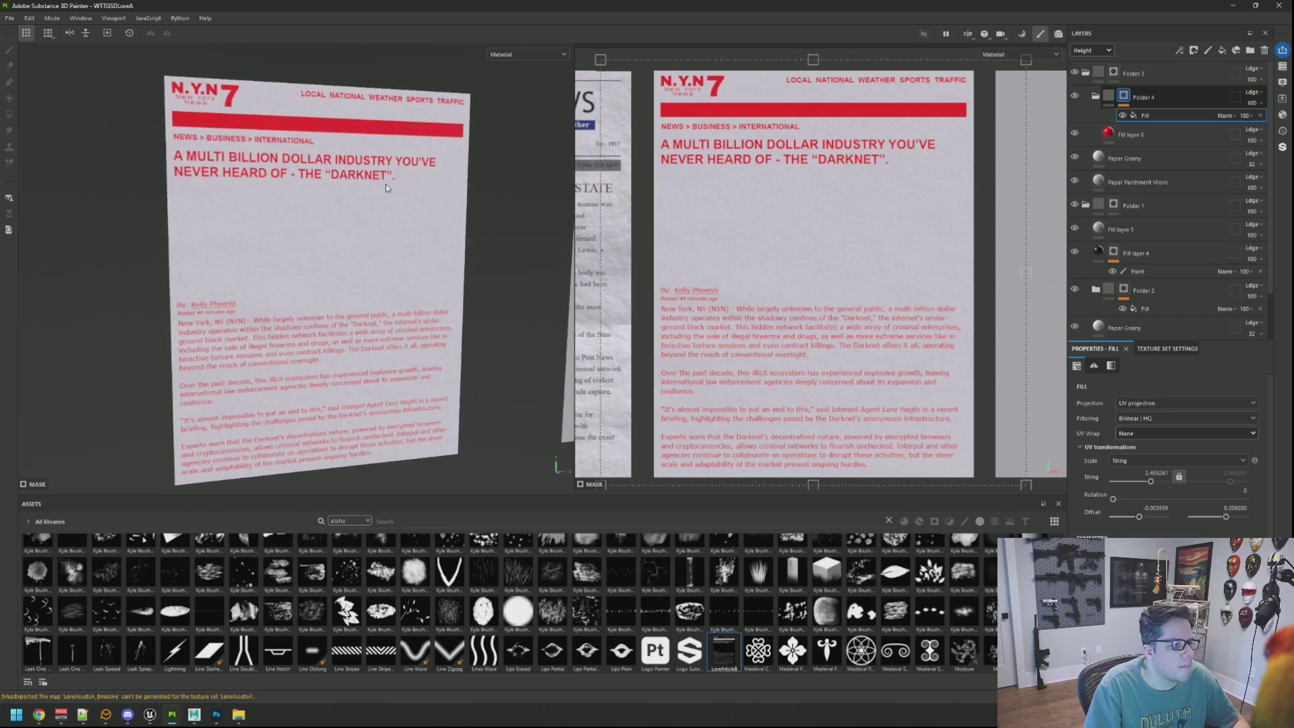
# Add a new fill layer above Fill layer 6 and set its base colour to red
pyautogui.click(1250, 50)
pyautogui.rightClick(1148, 134)
pyautogui.click(1159, 148)
pyautogui.click(1265, 50)
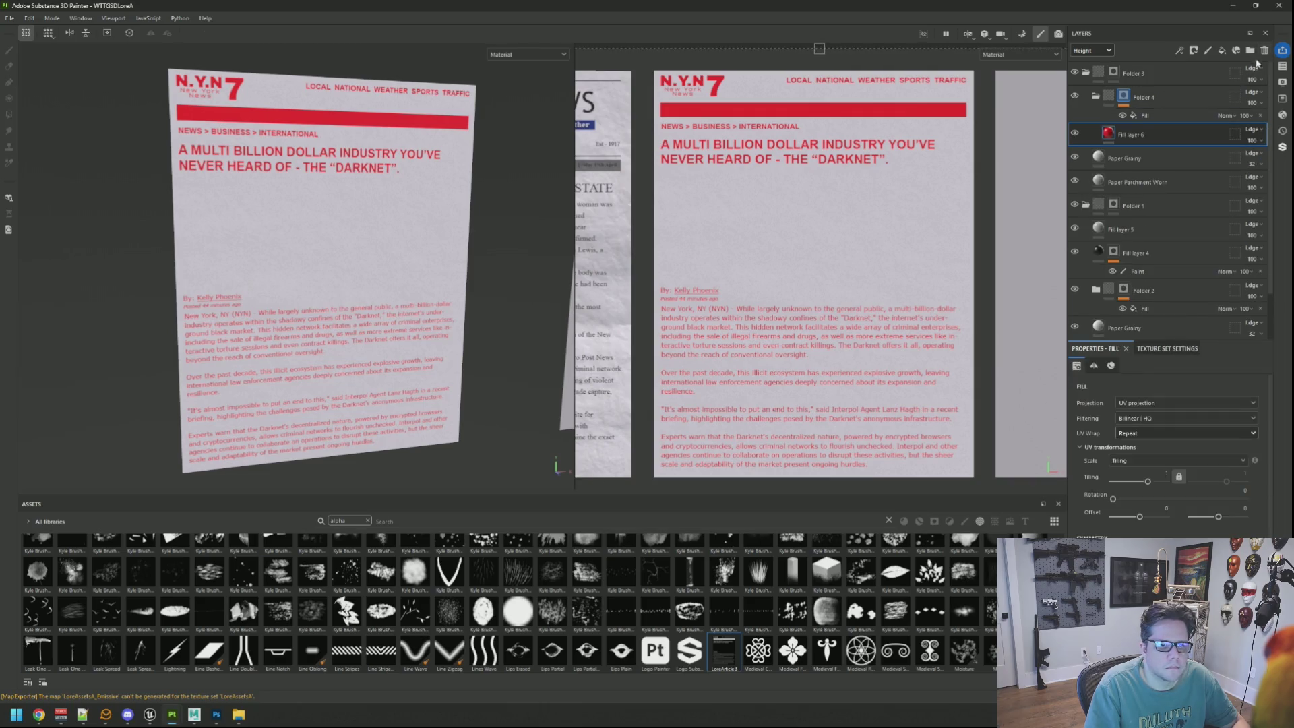
pyautogui.click(1222, 50)
pyautogui.scroll(-5, 1146, 517)
pyautogui.click(1140, 498)
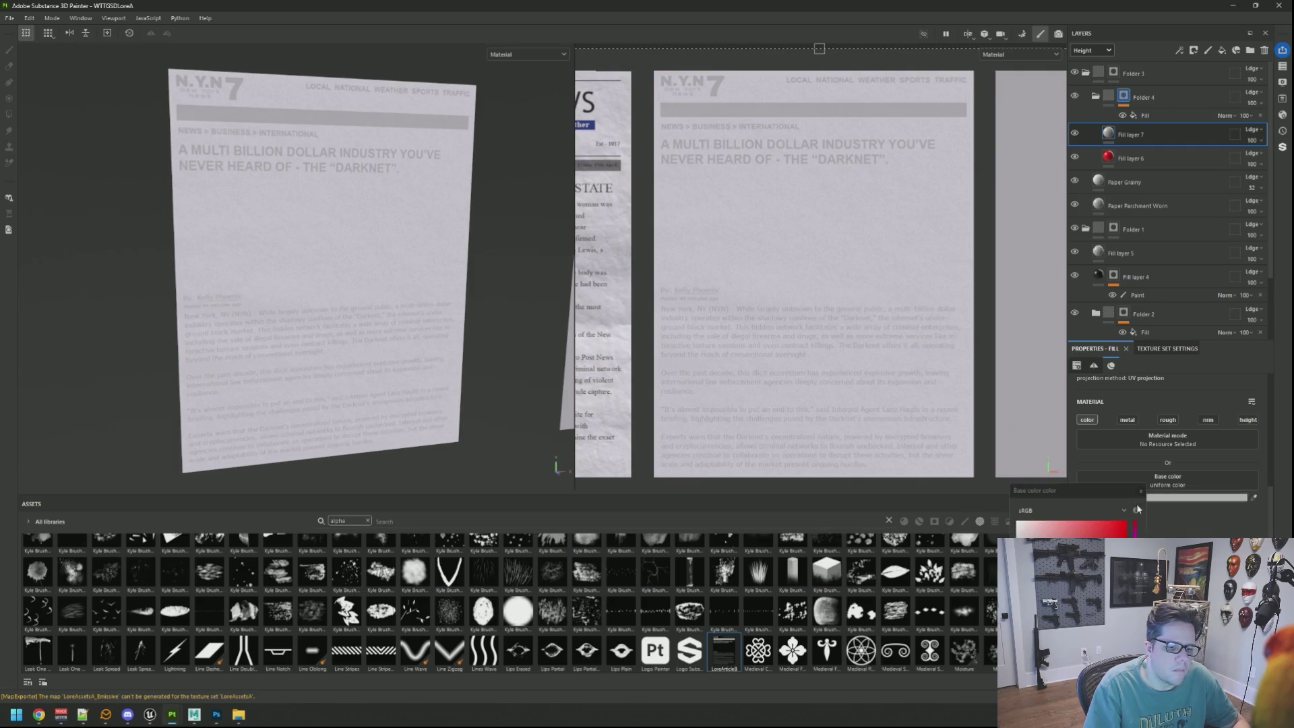
# Delete Fill layer 6 and add a black mask to Fill layer 7, leaving the sheet blank
pyautogui.click(1169, 160)
pyautogui.click(1264, 50)
pyautogui.rightClick(1138, 137)
pyautogui.click(1173, 161)
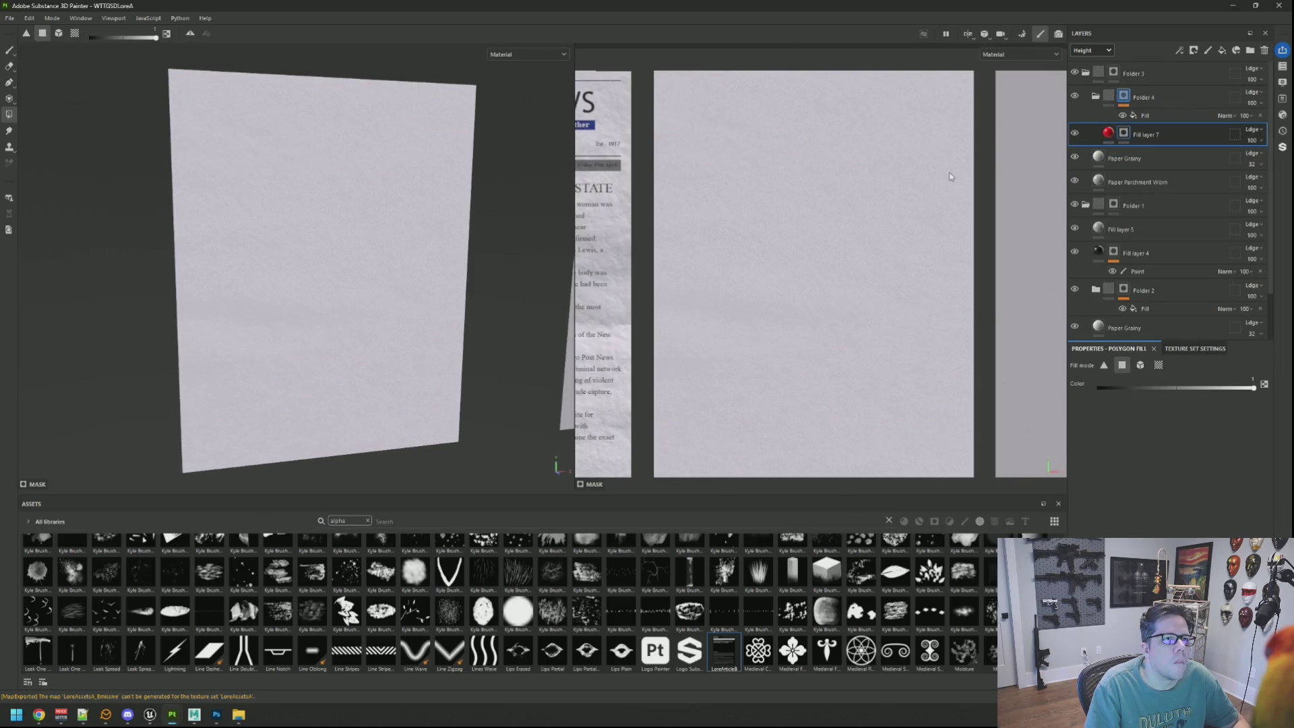
pyautogui.moveTo(791, 117); pyautogui.dragTo(822, 176)
pyautogui.scroll(2, 757, 155)
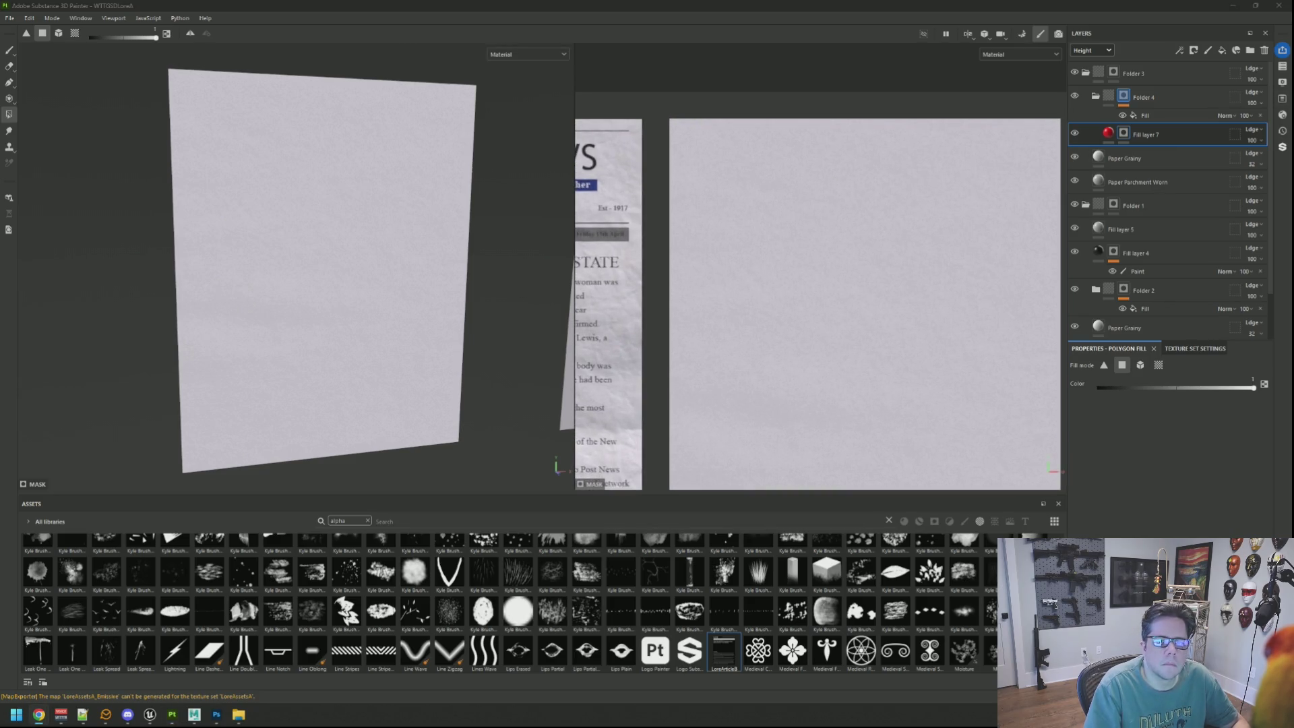
pyautogui.scroll(2, 909, 185)
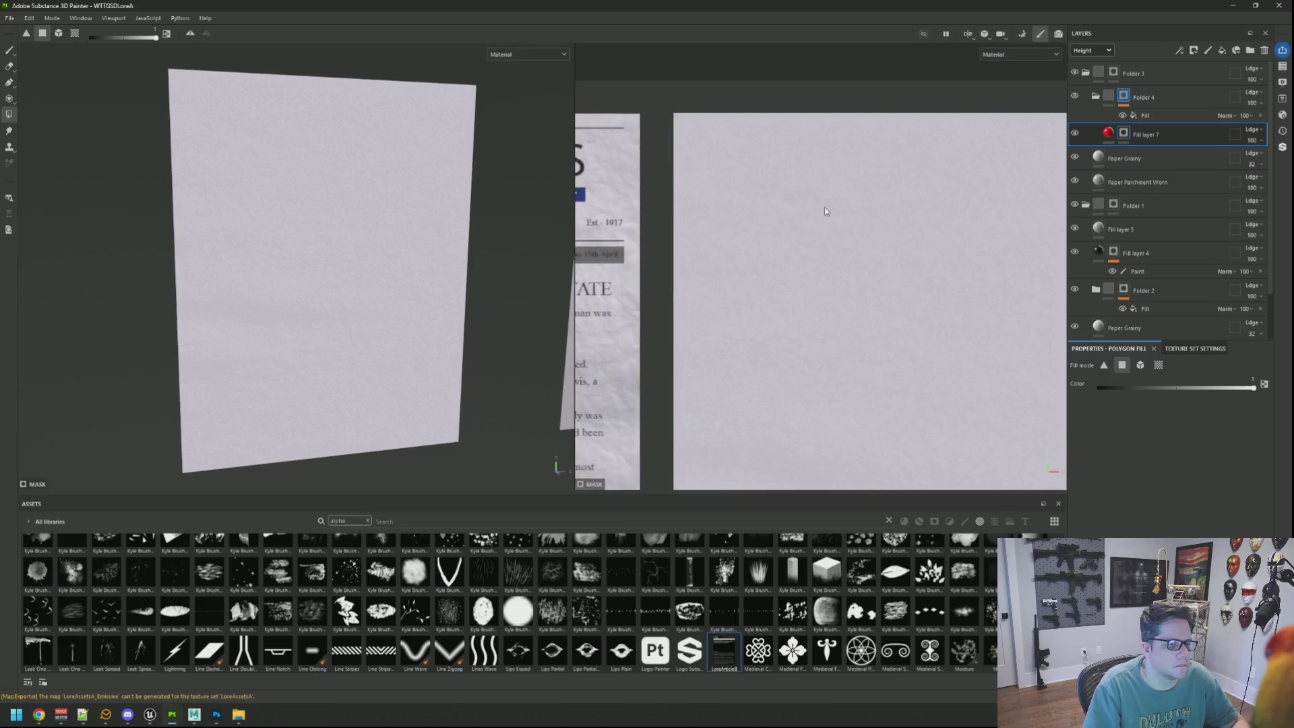
pyautogui.moveTo(438, 168)
pyautogui.mouseDown()
pyautogui.moveTo(398, 144)
pyautogui.moveTo(361, 159)
pyautogui.moveTo(376, 159)
pyautogui.mouseUp()
pyautogui.moveTo(725, 191); pyautogui.dragTo(756, 167)
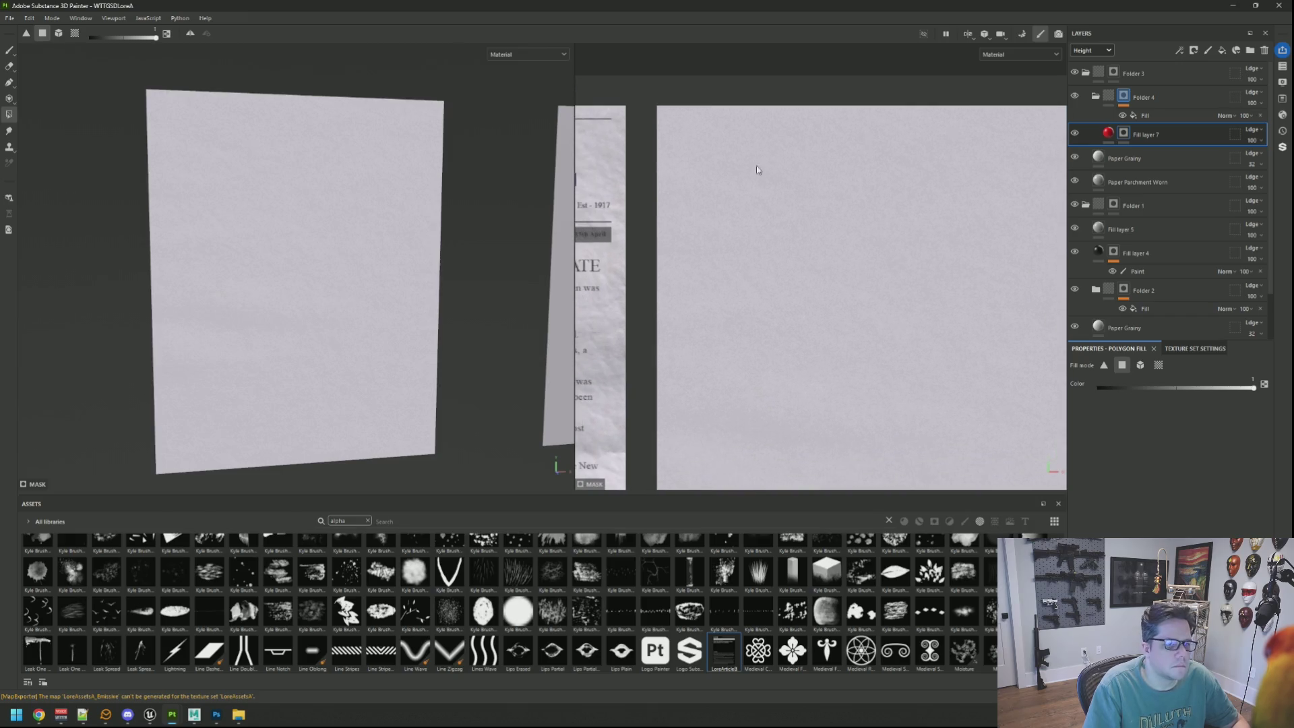
# Switch to the Paint tool, clear the 'alpha' asset search and pick the Basic Hard brush
pyautogui.click(9, 50)
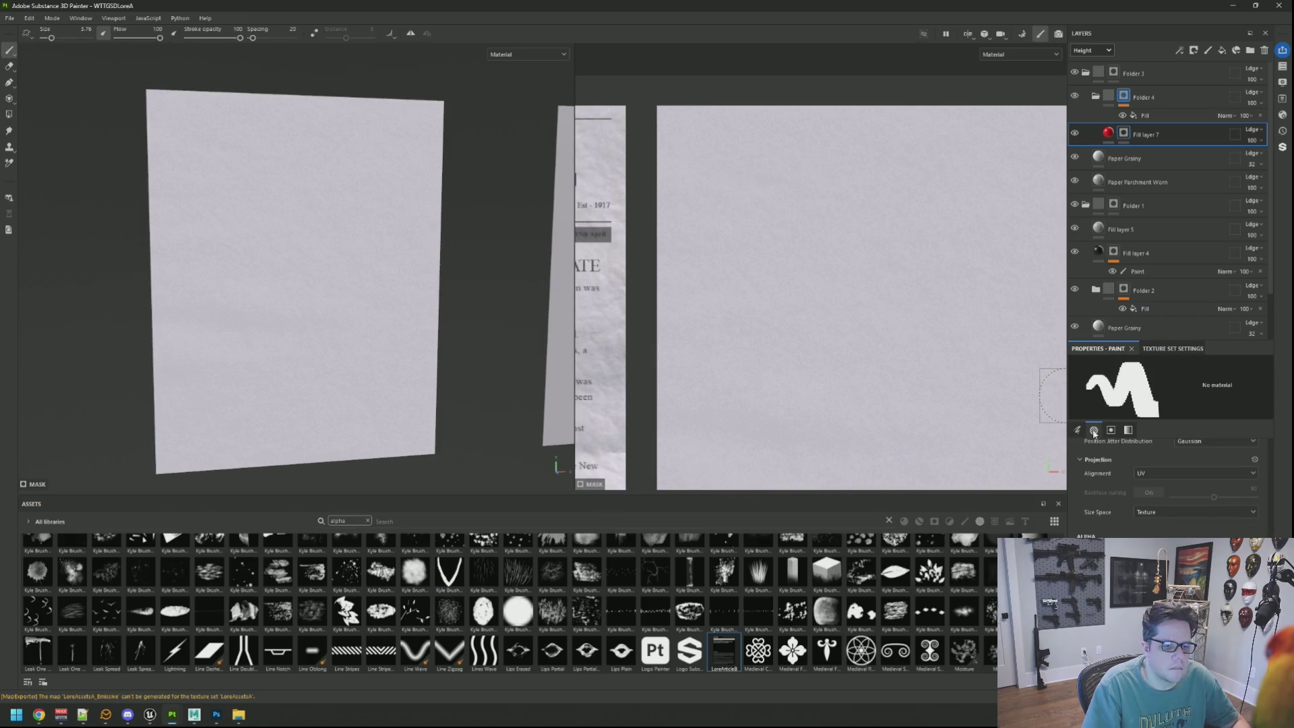
pyautogui.scroll(-2, 1198, 512)
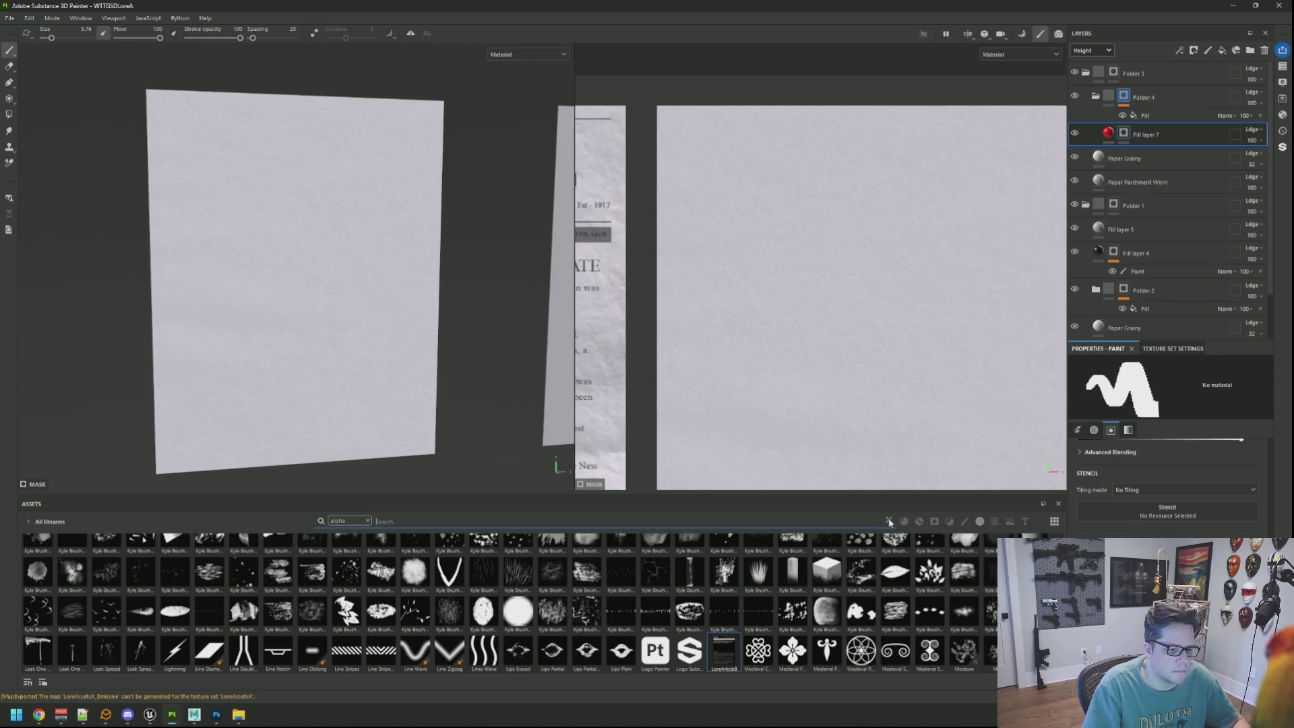
pyautogui.click(368, 521)
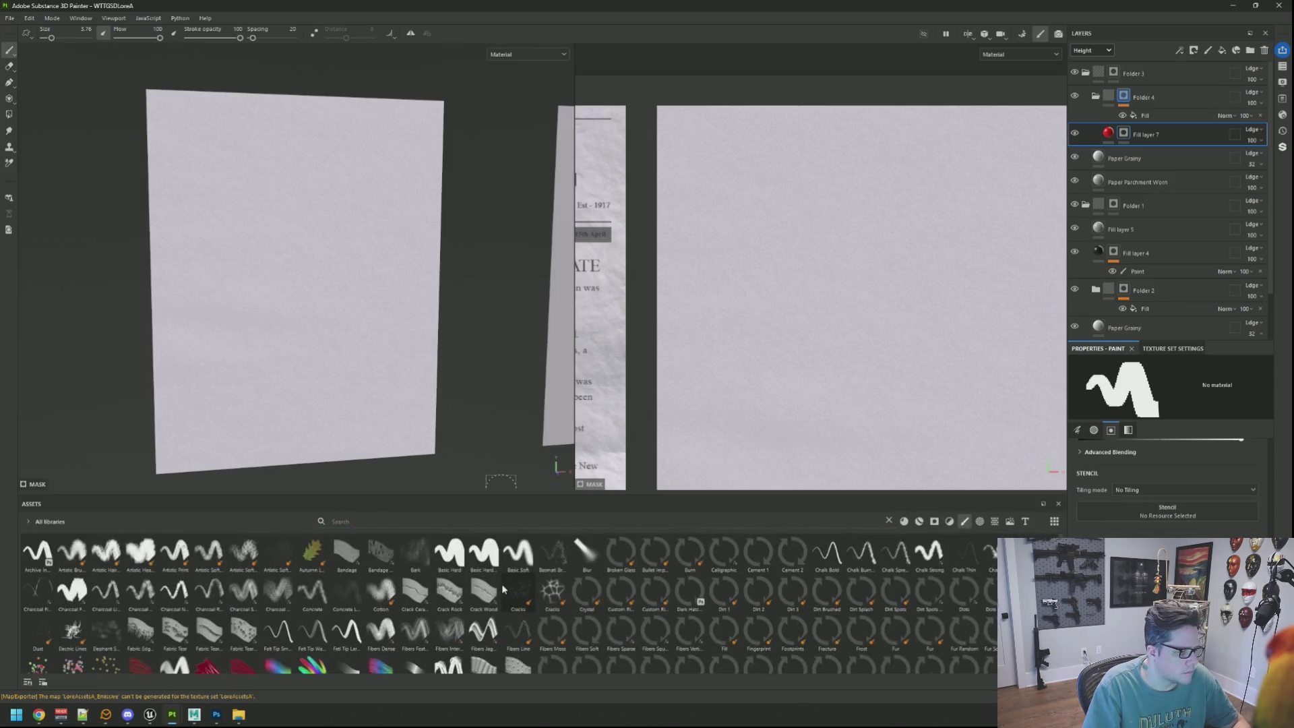
pyautogui.click(448, 551)
# Shrink the brush and undo the stray stroke that exposed a red bar
pyautogui.scroll(-5, 1170, 485)
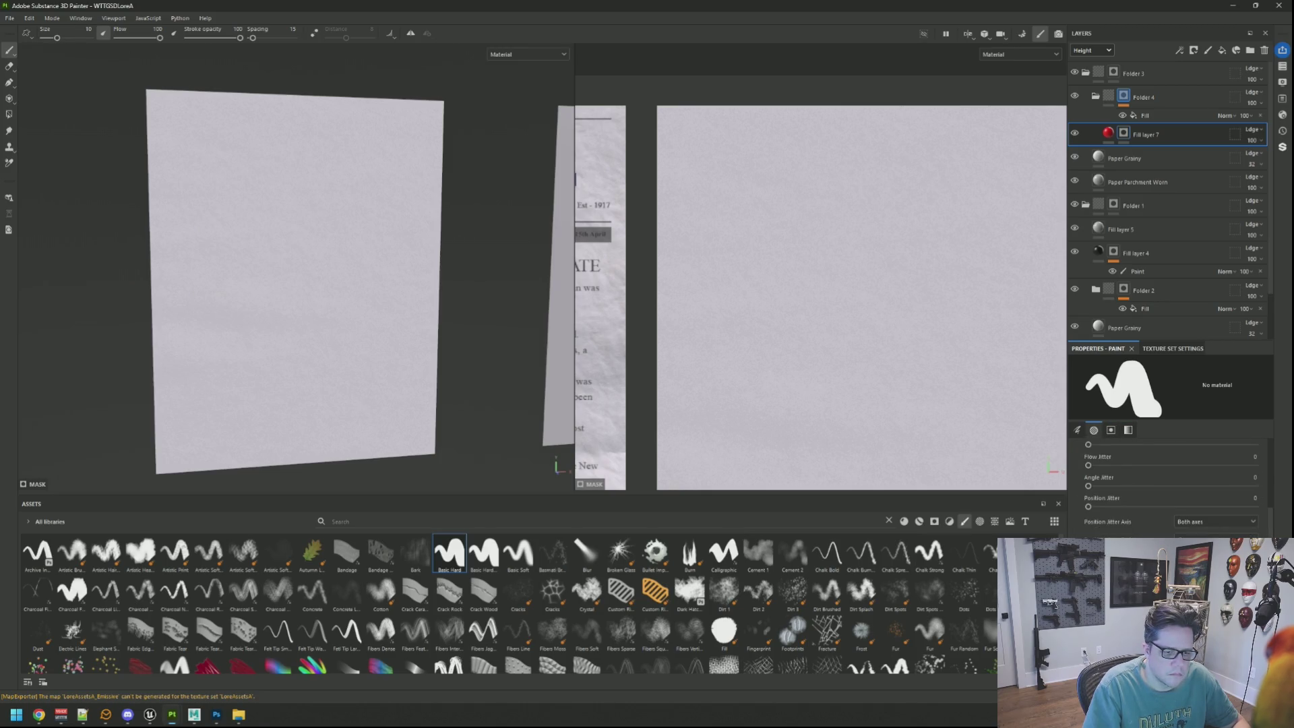
pyautogui.scroll(-3, 903, 376)
pyautogui.scroll(3, 872, 331)
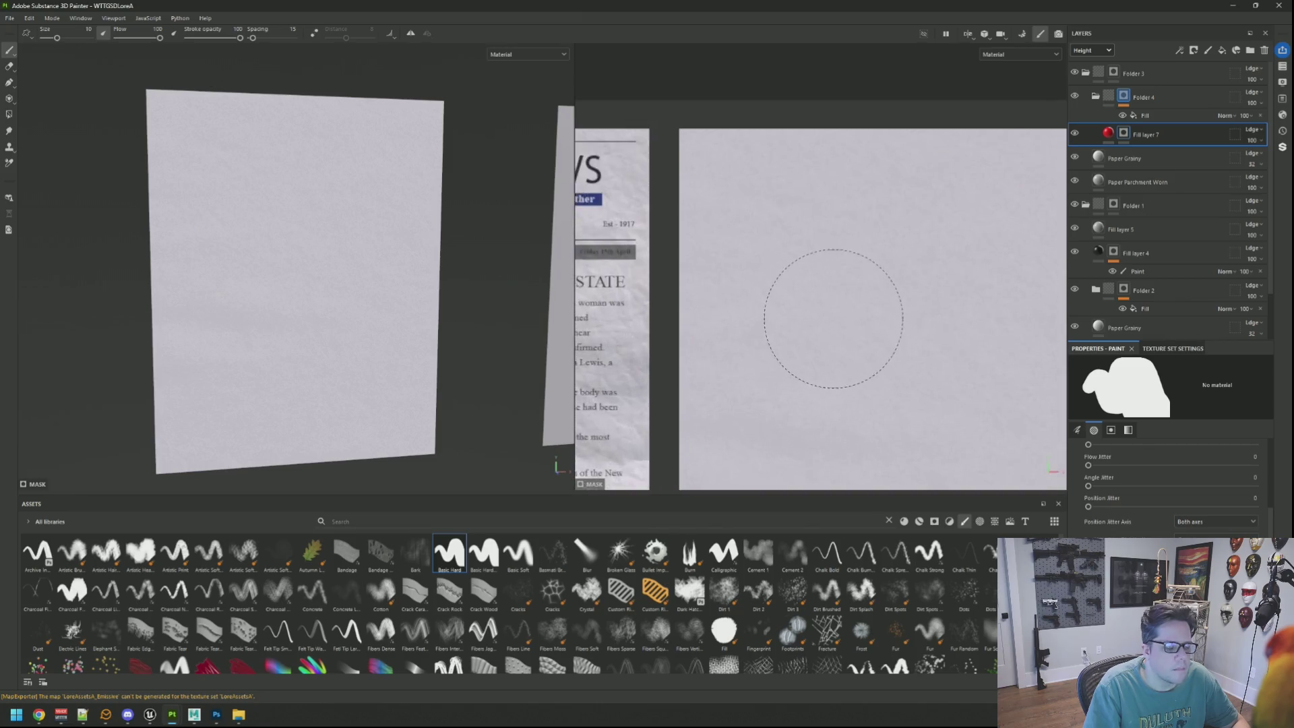
pyautogui.press('[')
pyautogui.press('[')
pyautogui.press('[')
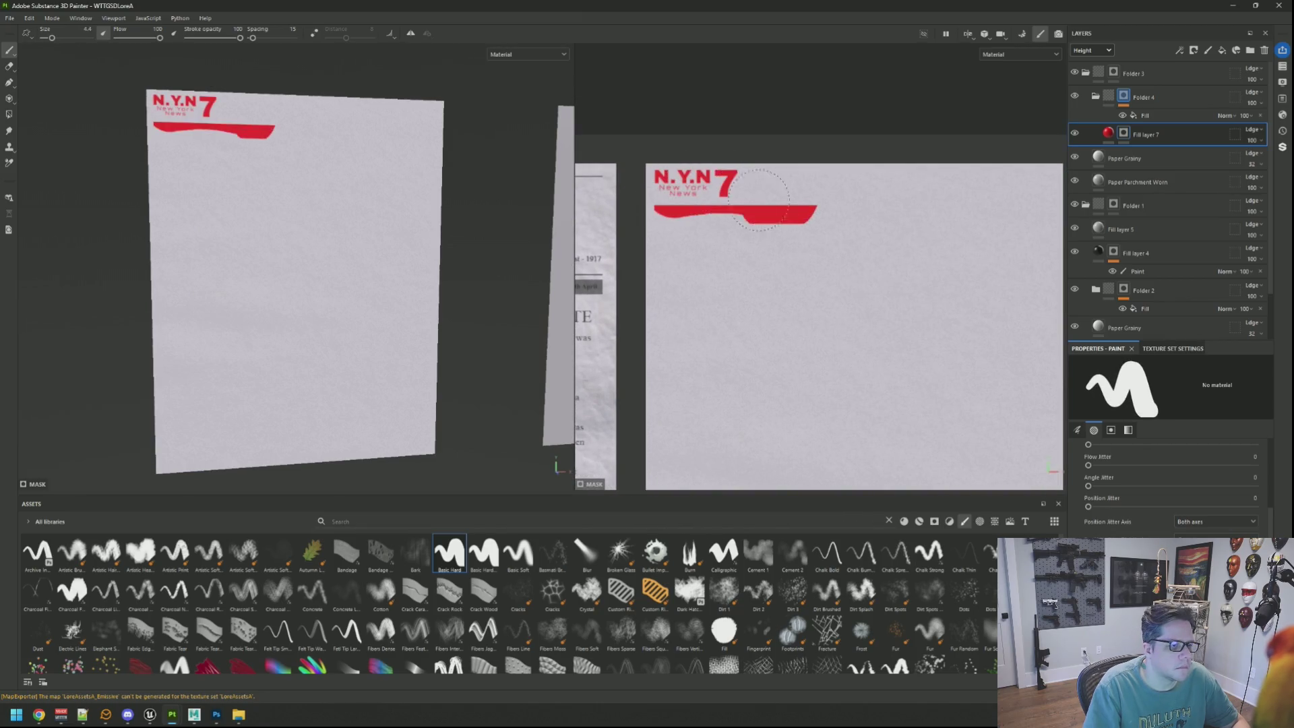
pyautogui.scroll(-3, 735, 190)
pyautogui.scroll(3, 775, 229)
pyautogui.press('[')
pyautogui.press('[')
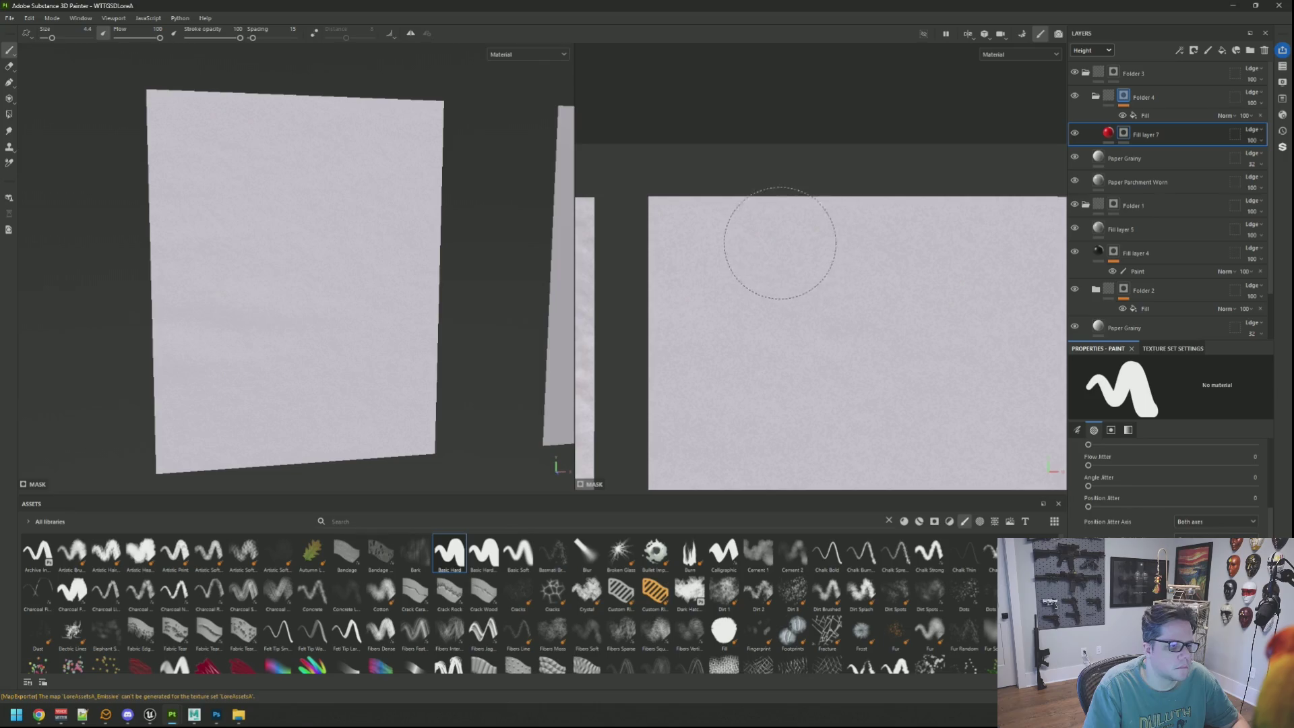
# Paint the red N.Y.N 7 New York News logo into the sheet's top-left corner
pyautogui.scroll(-1, 700, 229)
pyautogui.scroll(1, 702, 237)
pyautogui.press('[')
pyautogui.moveTo(702, 238); pyautogui.dragTo(819, 234)
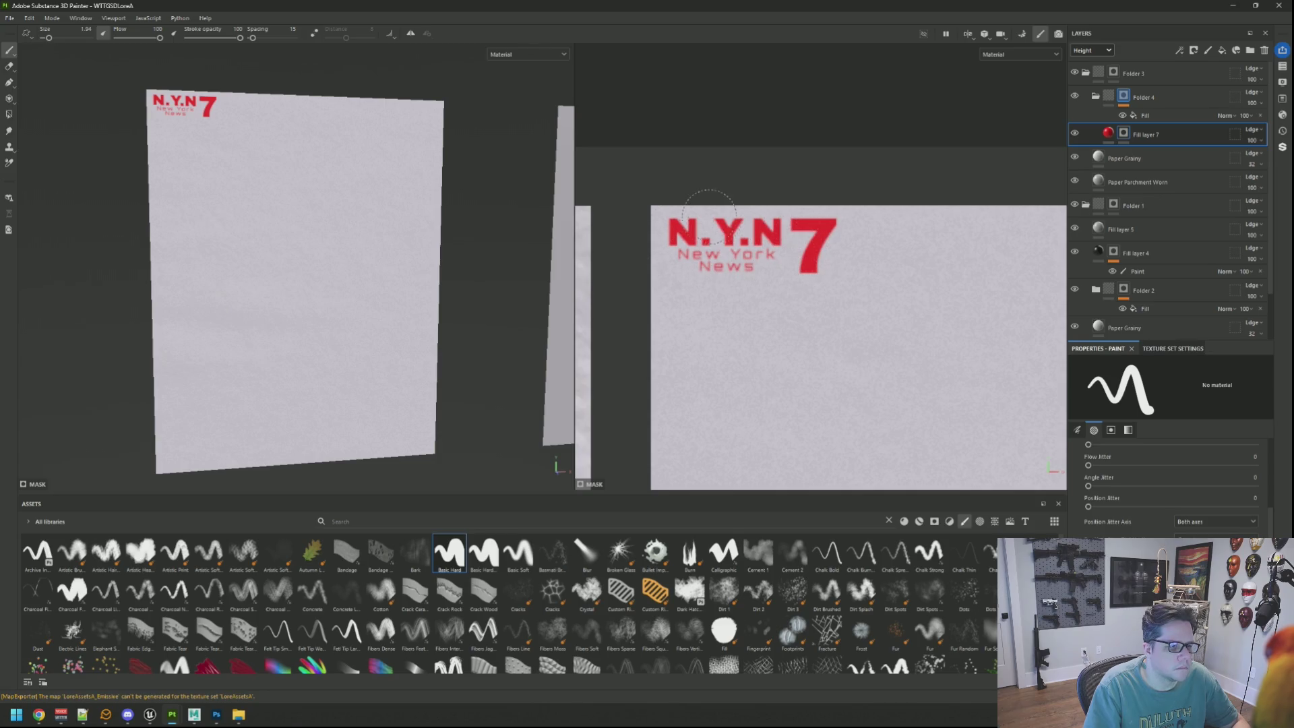
pyautogui.scroll(2, 716, 217)
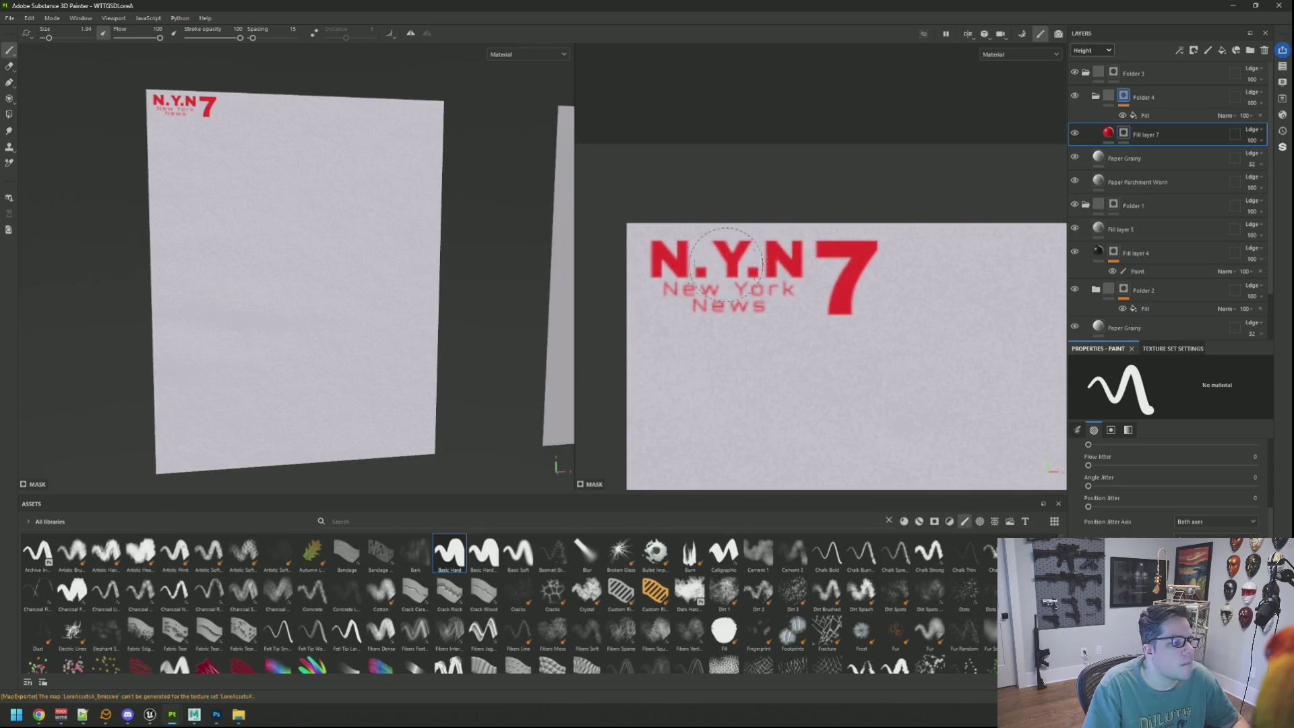
pyautogui.scroll(1, 721, 262)
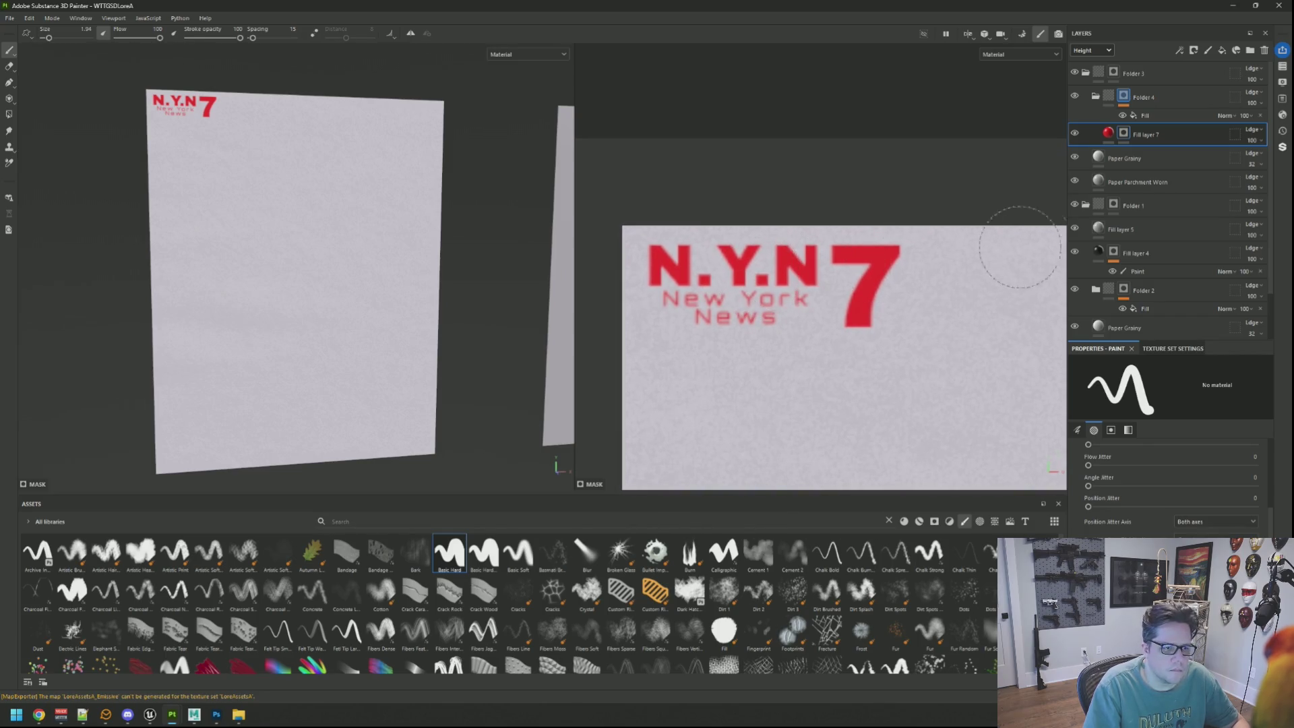
pyautogui.click(1109, 134)
pyautogui.click(1155, 497)
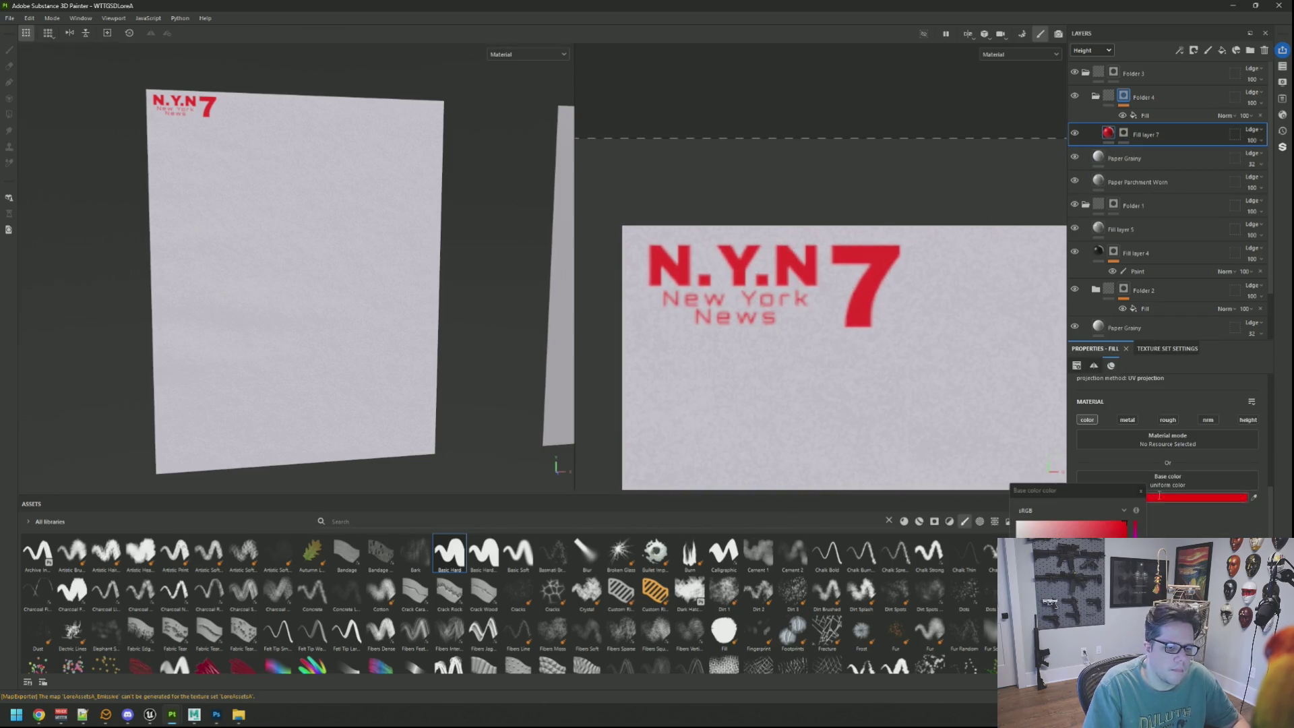
# Change the logo layer's base colour from red to a bright blue
pyautogui.moveTo(1136, 539); pyautogui.dragTo(1136, 597)
pyautogui.click(1099, 526)
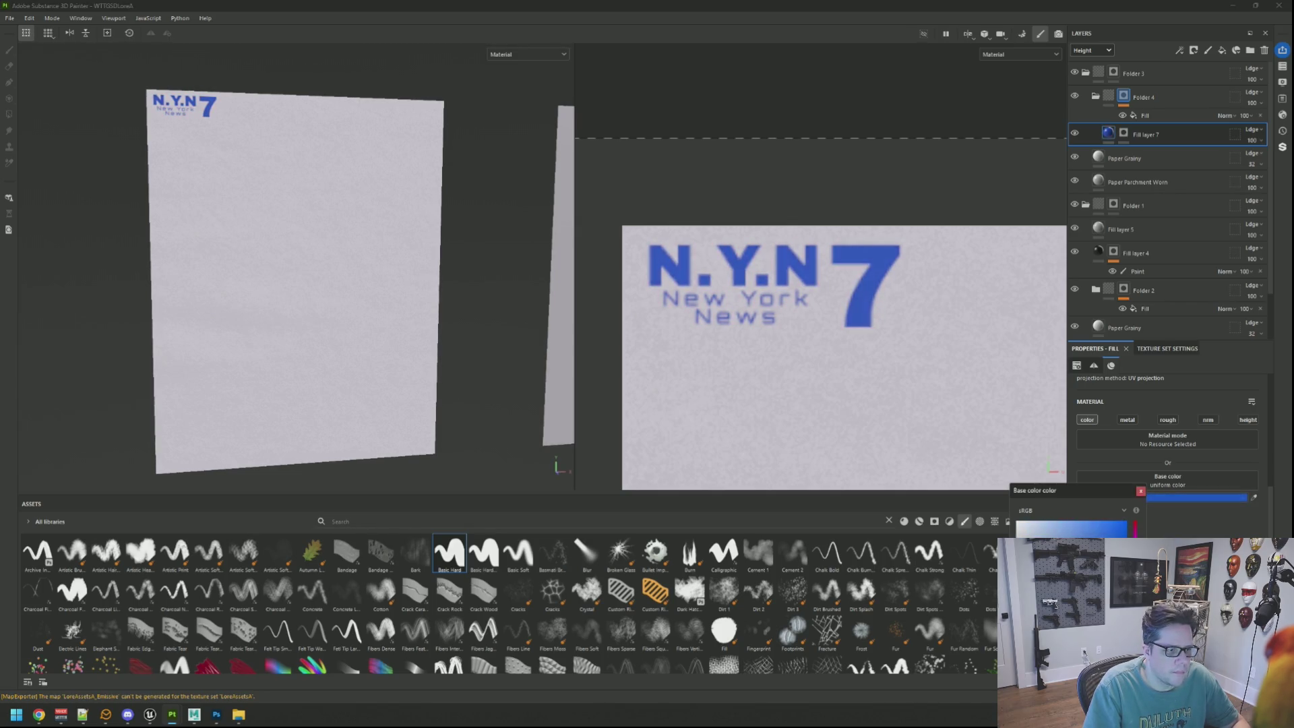
pyautogui.click(1140, 491)
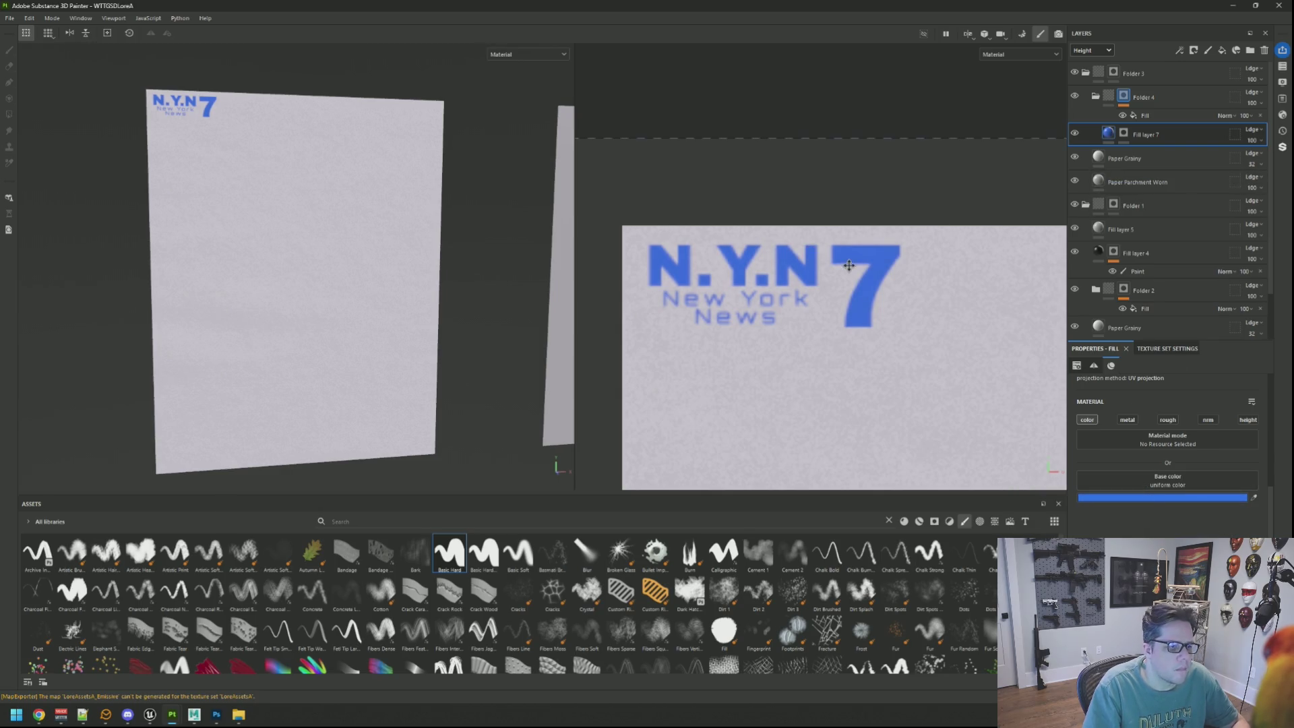
pyautogui.scroll(1, 930, 279)
pyautogui.moveTo(929, 278); pyautogui.dragTo(917, 258)
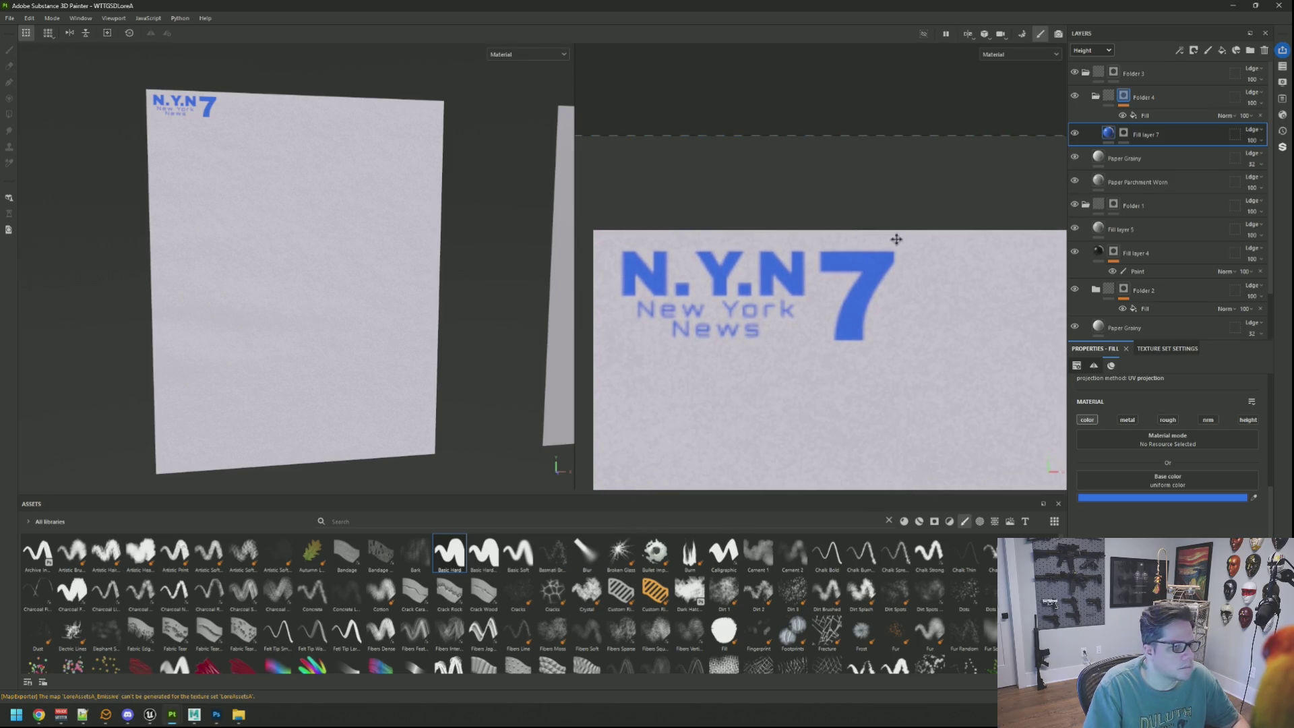
# Paint black on Fill layer 7's mask to erase the 7 and the New York News line
pyautogui.click(1123, 134)
pyautogui.press('[')
pyautogui.press('[')
pyautogui.press('[')
pyautogui.moveTo(879, 307)
pyautogui.mouseDown()
pyautogui.moveTo(870, 270)
pyautogui.moveTo(854, 265)
pyautogui.moveTo(847, 336)
pyautogui.mouseUp()
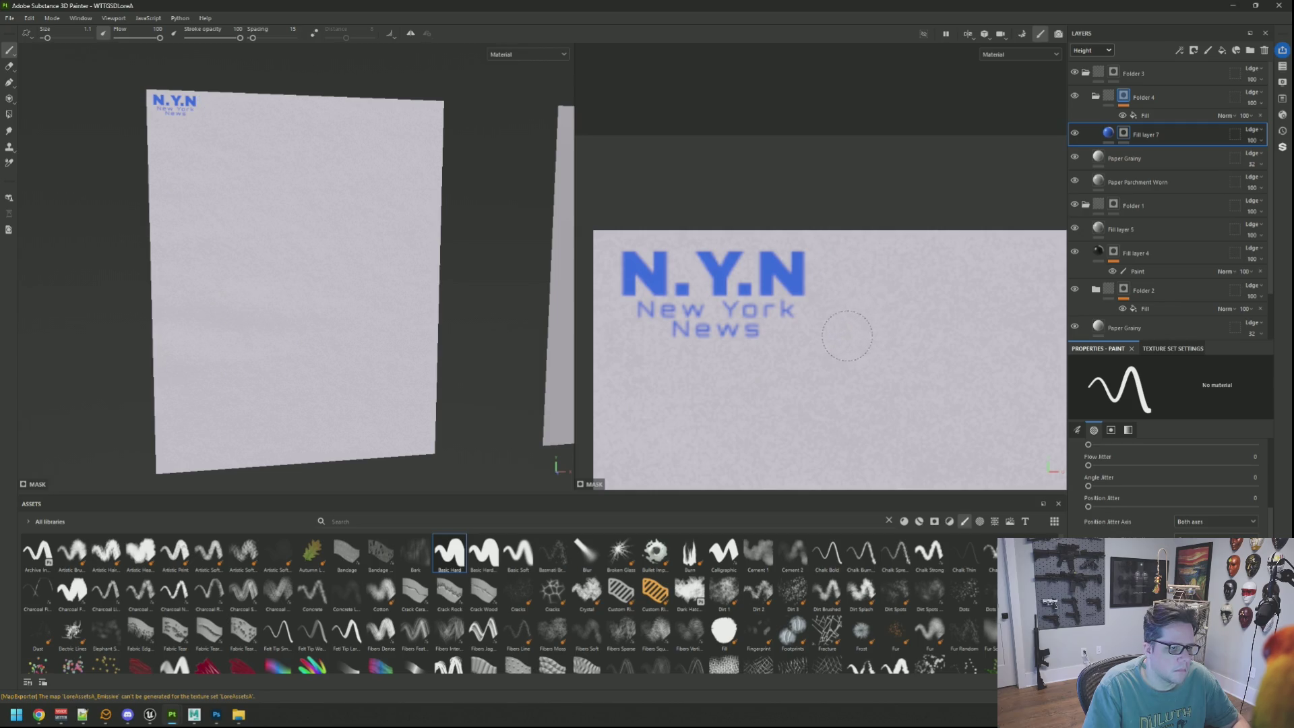
pyautogui.moveTo(762, 324); pyautogui.dragTo(642, 322)
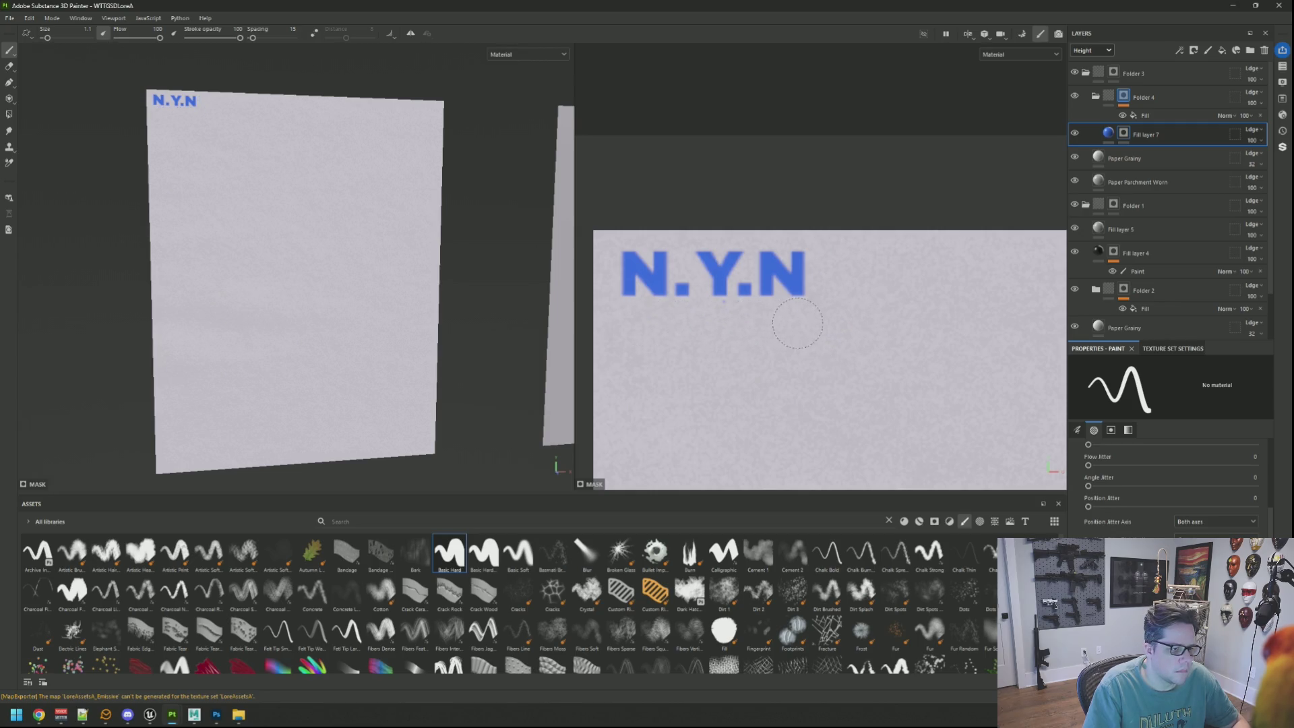
pyautogui.moveTo(470, 231); pyautogui.dragTo(324, 168)
pyautogui.scroll(2, 255, 133)
pyautogui.scroll(4, 255, 134)
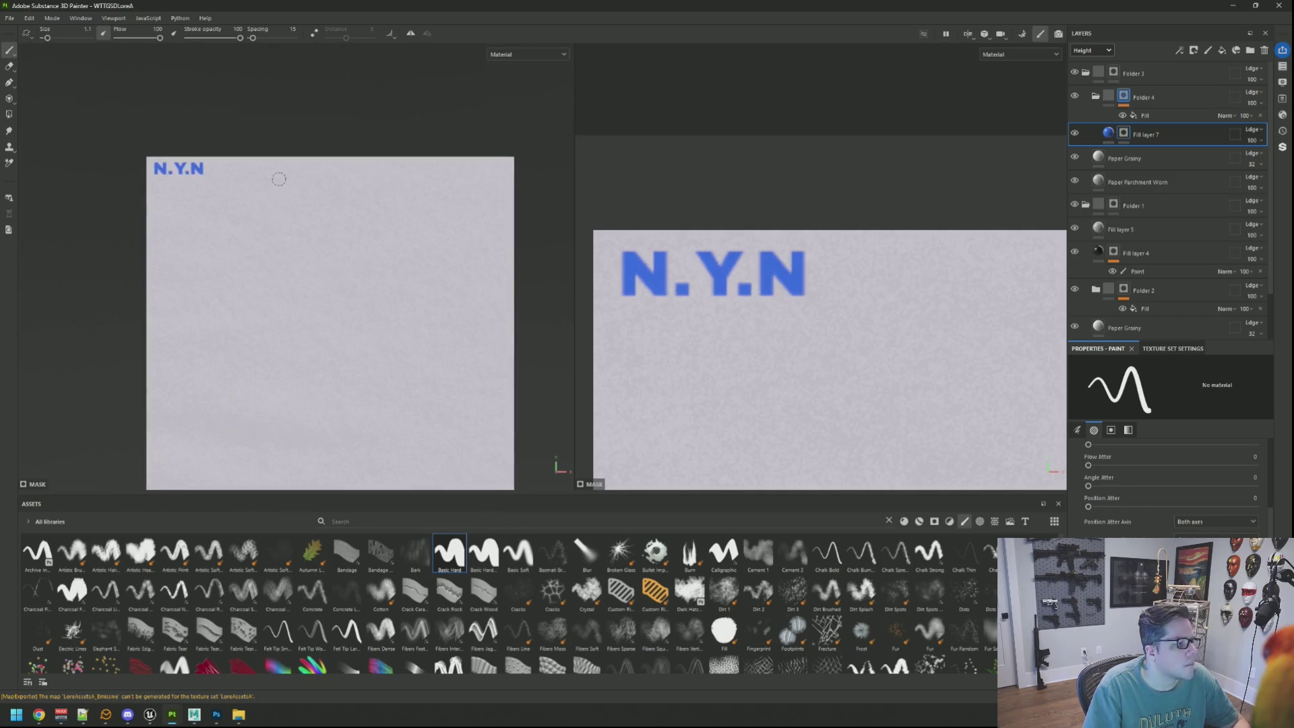
pyautogui.scroll(-3, 883, 214)
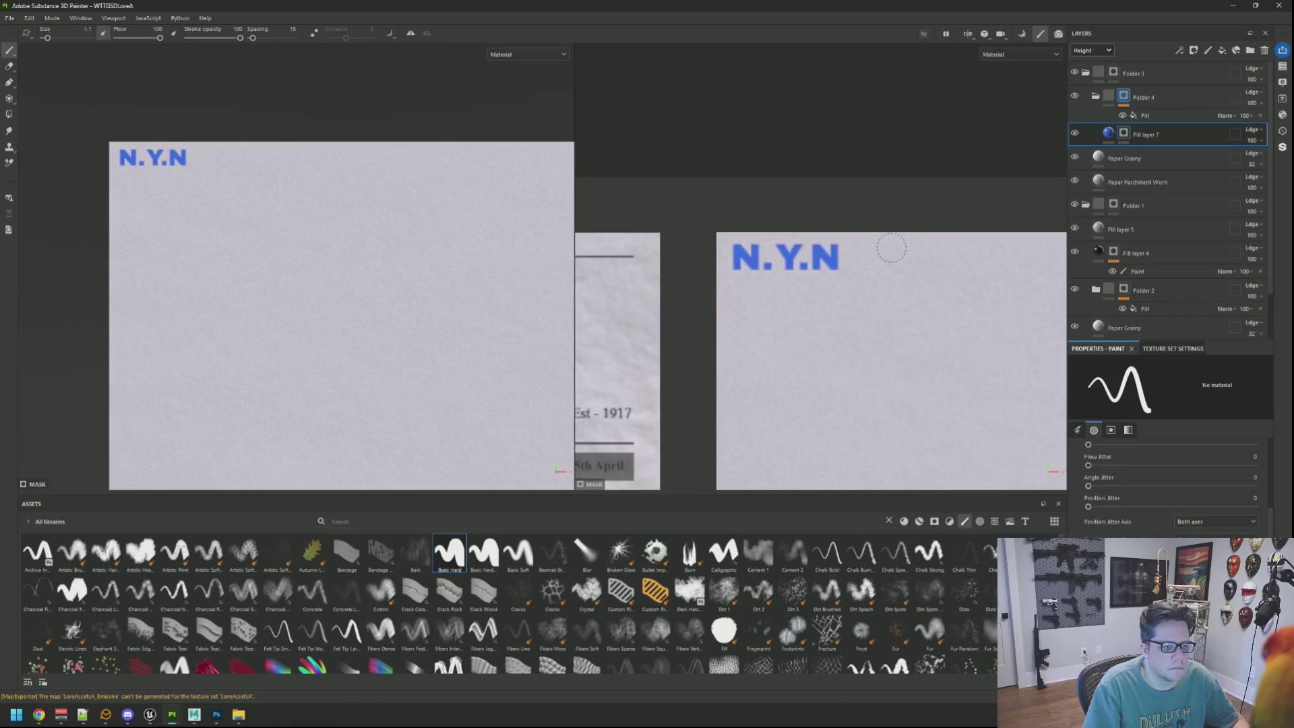
pyautogui.moveTo(886, 248); pyautogui.dragTo(826, 239)
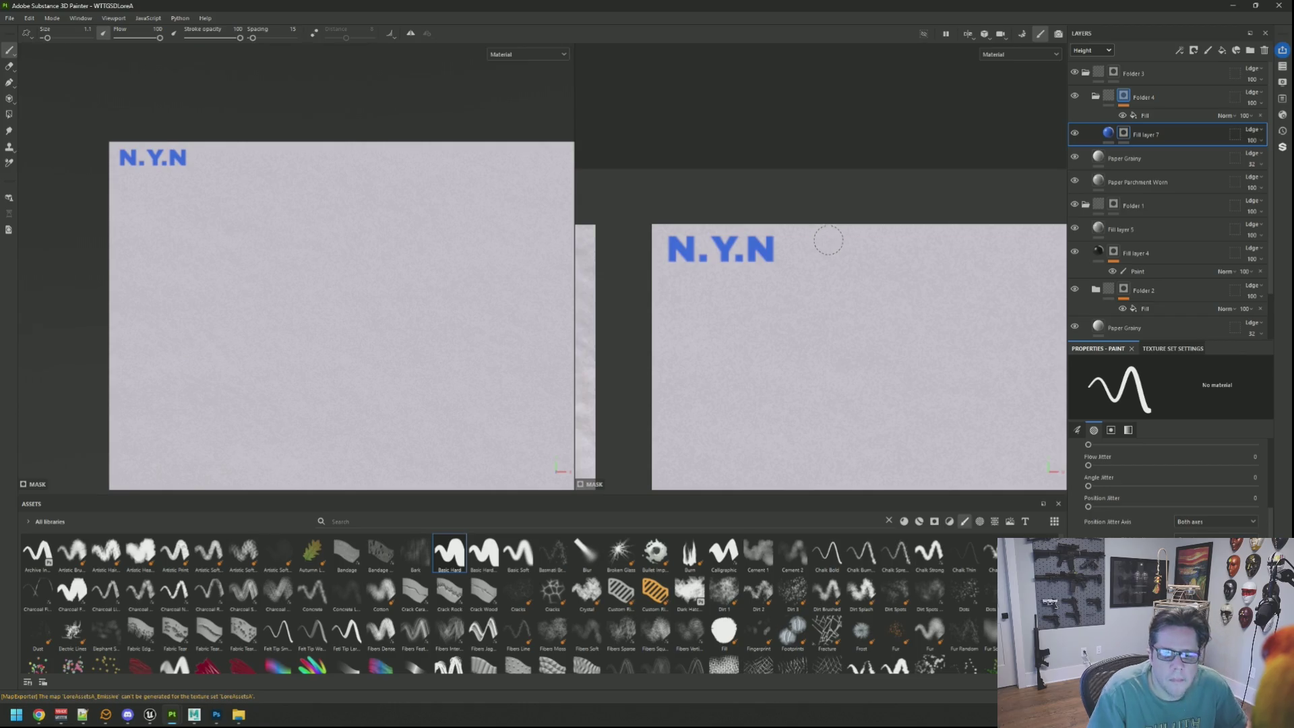
pyautogui.scroll(-4, 849, 277)
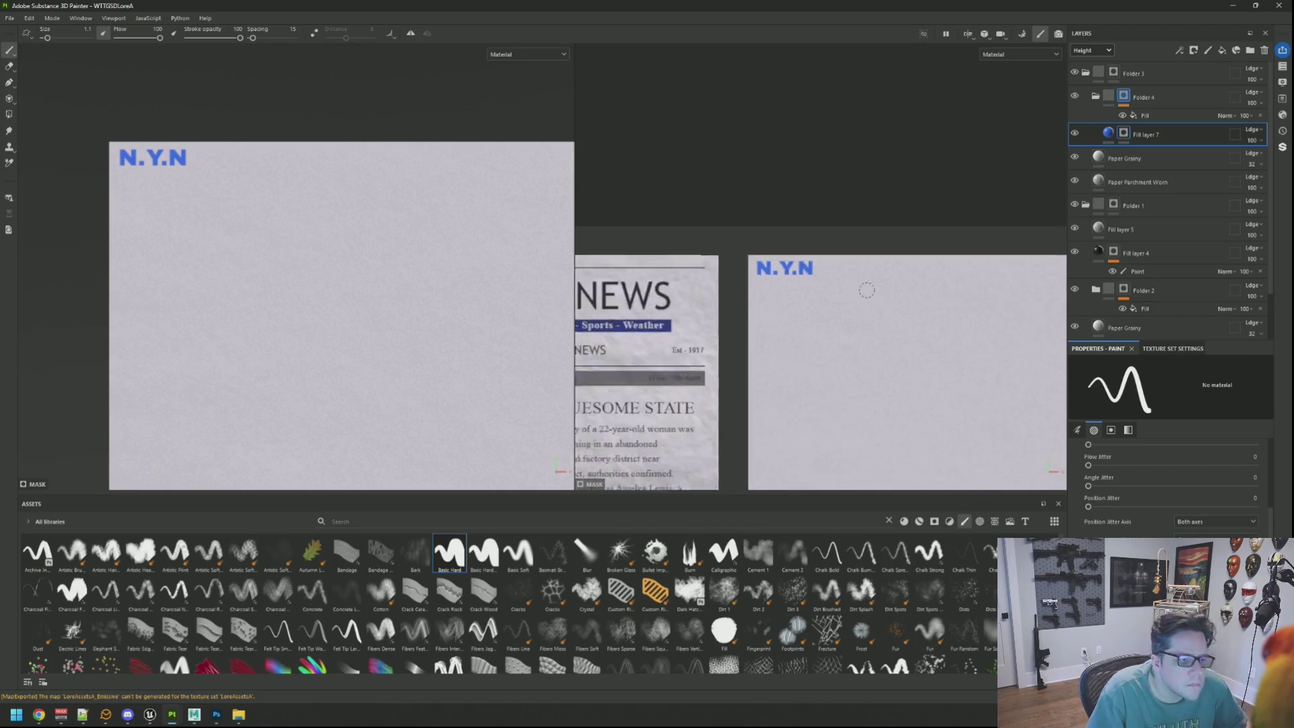
pyautogui.scroll(3, 747, 243)
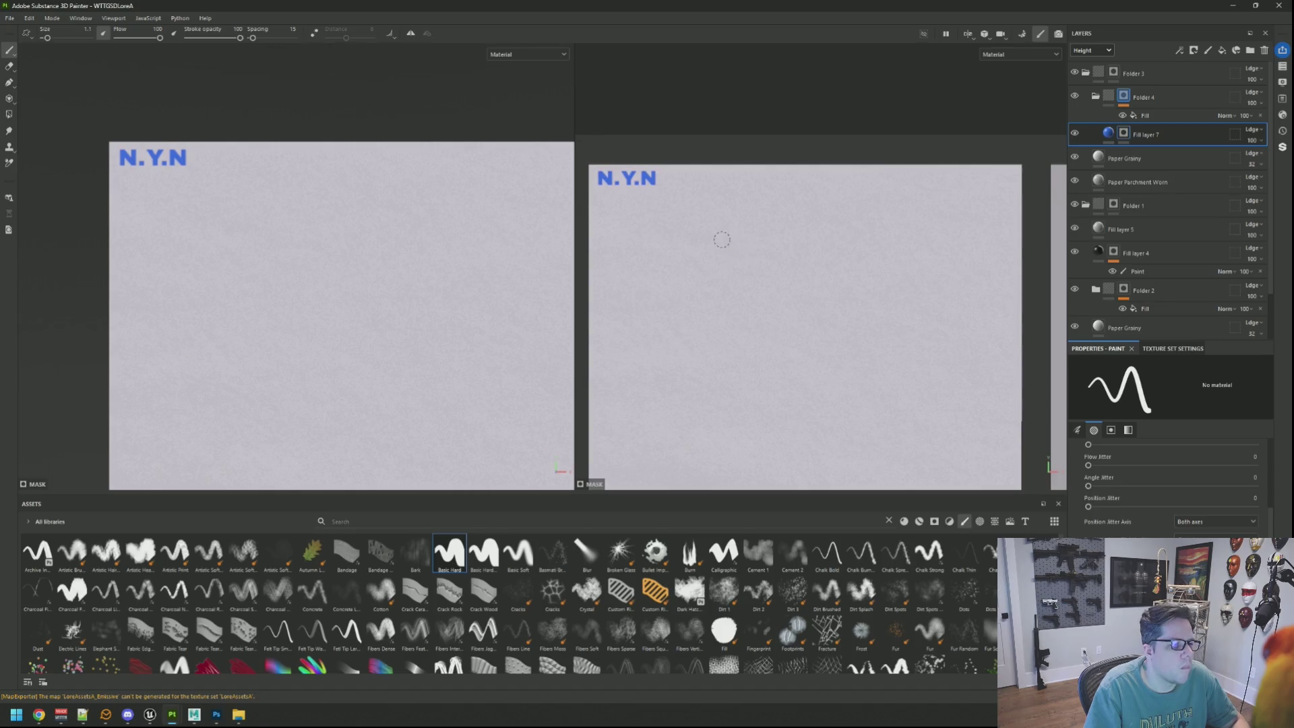
pyautogui.scroll(-1, 403, 232)
pyautogui.scroll(2, 732, 246)
pyautogui.moveTo(731, 246); pyautogui.dragTo(763, 272)
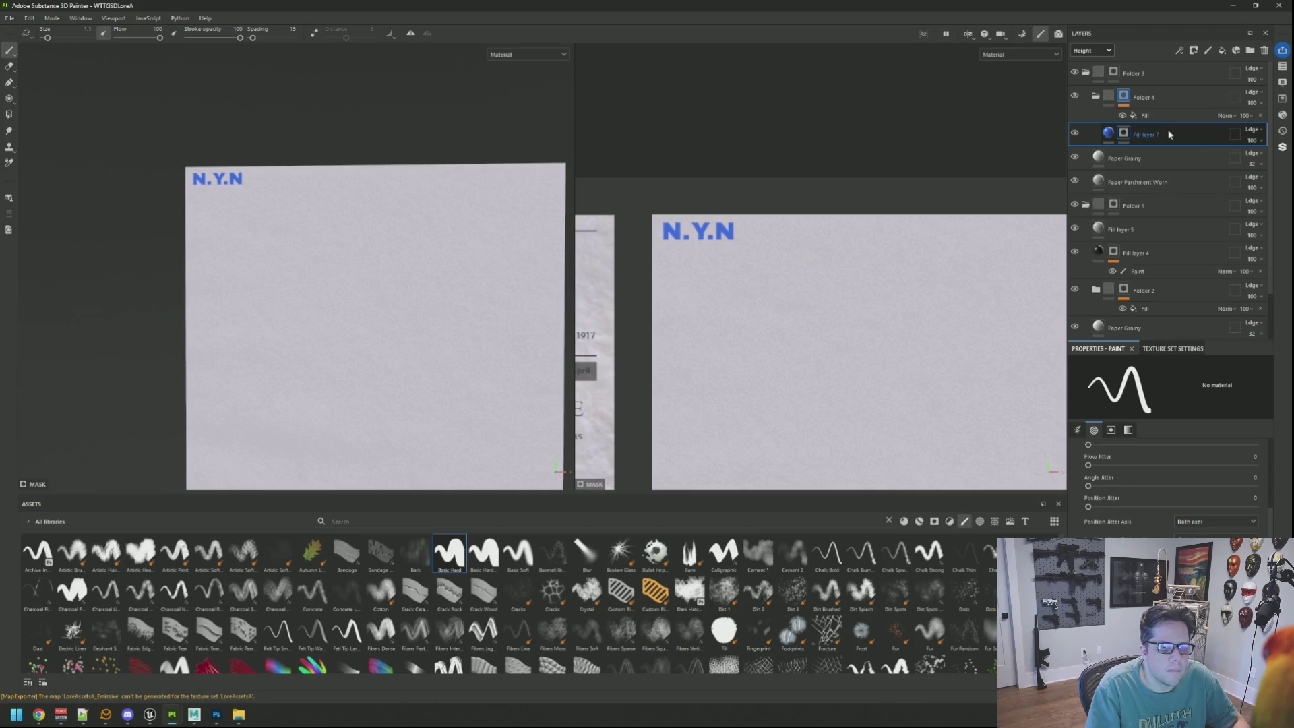
# Add a newspaper-texture fill layer hidden behind a black mask
pyautogui.click(1223, 52)
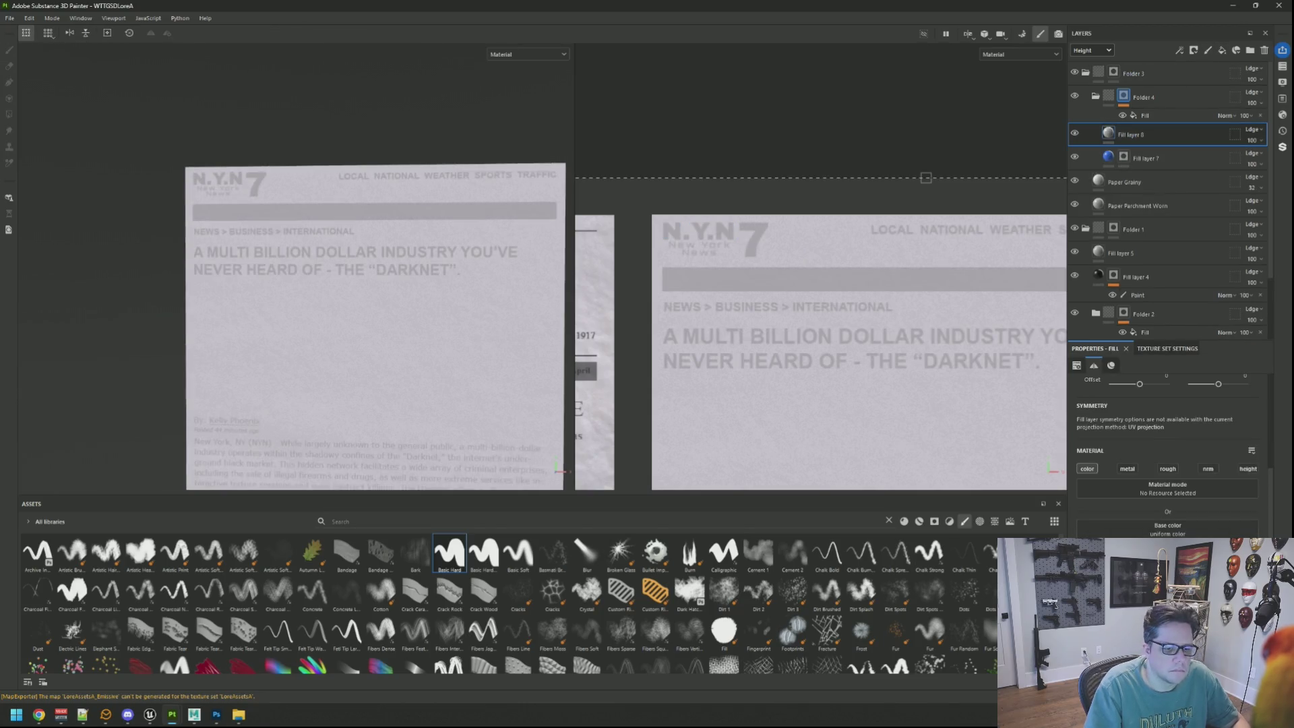
pyautogui.click(1168, 529)
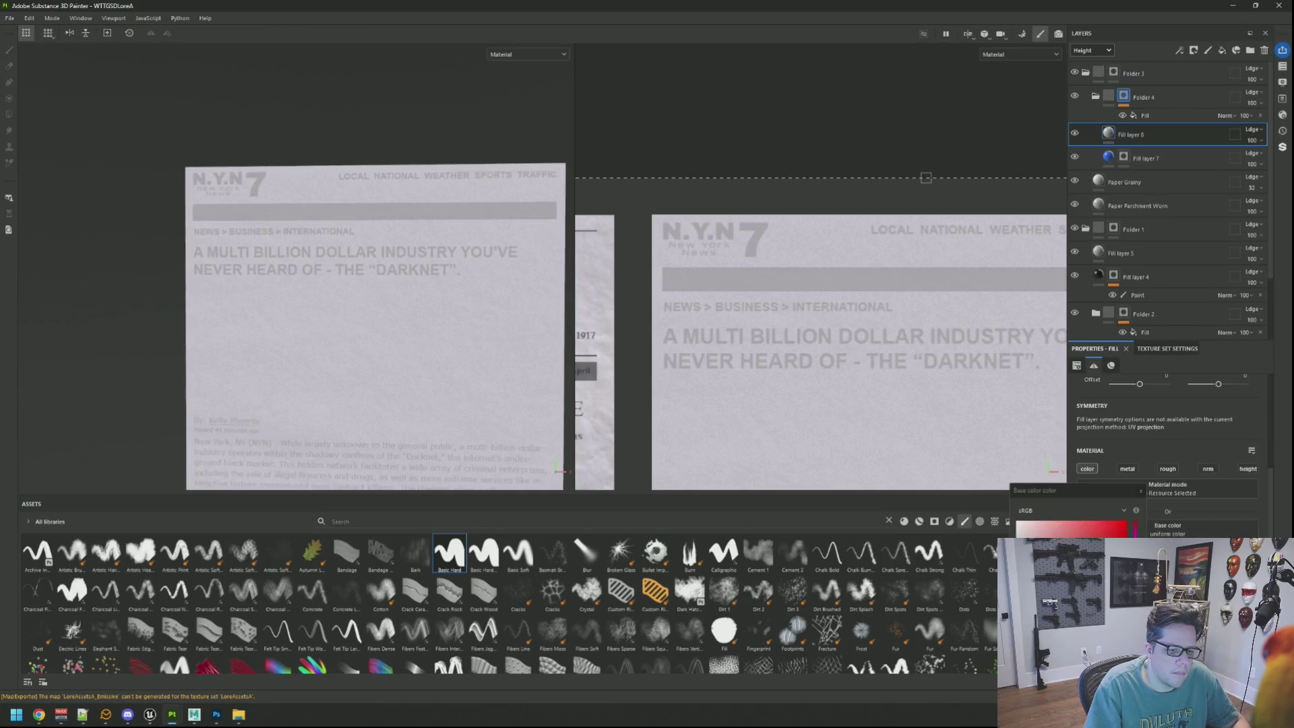
pyautogui.click(1140, 492)
pyautogui.rightClick(1144, 138)
pyautogui.click(1173, 147)
pyautogui.scroll(4, 696, 240)
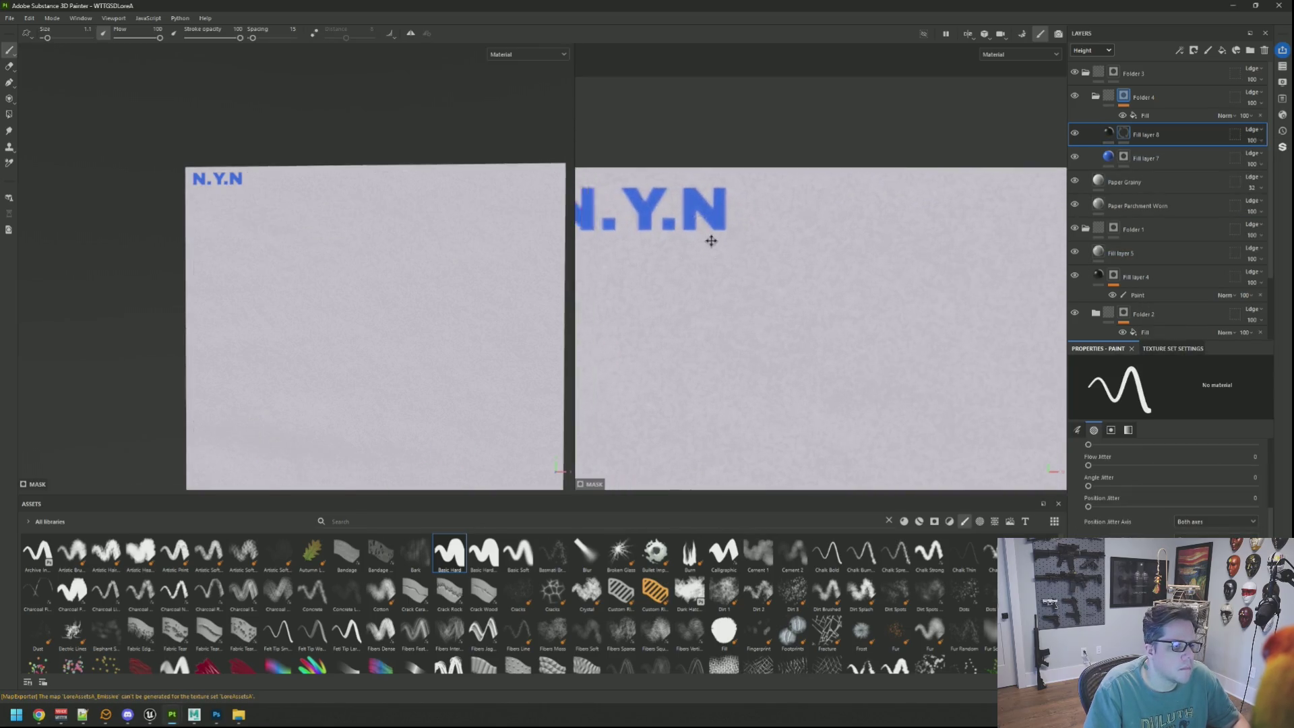
pyautogui.scroll(-2, 695, 241)
# Reveal the New York News text under N.Y.N and the SPORTS, TRAFFIC section links
pyautogui.moveTo(701, 254); pyautogui.dragTo(753, 253)
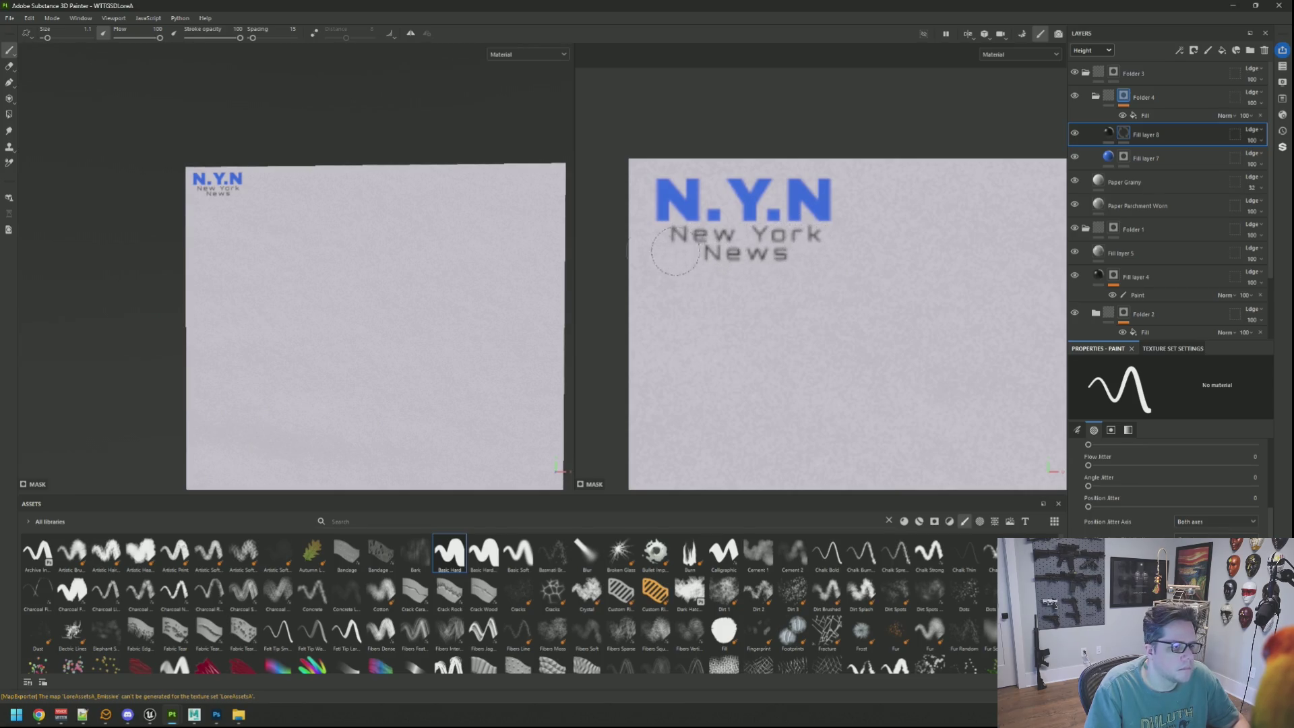
pyautogui.scroll(-2, 379, 211)
pyautogui.scroll(-2, 811, 243)
pyautogui.moveTo(811, 243)
pyautogui.mouseDown()
pyautogui.moveTo(665, 240)
pyautogui.moveTo(968, 225)
pyautogui.mouseUp()
pyautogui.moveTo(819, 212)
pyautogui.mouseDown()
pyautogui.moveTo(677, 215)
pyautogui.moveTo(765, 228)
pyautogui.mouseUp()
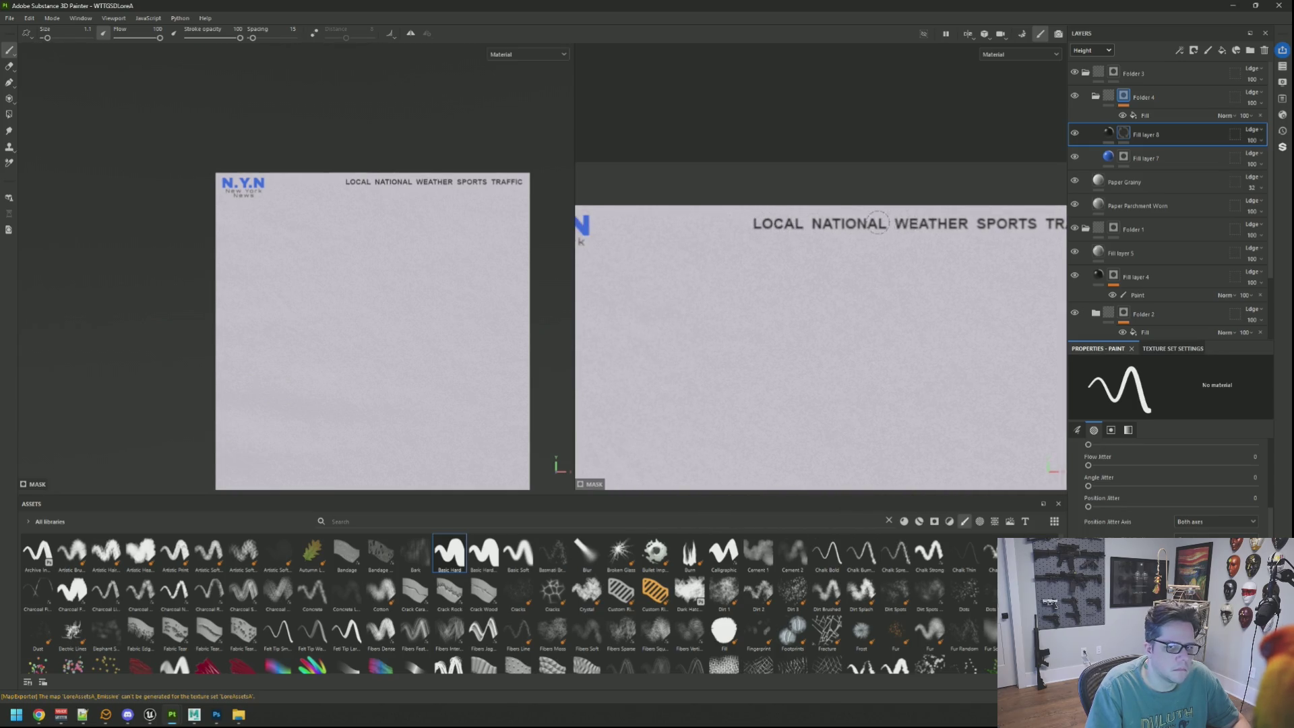
pyautogui.scroll(-1, 880, 223)
pyautogui.moveTo(757, 232)
pyautogui.mouseDown()
pyautogui.moveTo(802, 185)
pyautogui.moveTo(745, 184)
pyautogui.moveTo(751, 197)
pyautogui.mouseUp()
pyautogui.scroll(-2, 753, 208)
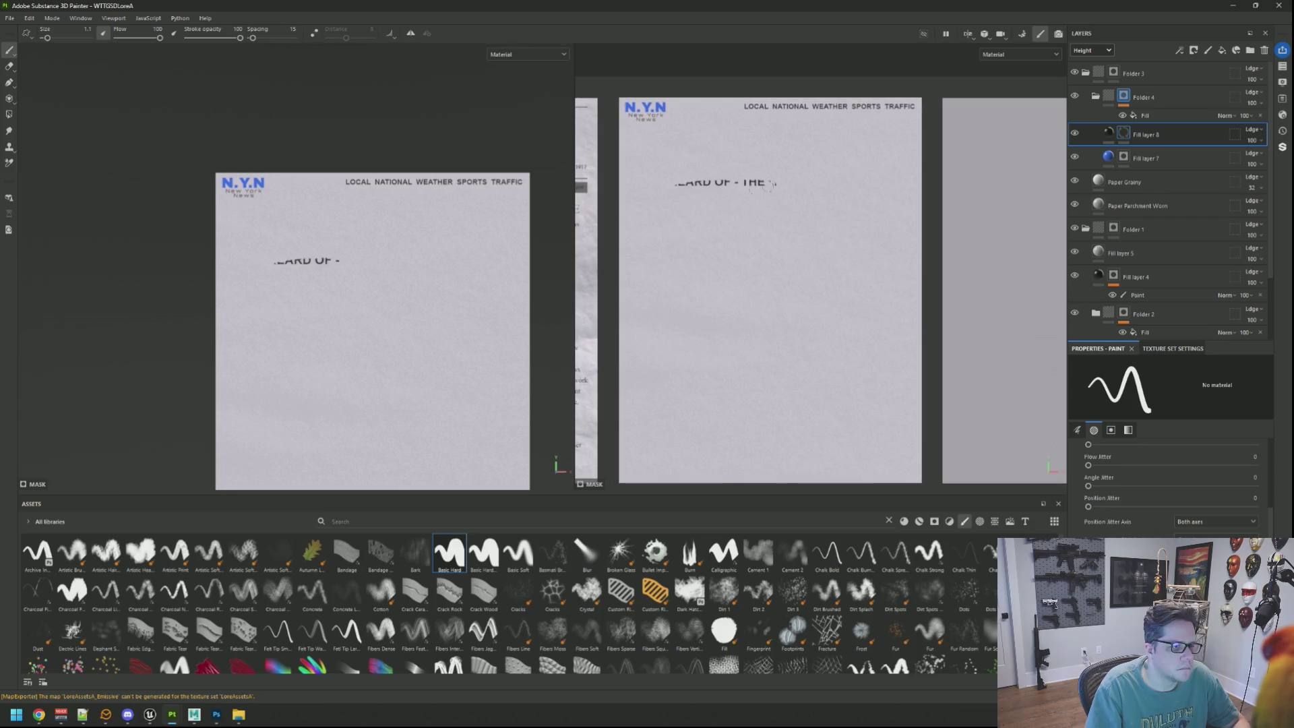
# With a larger brush, reveal the NEWS > BUSINESS > INTERNATIONAL line, byline and body paragraphs
pyautogui.press(']')
pyautogui.press(']')
pyautogui.press(']')
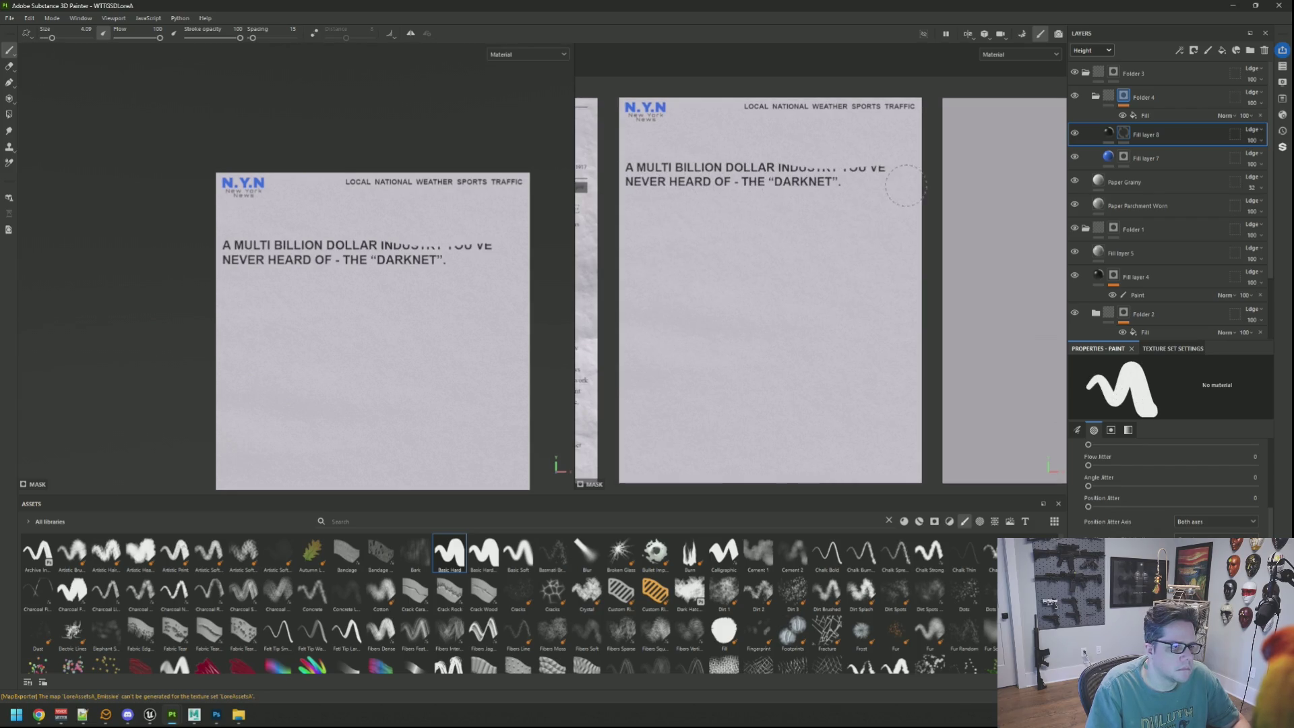
pyautogui.moveTo(724, 152); pyautogui.dragTo(628, 164)
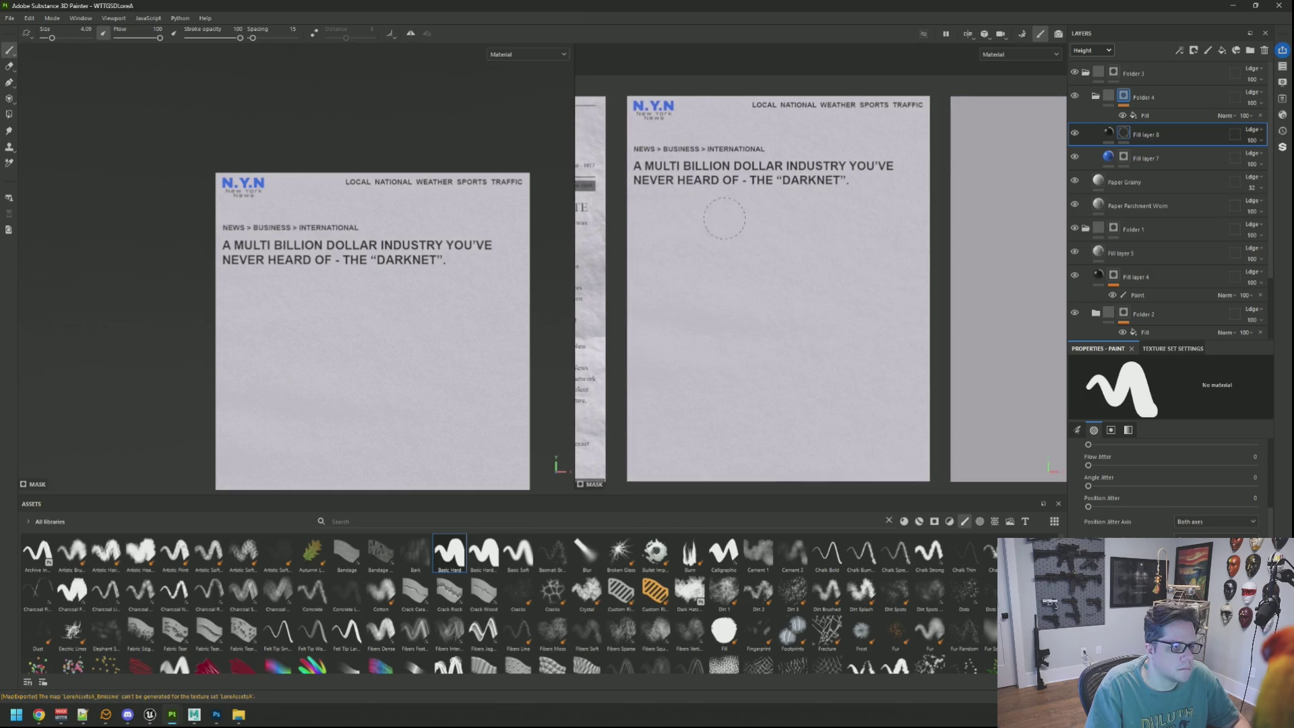
pyautogui.moveTo(755, 274)
pyautogui.mouseDown()
pyautogui.moveTo(667, 313)
pyautogui.moveTo(667, 347)
pyautogui.moveTo(741, 360)
pyautogui.moveTo(839, 310)
pyautogui.moveTo(869, 380)
pyautogui.moveTo(741, 378)
pyautogui.moveTo(681, 414)
pyautogui.mouseUp()
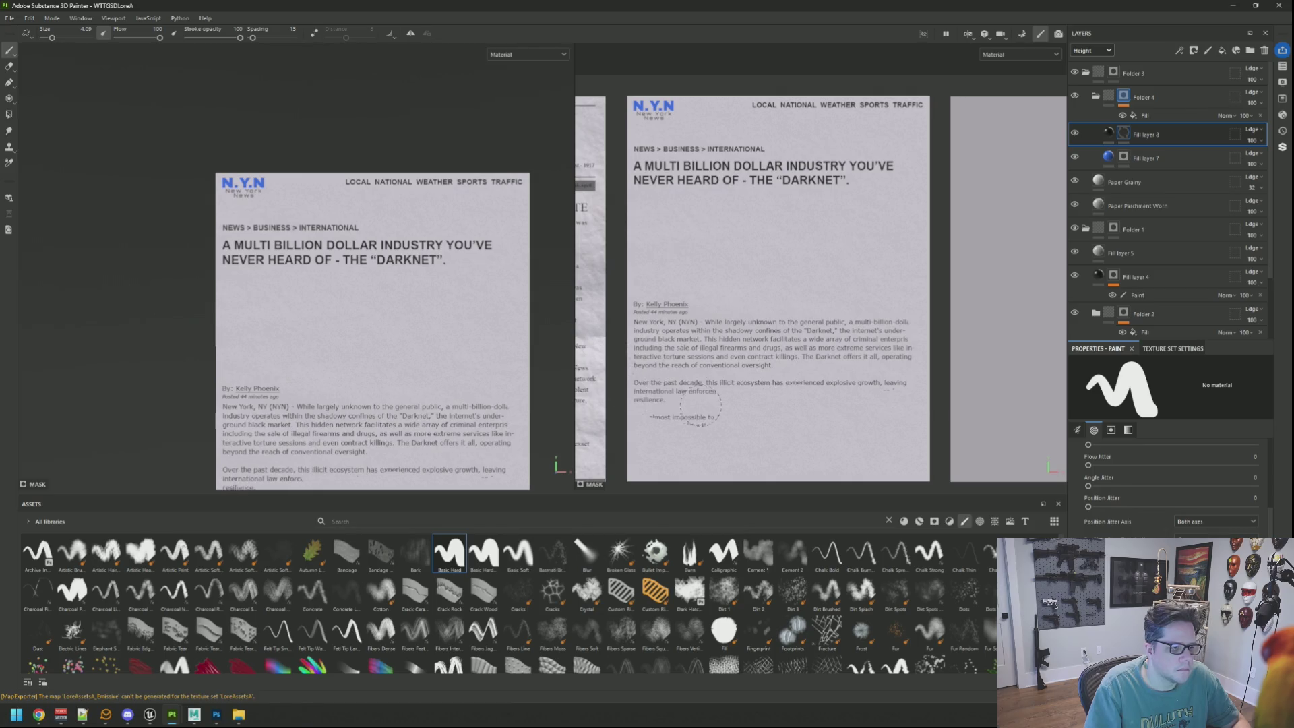
pyautogui.moveTo(752, 252)
pyautogui.mouseDown()
pyautogui.moveTo(809, 270)
pyautogui.moveTo(775, 327)
pyautogui.moveTo(901, 297)
pyautogui.mouseUp()
pyautogui.moveTo(819, 337)
pyautogui.mouseDown()
pyautogui.moveTo(654, 330)
pyautogui.moveTo(661, 296)
pyautogui.moveTo(701, 326)
pyautogui.moveTo(668, 275)
pyautogui.moveTo(691, 274)
pyautogui.moveTo(687, 296)
pyautogui.moveTo(725, 273)
pyautogui.moveTo(705, 260)
pyautogui.moveTo(719, 261)
pyautogui.moveTo(696, 274)
pyautogui.mouseUp()
pyautogui.scroll(3, 684, 304)
pyautogui.scroll(2, 724, 273)
pyautogui.scroll(2, 802, 270)
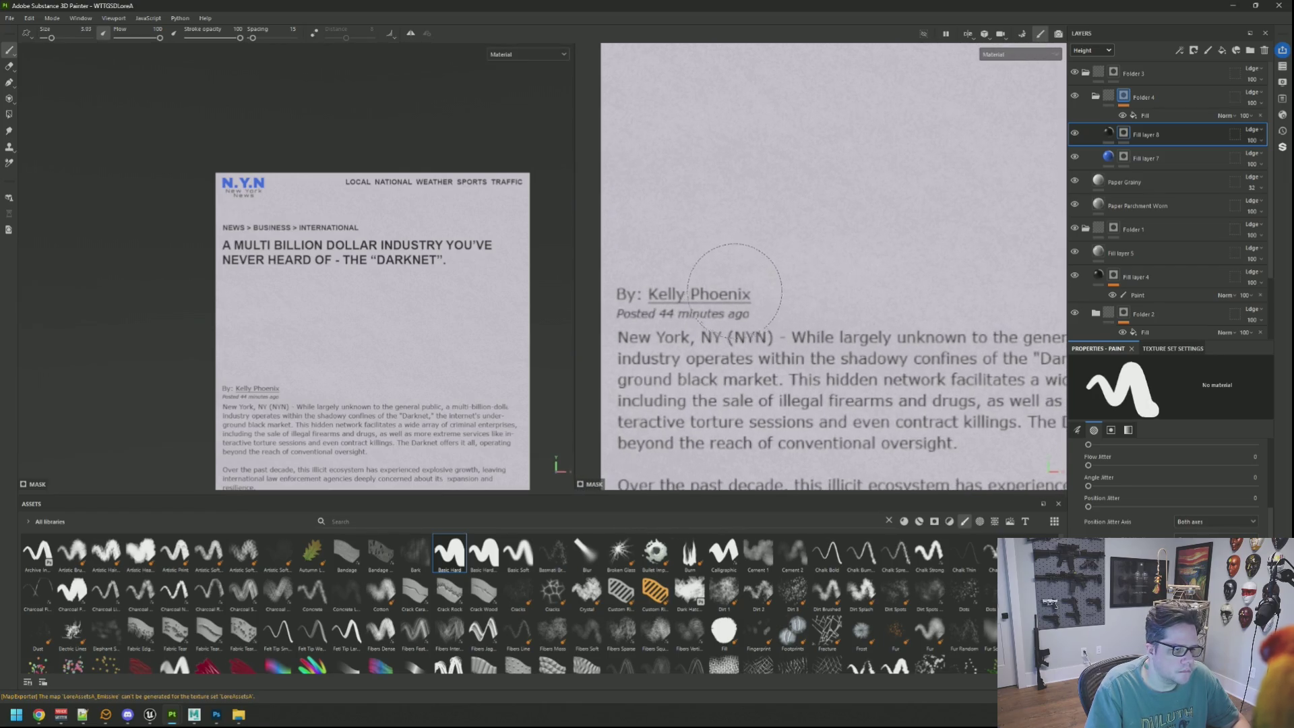
# With a smaller brush, mask out the author's name from the byline
pyautogui.press('[')
pyautogui.press('[')
pyautogui.press('[')
pyautogui.scroll(3, 716, 295)
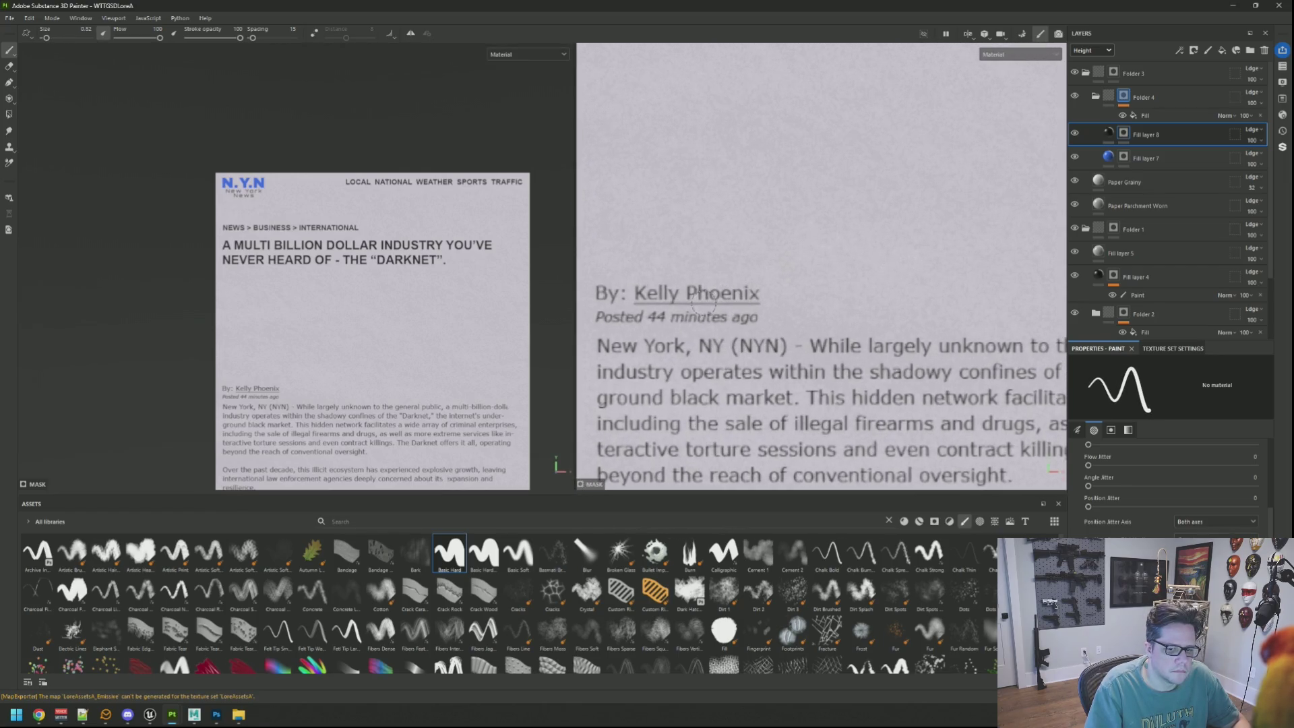
pyautogui.moveTo(814, 254); pyautogui.dragTo(681, 259)
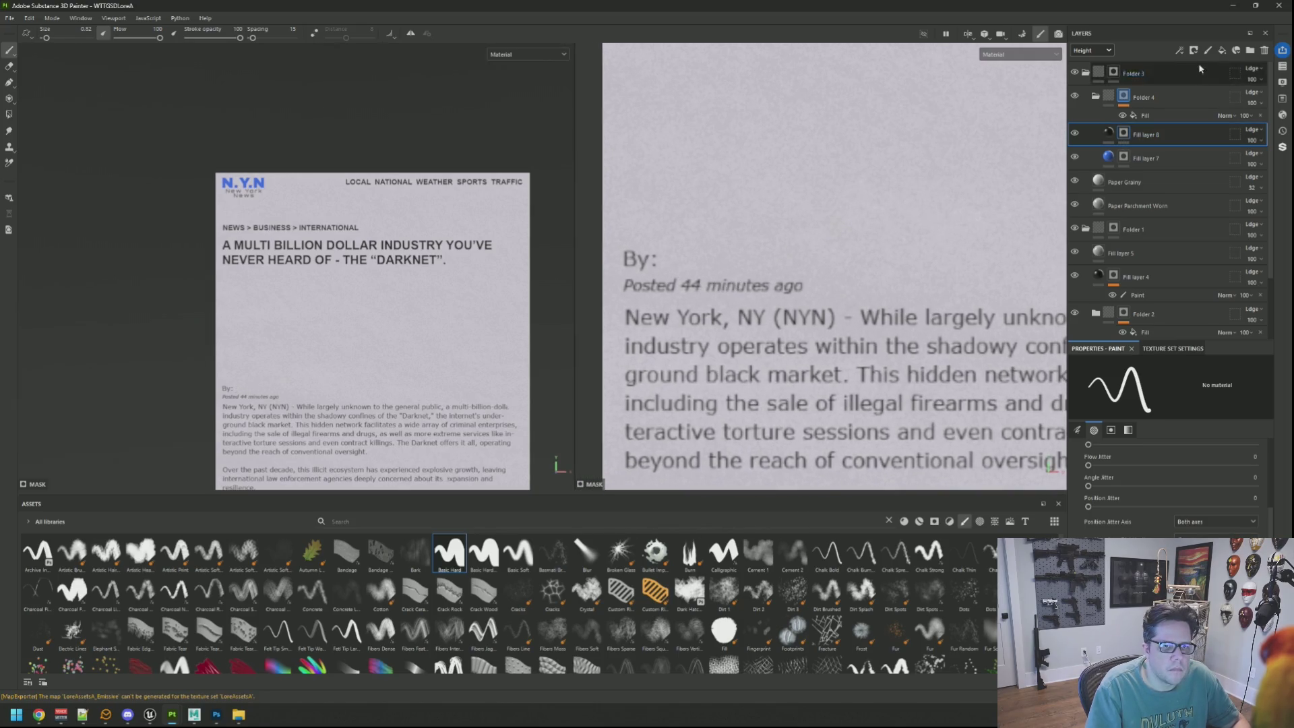
pyautogui.click(1222, 51)
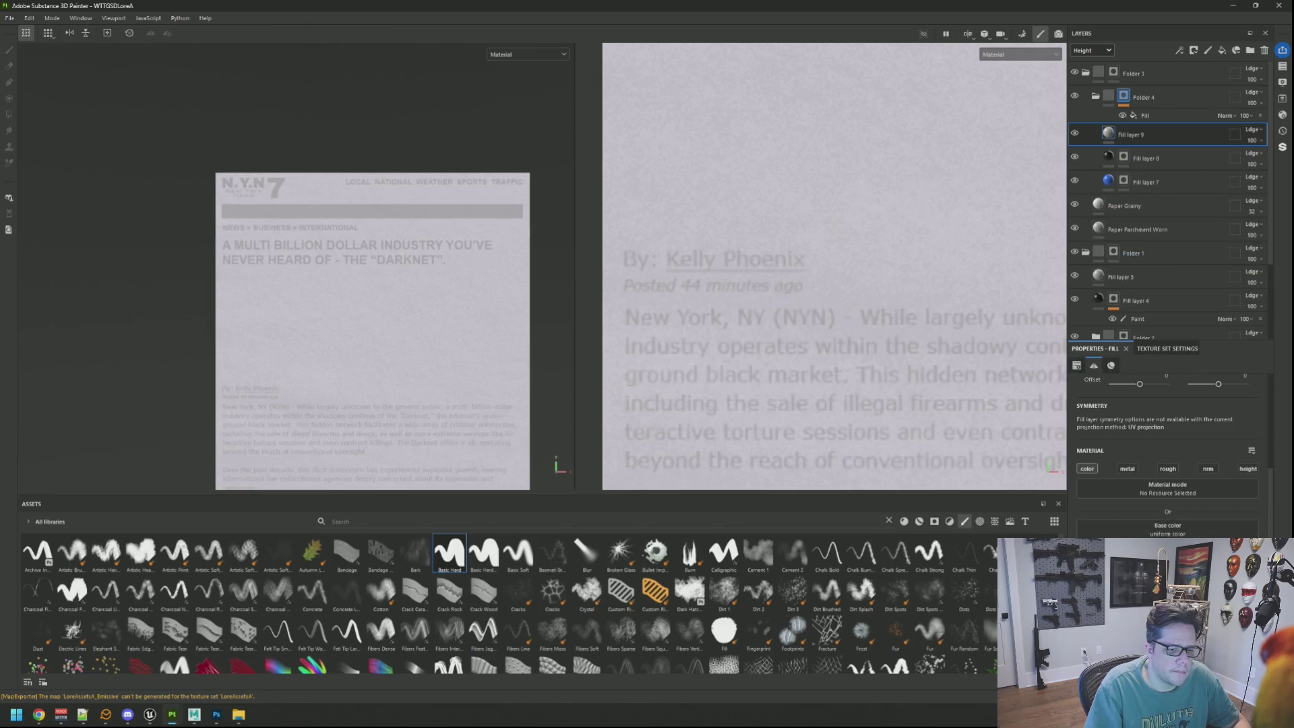
# Add a blue fill layer with a black mask and paint the byline author's name blue
pyautogui.click(1167, 529)
pyautogui.click(1136, 533)
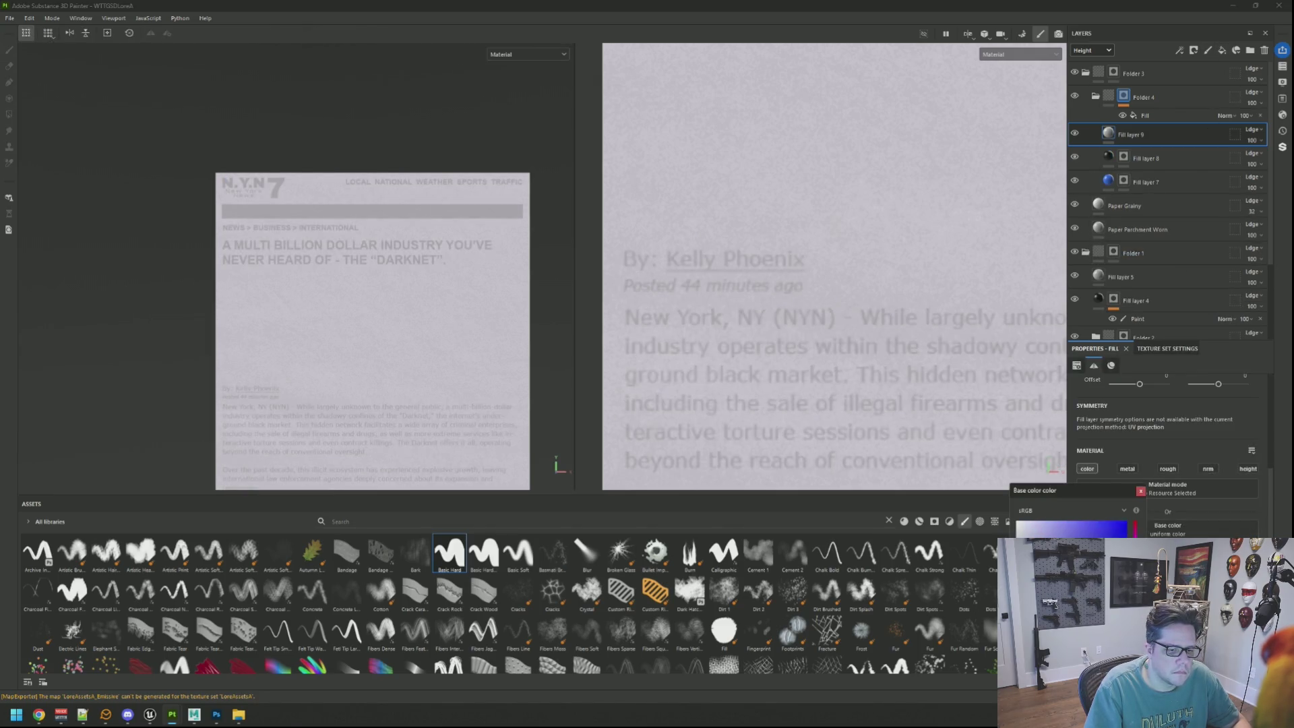
pyautogui.click(1139, 491)
pyautogui.rightClick(1133, 140)
pyautogui.click(1159, 143)
pyautogui.moveTo(694, 257); pyautogui.dragTo(747, 261)
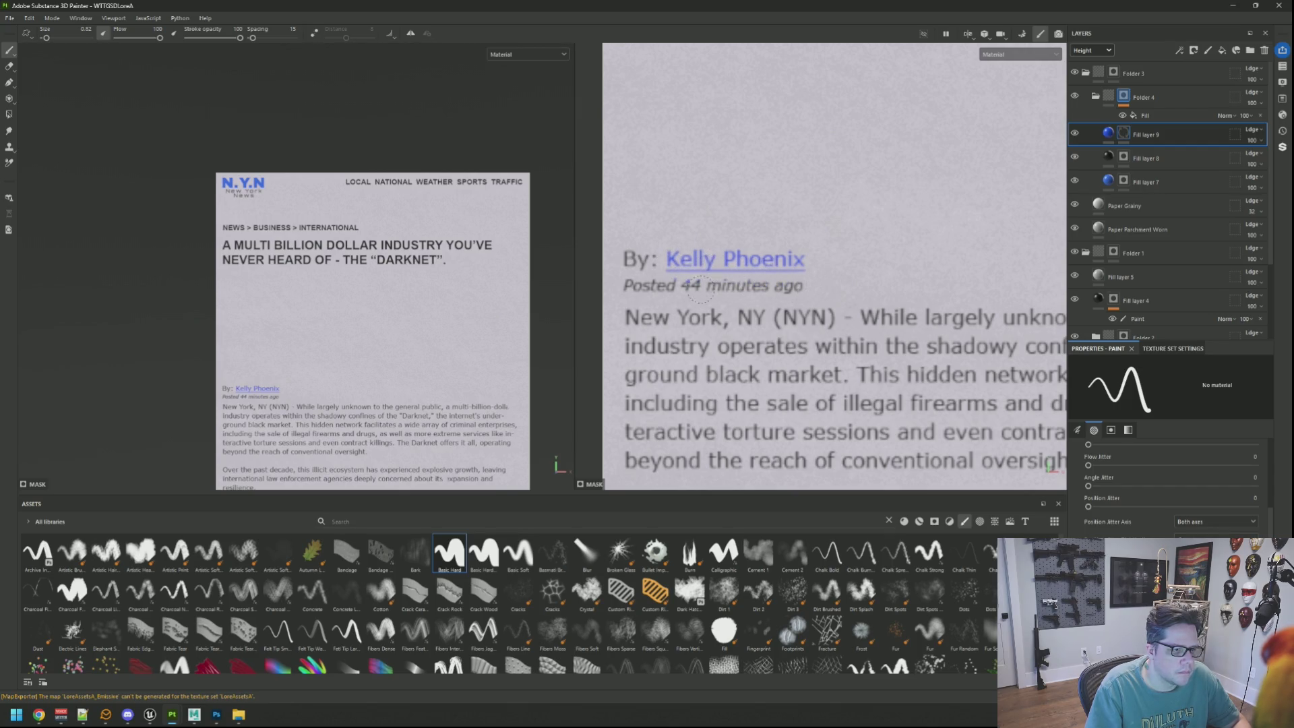
# Paint the NEWS > BUSINESS > INTERNATIONAL line blue
pyautogui.scroll(-5, 655, 290)
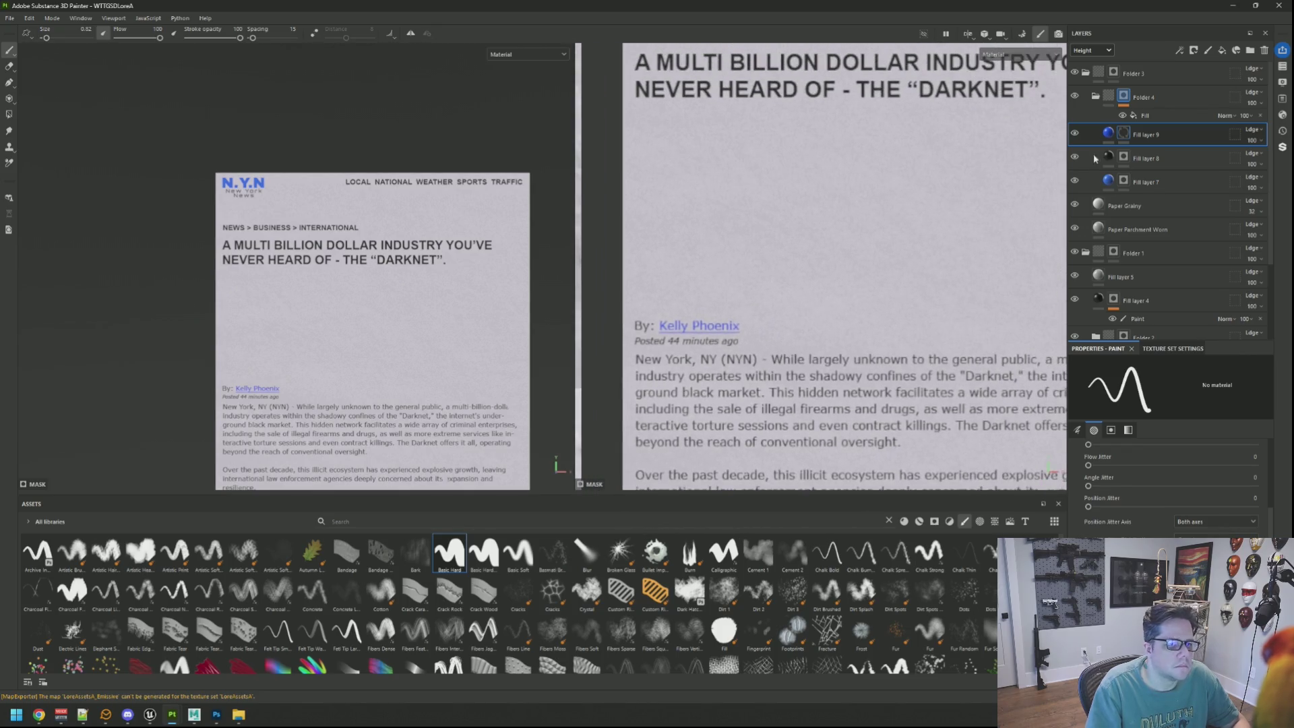
pyautogui.scroll(-3, 842, 189)
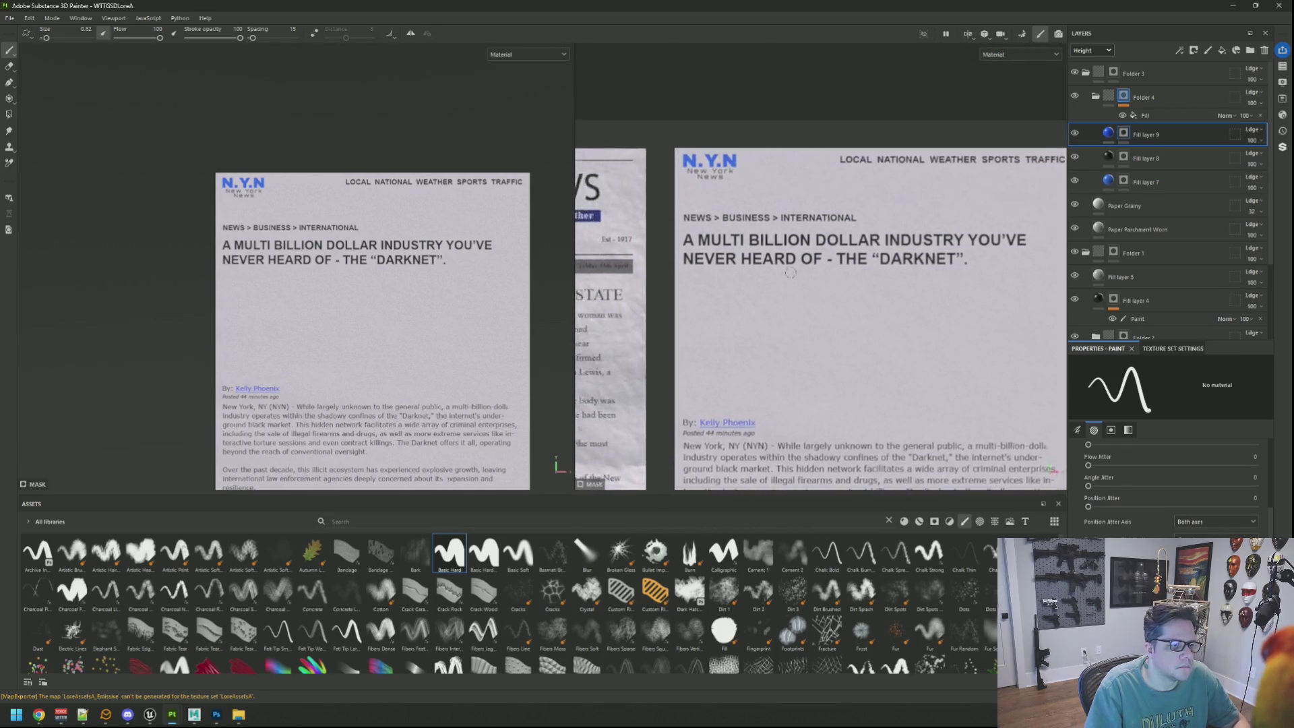
pyautogui.scroll(3, 763, 217)
pyautogui.scroll(1, 762, 217)
pyautogui.click(911, 207)
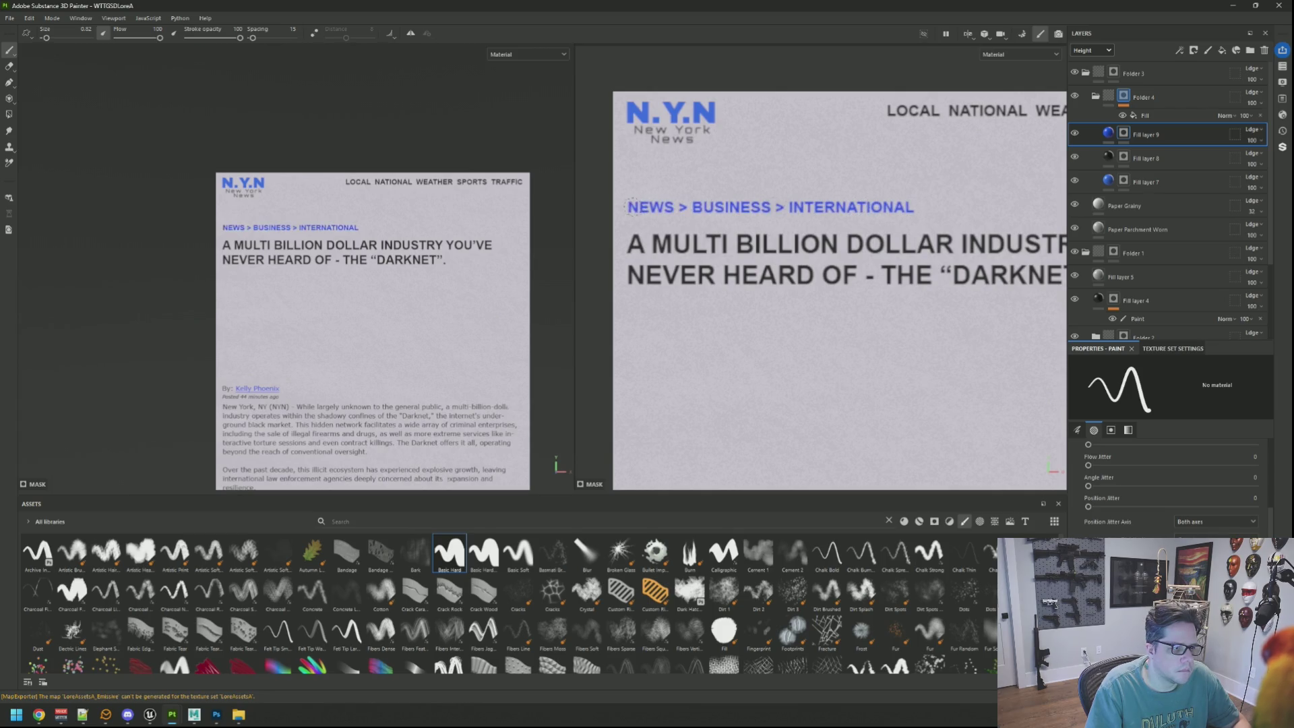
pyautogui.scroll(-2, 400, 191)
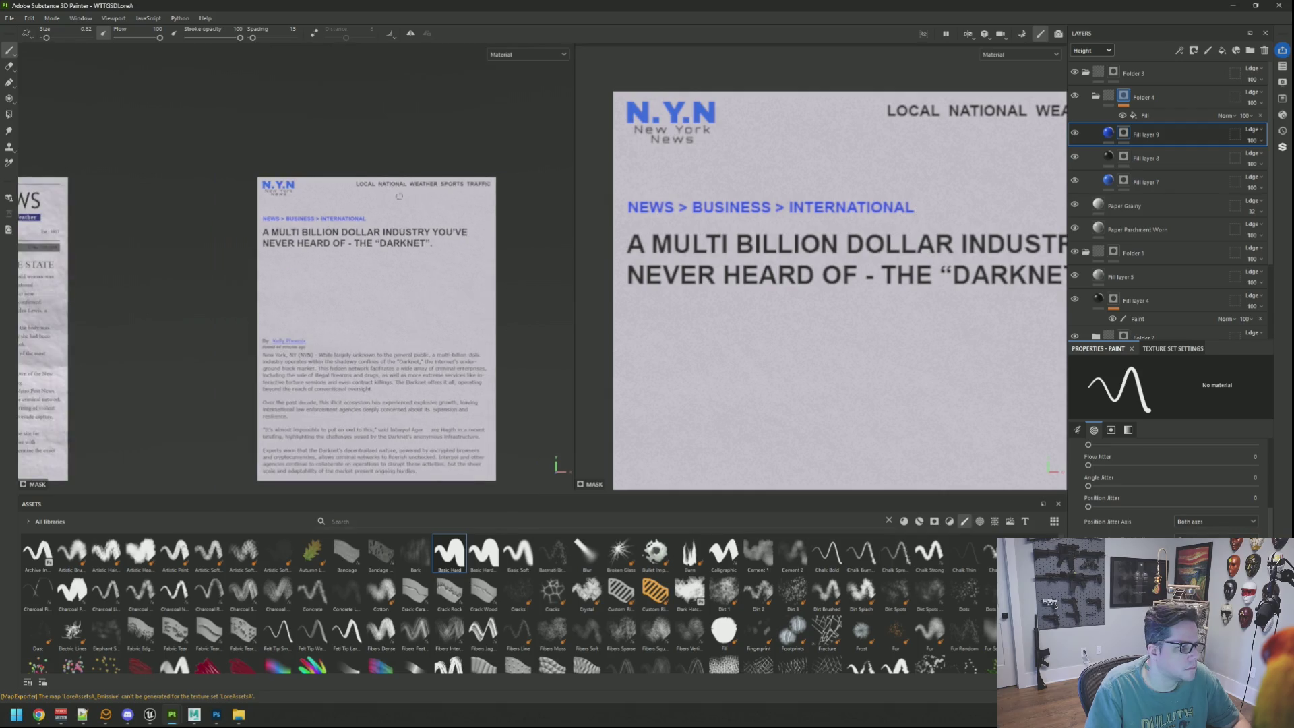
pyautogui.scroll(3, 396, 231)
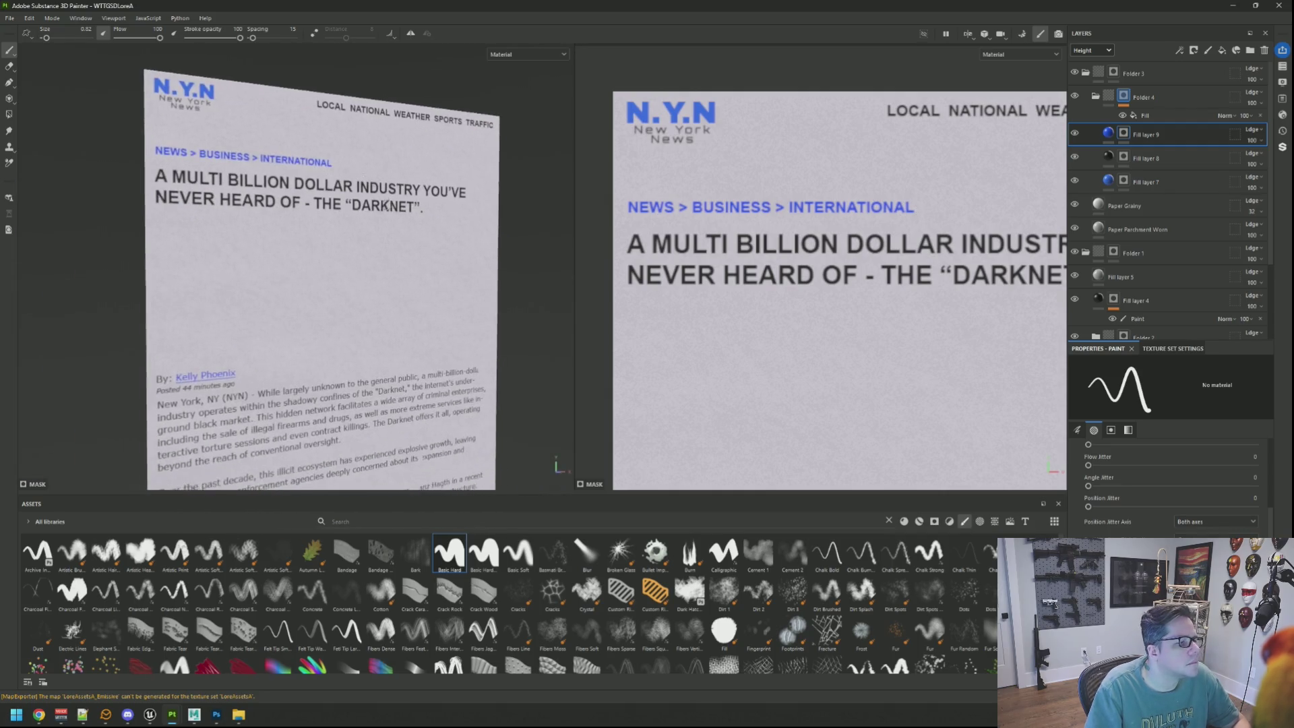
pyautogui.scroll(-3, 320, 191)
pyautogui.scroll(2, 357, 216)
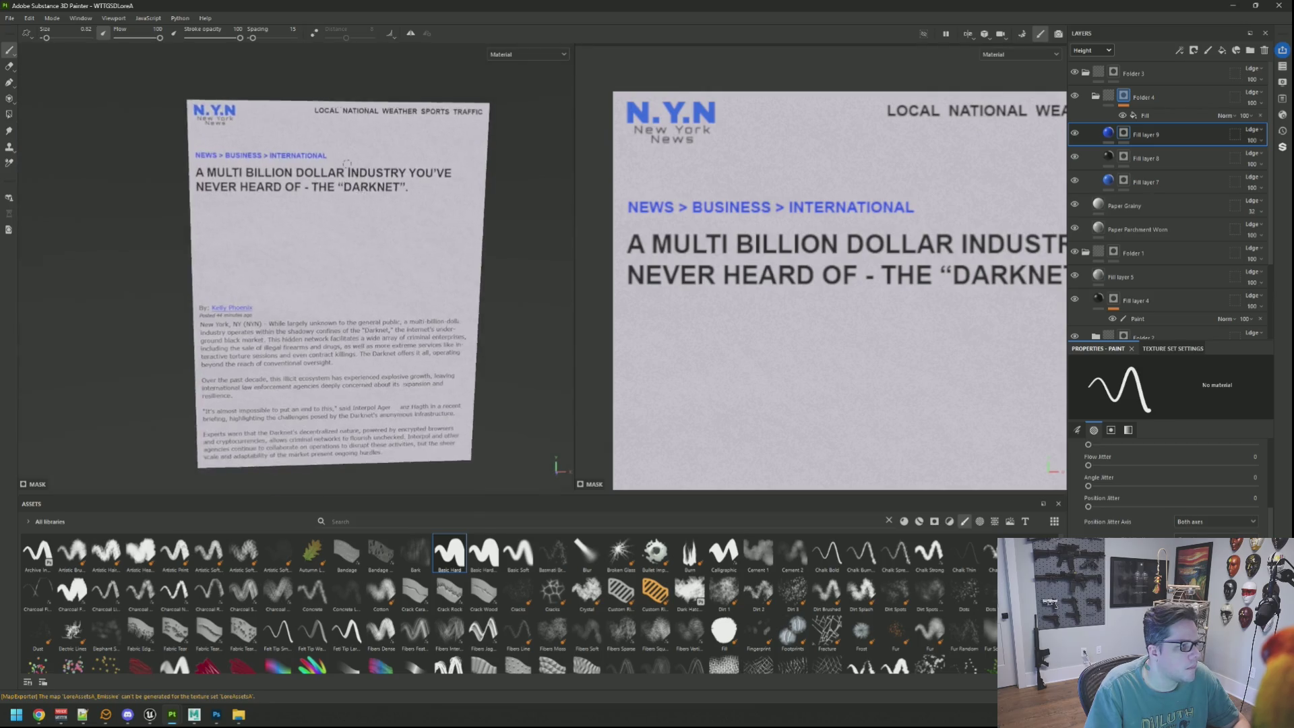
pyautogui.scroll(2, 361, 218)
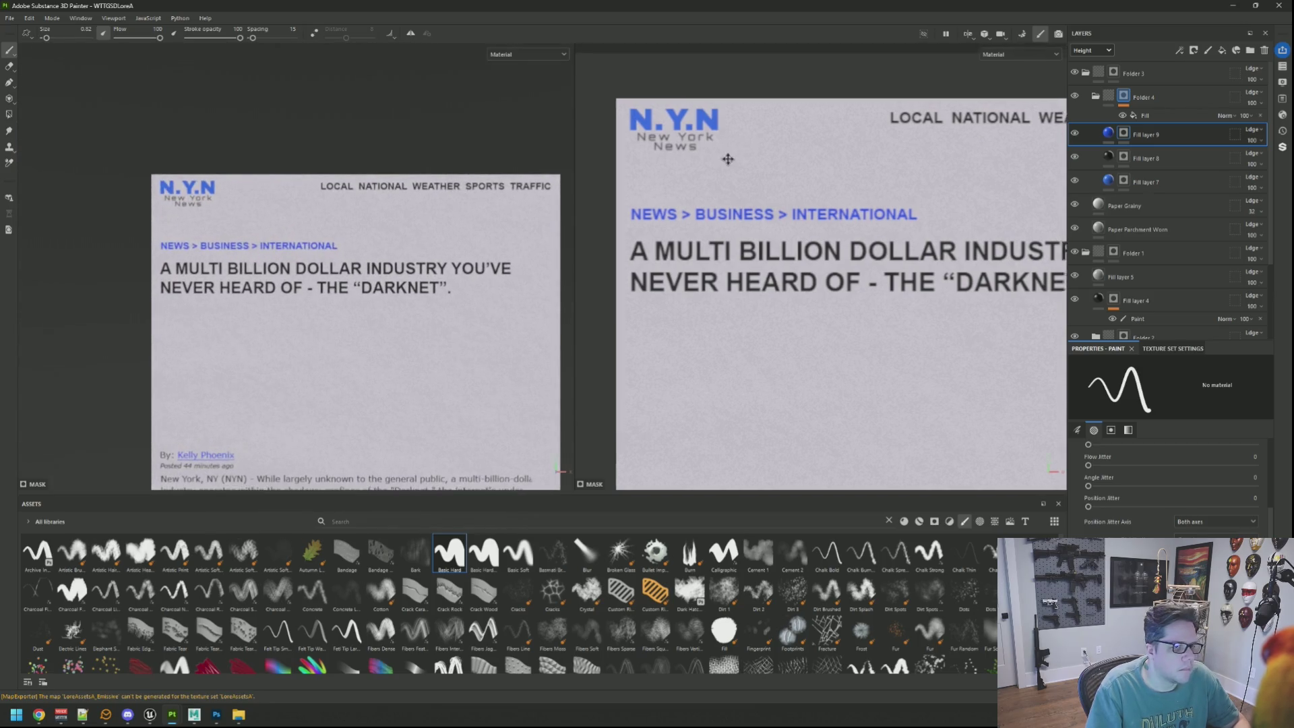
pyautogui.moveTo(725, 153); pyautogui.dragTo(740, 215)
pyautogui.click(1222, 51)
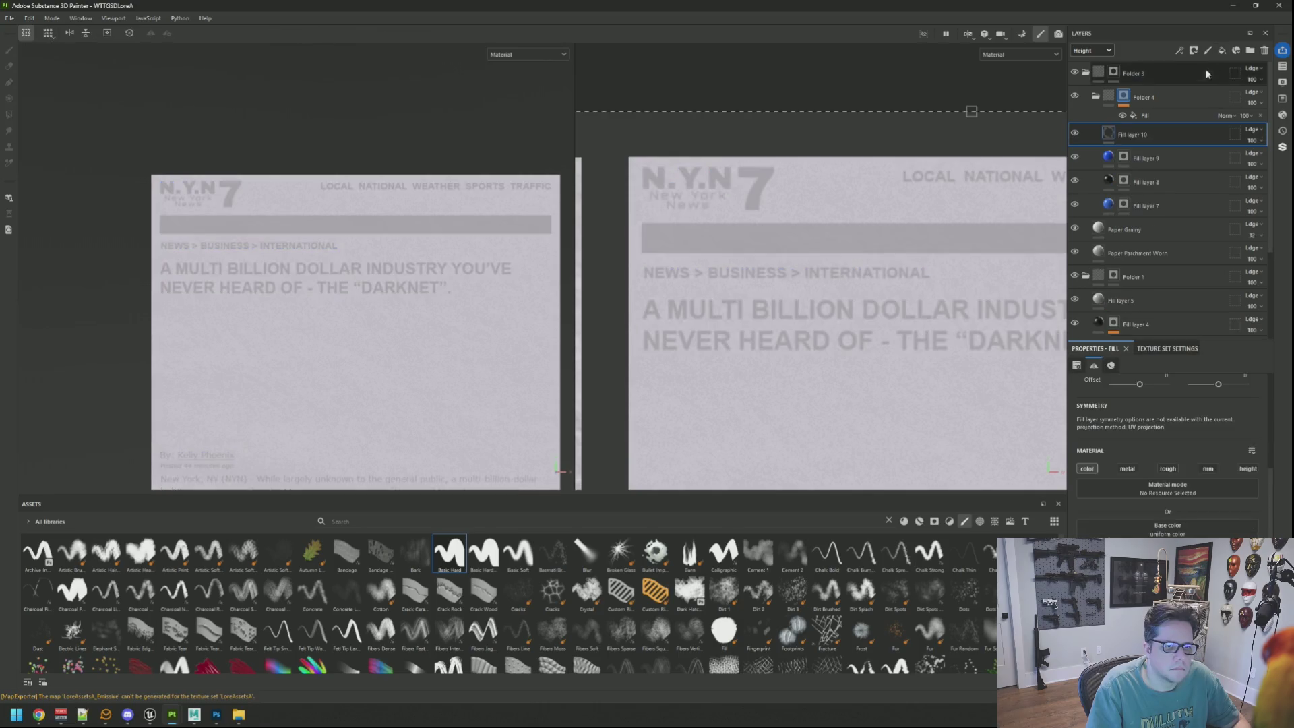
# Give Fill layer 10 an orange colour and black mask, and paint the 7 logo orange
pyautogui.click(1167, 528)
pyautogui.moveTo(1134, 523); pyautogui.dragTo(1129, 532)
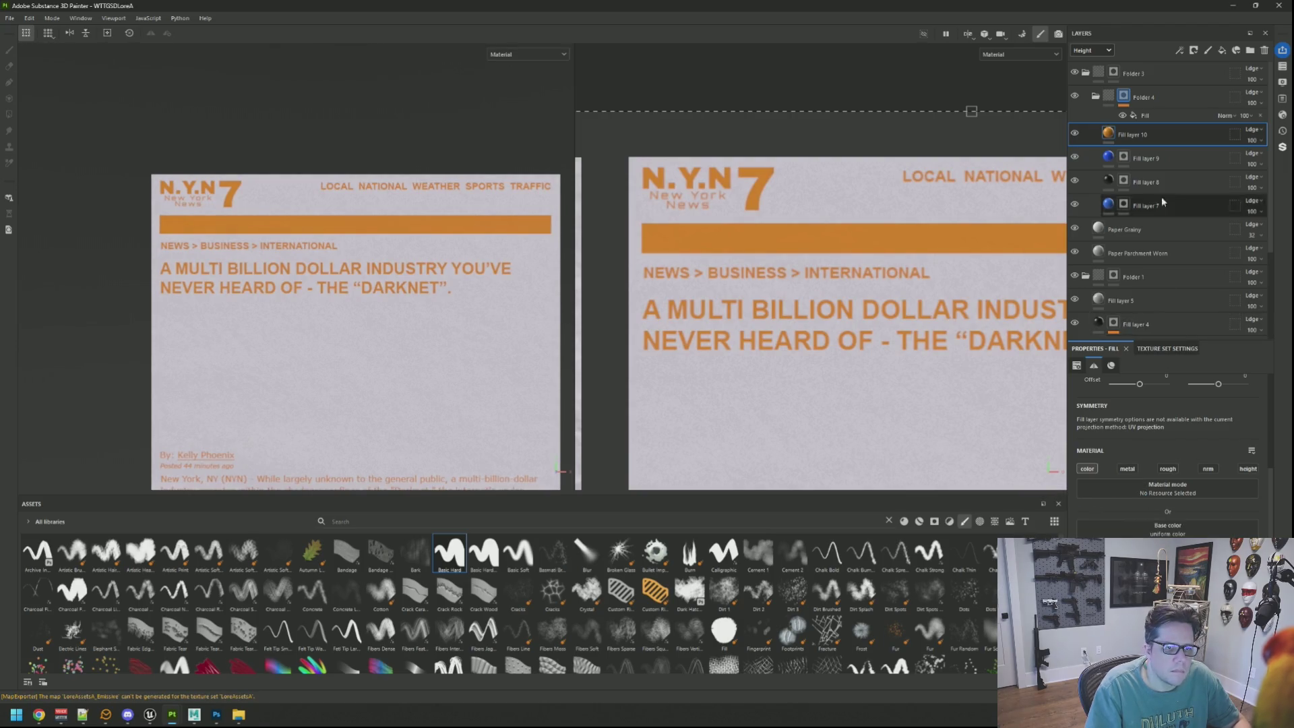
pyautogui.click(1179, 153)
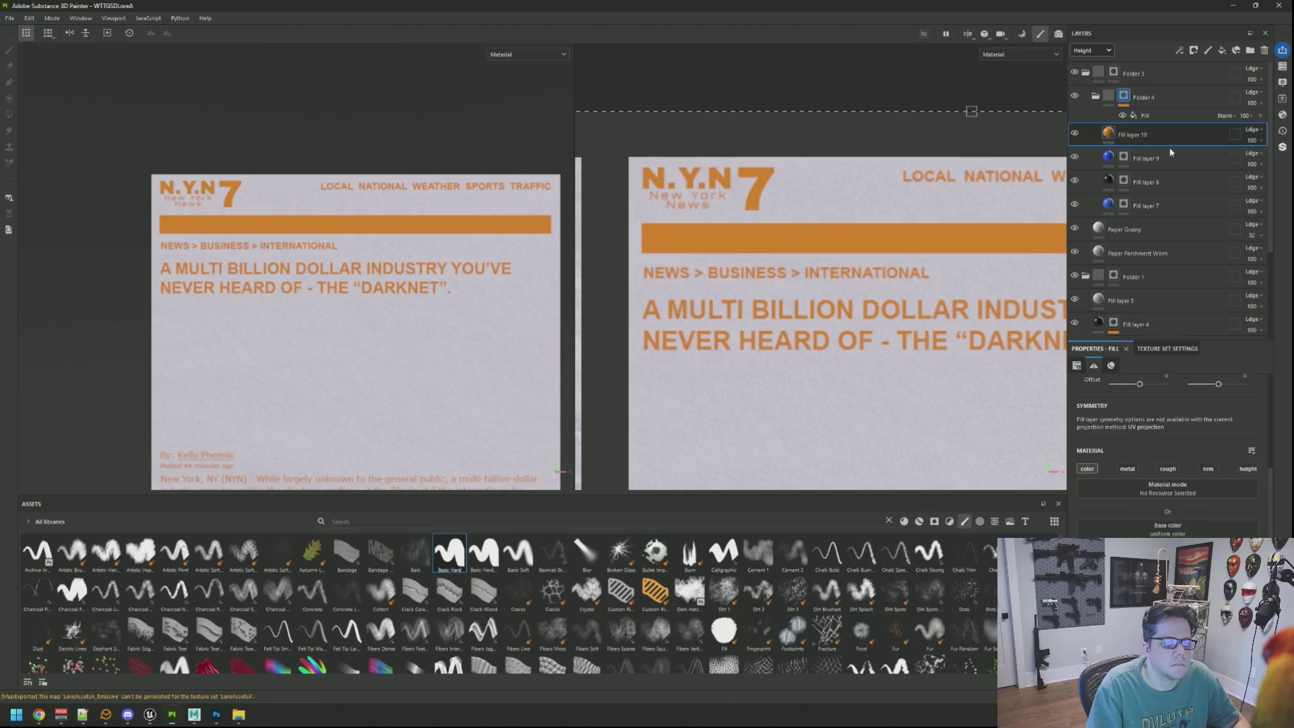
pyautogui.scroll(3, 762, 162)
pyautogui.moveTo(752, 162); pyautogui.dragTo(775, 160)
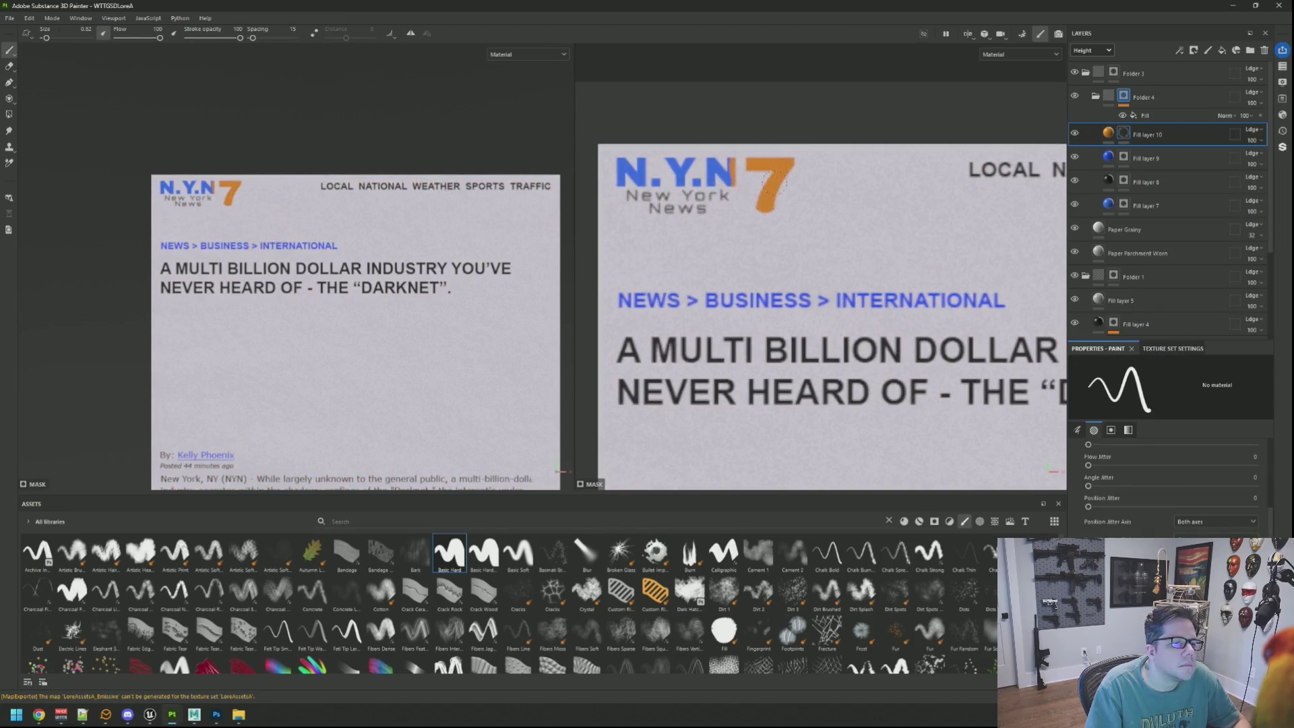
pyautogui.hotkey('ctrl', 'z')
# Paint a thin orange underline beneath the masthead, trimming the sliver along the N
pyautogui.moveTo(774, 233); pyautogui.dragTo(628, 238)
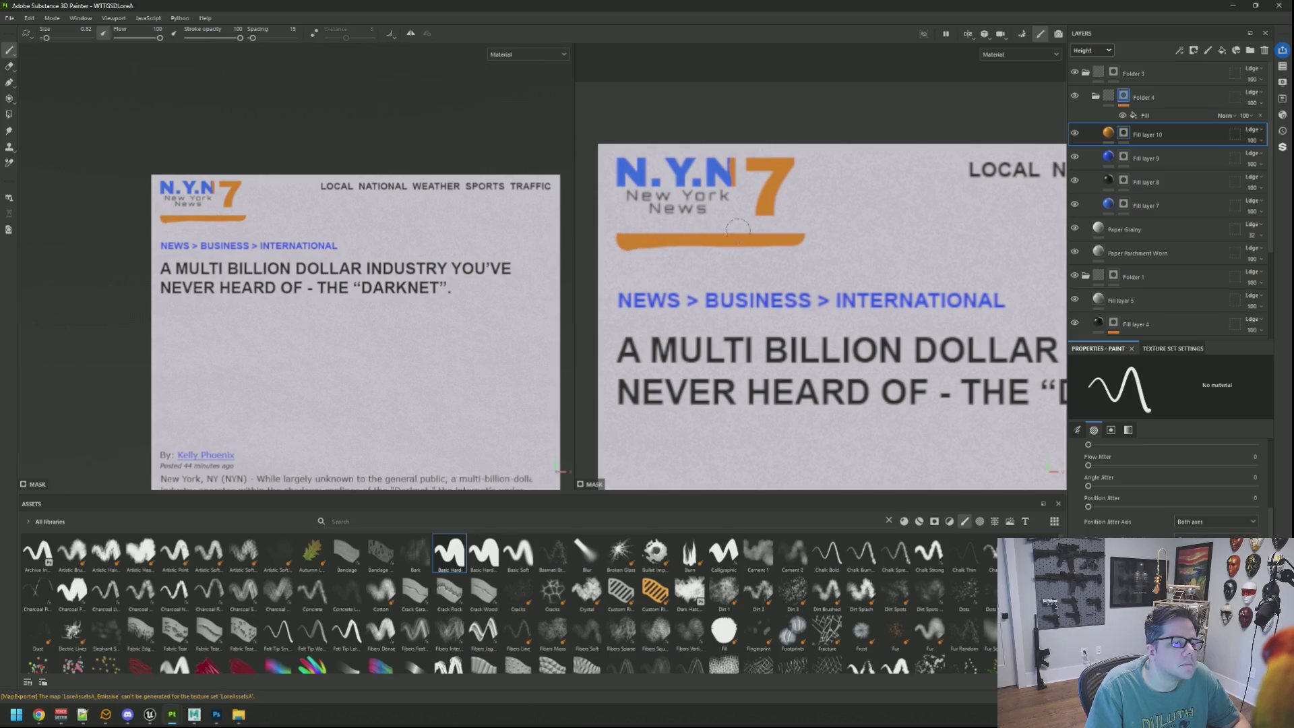
pyautogui.scroll(3, 745, 202)
pyautogui.press('[')
pyautogui.press('[')
pyautogui.press('[')
pyautogui.moveTo(748, 176); pyautogui.dragTo(746, 217)
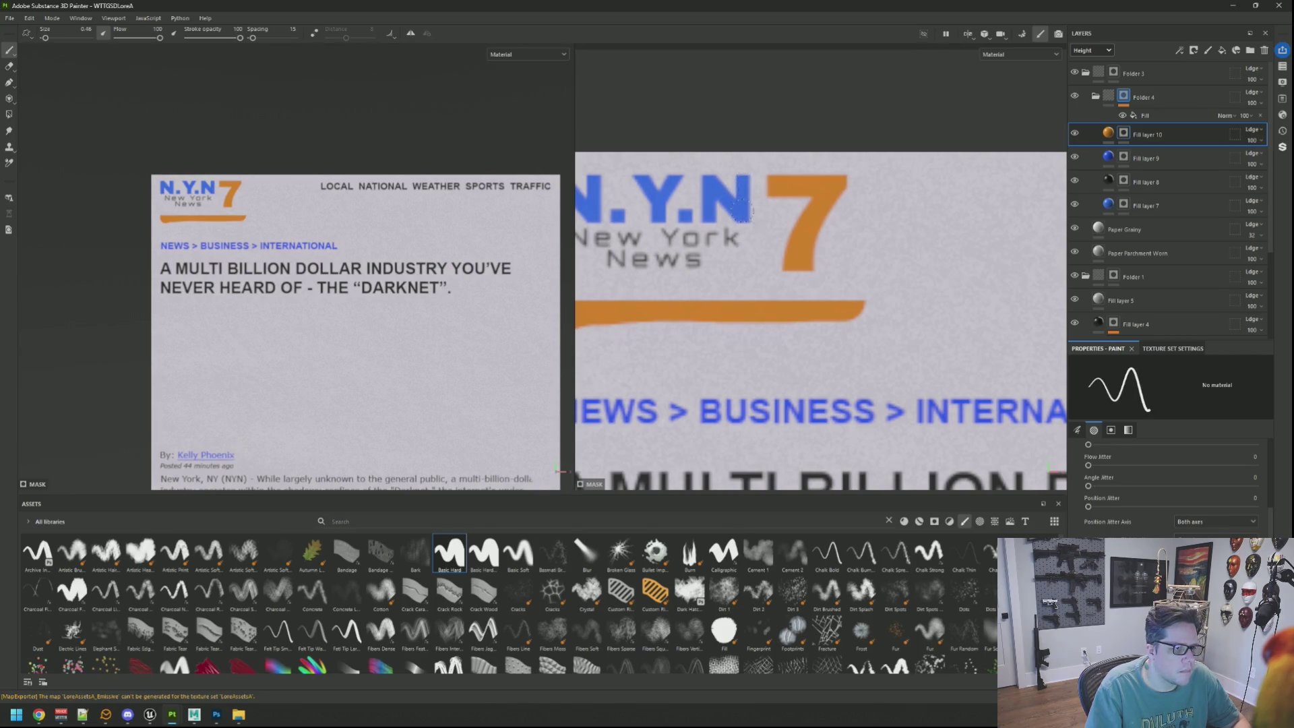
pyautogui.scroll(-4, 749, 214)
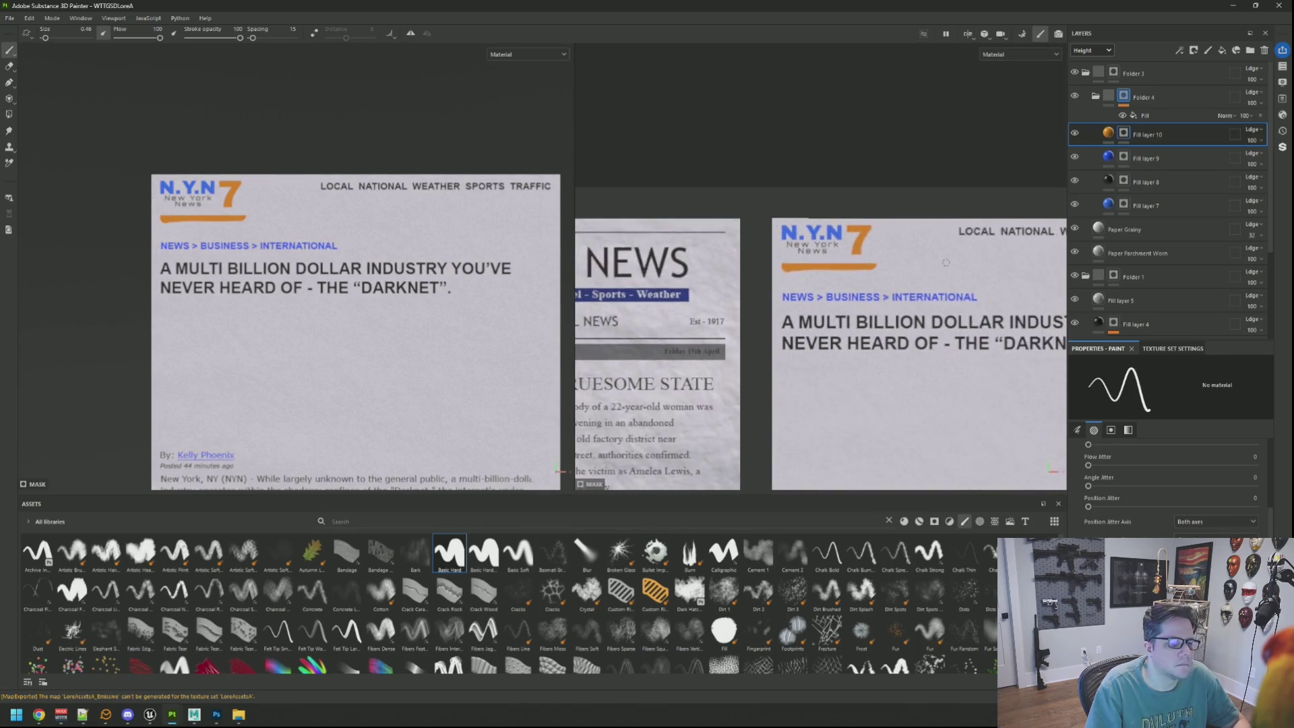
pyautogui.moveTo(723, 252); pyautogui.dragTo(663, 255)
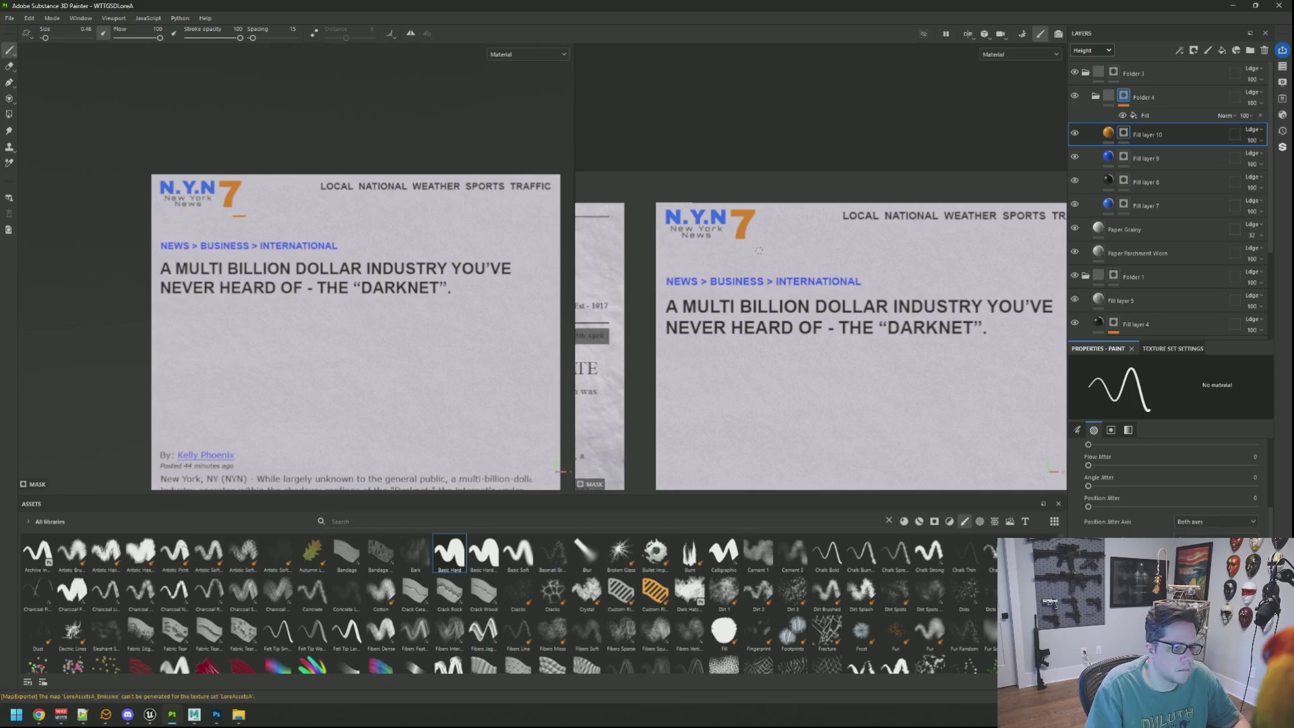
pyautogui.scroll(-3, 389, 210)
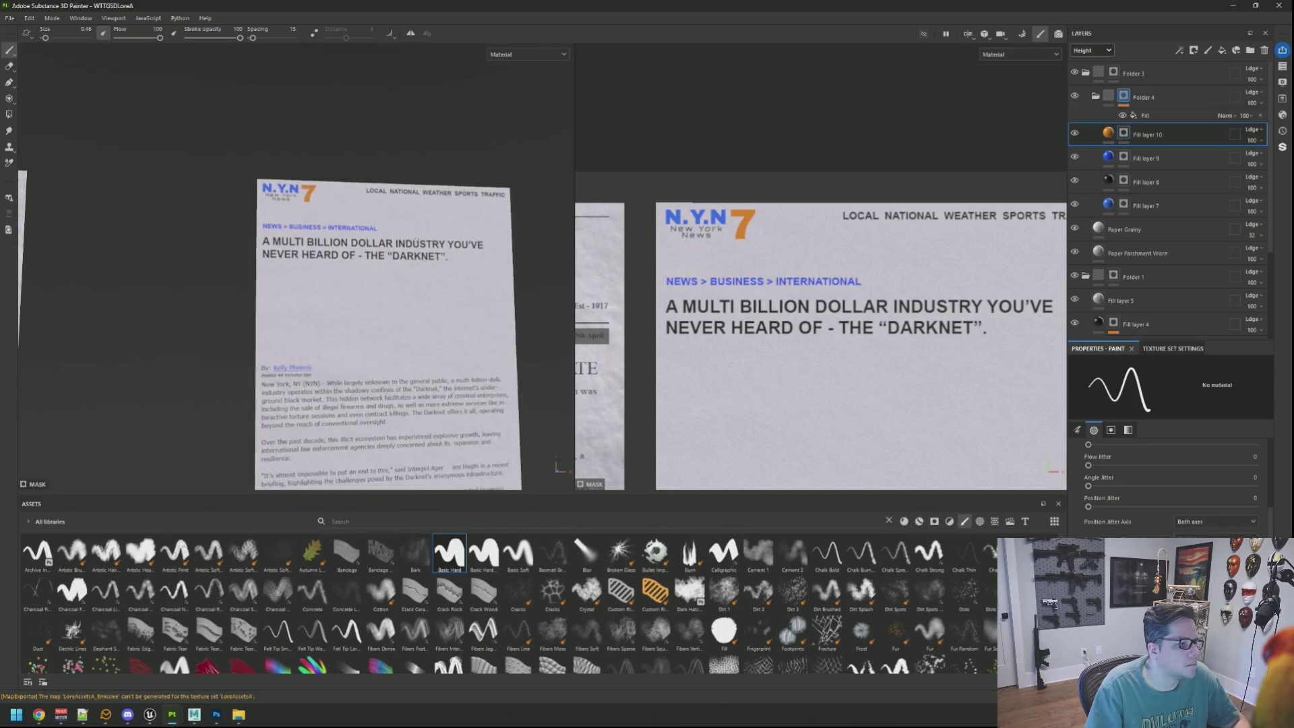
pyautogui.moveTo(390, 210); pyautogui.dragTo(393, 182)
pyautogui.scroll(3, 394, 182)
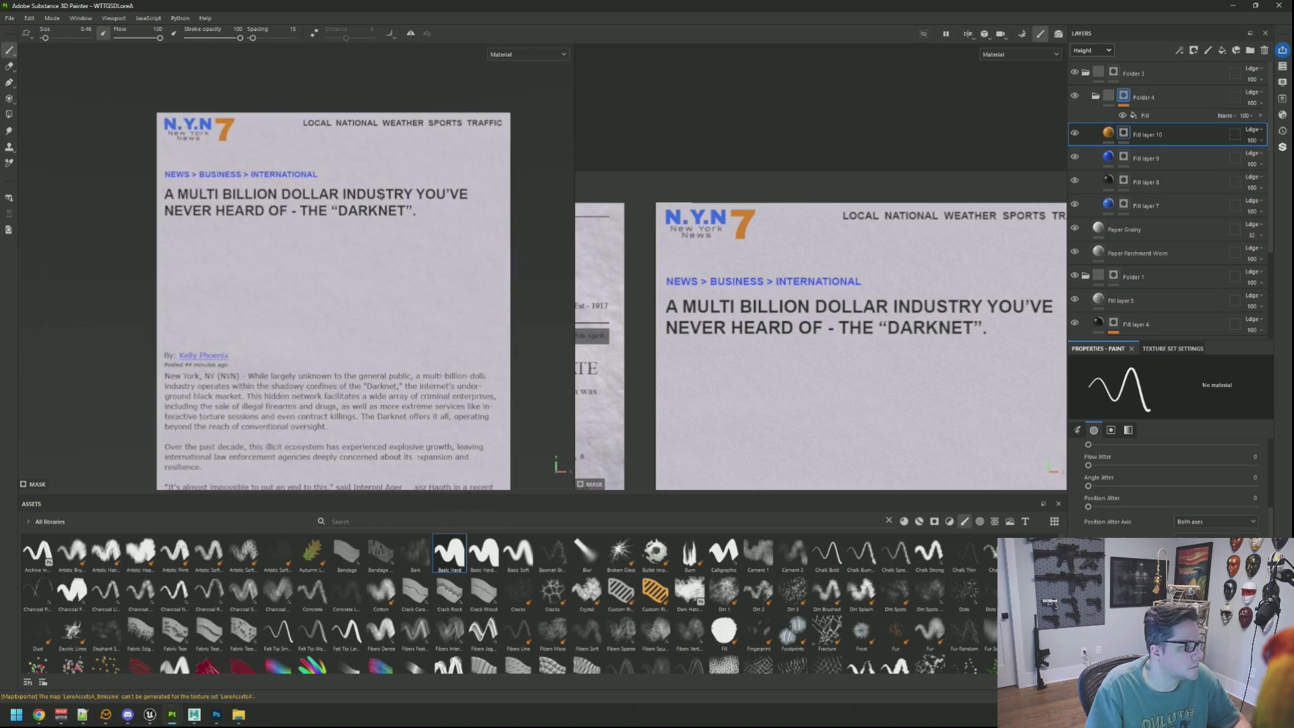
pyautogui.scroll(-3, 390, 206)
pyautogui.scroll(3, 390, 202)
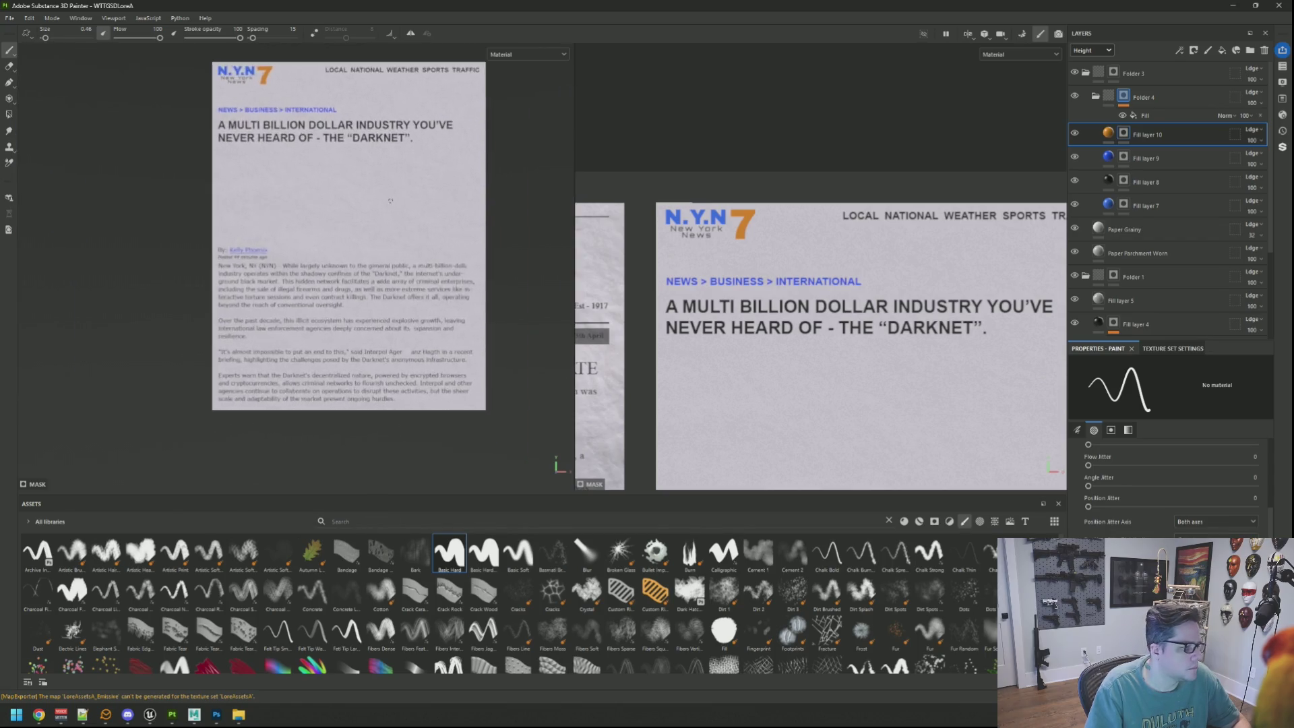
pyautogui.moveTo(390, 201)
pyautogui.mouseDown()
pyautogui.moveTo(367, 205)
pyautogui.moveTo(370, 225)
pyautogui.moveTo(375, 195)
pyautogui.mouseUp()
pyautogui.scroll(2, 376, 195)
pyautogui.scroll(1, 828, 249)
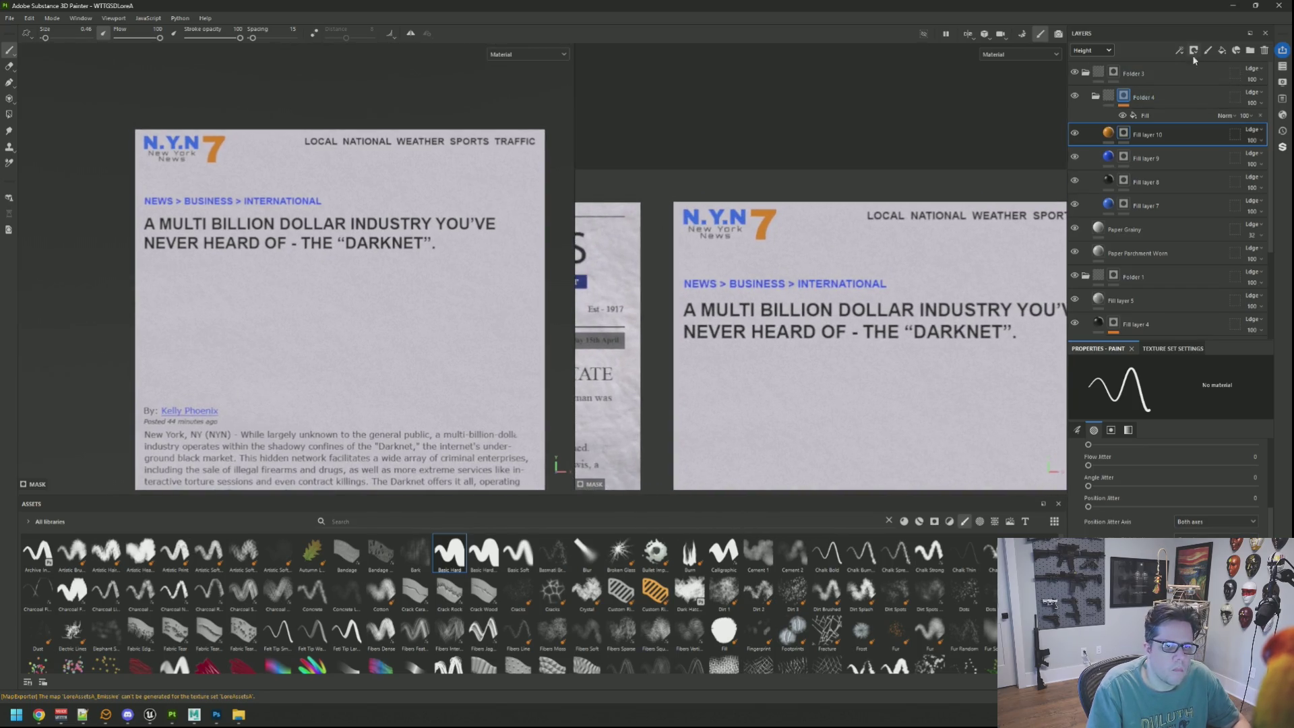
pyautogui.click(1221, 52)
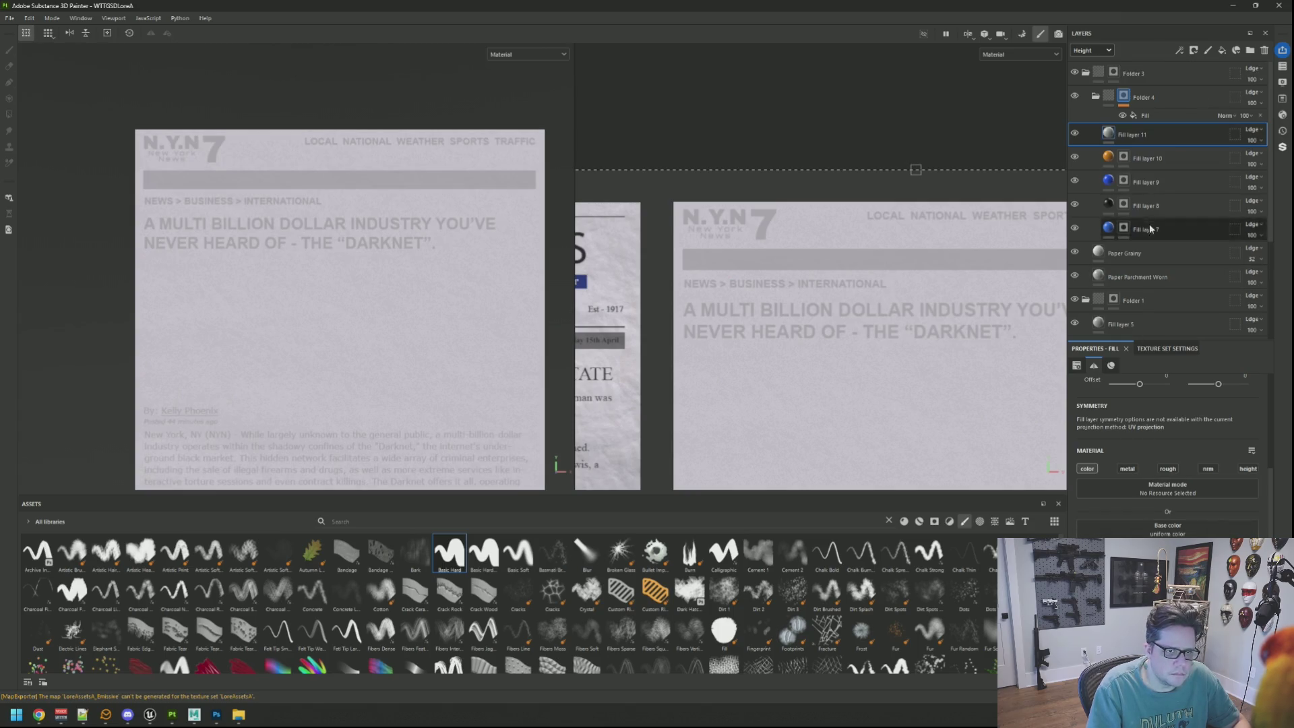
# Paint a red fill-layer bar across the full page width beneath the masthead
pyautogui.click(1149, 523)
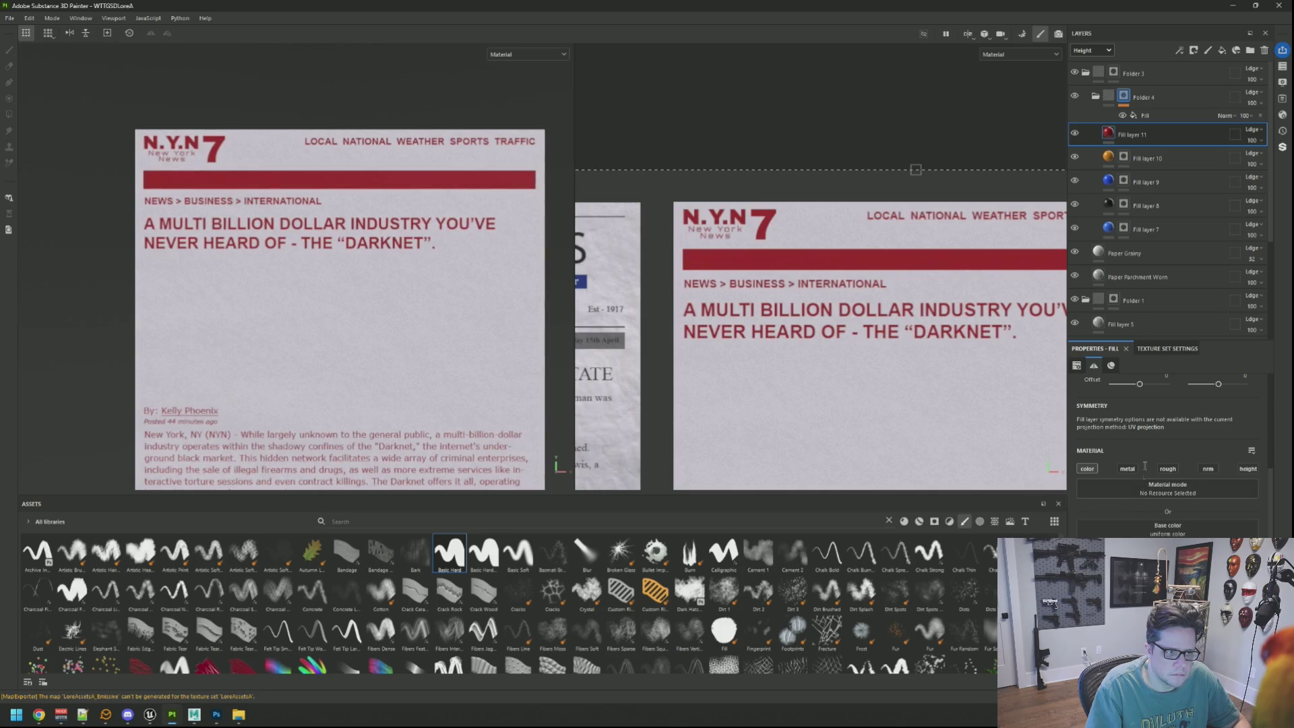
pyautogui.rightClick(1155, 140)
pyautogui.click(1168, 159)
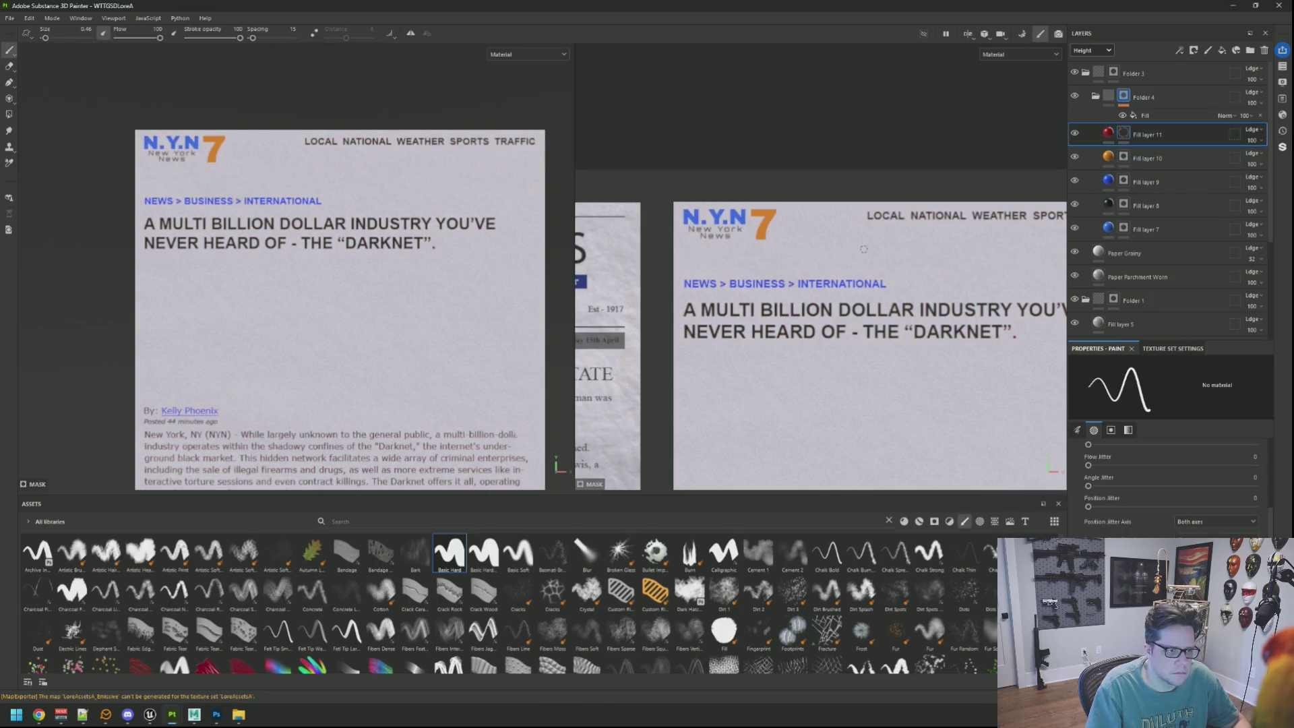
pyautogui.moveTo(737, 253)
pyautogui.mouseDown()
pyautogui.moveTo(687, 257)
pyautogui.moveTo(944, 263)
pyautogui.mouseUp()
pyautogui.press(']')
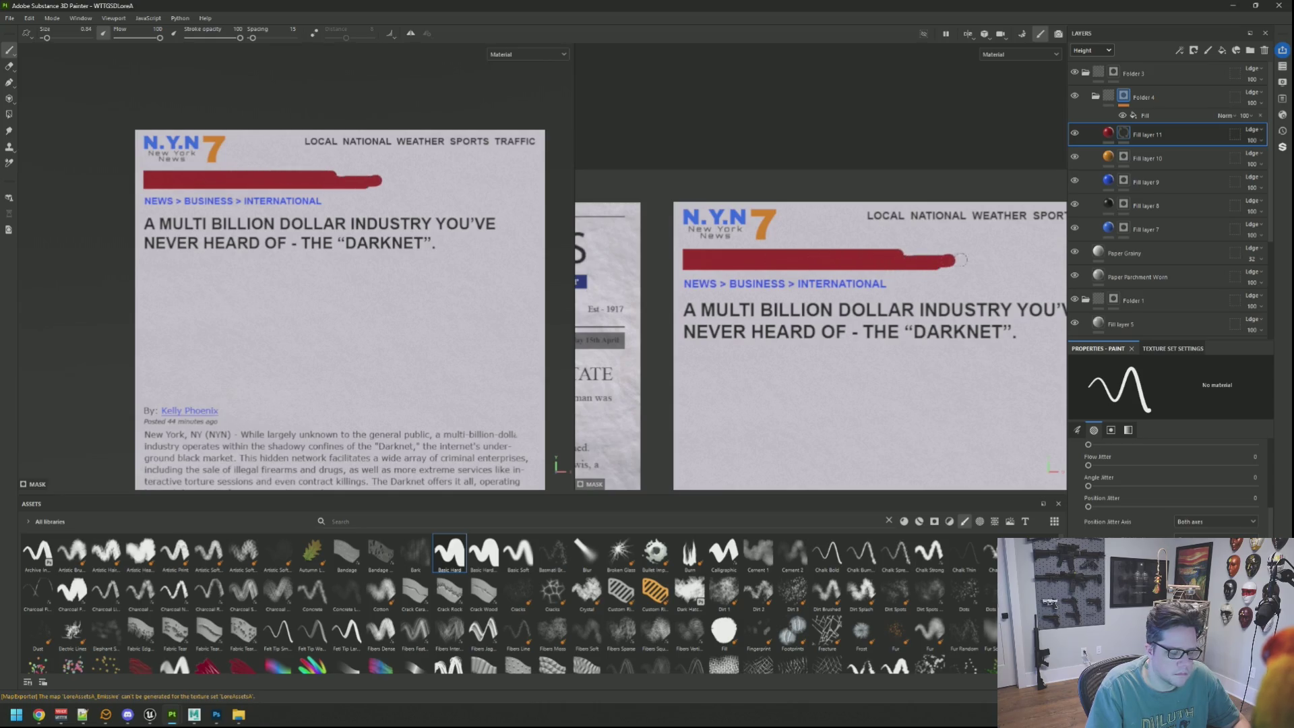
pyautogui.moveTo(822, 263)
pyautogui.mouseDown()
pyautogui.moveTo(910, 261)
pyautogui.moveTo(804, 261)
pyautogui.moveTo(1003, 258)
pyautogui.mouseUp()
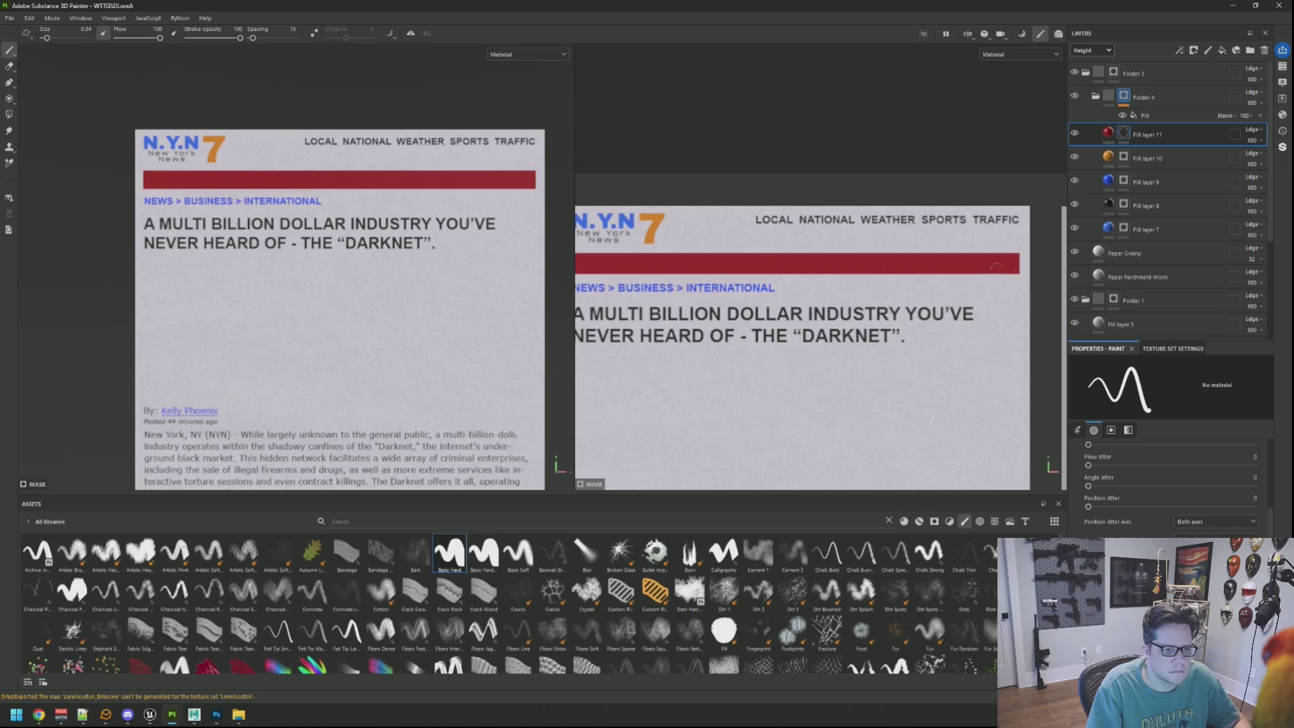
pyautogui.scroll(-3, 423, 187)
pyautogui.scroll(-4, 423, 186)
pyautogui.scroll(3, 521, 293)
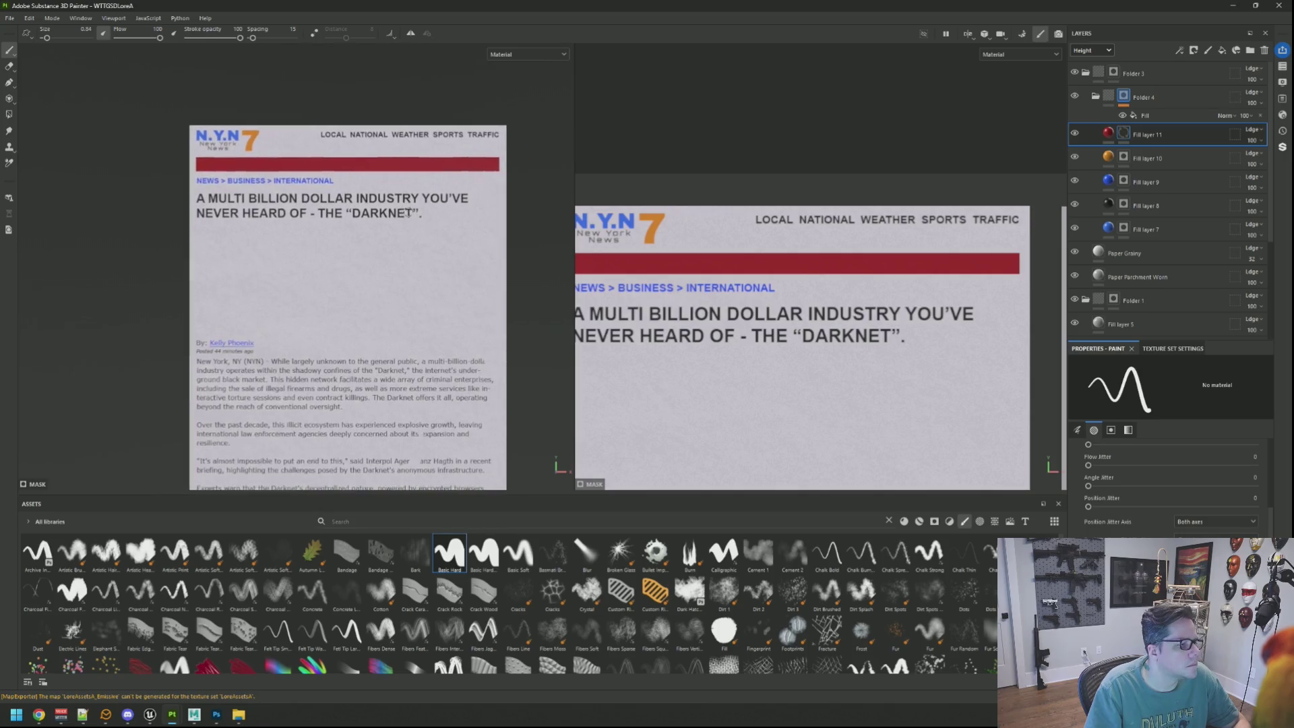
# Change the banner's base colour from red to teal
pyautogui.click(1111, 135)
pyautogui.click(1169, 549)
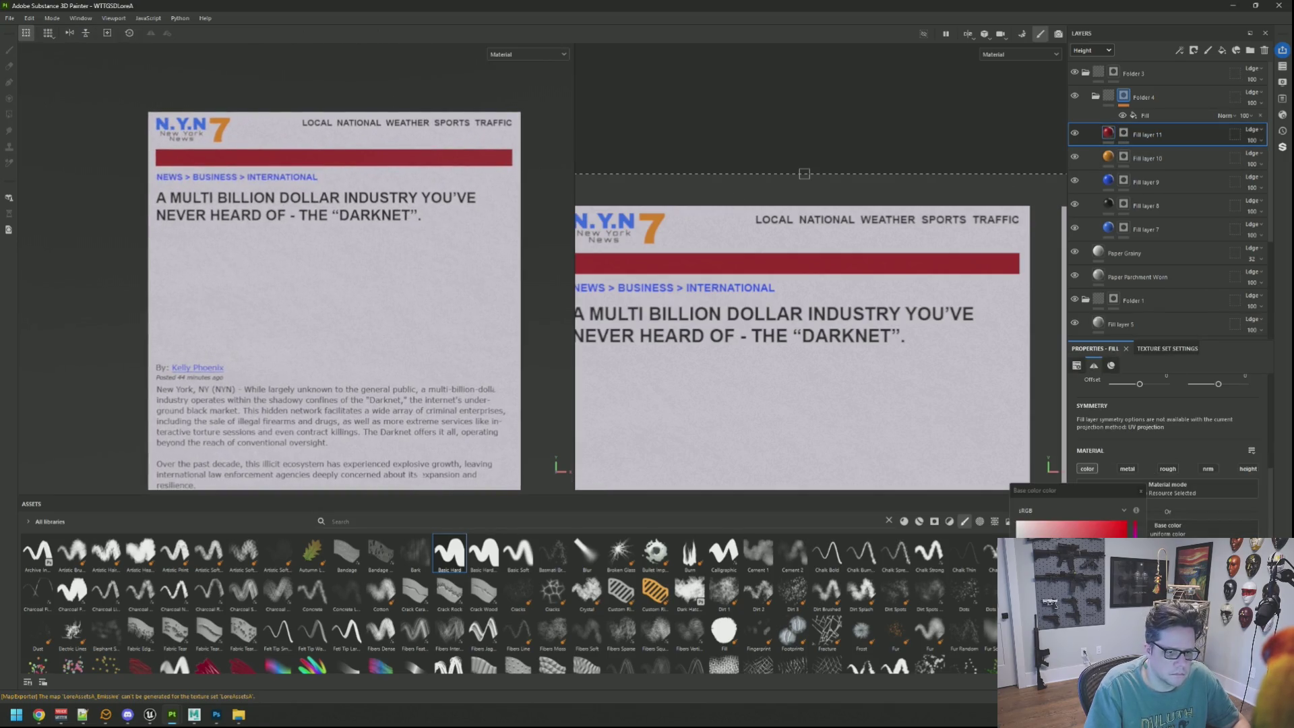
pyautogui.moveTo(1136, 529); pyautogui.dragTo(1135, 586)
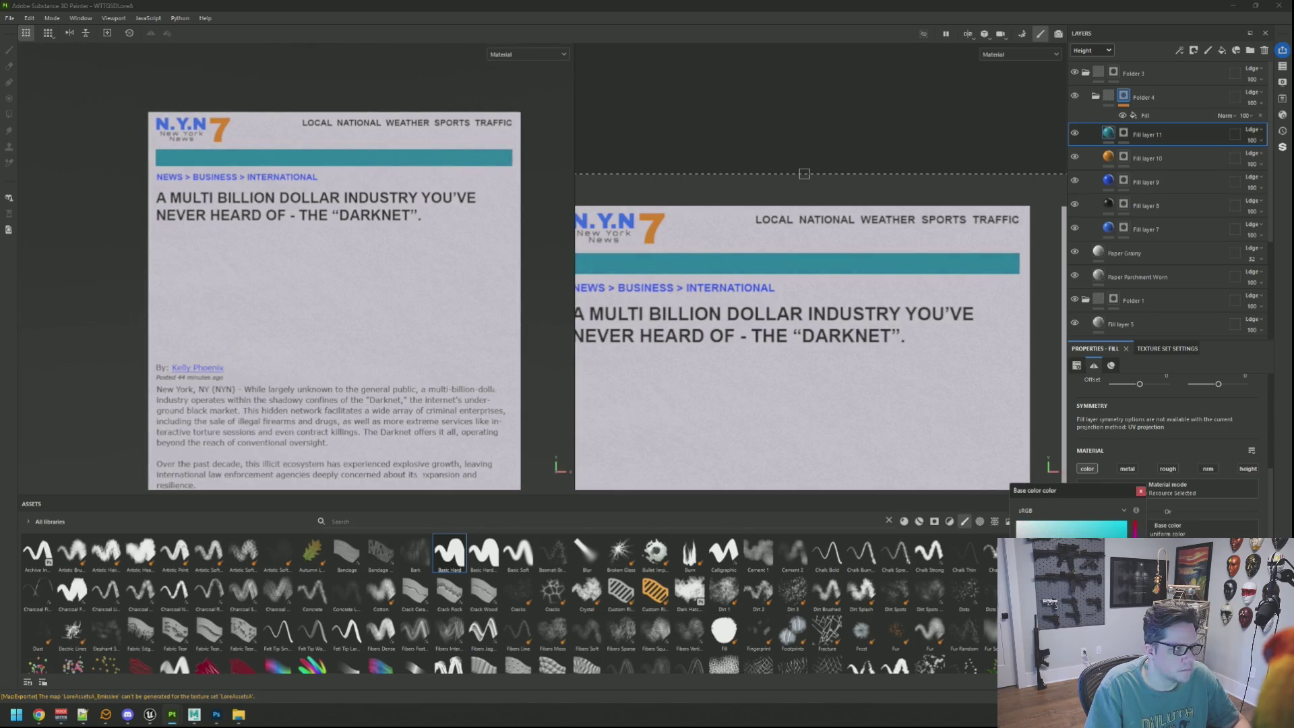
pyautogui.click(1141, 491)
pyautogui.click(1113, 160)
pyautogui.click(1167, 527)
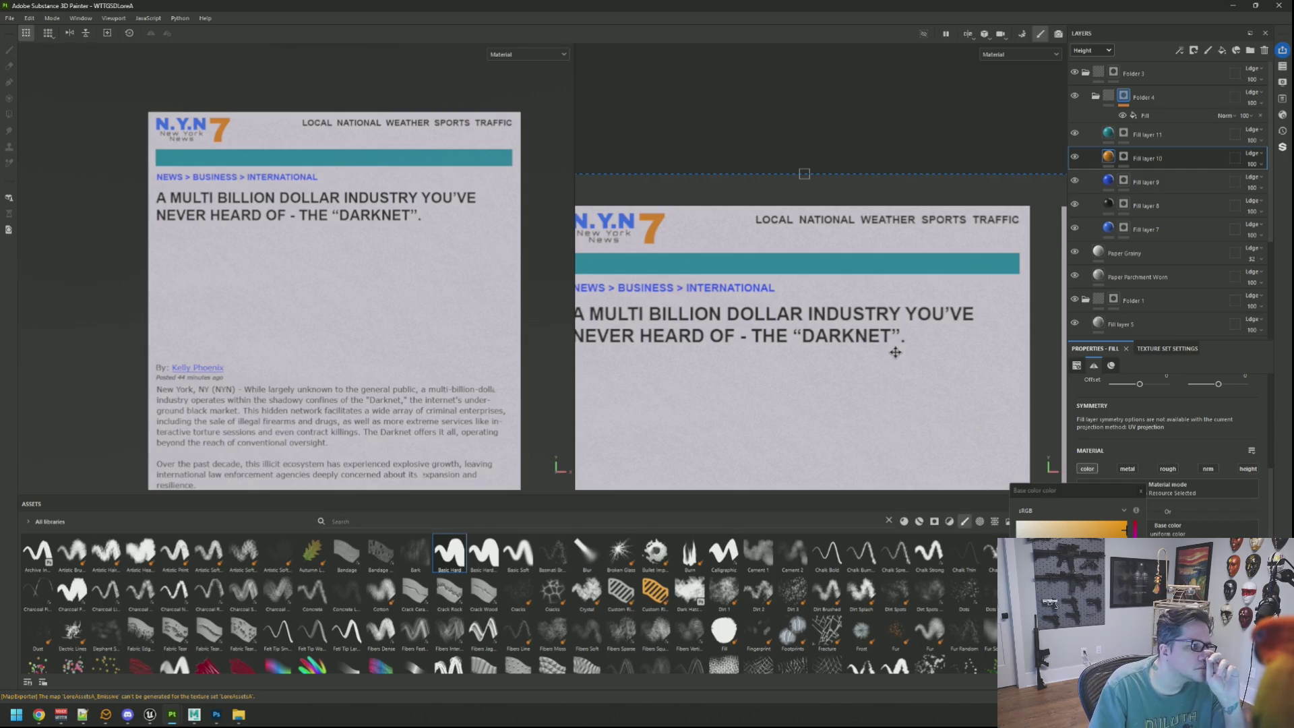
# Try red and then magenta for the '7' logo's Base color, inspecting it on the paper
pyautogui.click(1137, 527)
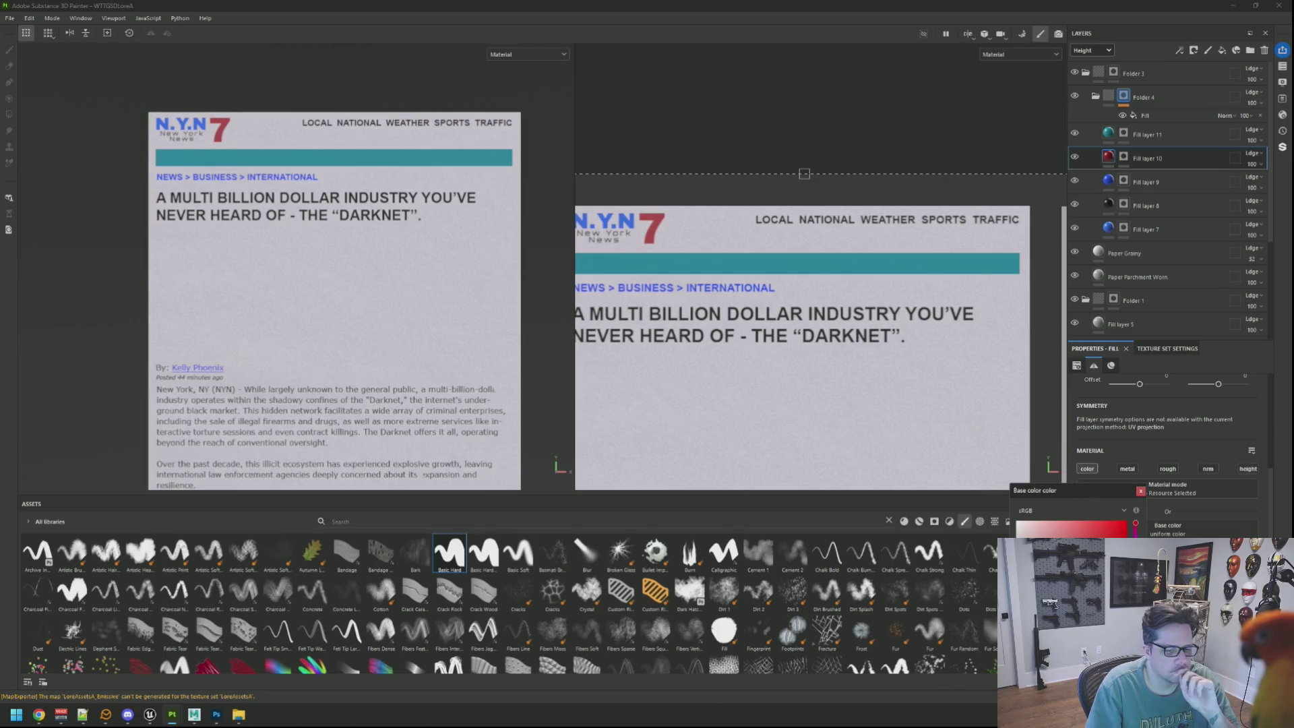
pyautogui.moveTo(1135, 526); pyautogui.dragTo(1136, 559)
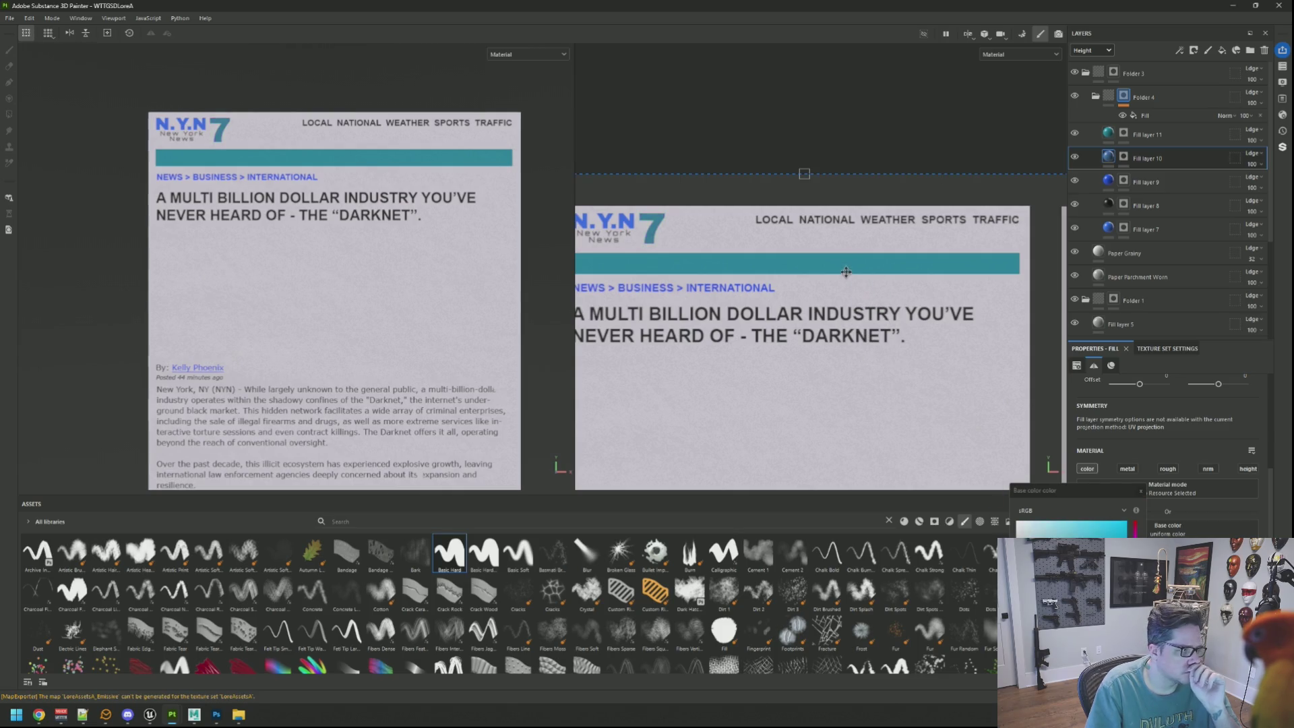
pyautogui.moveTo(423, 264)
pyautogui.mouseDown()
pyautogui.moveTo(329, 241)
pyautogui.moveTo(364, 242)
pyautogui.moveTo(357, 233)
pyautogui.mouseUp()
pyautogui.scroll(2, 329, 241)
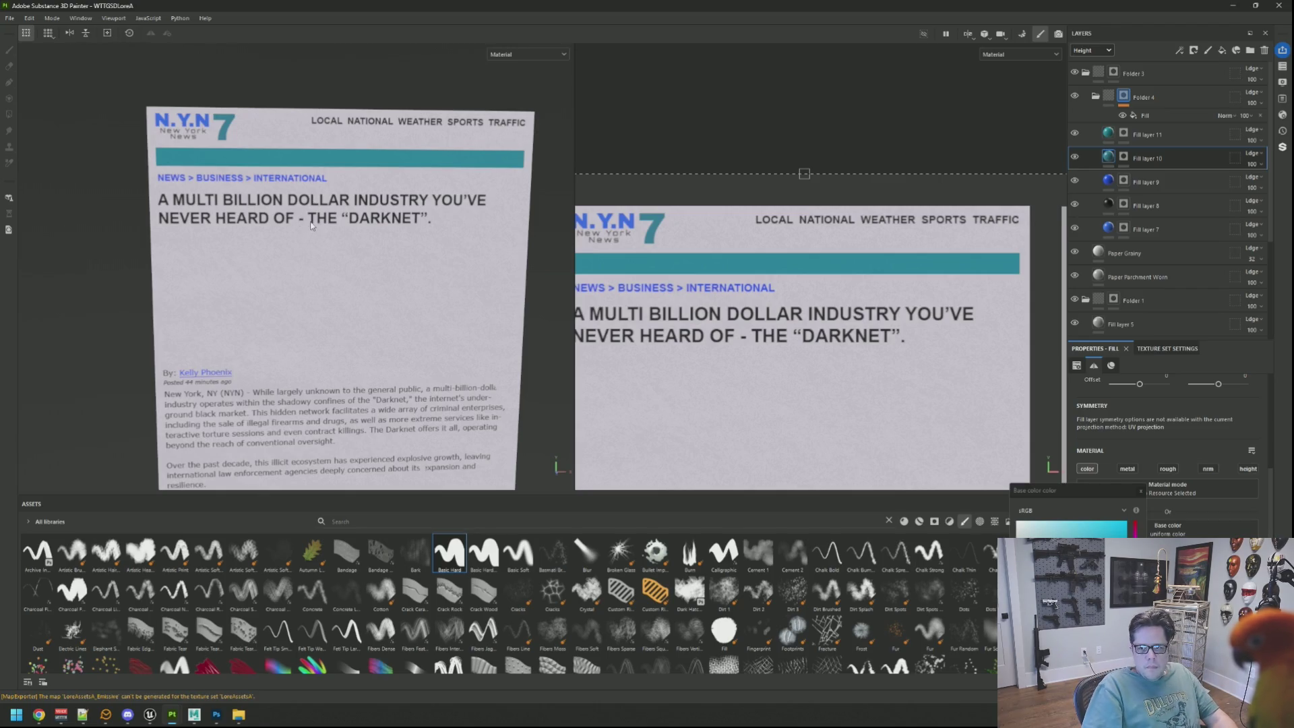
pyautogui.scroll(4, 300, 205)
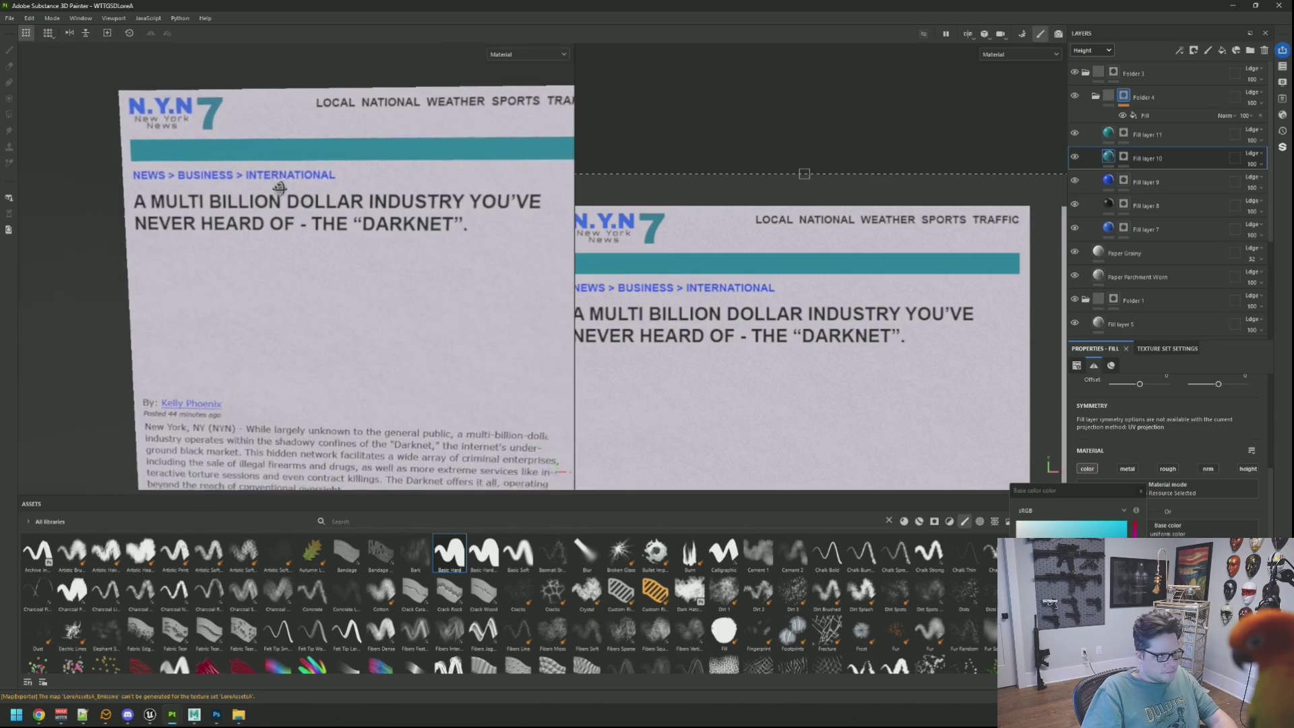
pyautogui.scroll(-4, 313, 193)
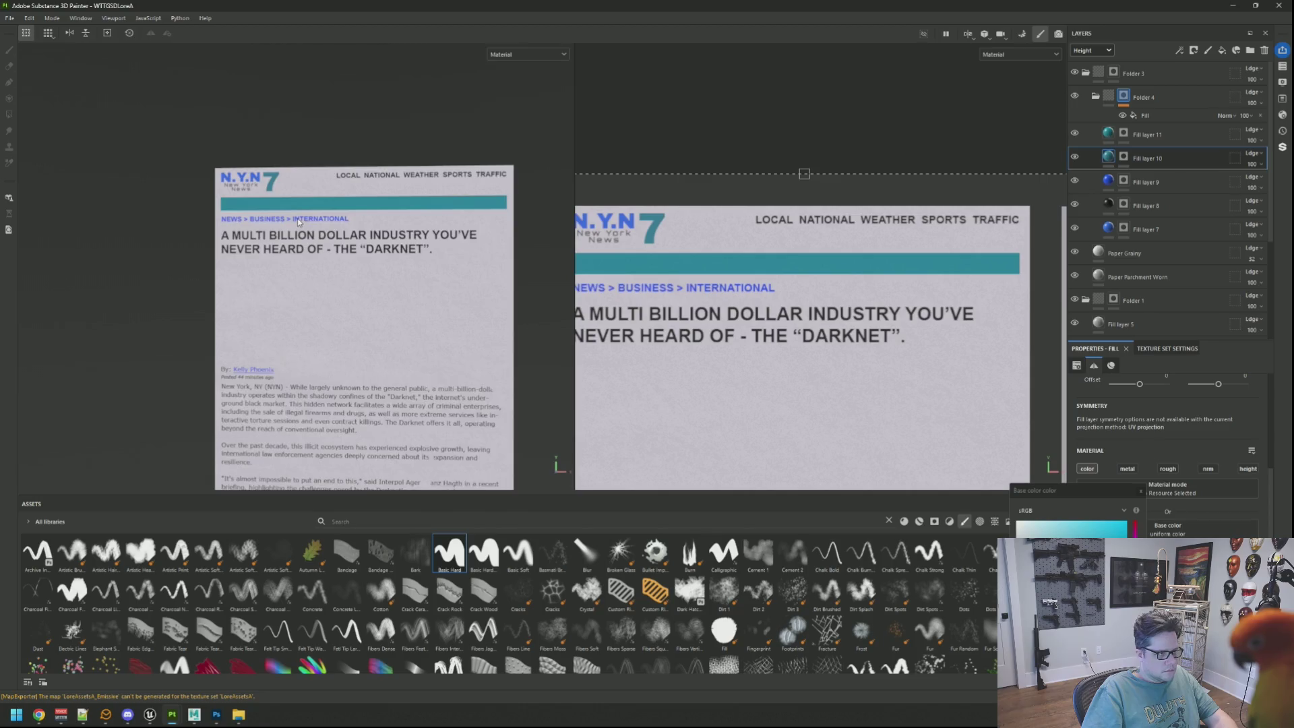
pyautogui.scroll(3, 297, 218)
pyautogui.scroll(-5, 312, 207)
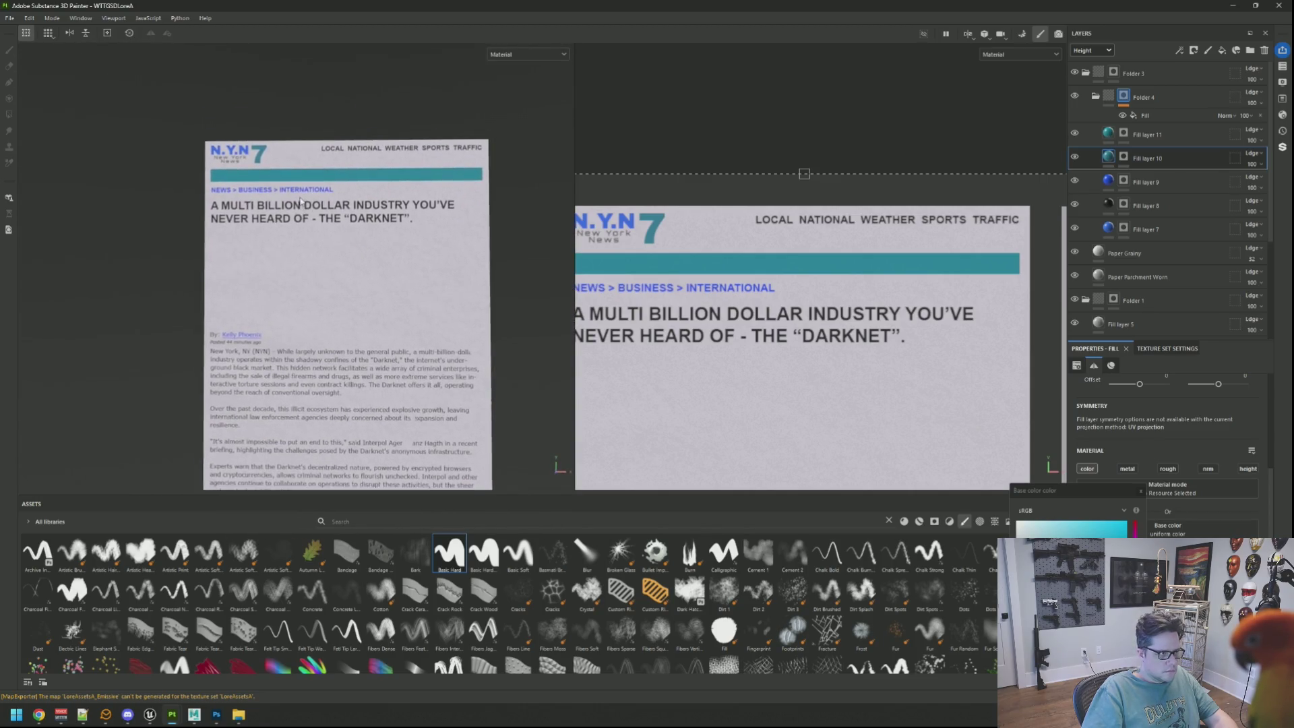
pyautogui.scroll(2, 295, 185)
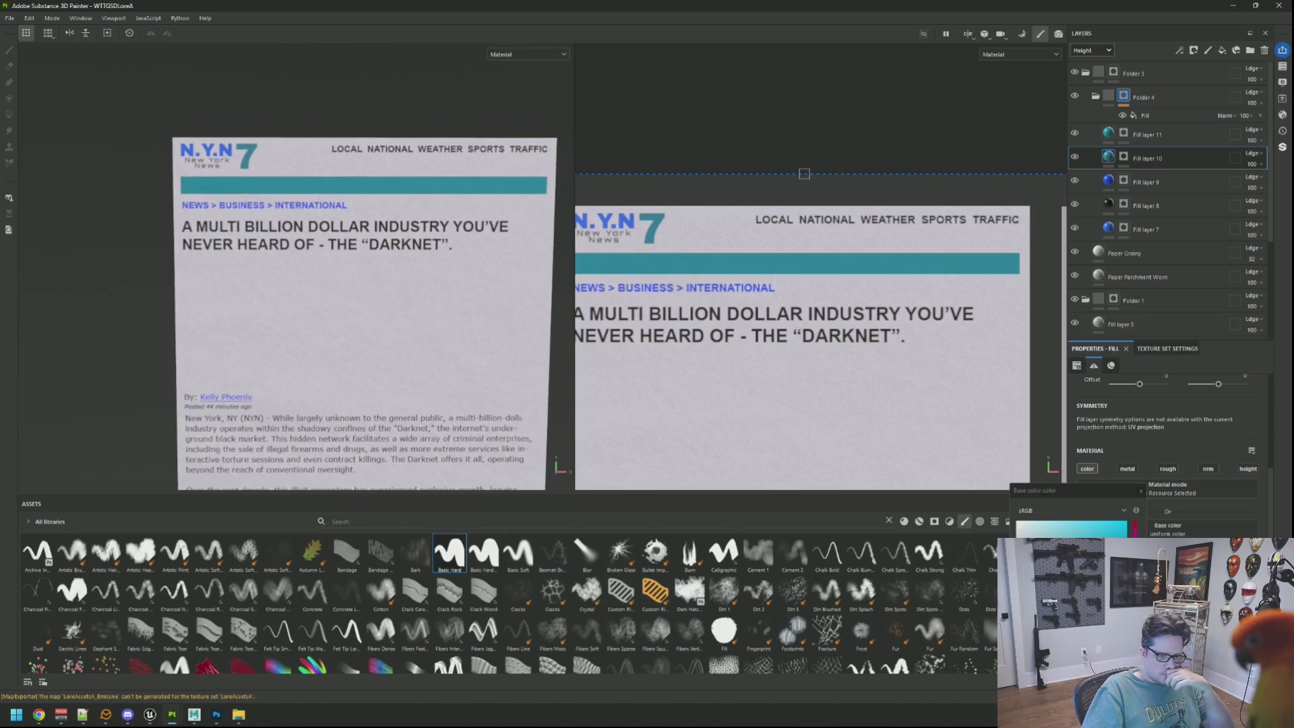
# Sweep the '7' logo's colour through green, yellow and orange before settling on blue
pyautogui.click(1136, 573)
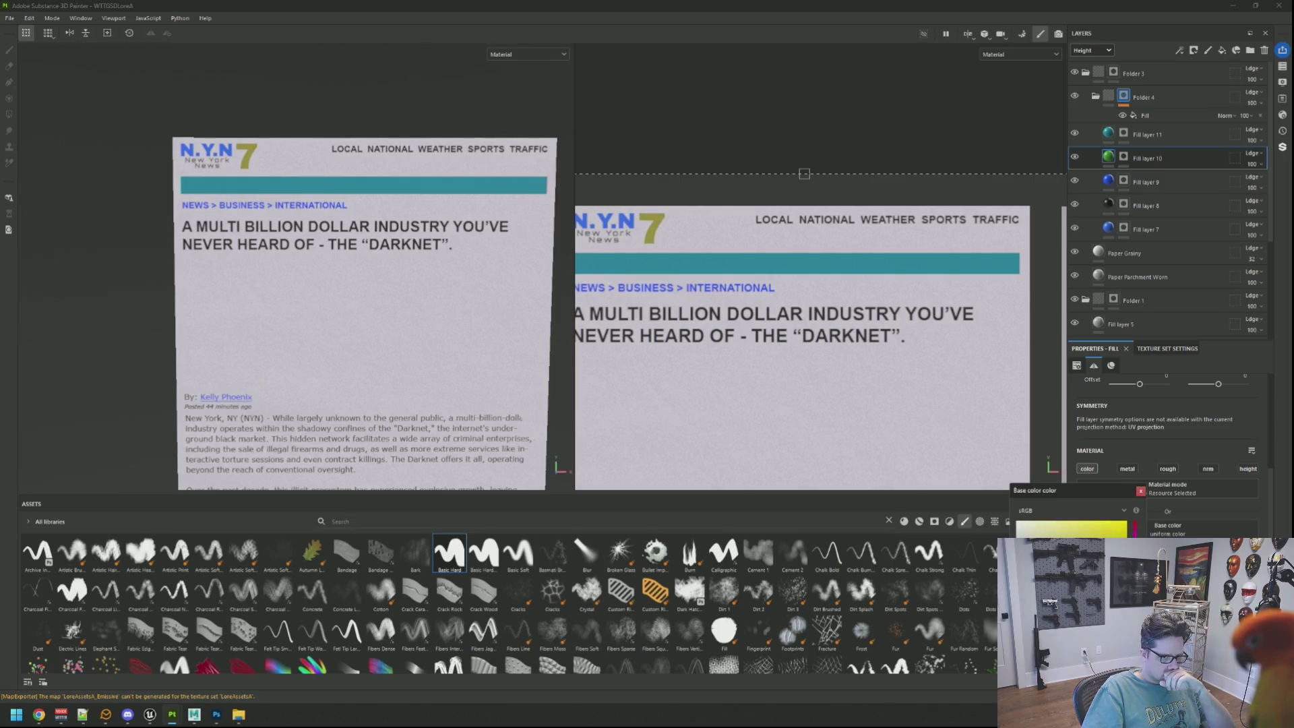
pyautogui.moveTo(1109, 542); pyautogui.dragTo(1119, 533)
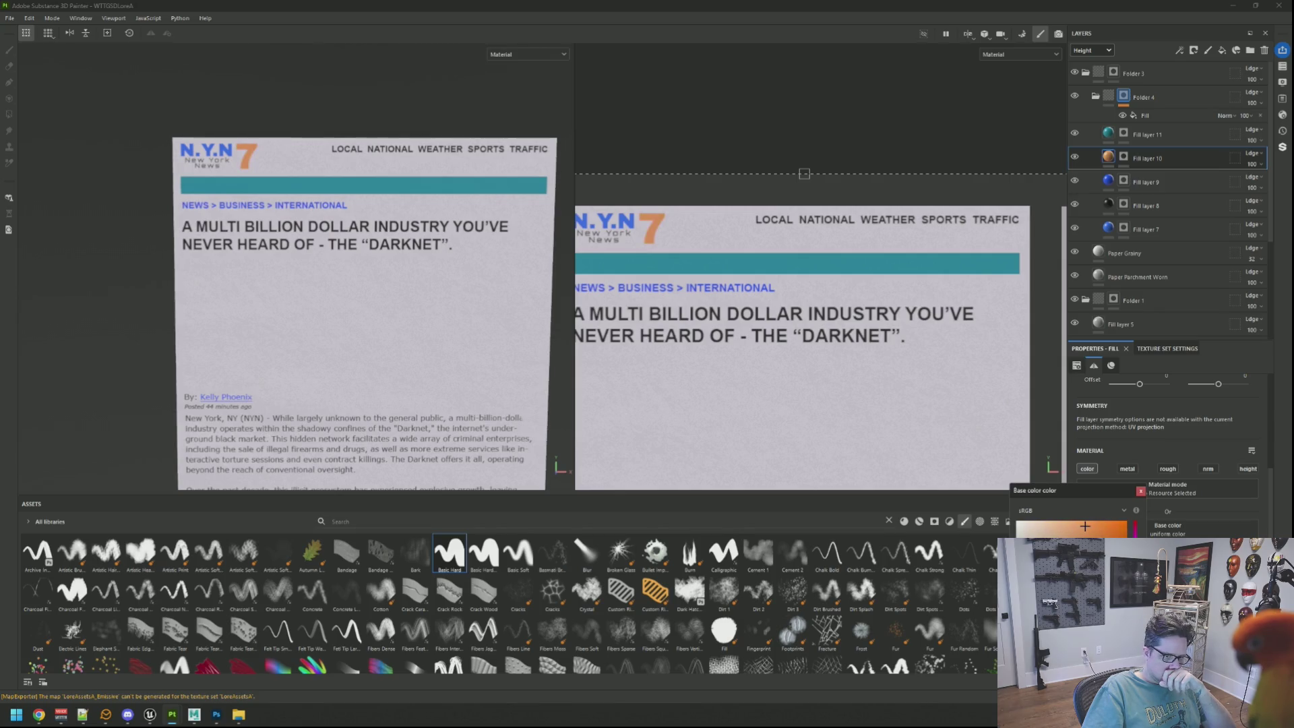
pyautogui.moveTo(1122, 532); pyautogui.dragTo(1114, 522)
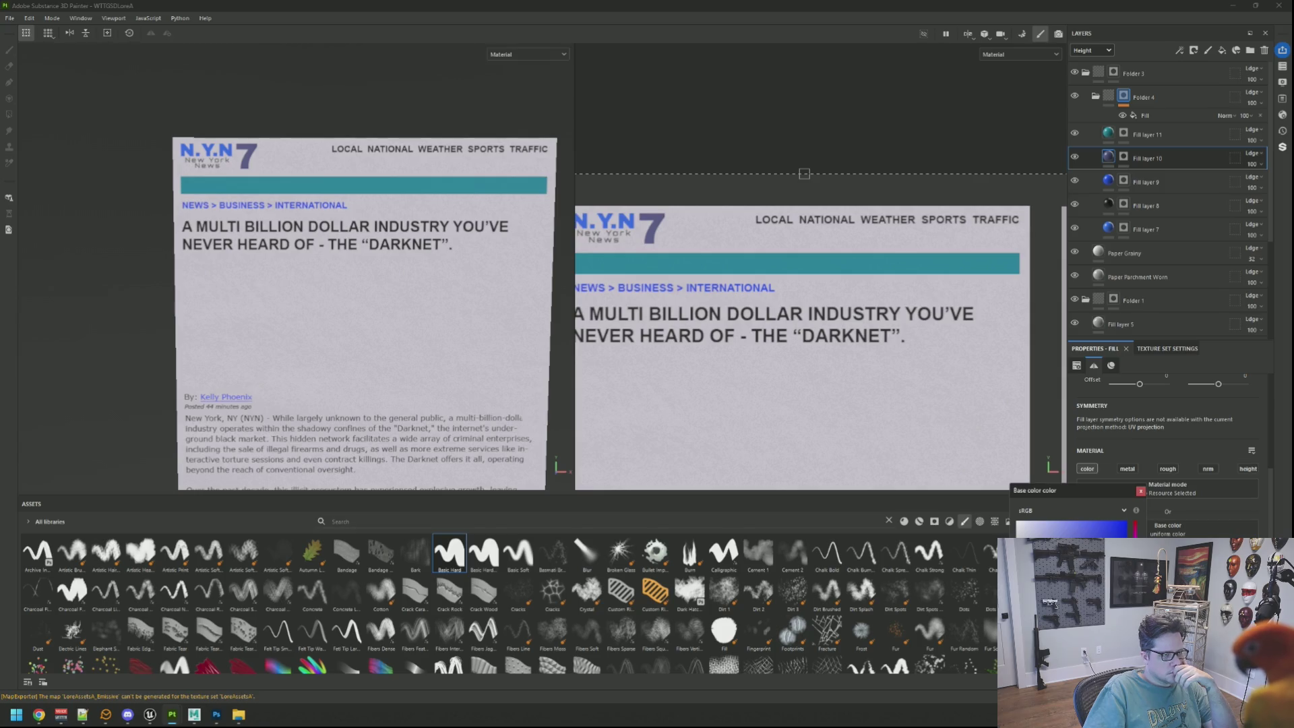
pyautogui.scroll(1, 430, 333)
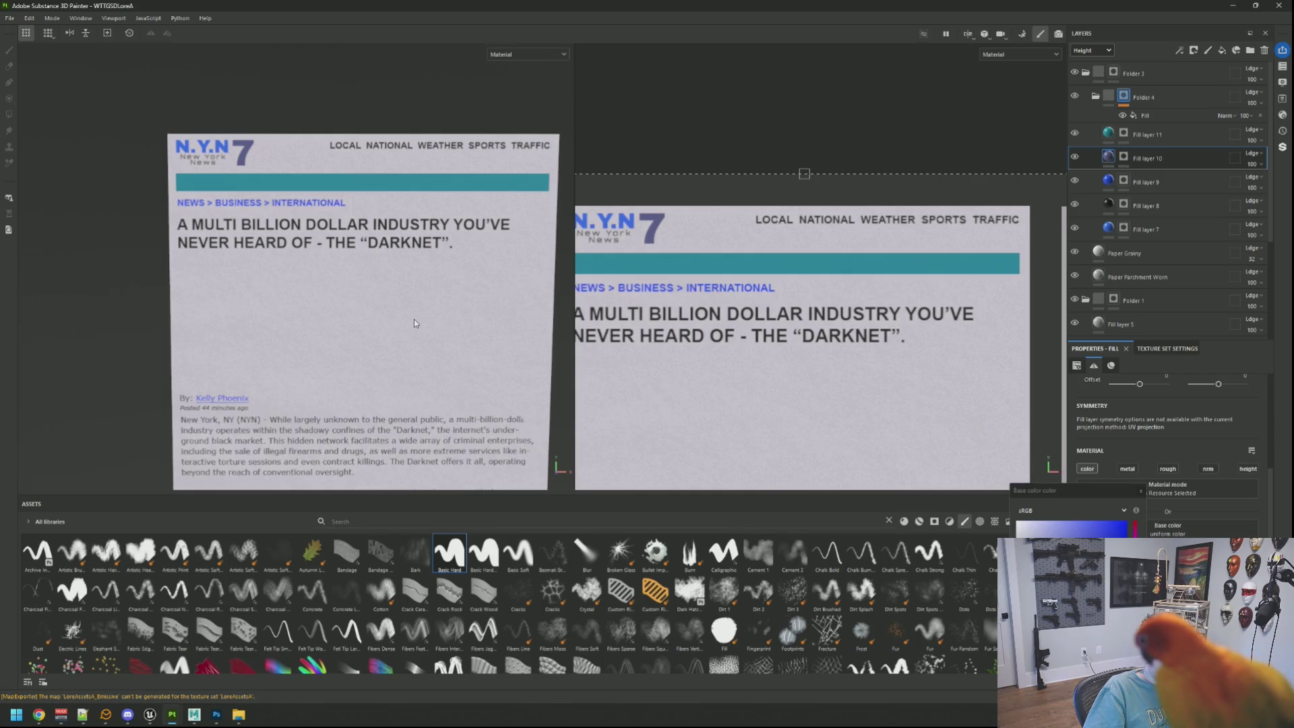
pyautogui.scroll(-2, 364, 276)
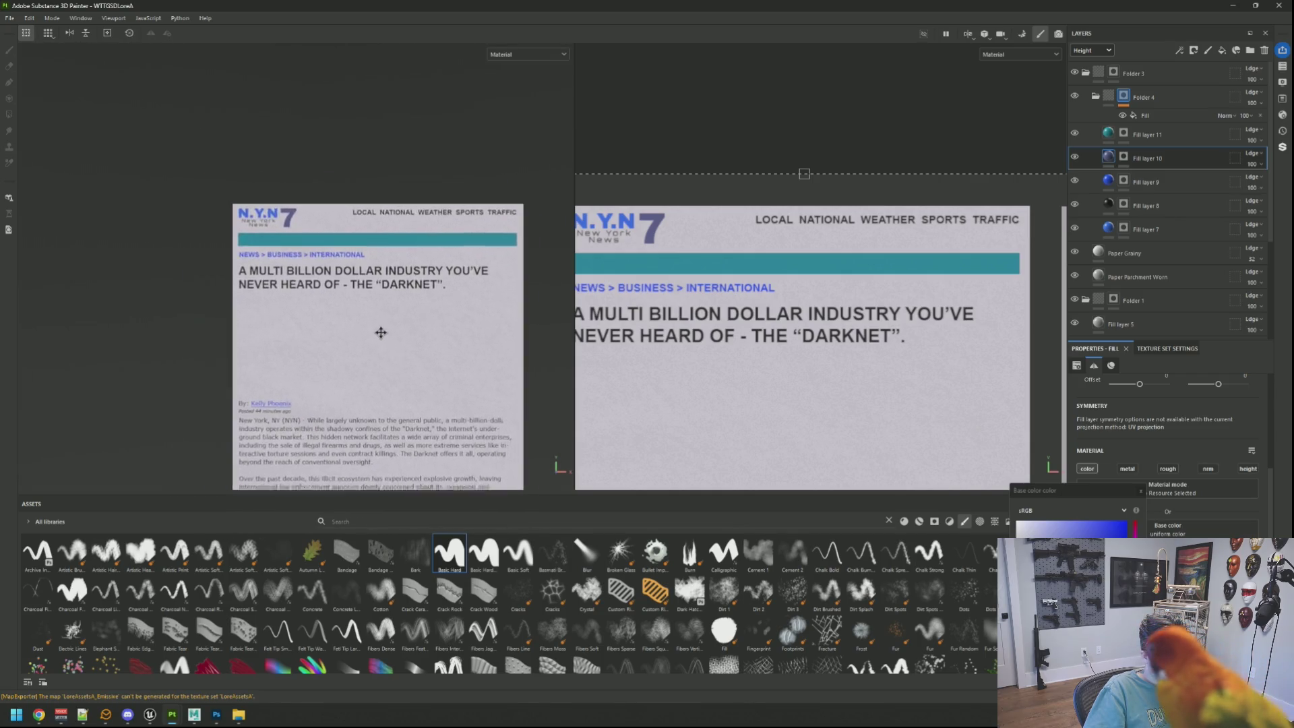
pyautogui.scroll(5, 375, 326)
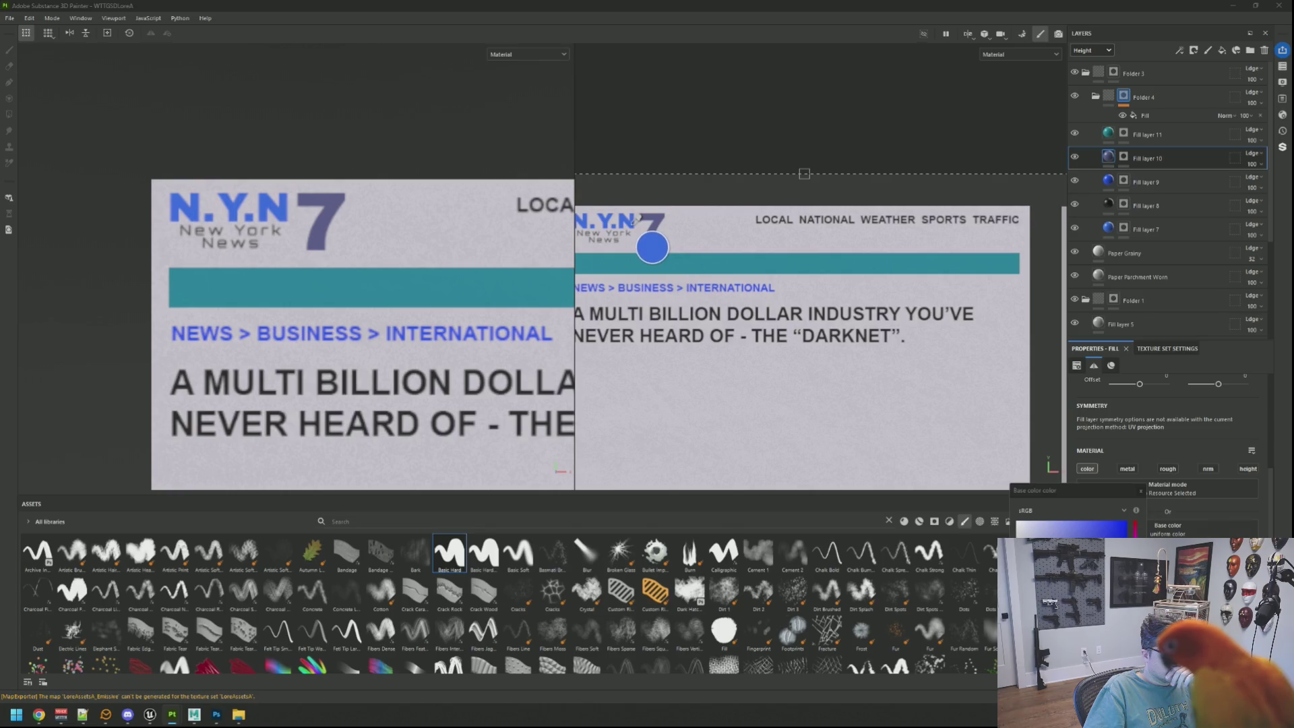
# Set Fill layer 7's N.Y.N lettering to dark grey, comparing it against the 7 logo's blue
pyautogui.moveTo(675, 242); pyautogui.dragTo(748, 249)
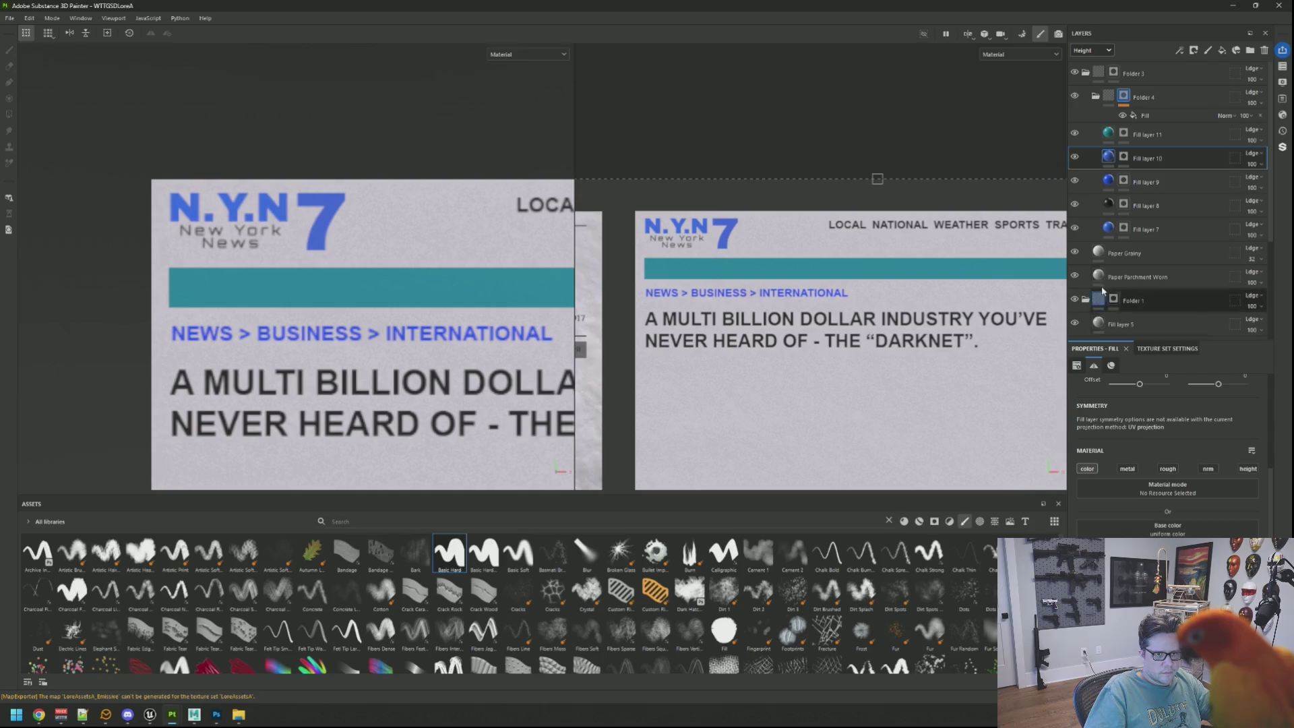
pyautogui.click(1145, 230)
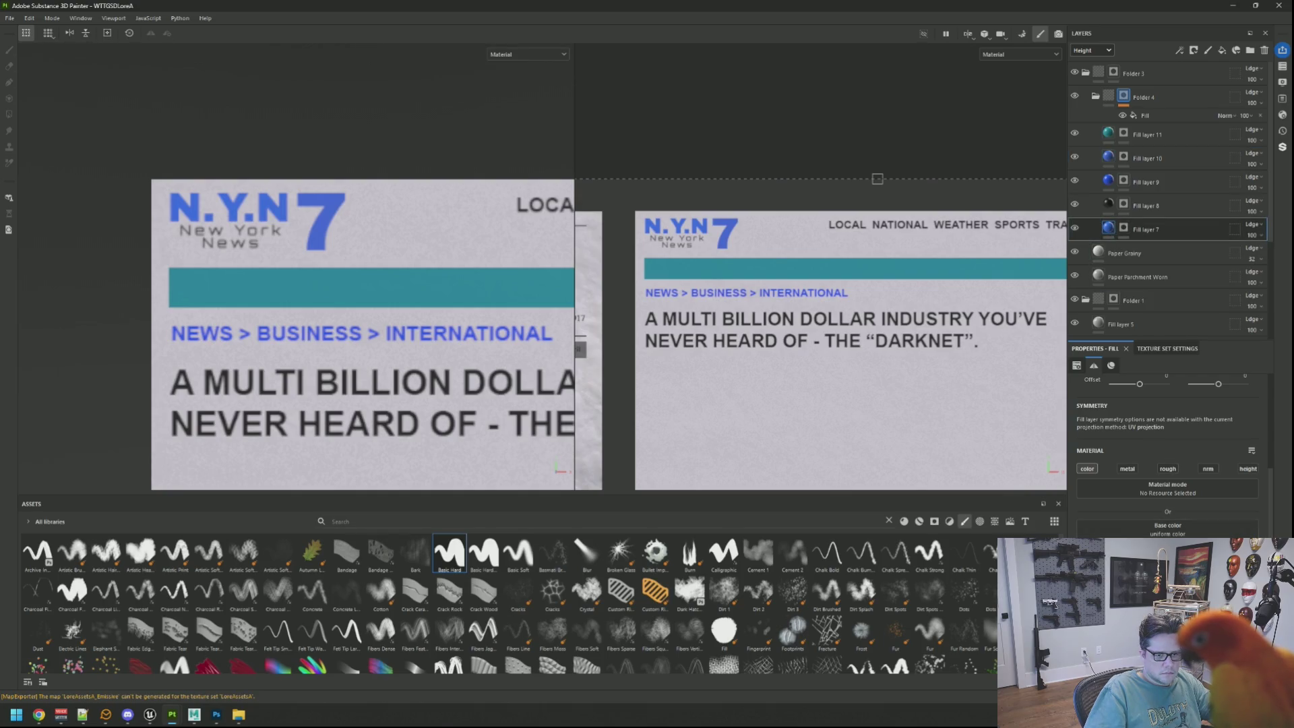
pyautogui.click(1167, 529)
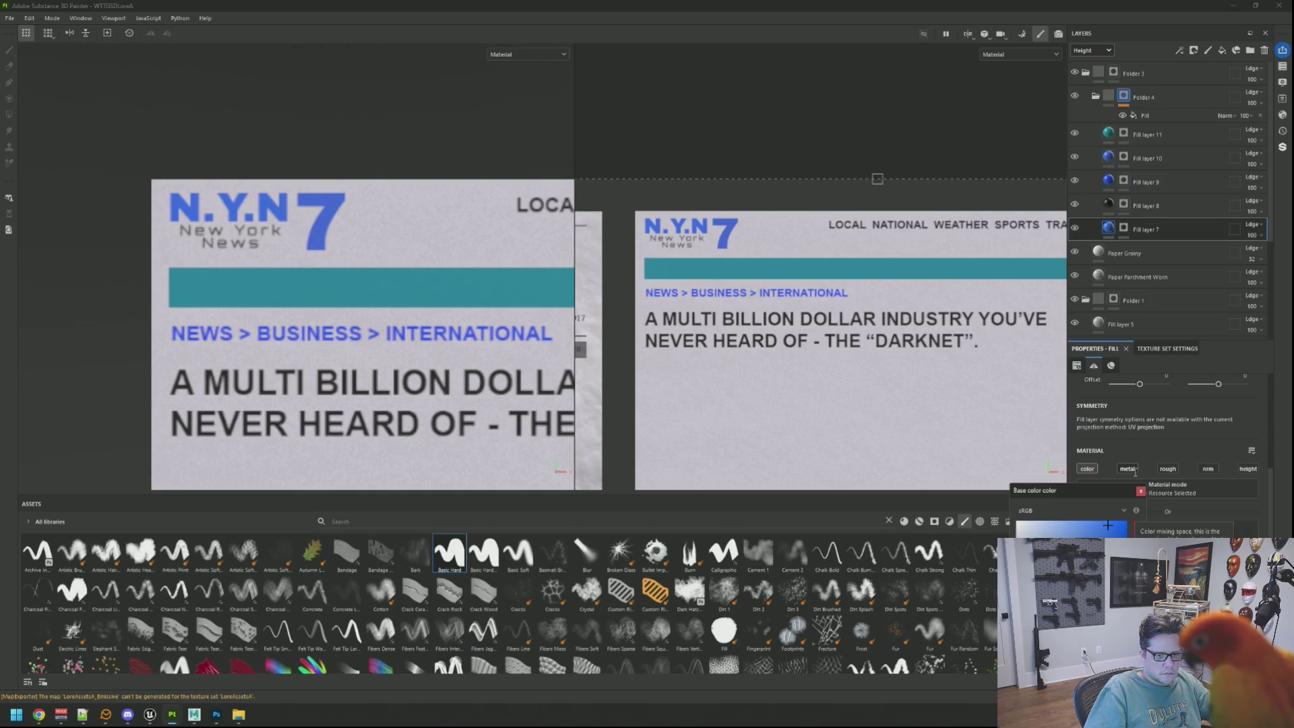
pyautogui.click(1140, 491)
pyautogui.click(1147, 159)
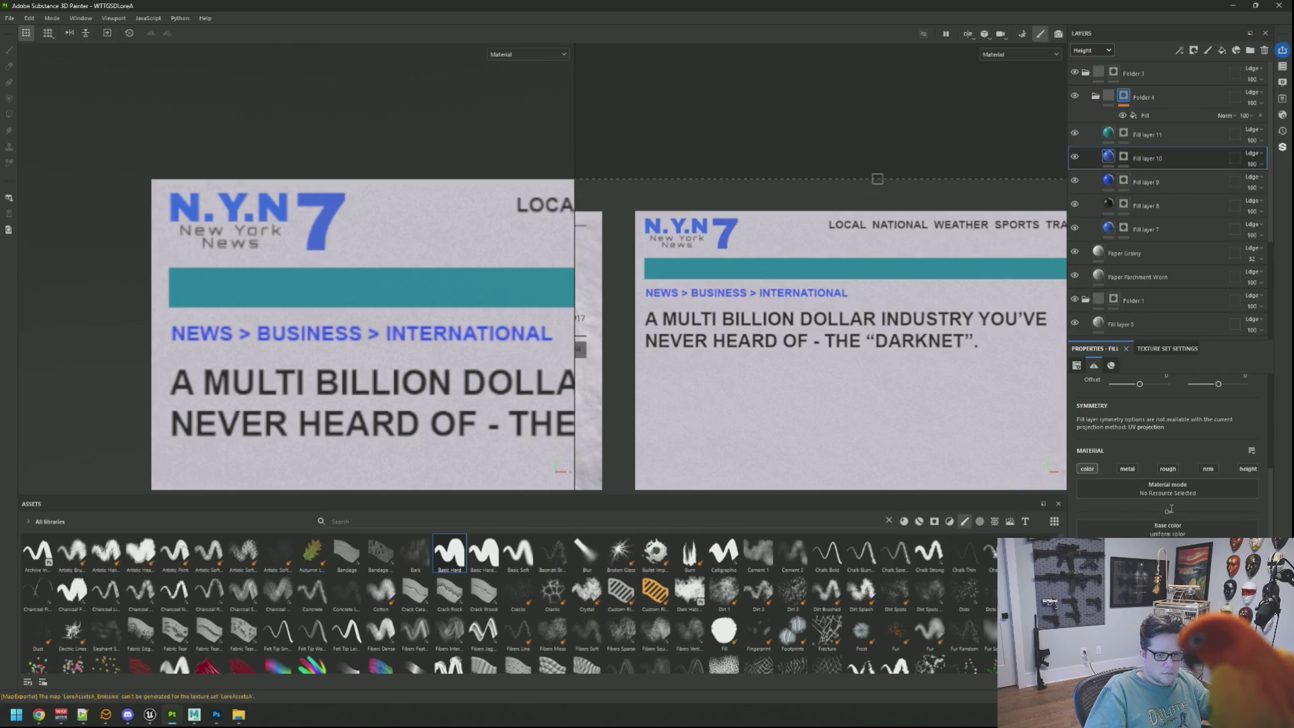
pyautogui.click(1167, 529)
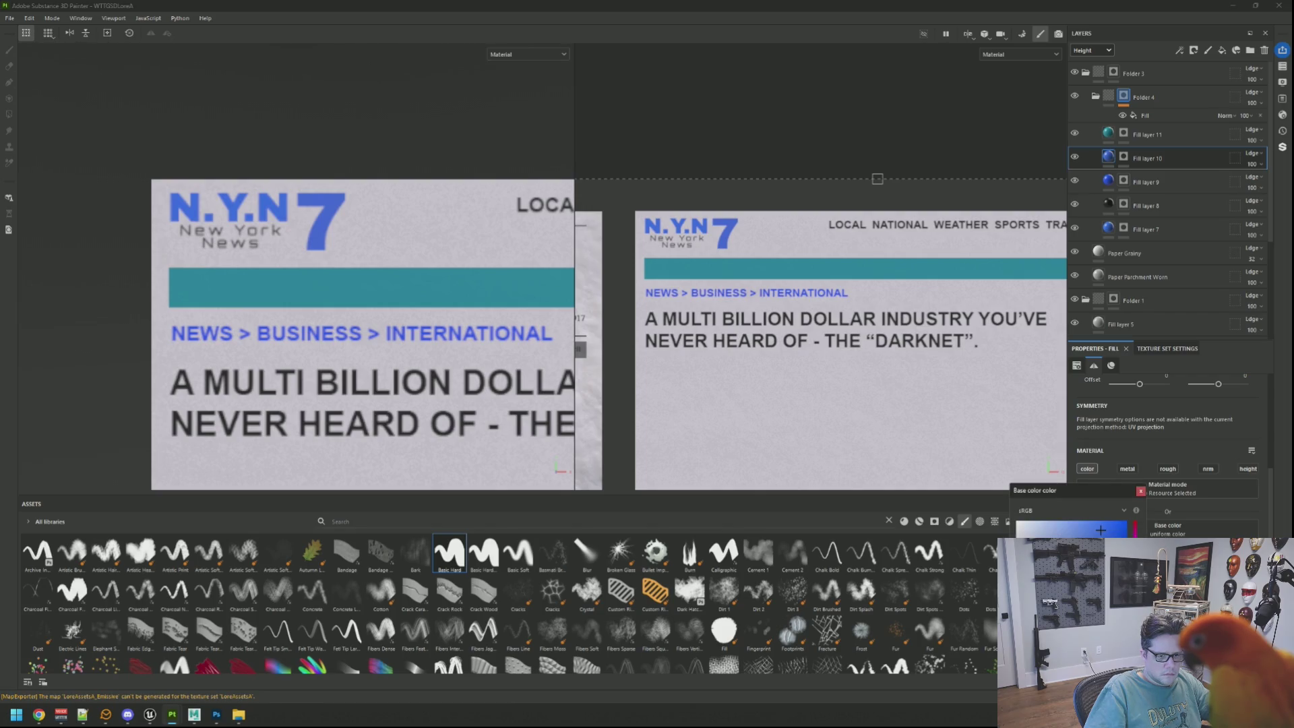
pyautogui.click(1140, 491)
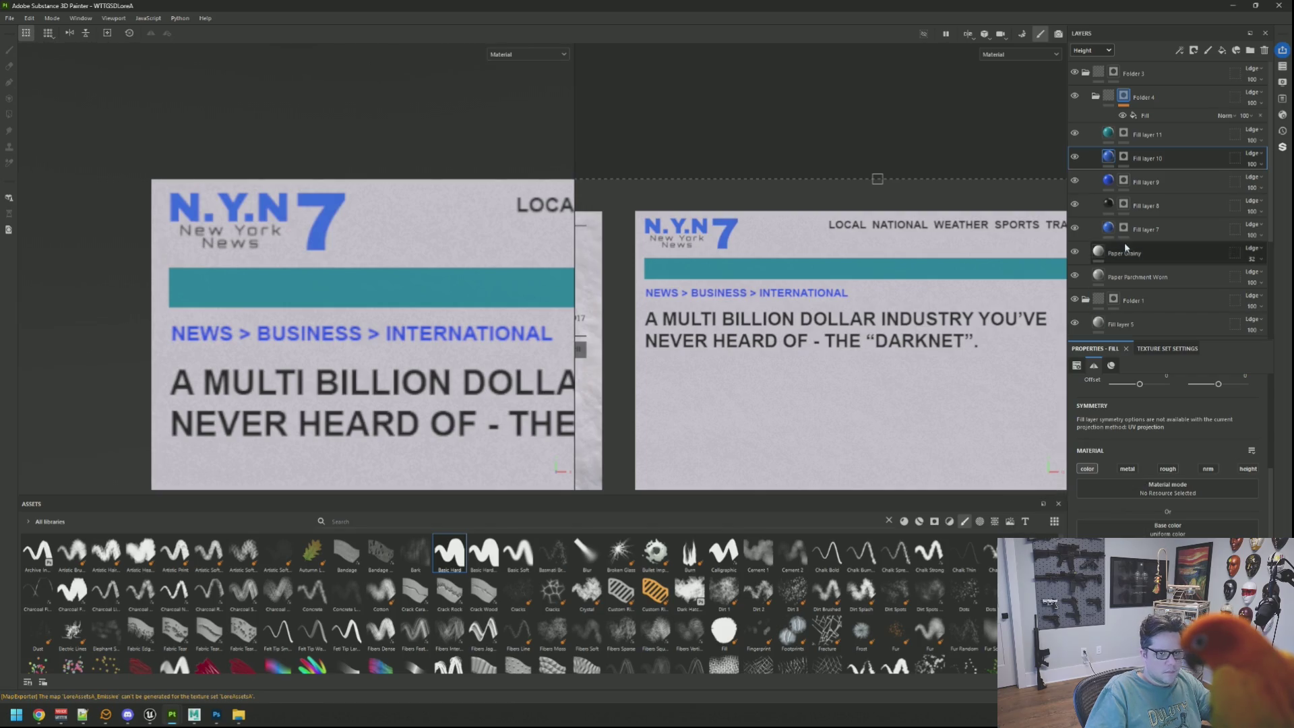
pyautogui.click(1149, 231)
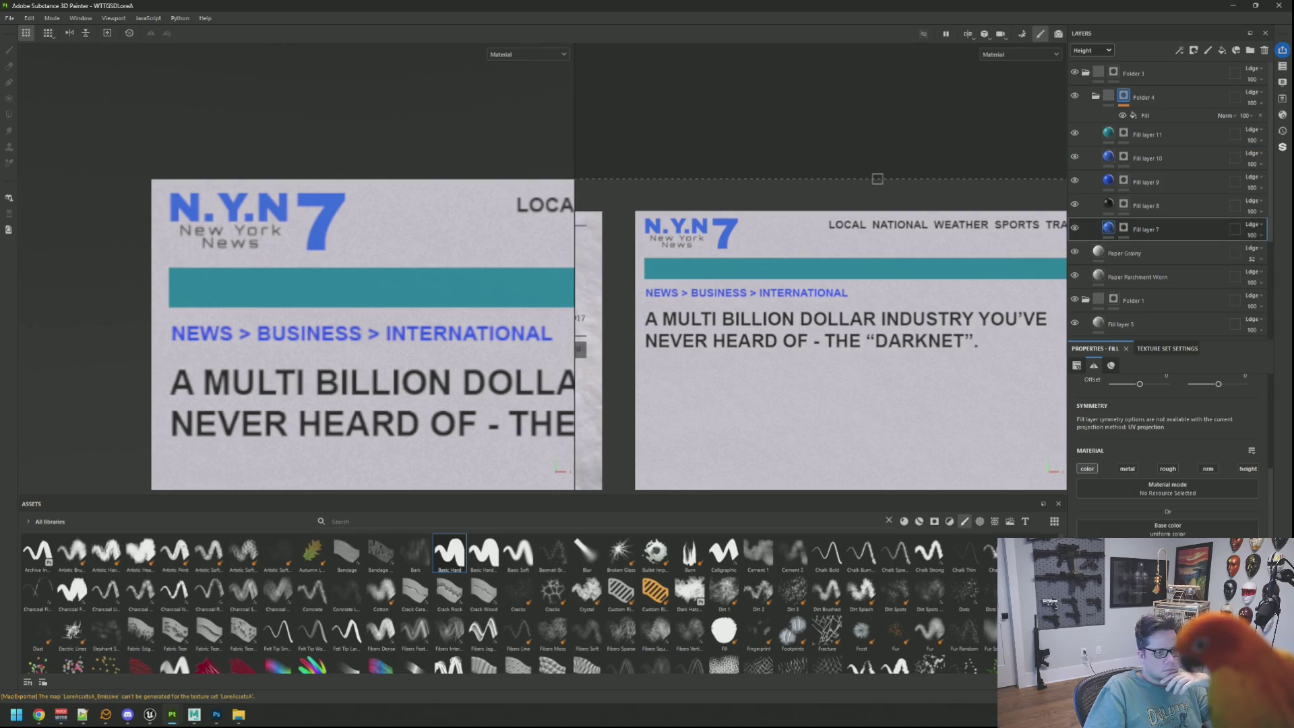
pyautogui.click(1168, 530)
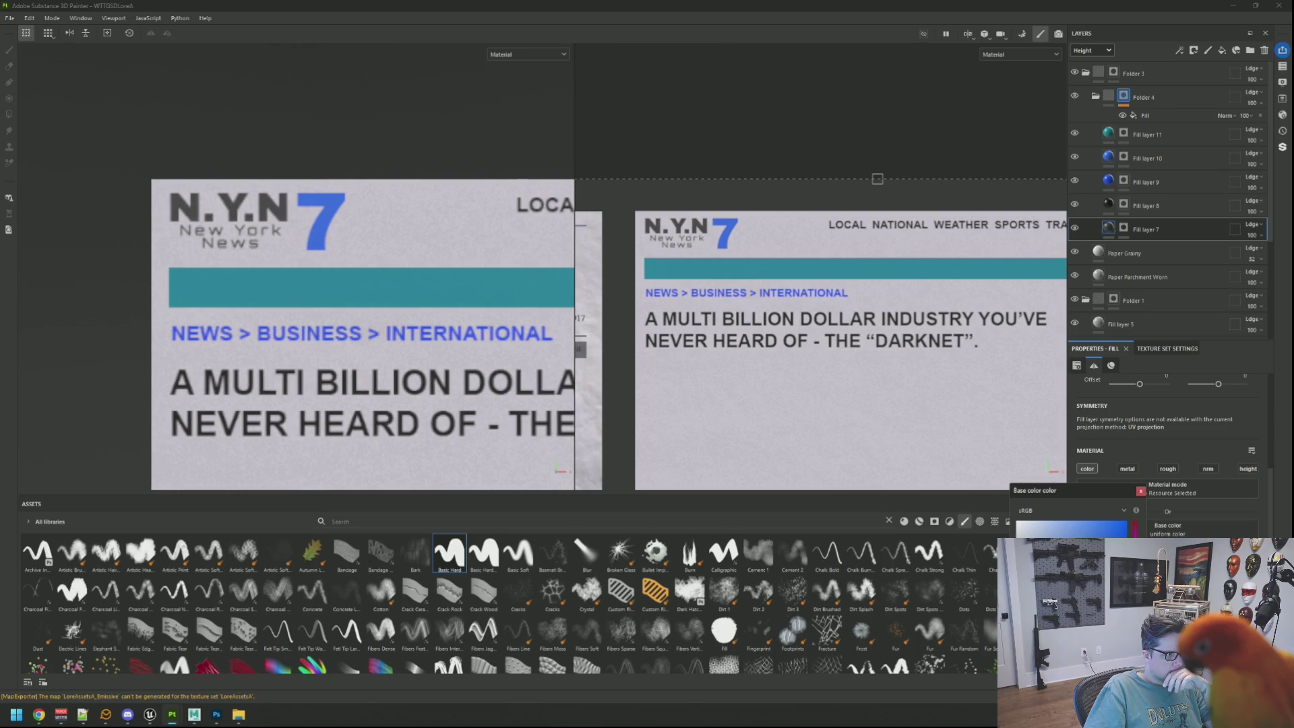
pyautogui.click(448, 286)
pyautogui.scroll(-3, 449, 286)
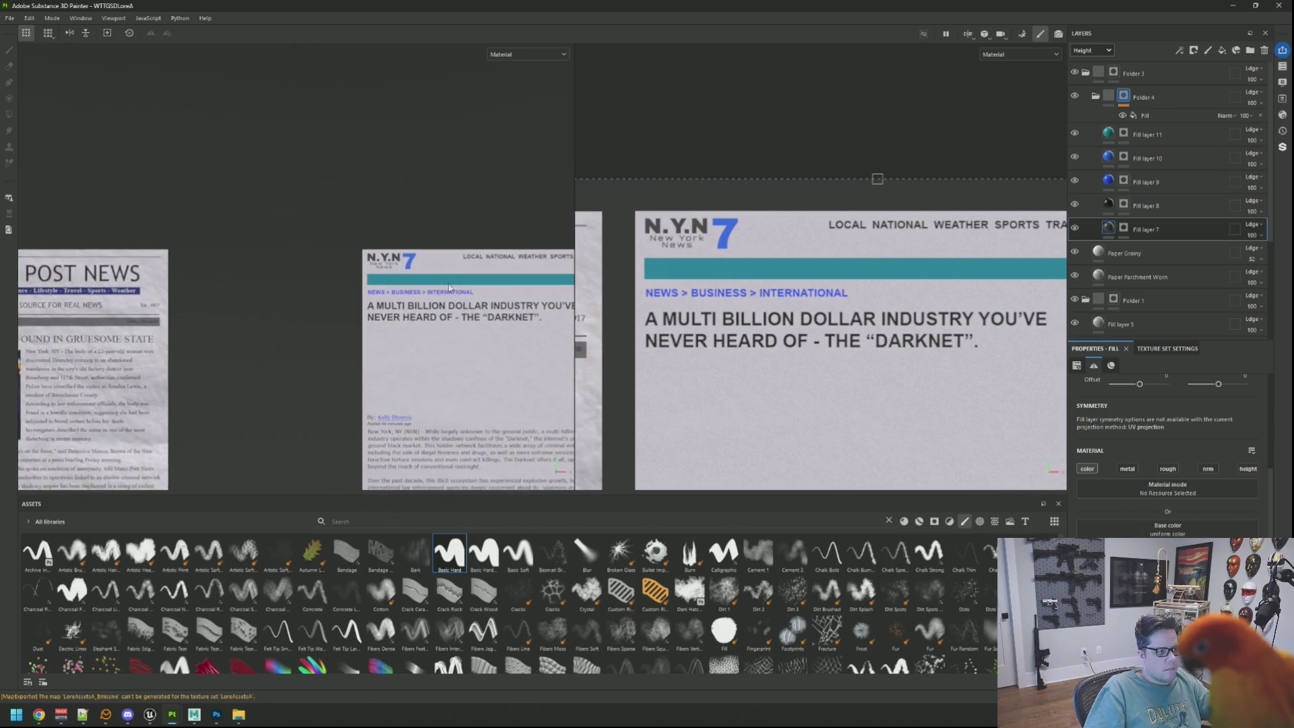
pyautogui.scroll(5, 449, 286)
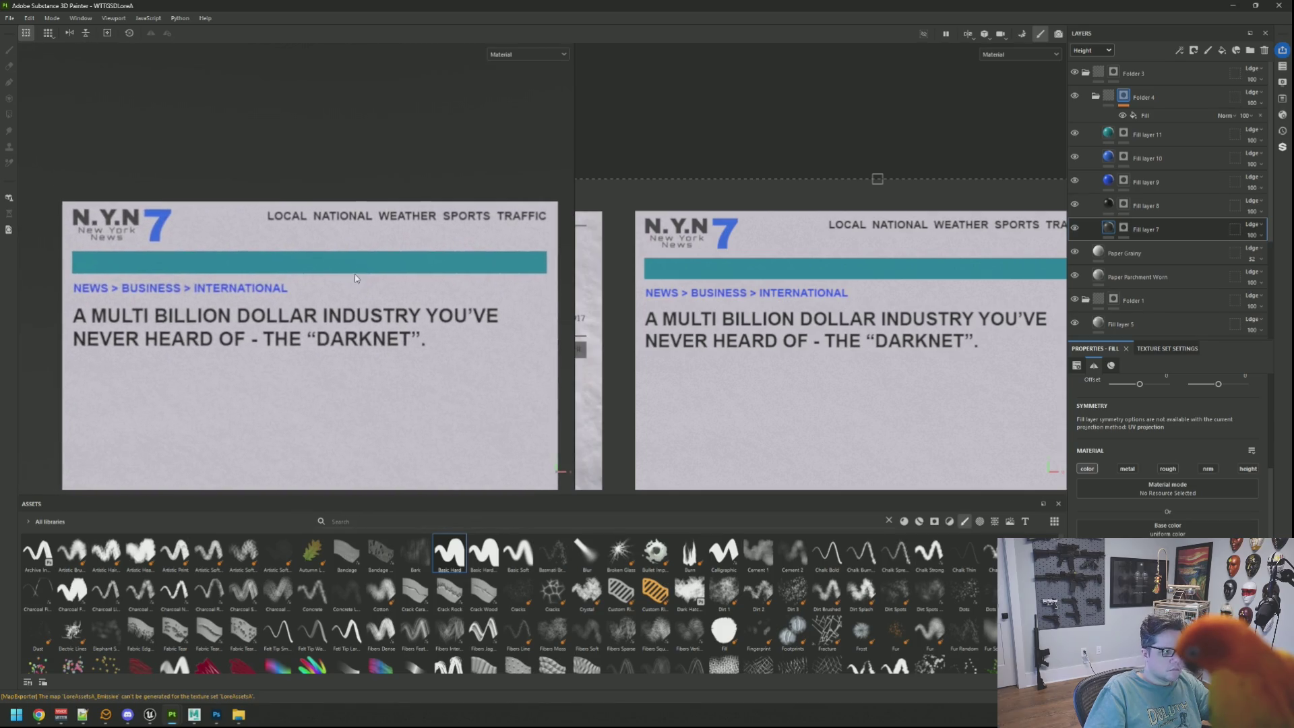
pyautogui.scroll(-2, 363, 268)
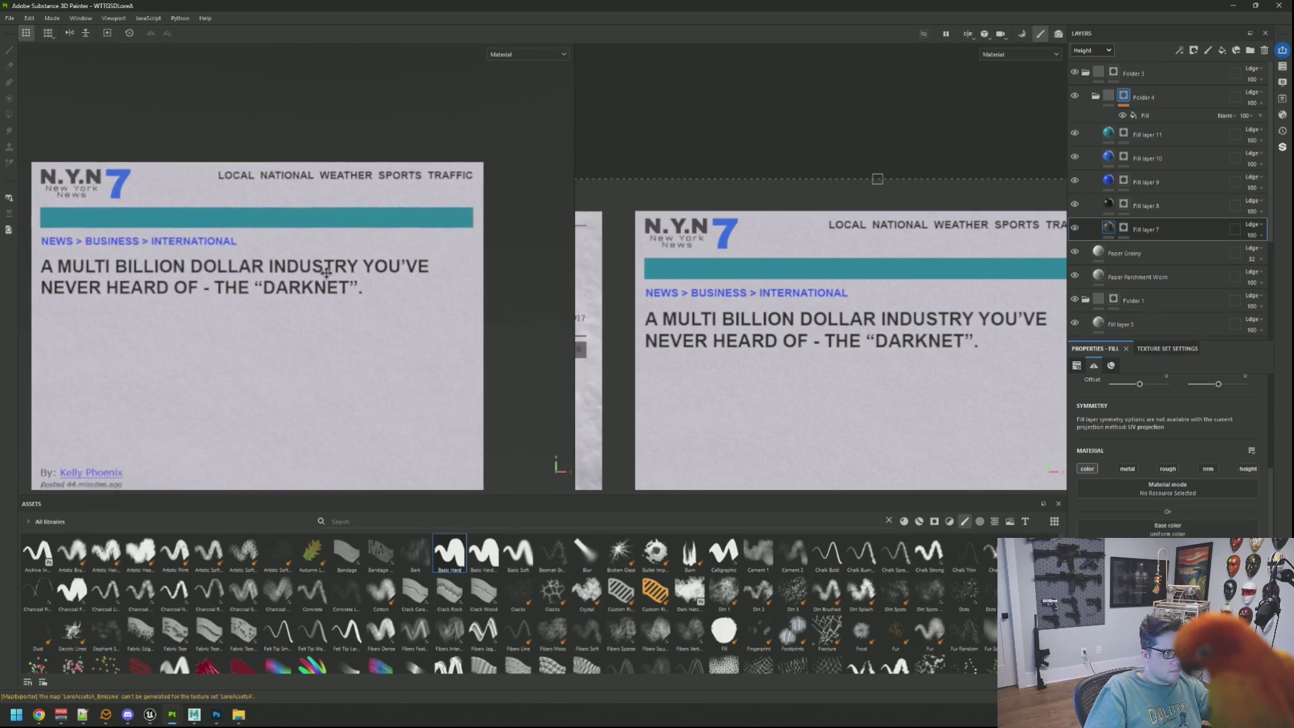
pyautogui.scroll(-2, 357, 209)
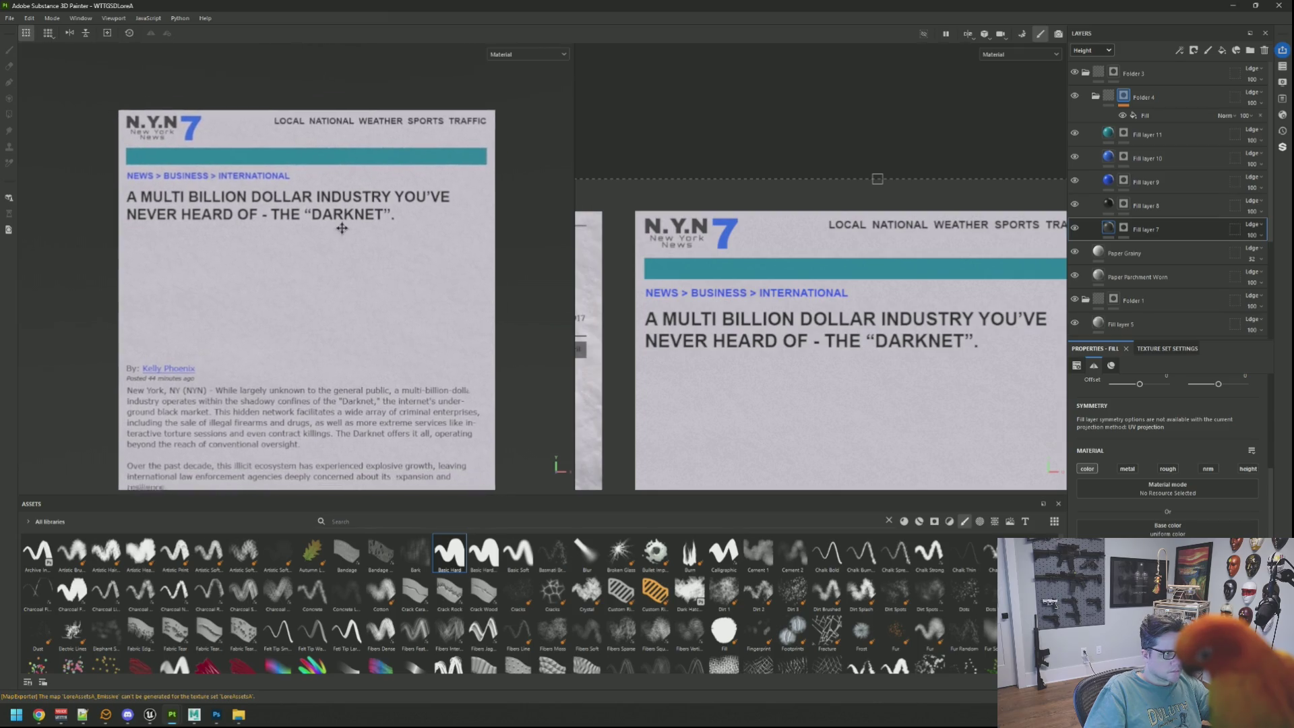
pyautogui.scroll(-2, 327, 243)
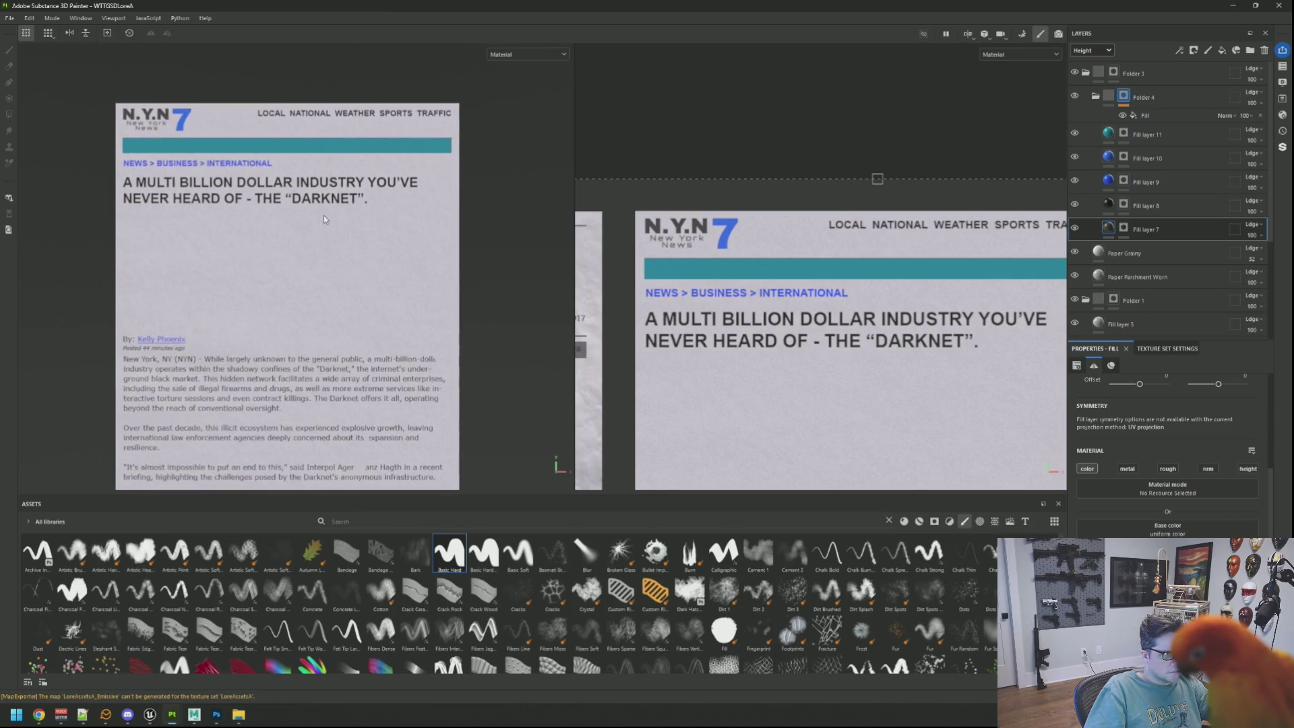
pyautogui.scroll(1, 323, 222)
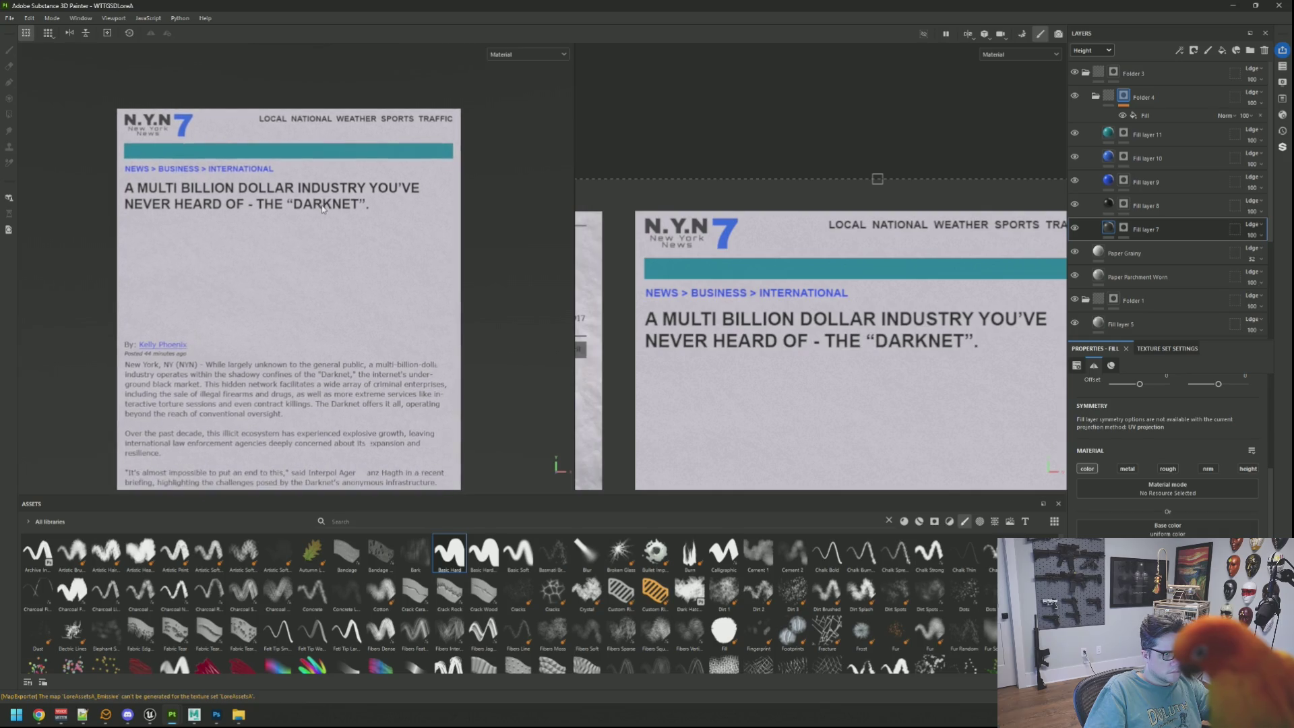
pyautogui.scroll(-1, 363, 206)
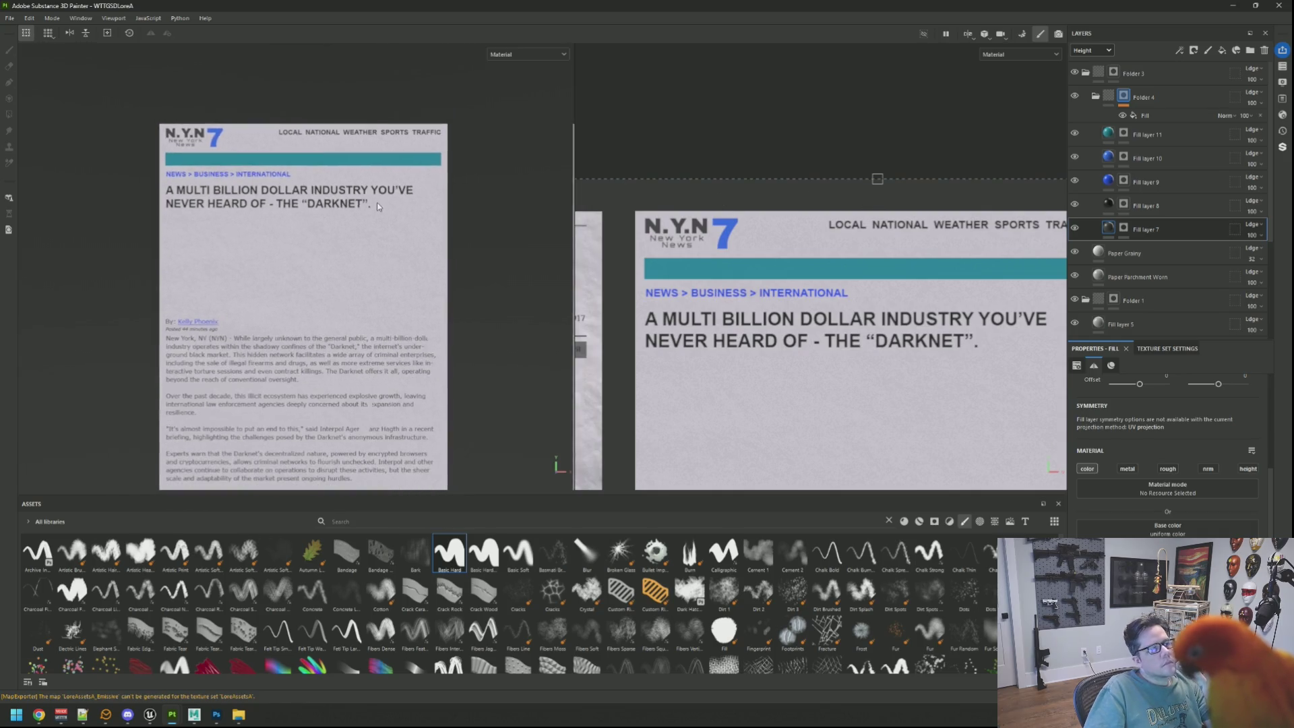
pyautogui.scroll(2, 347, 213)
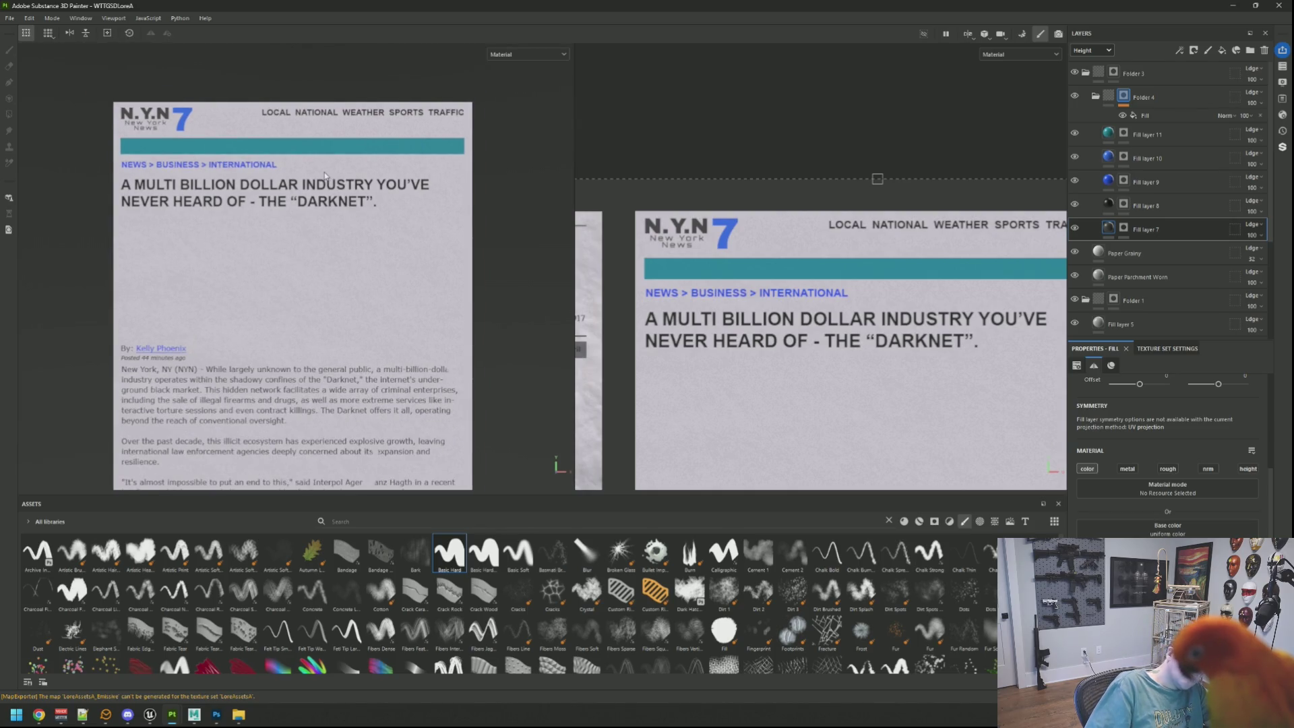
pyautogui.scroll(1, 317, 165)
pyautogui.moveTo(314, 161); pyautogui.dragTo(322, 186)
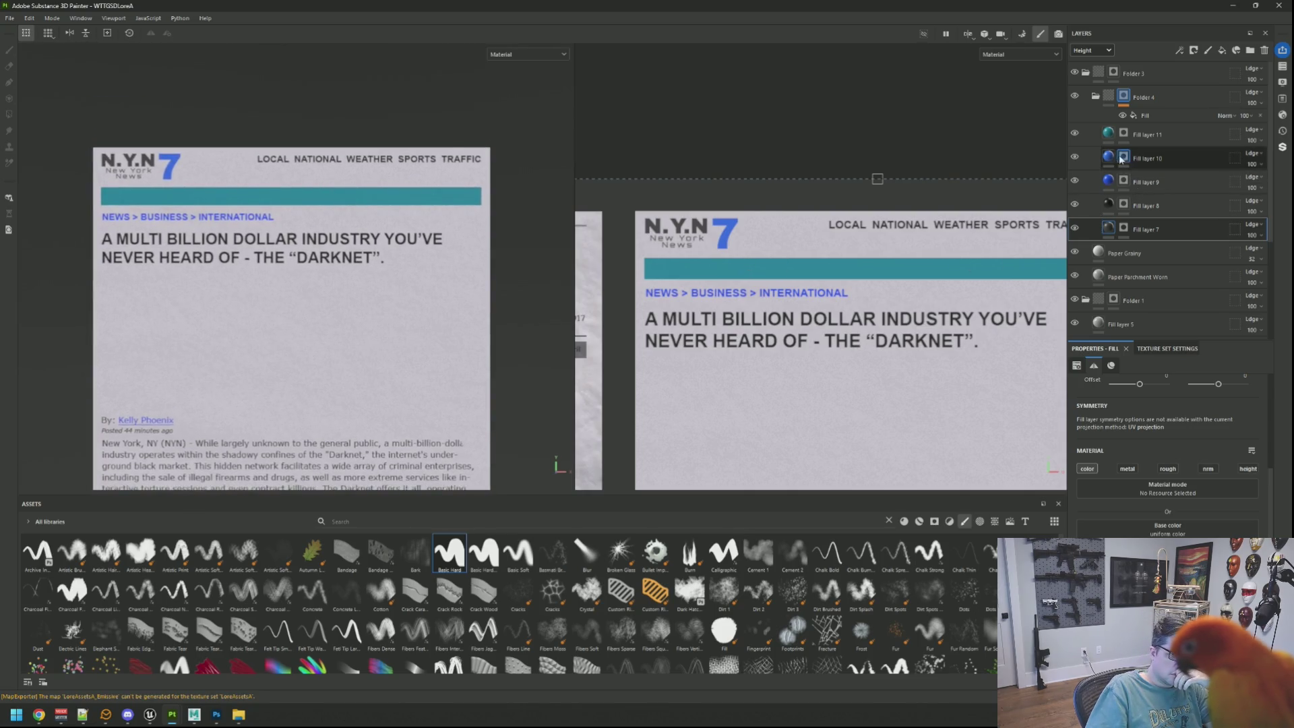
pyautogui.click(1076, 134)
# Show the teal banner stripe and toggle Fill layer 9's visibility to check what it contains
pyautogui.click(1076, 133)
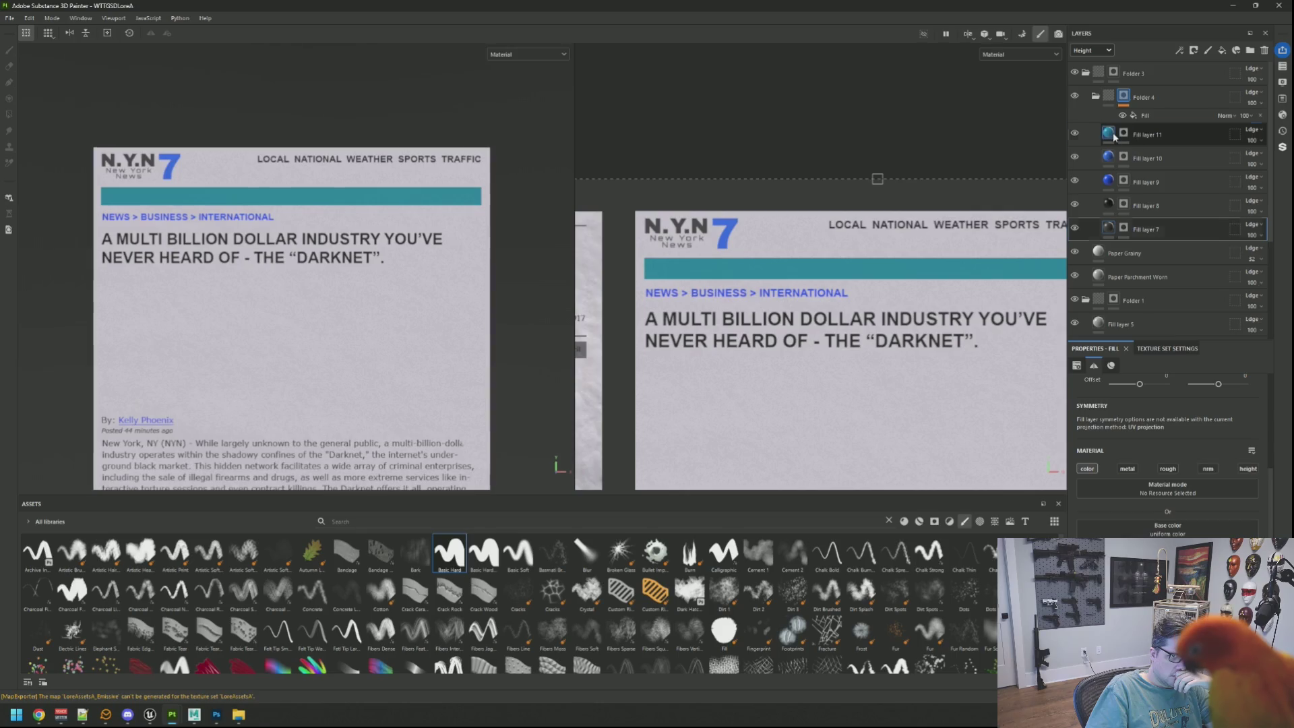
pyautogui.click(1145, 134)
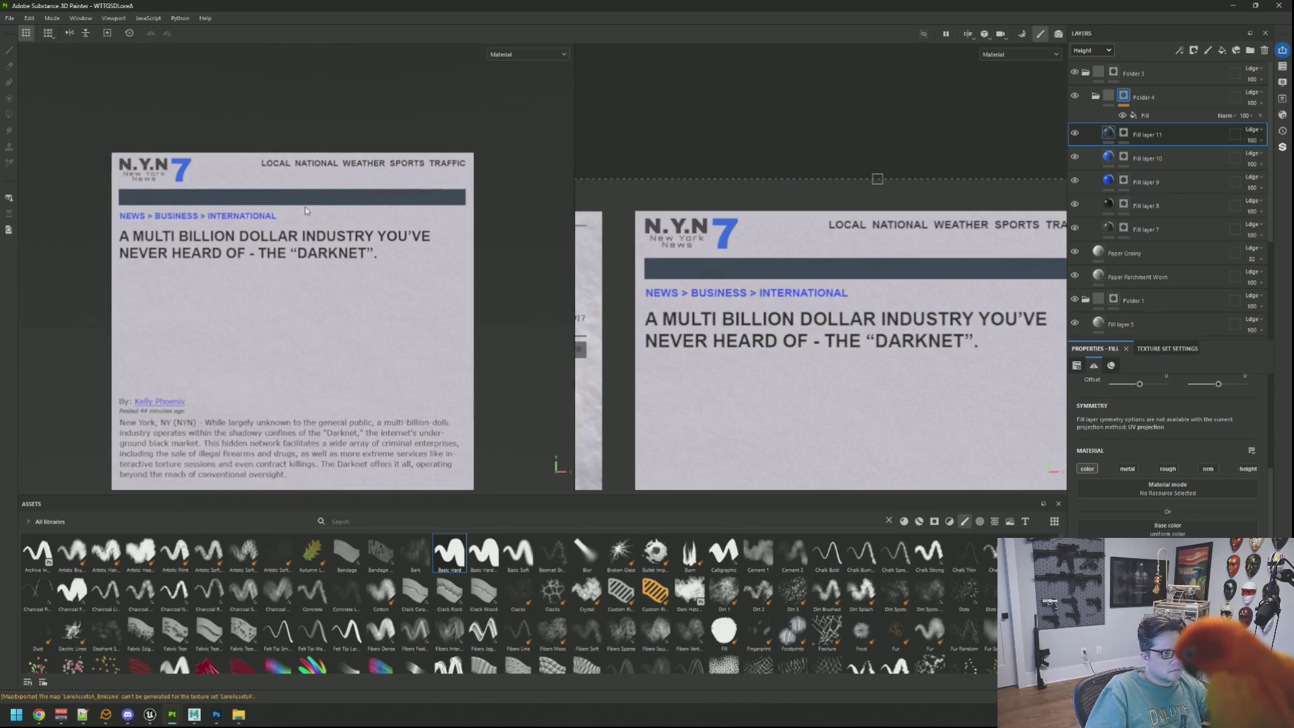
pyautogui.scroll(-2, 228, 171)
pyautogui.scroll(3, 358, 195)
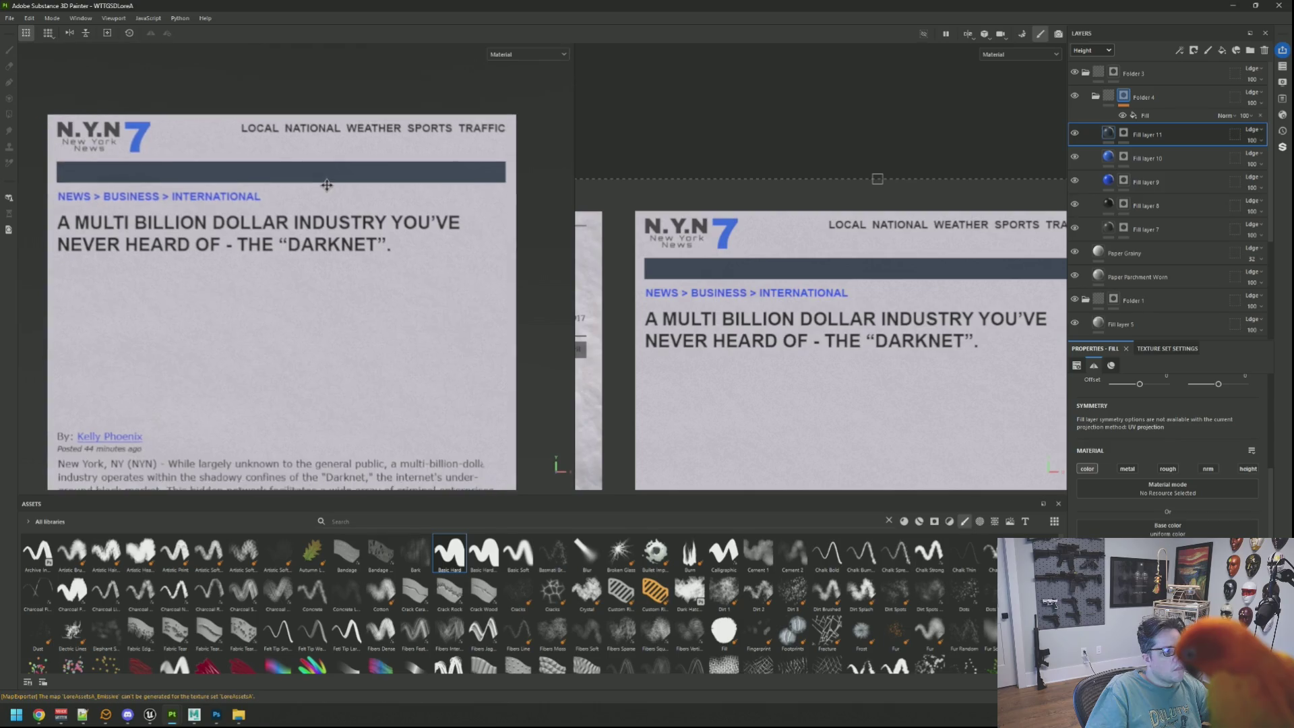
pyautogui.scroll(-2, 649, 234)
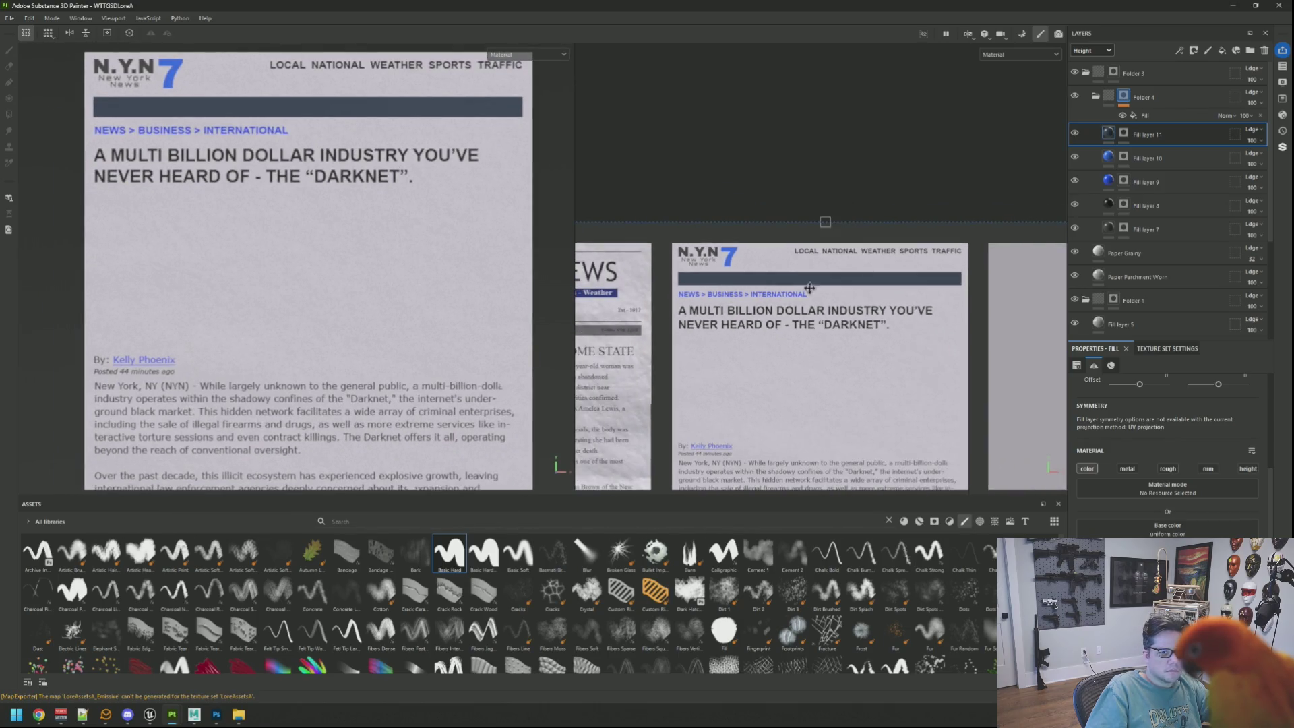
pyautogui.click(1075, 181)
pyautogui.click(1075, 181)
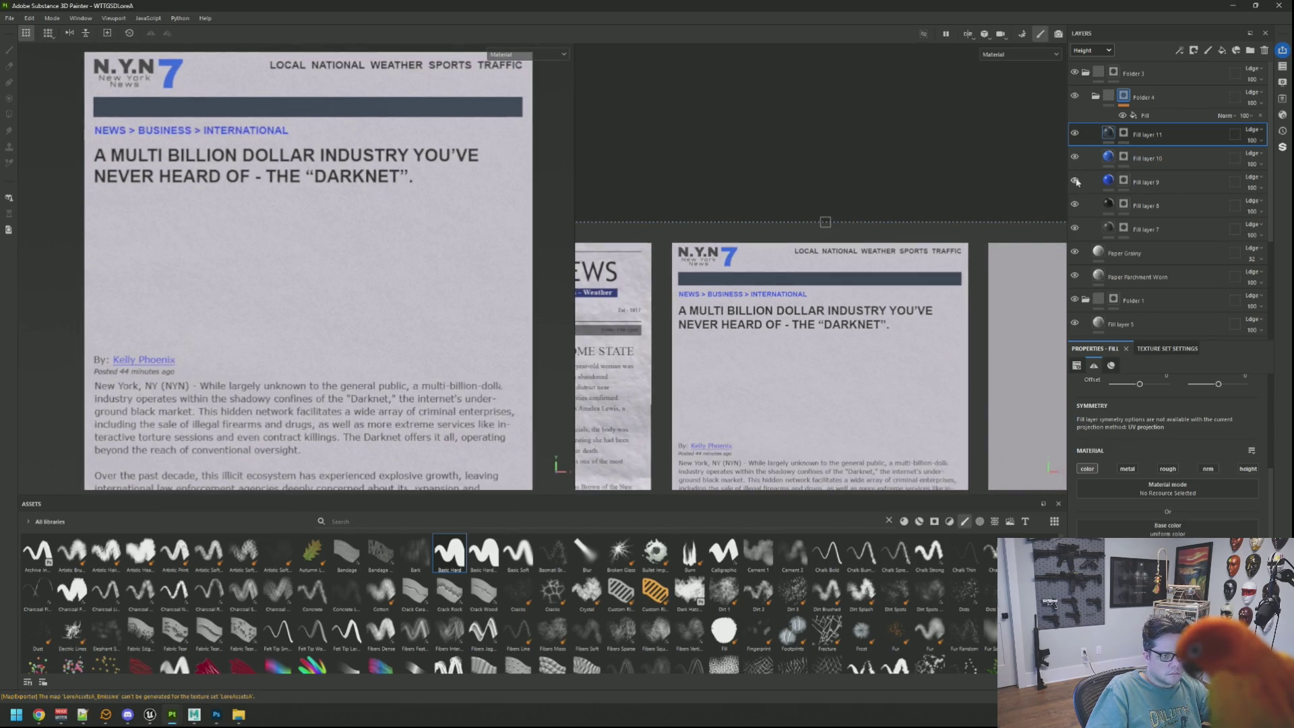
pyautogui.click(1075, 182)
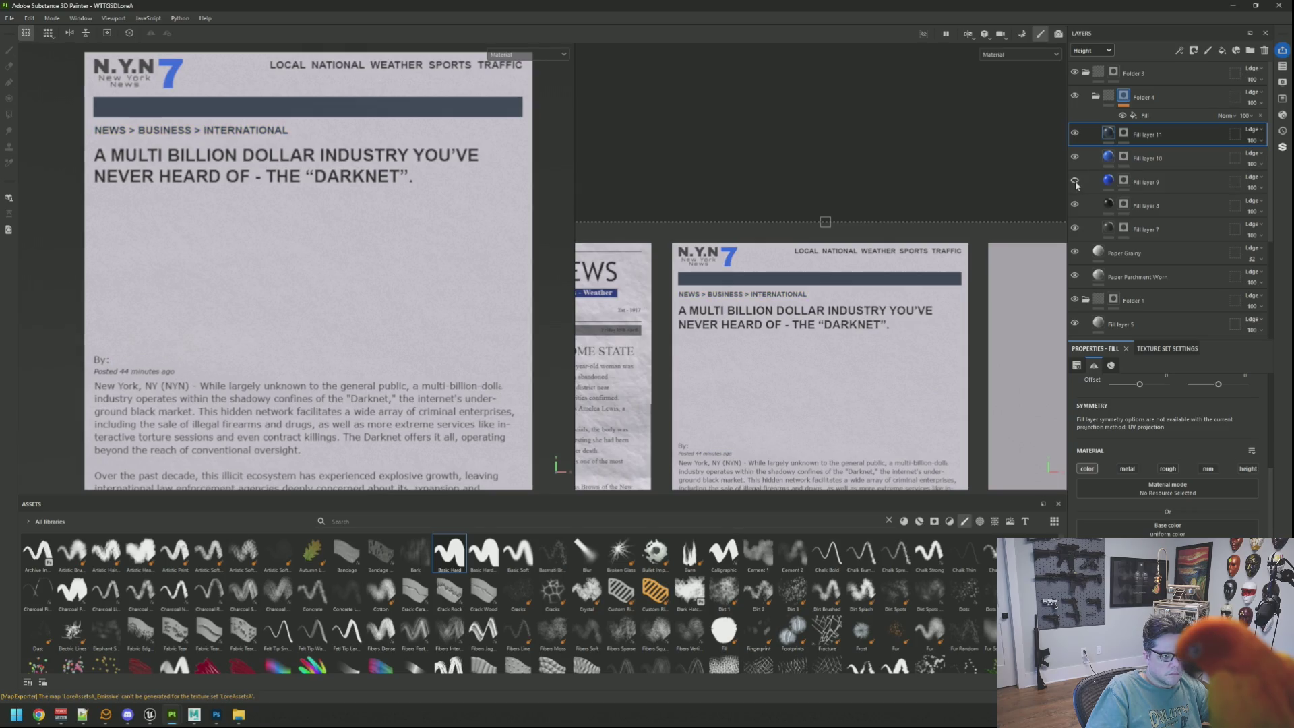
pyautogui.click(1075, 181)
pyautogui.scroll(-4, 251, 297)
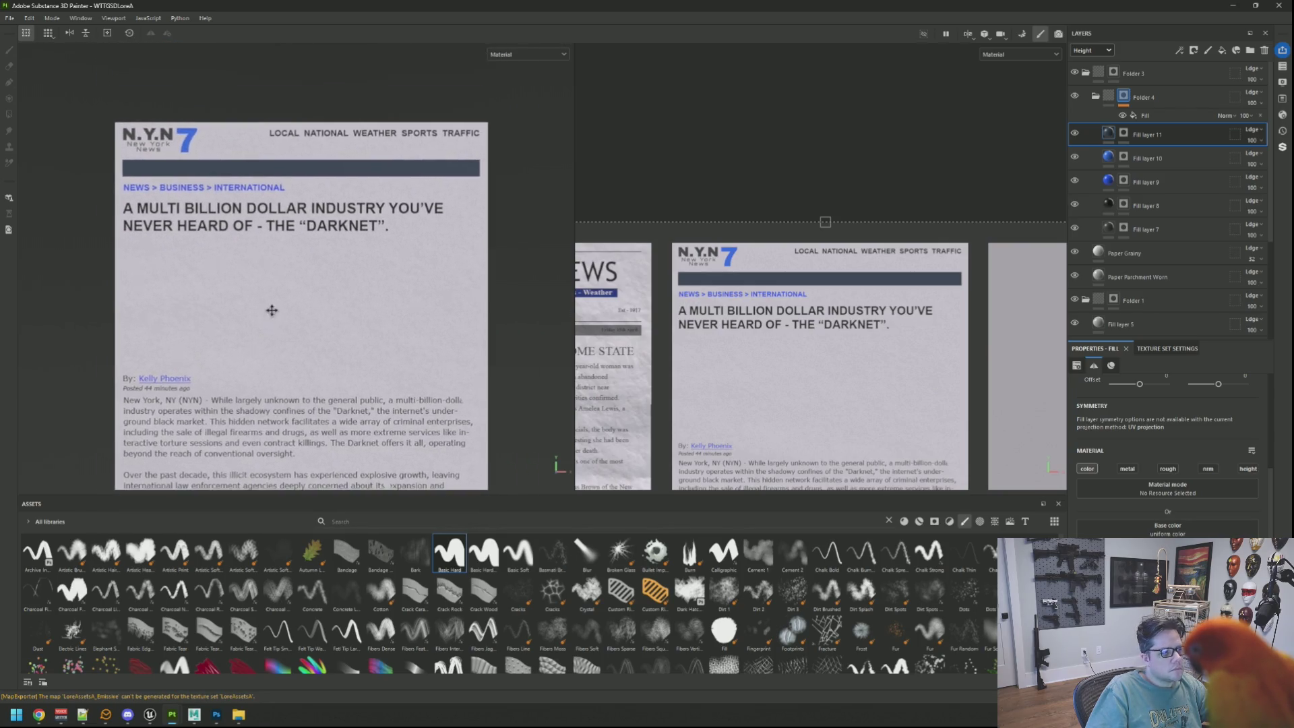
pyautogui.scroll(2, 270, 311)
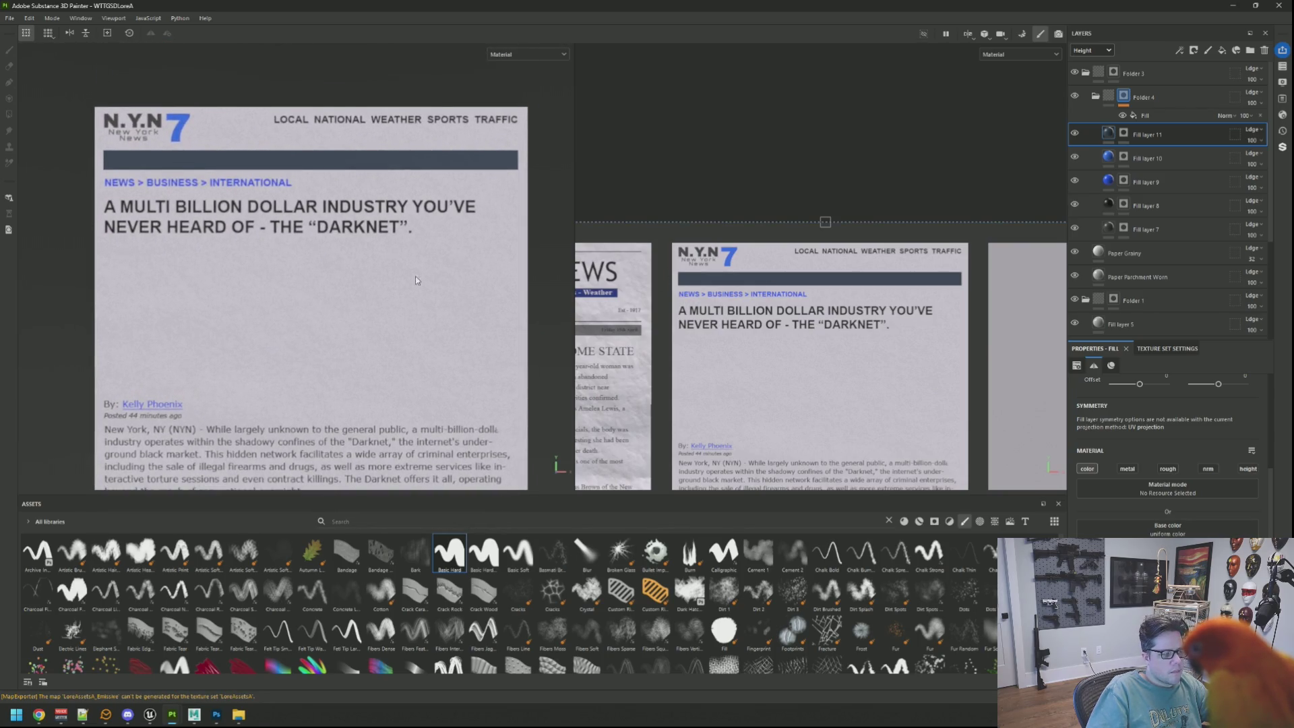
pyautogui.scroll(2, 324, 274)
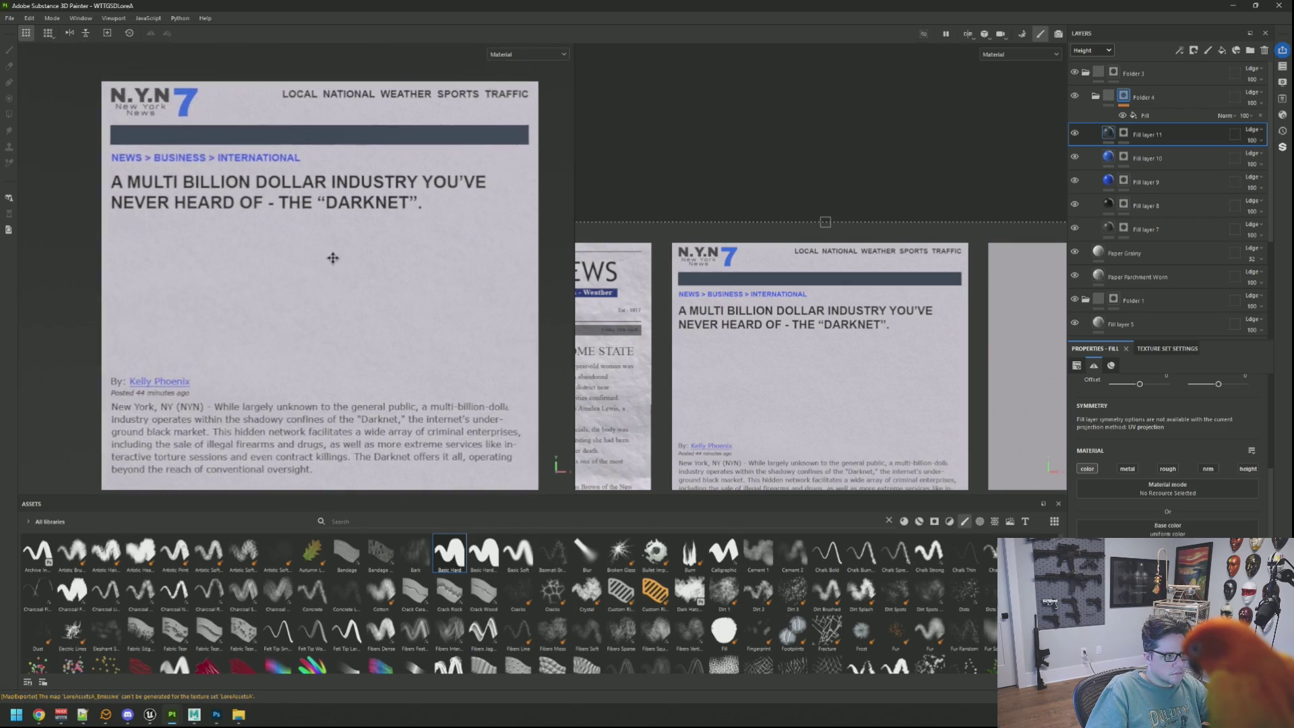
# Select Fill layer 9 and target its mask for painting
pyautogui.click(1107, 182)
pyautogui.click(1075, 181)
pyautogui.click(1075, 181)
pyautogui.click(1124, 182)
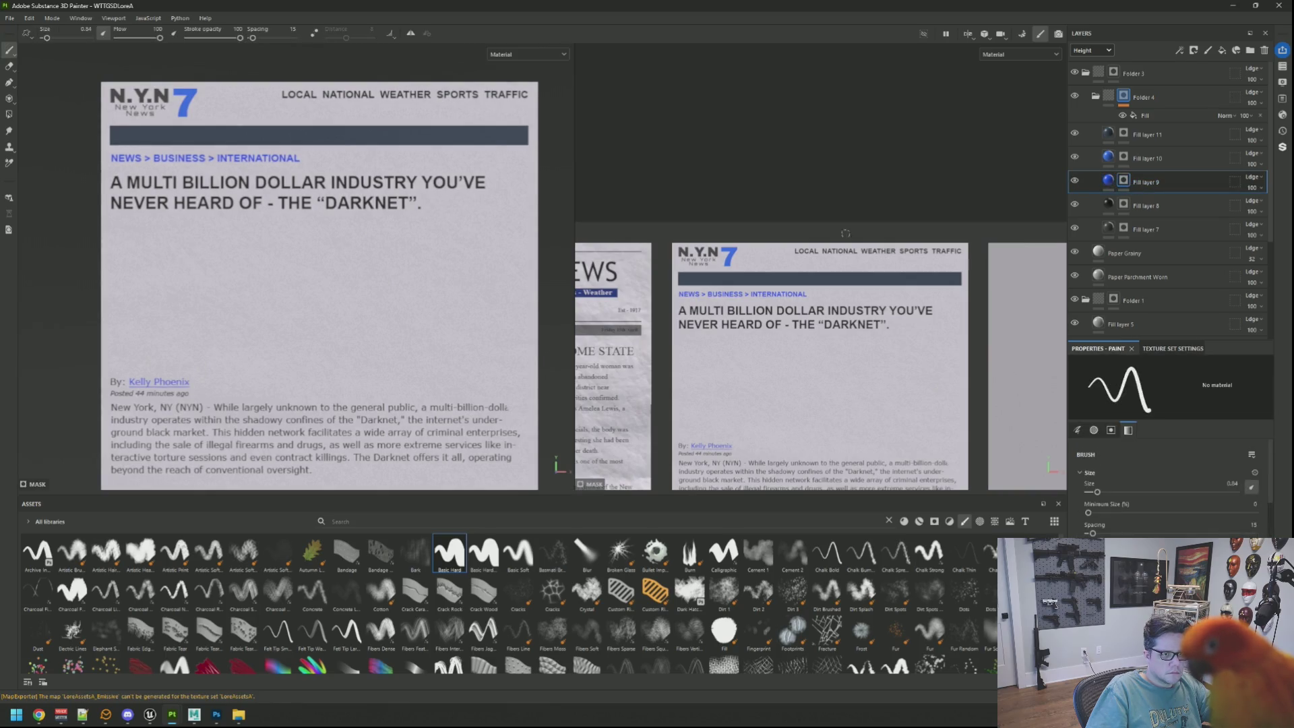
# Paint out the blue NEWS > BUSINESS > INTERNATIONAL links on Fill layer 9's mask, then bring up Photoshop
pyautogui.scroll(3, 723, 275)
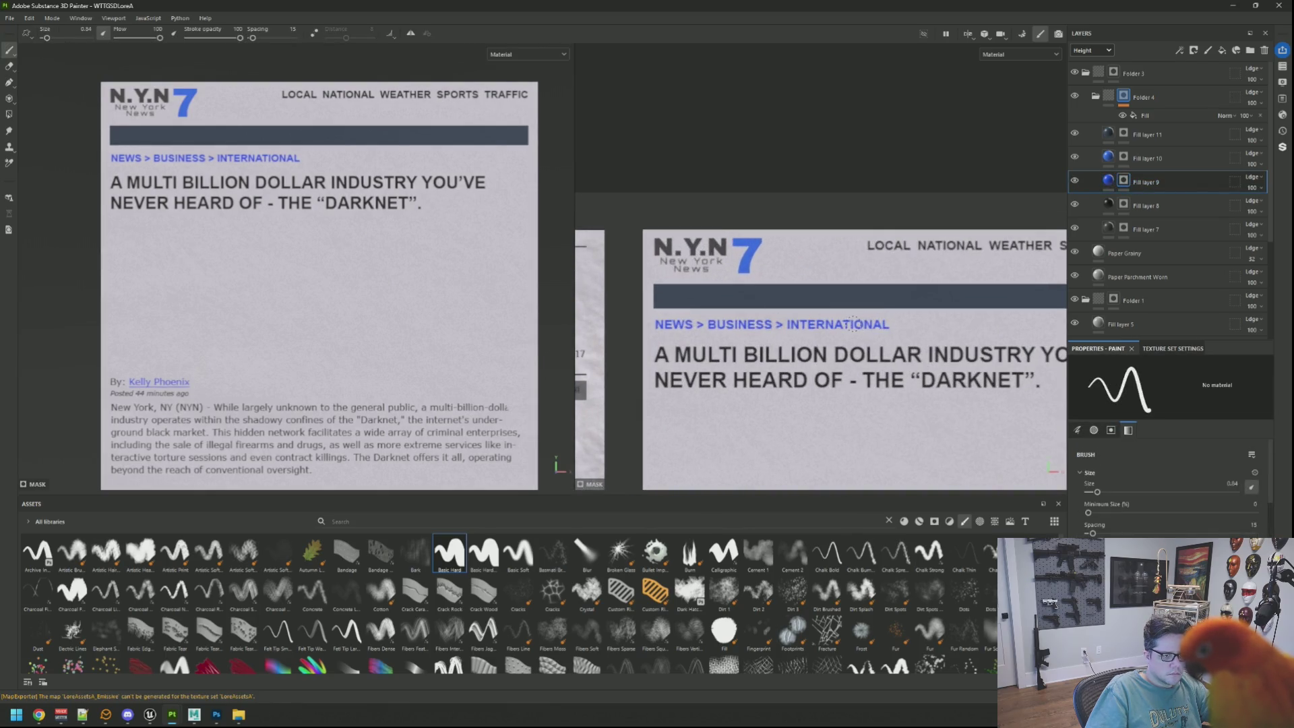
pyautogui.moveTo(715, 318); pyautogui.dragTo(653, 328)
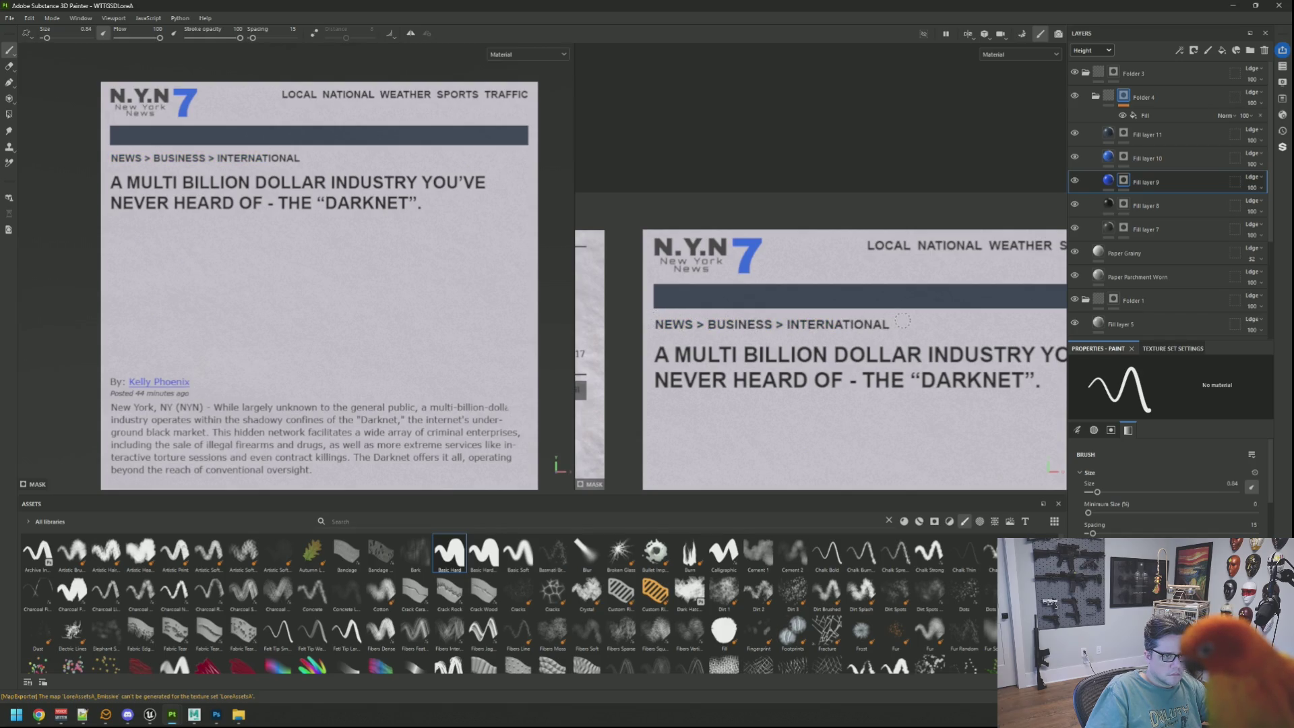
pyautogui.scroll(-3, 311, 220)
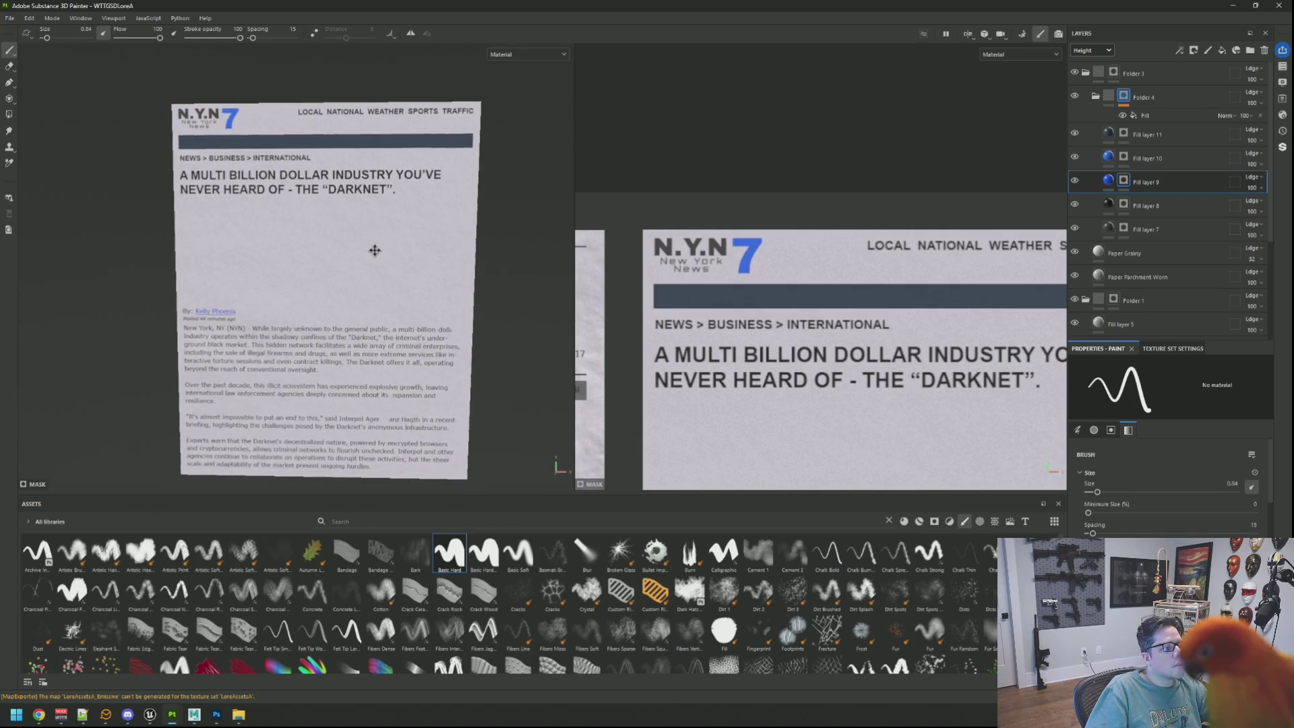
pyautogui.scroll(4, 371, 244)
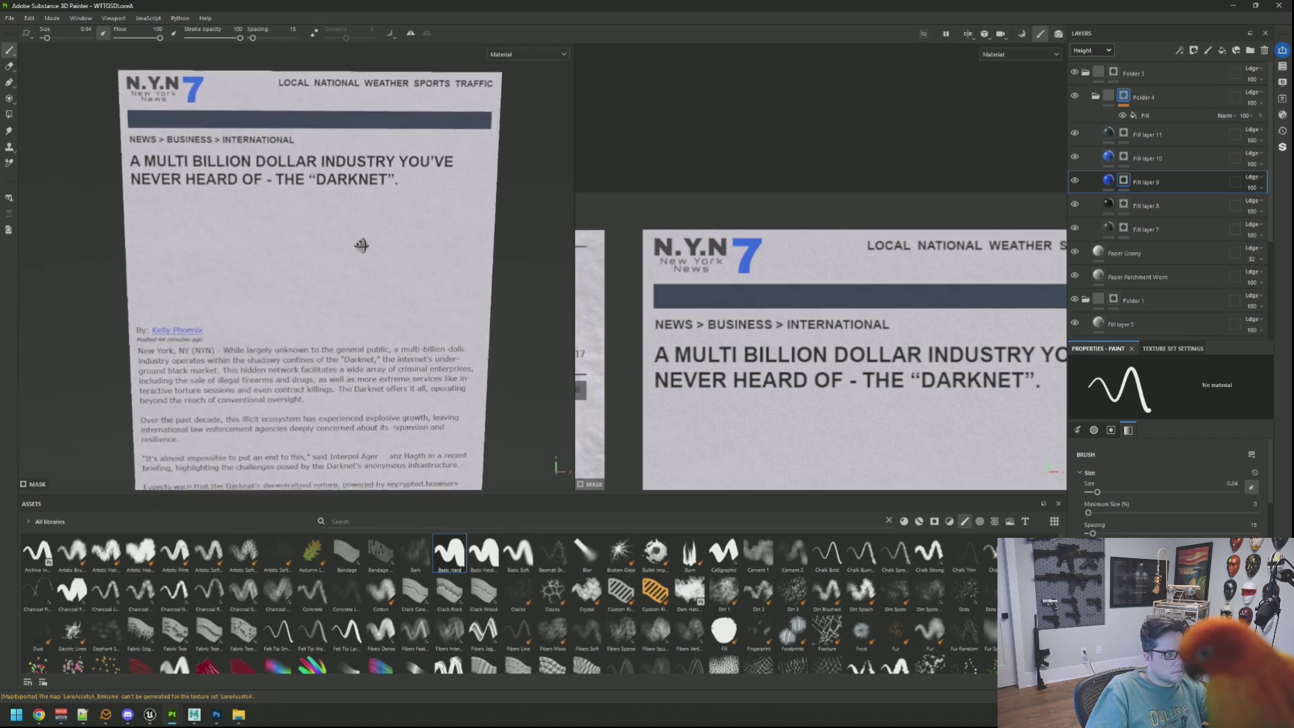
pyautogui.scroll(-3, 373, 269)
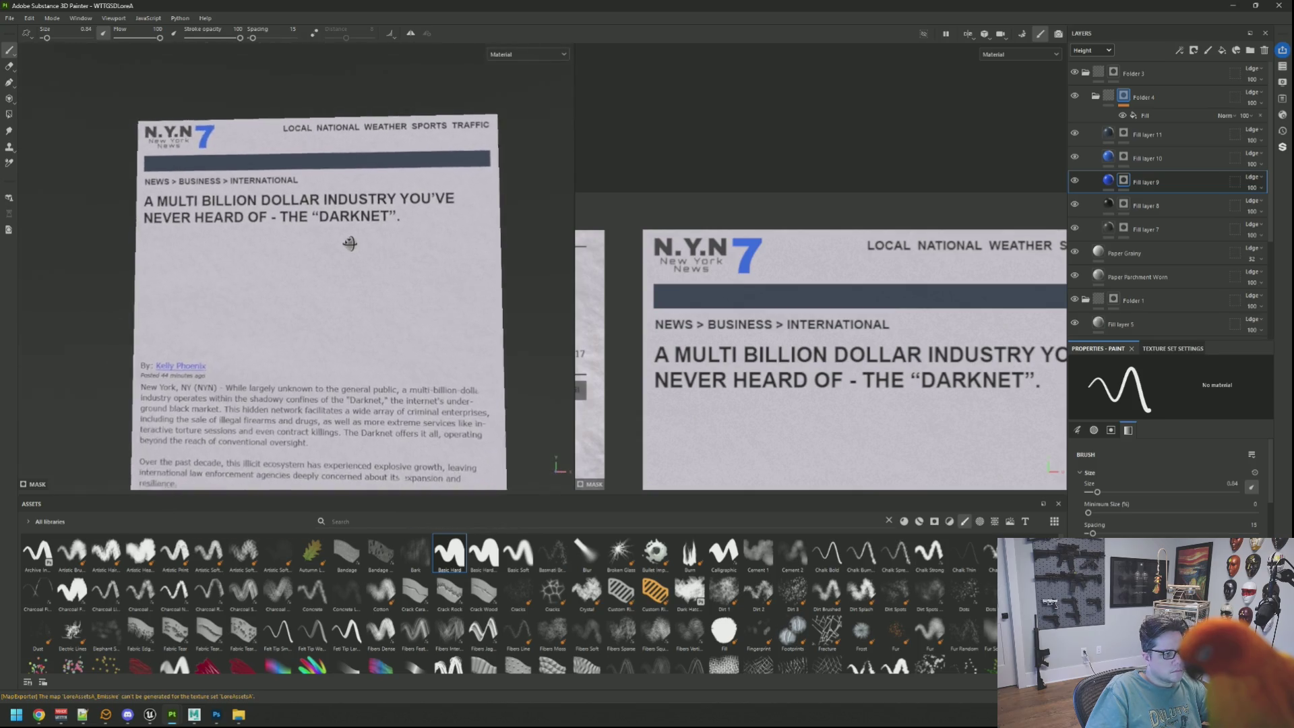
pyautogui.scroll(3, 360, 249)
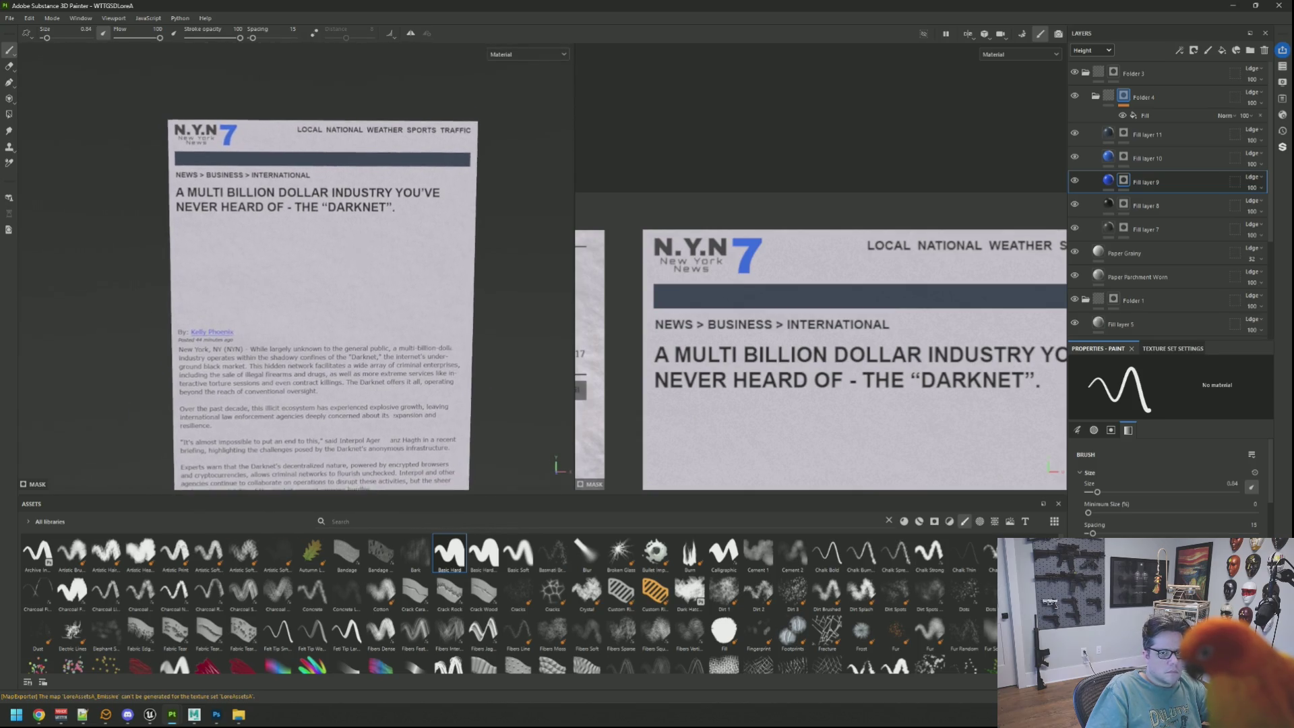
pyautogui.scroll(2, 404, 249)
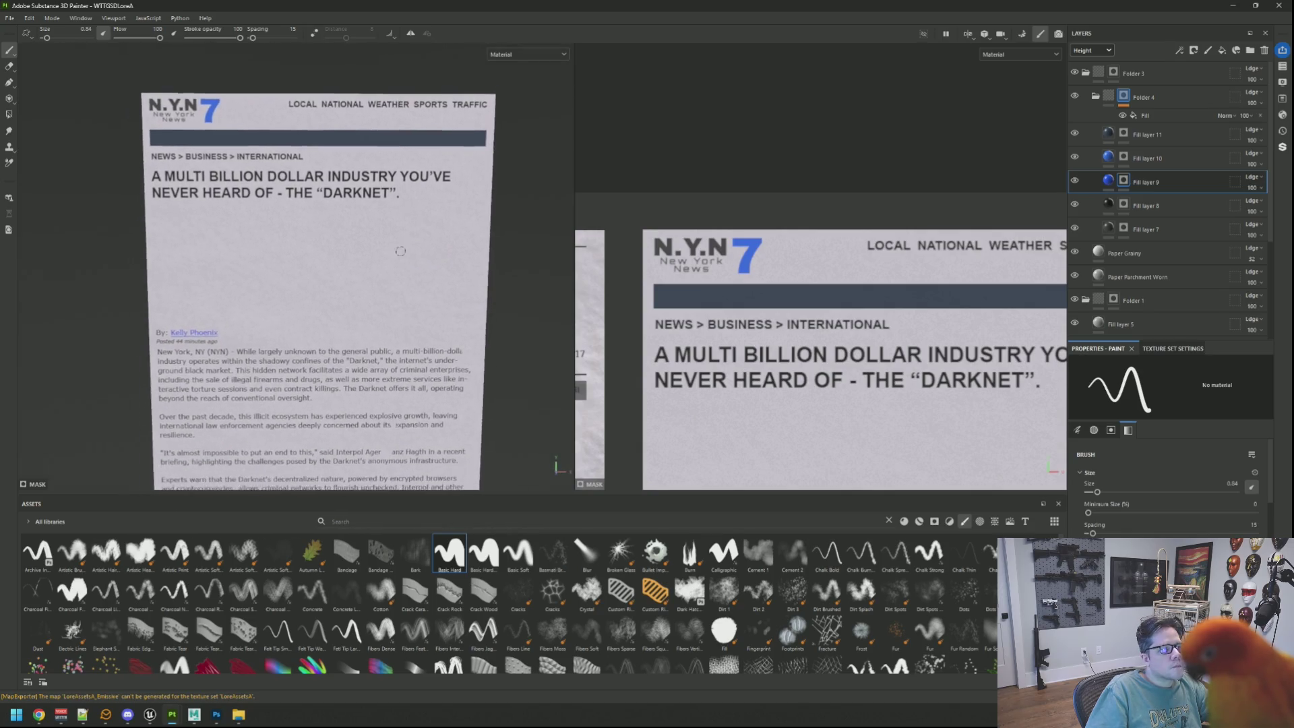
pyautogui.scroll(-1, 400, 250)
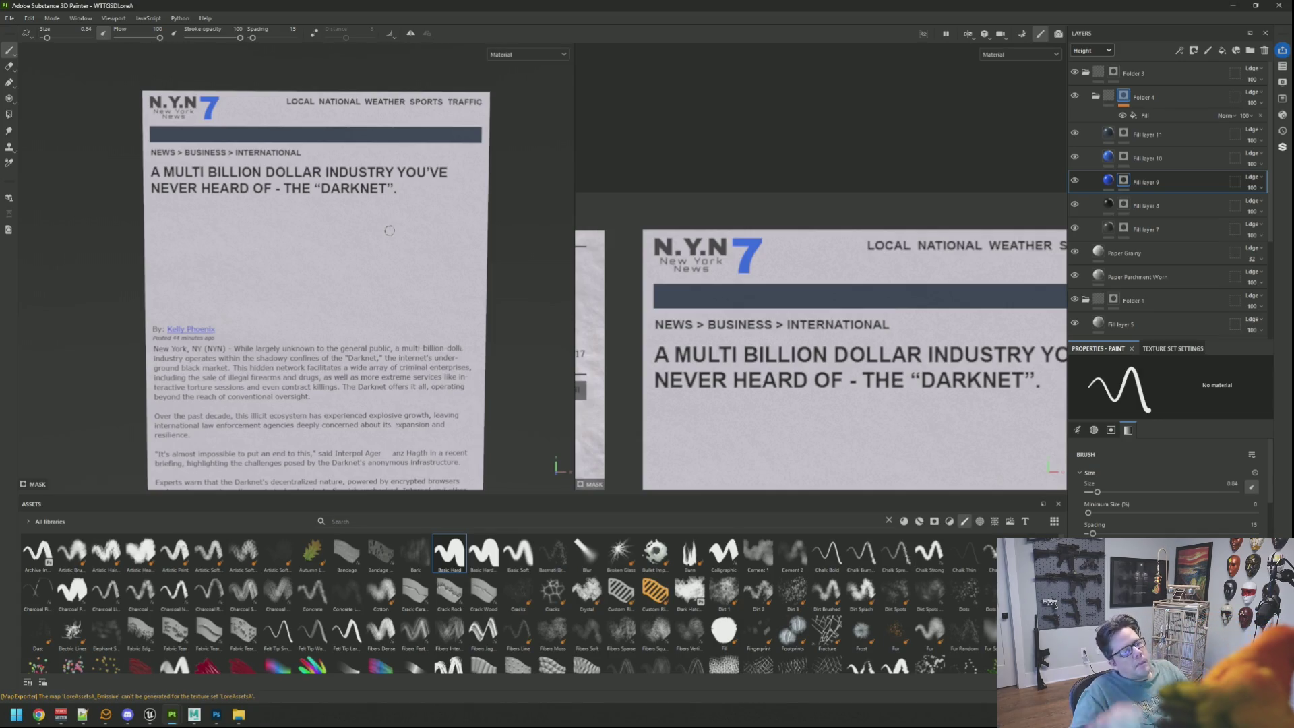
pyautogui.moveTo(390, 230); pyautogui.dragTo(366, 332)
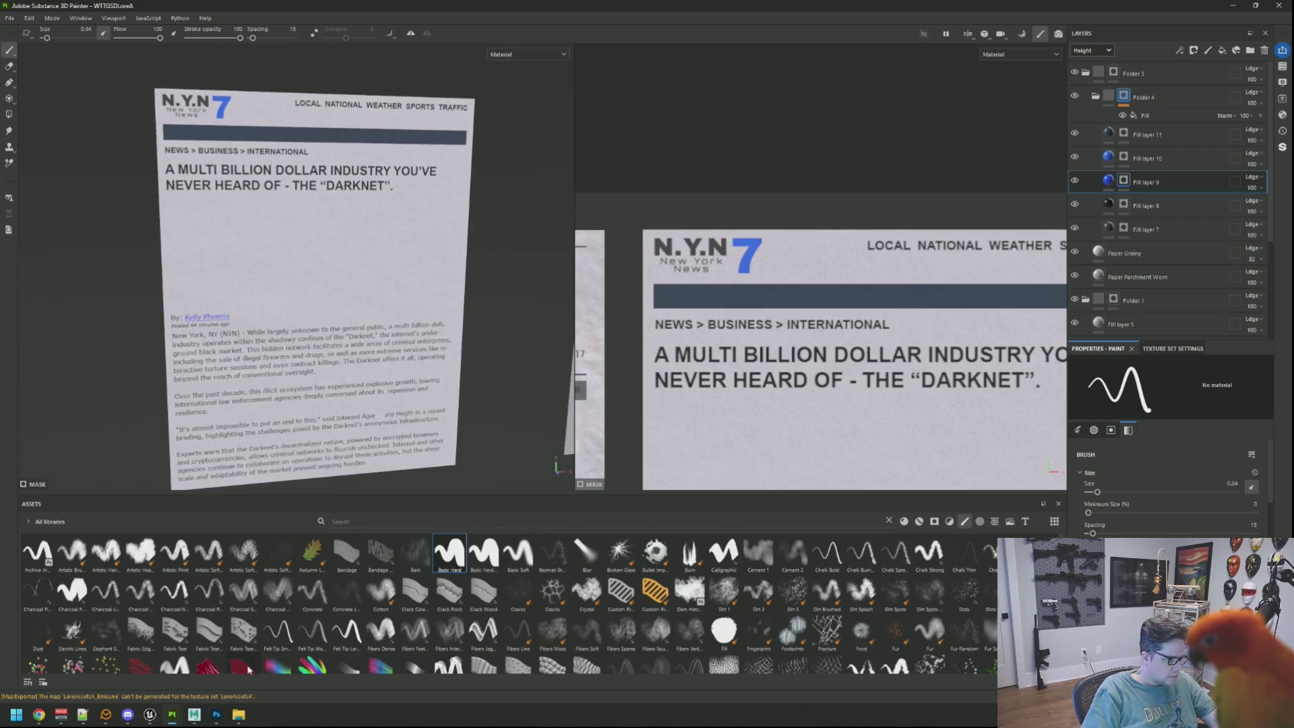
pyautogui.click(217, 715)
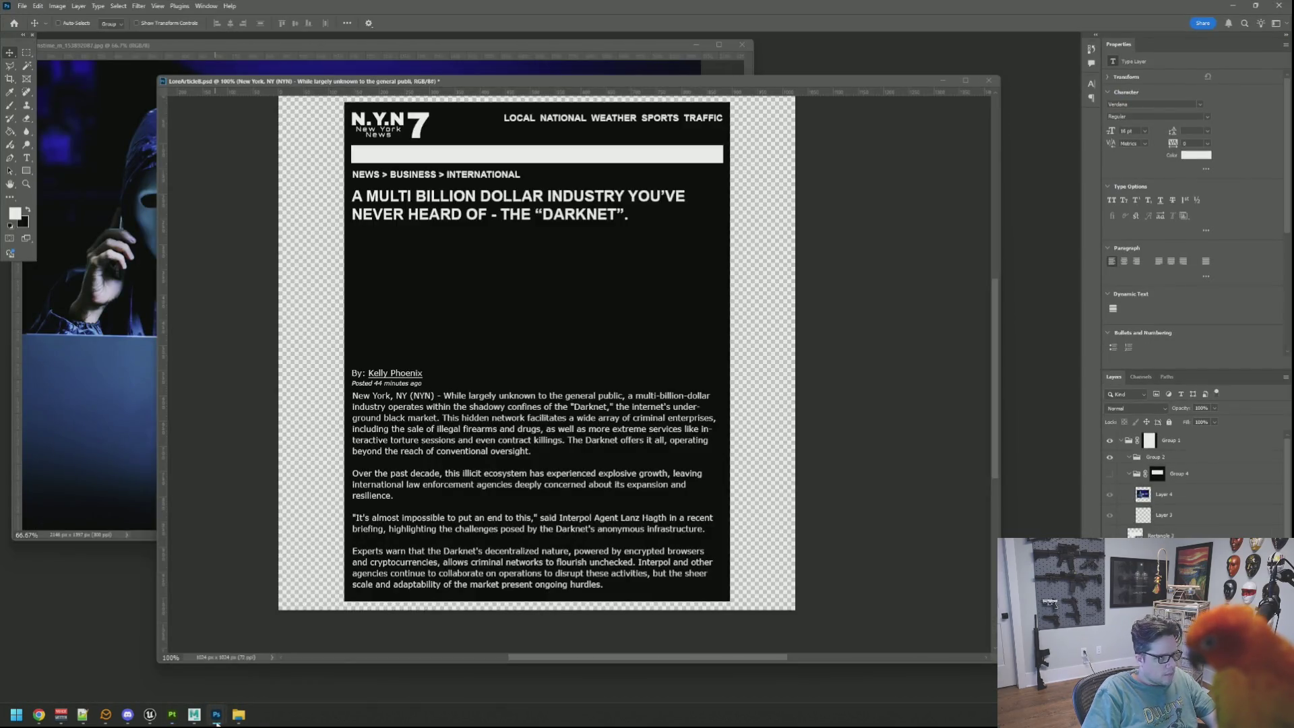
# Check the open Photoshop windows and return to Substance 3D Painter
pyautogui.click(217, 722)
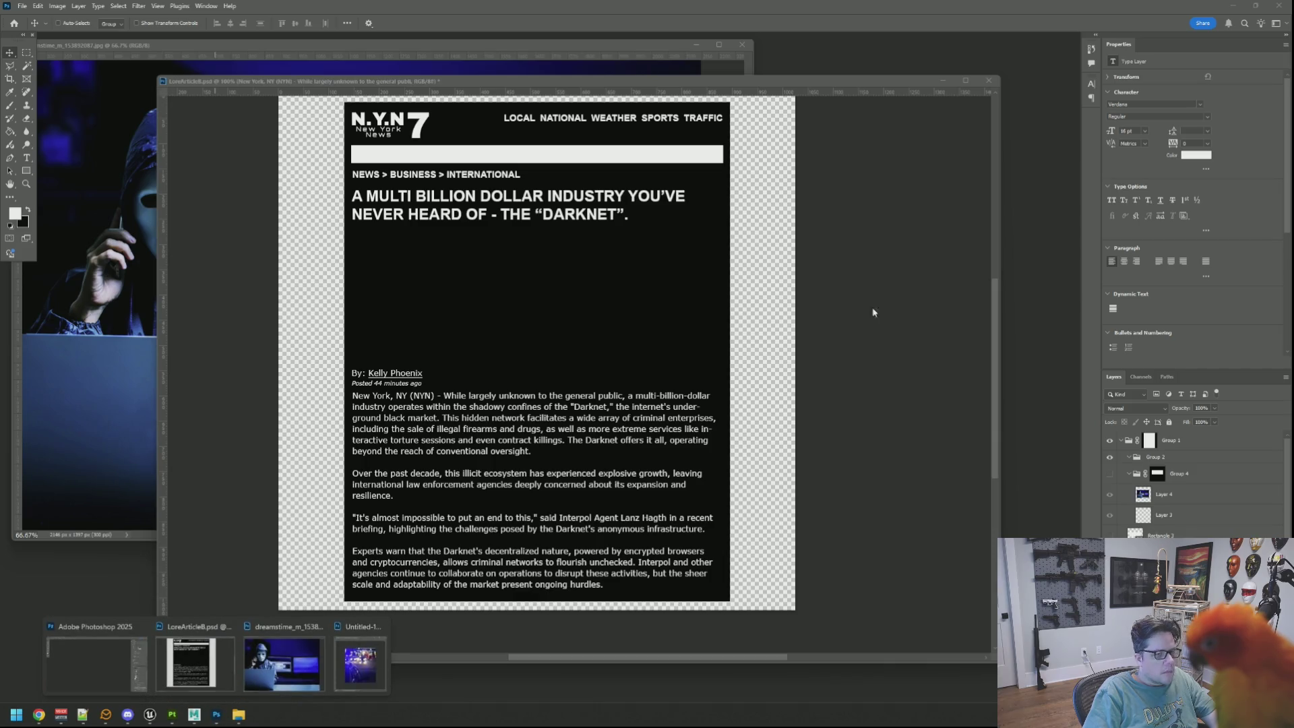
pyautogui.hotkey('alt', 'Tab')
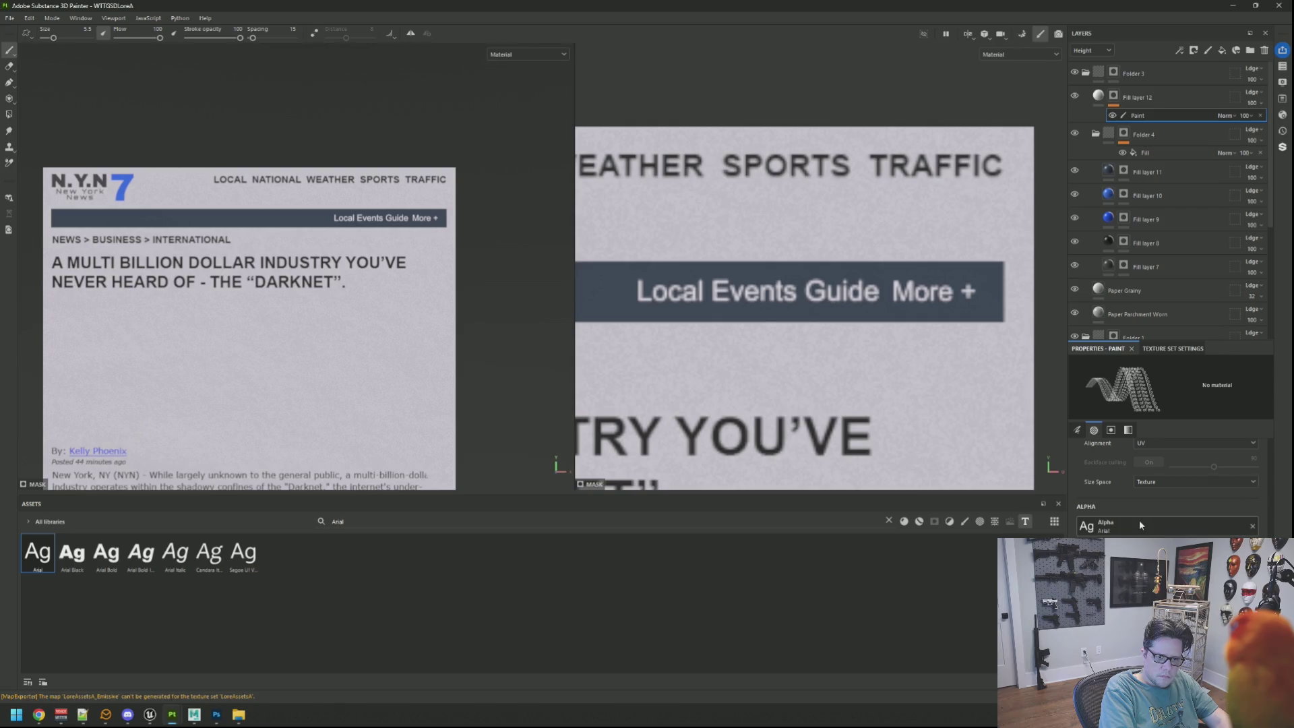
# Stamp 'Talk of the Town' into the banner with a slightly smaller text brush
pyautogui.moveTo(674, 298); pyautogui.dragTo(779, 287)
pyautogui.scroll(2, 779, 287)
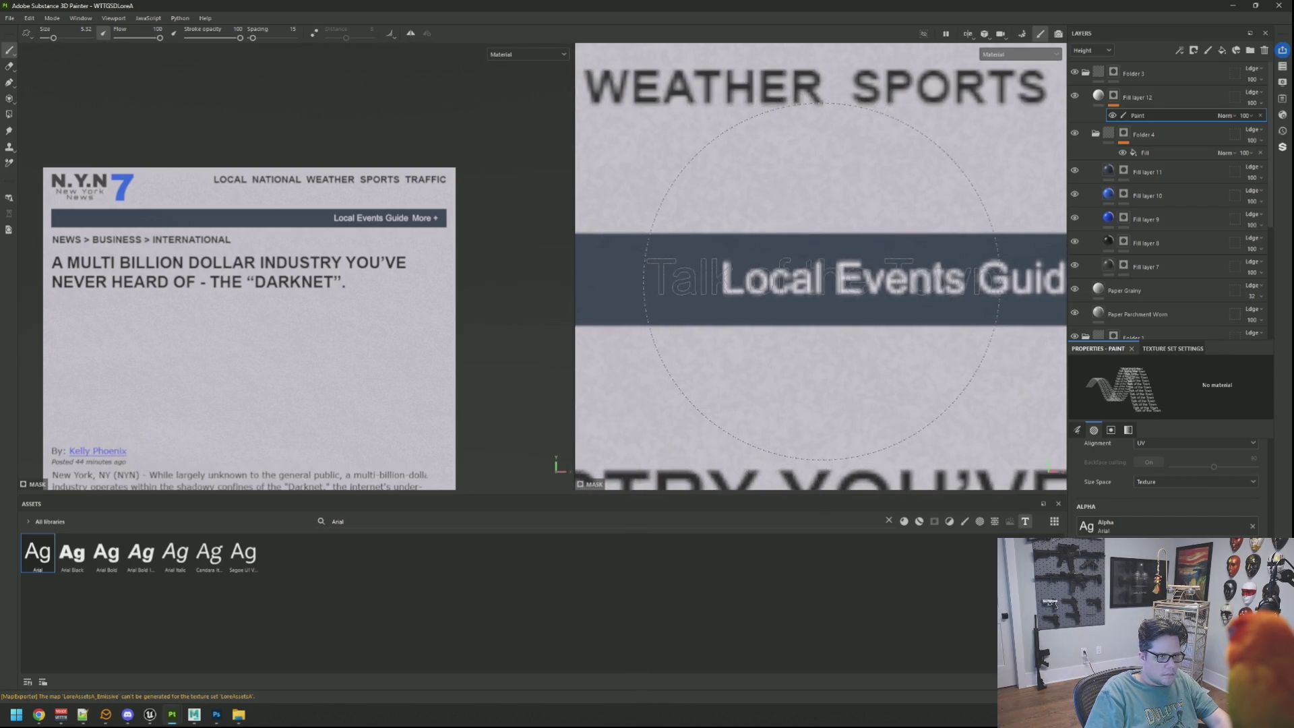
pyautogui.press('[')
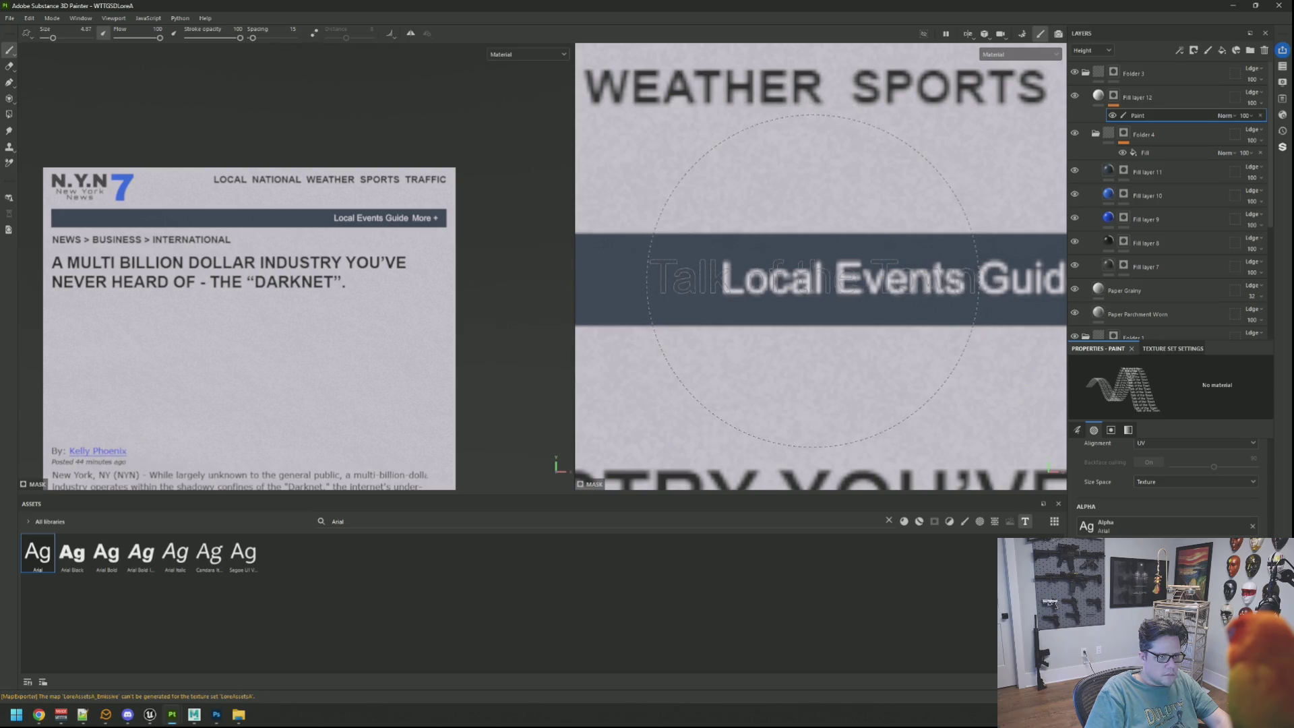
pyautogui.moveTo(650, 283); pyautogui.dragTo(839, 286)
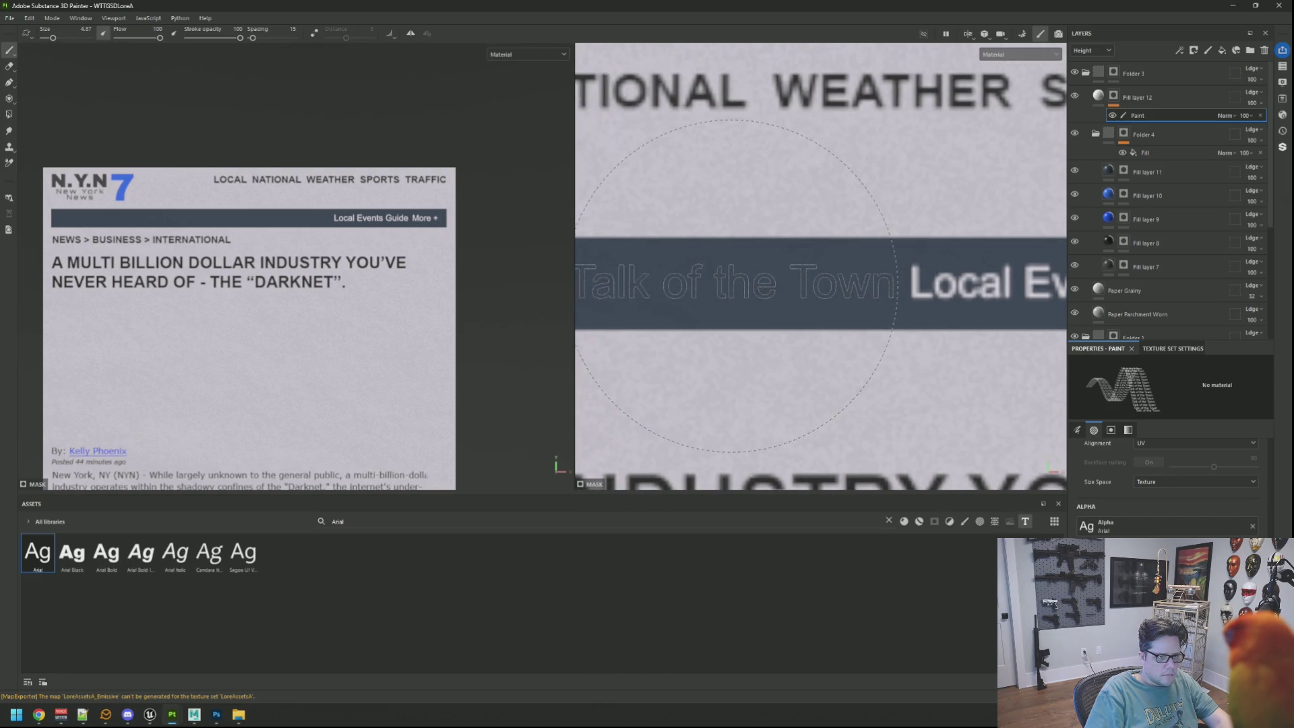
pyautogui.click(735, 285)
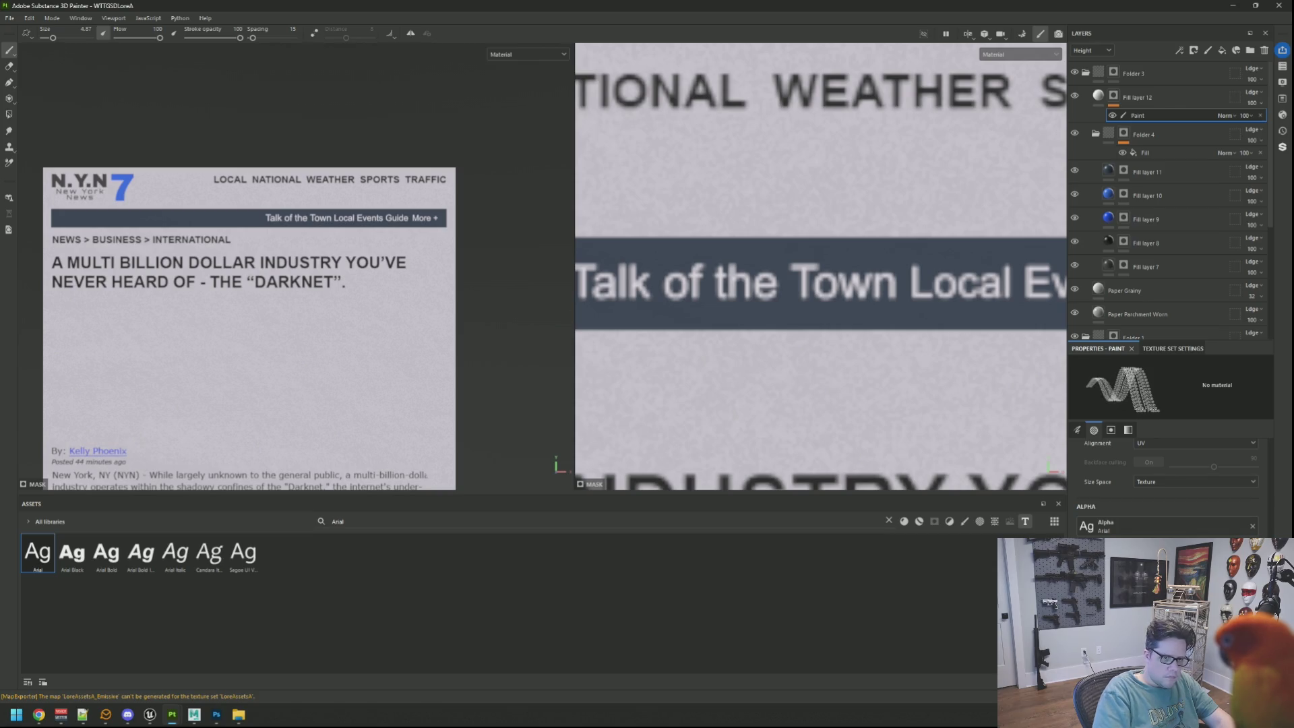
# Stamp 'Safe Places' at the banner's left end after resizing the text stamp
pyautogui.scroll(-3, 847, 269)
pyautogui.scroll(3, 759, 268)
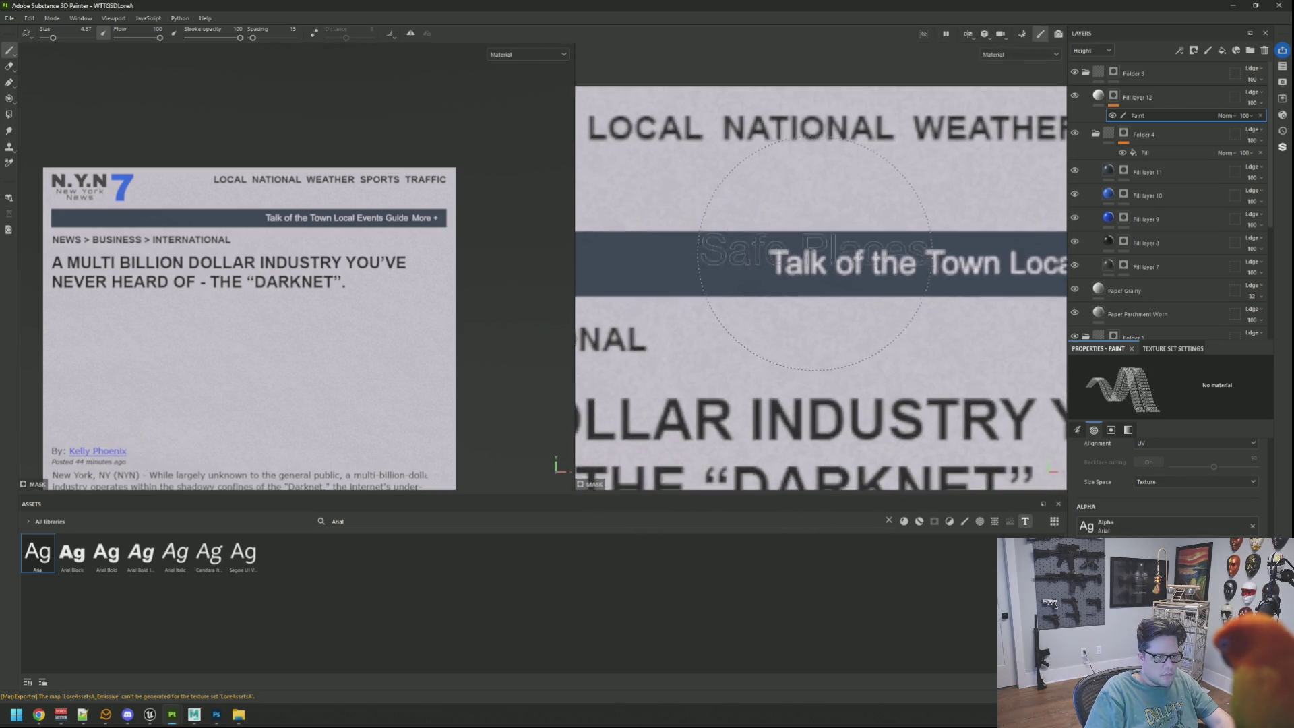
pyautogui.press('[')
pyautogui.press('[')
pyautogui.press('[')
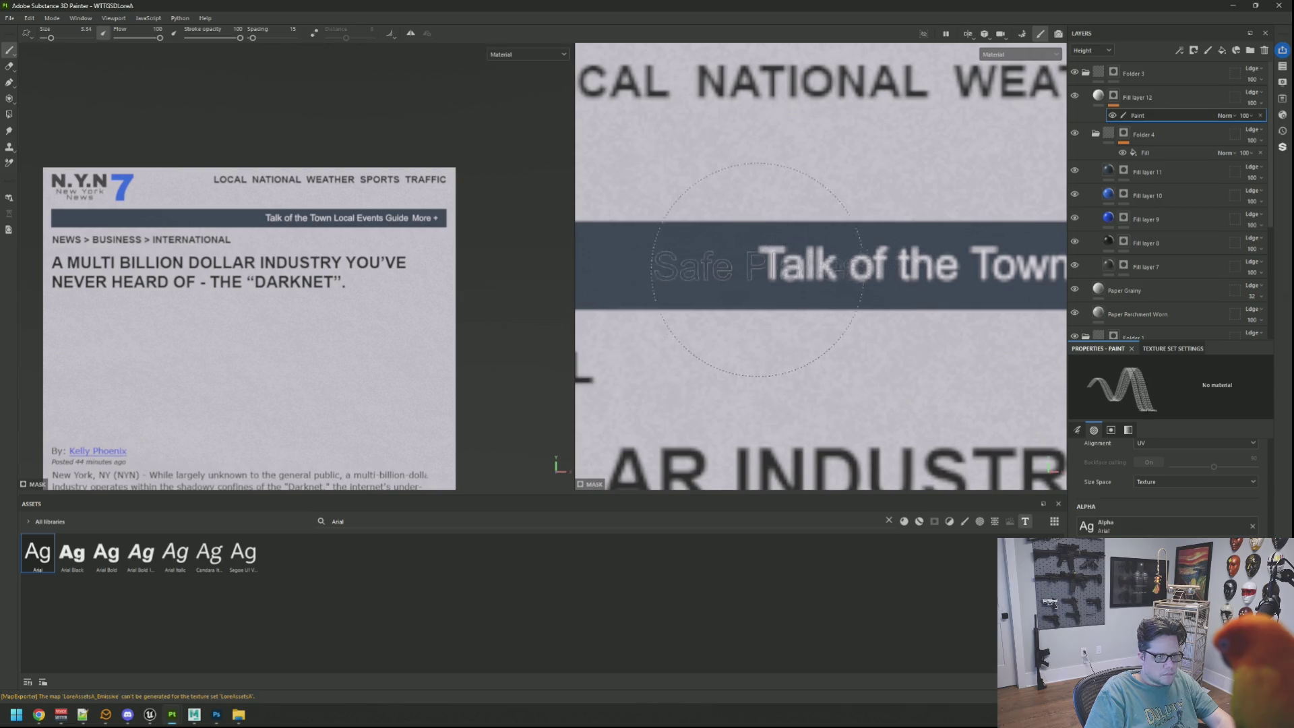
pyautogui.press(']')
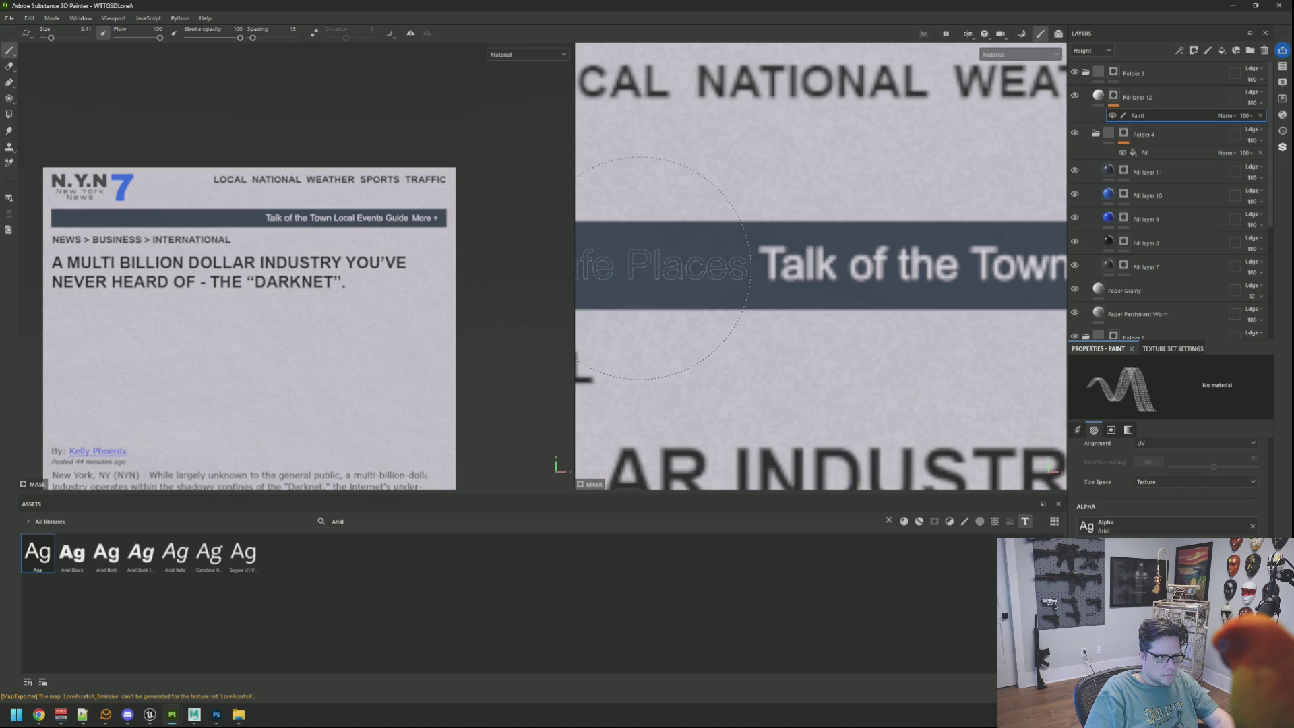
pyautogui.click(663, 268)
pyautogui.moveTo(323, 256); pyautogui.dragTo(357, 250)
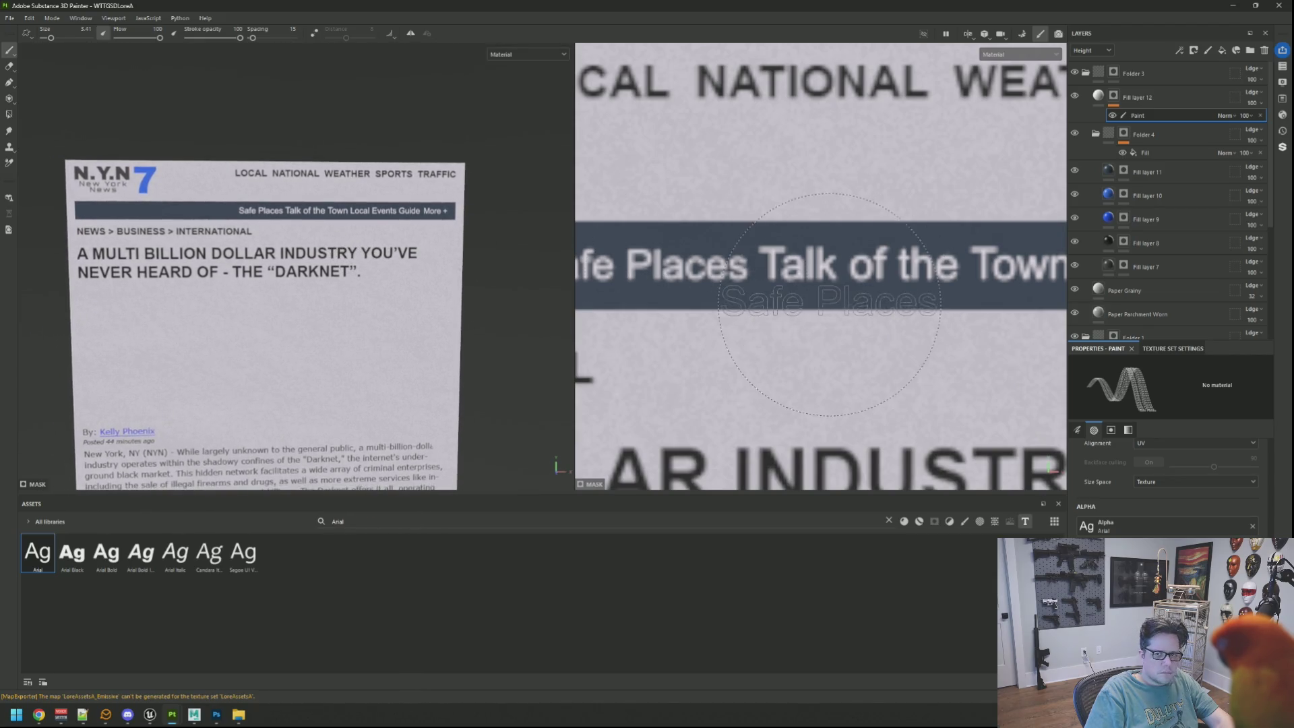
pyautogui.scroll(-5, 829, 304)
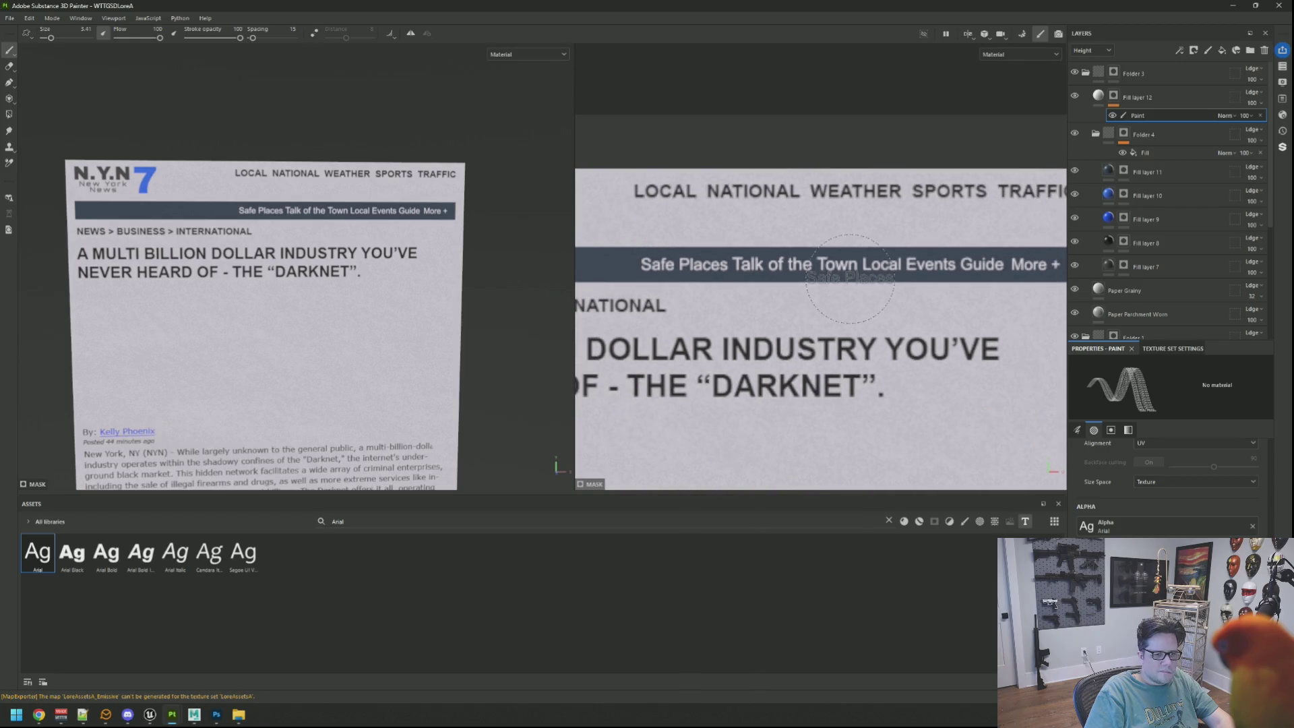
pyautogui.click(8, 66)
# Erase 'Safe Places', 'Talk of the Town' and 'Local Events Guide' with a smaller eraser, keeping 'More +'
pyautogui.press('[')
pyautogui.press('[')
pyautogui.scroll(2, 866, 285)
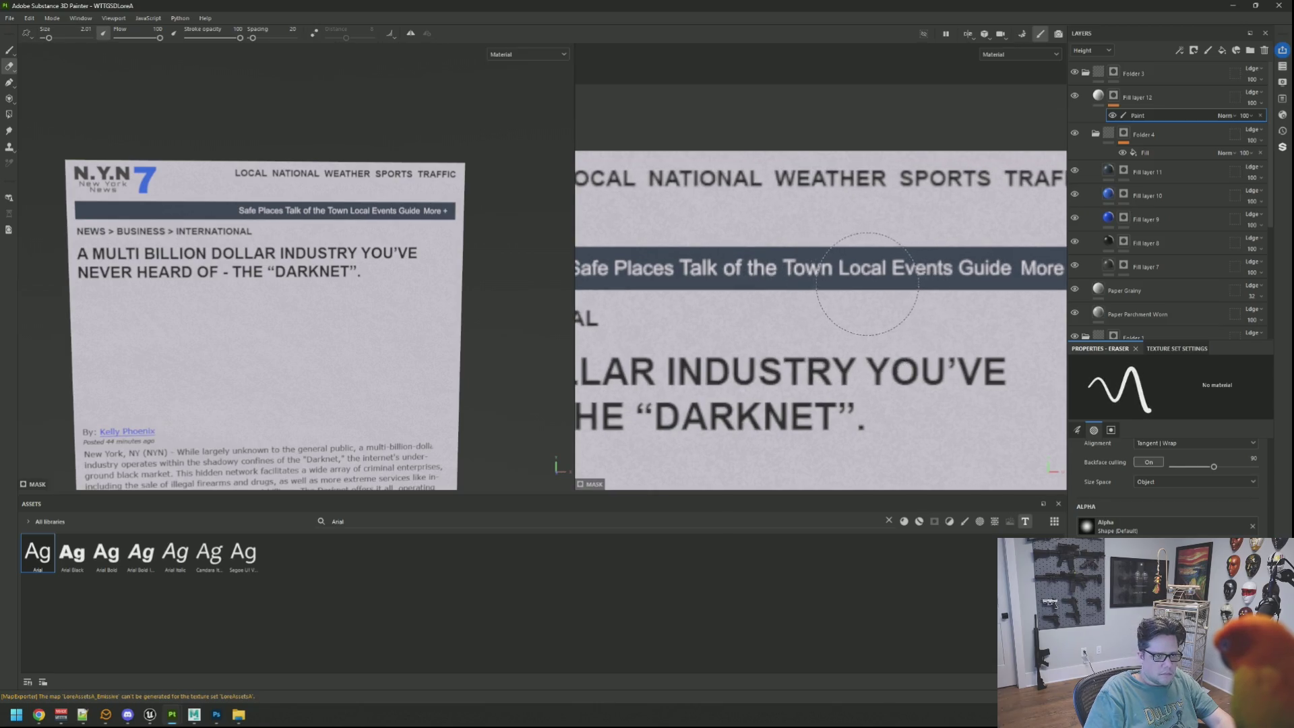
pyautogui.press('[')
pyautogui.click(904, 273)
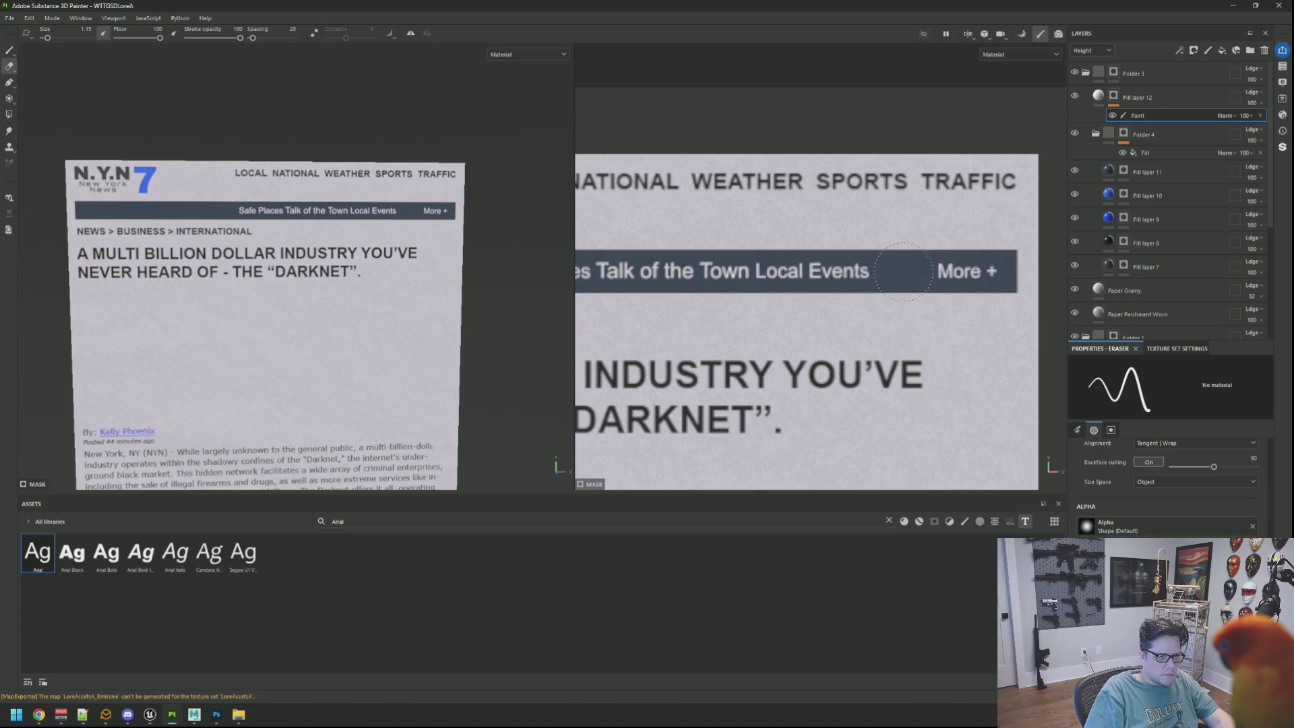
pyautogui.moveTo(863, 277); pyautogui.dragTo(597, 270)
pyautogui.moveTo(745, 259); pyautogui.dragTo(670, 254)
pyautogui.scroll(3, 670, 254)
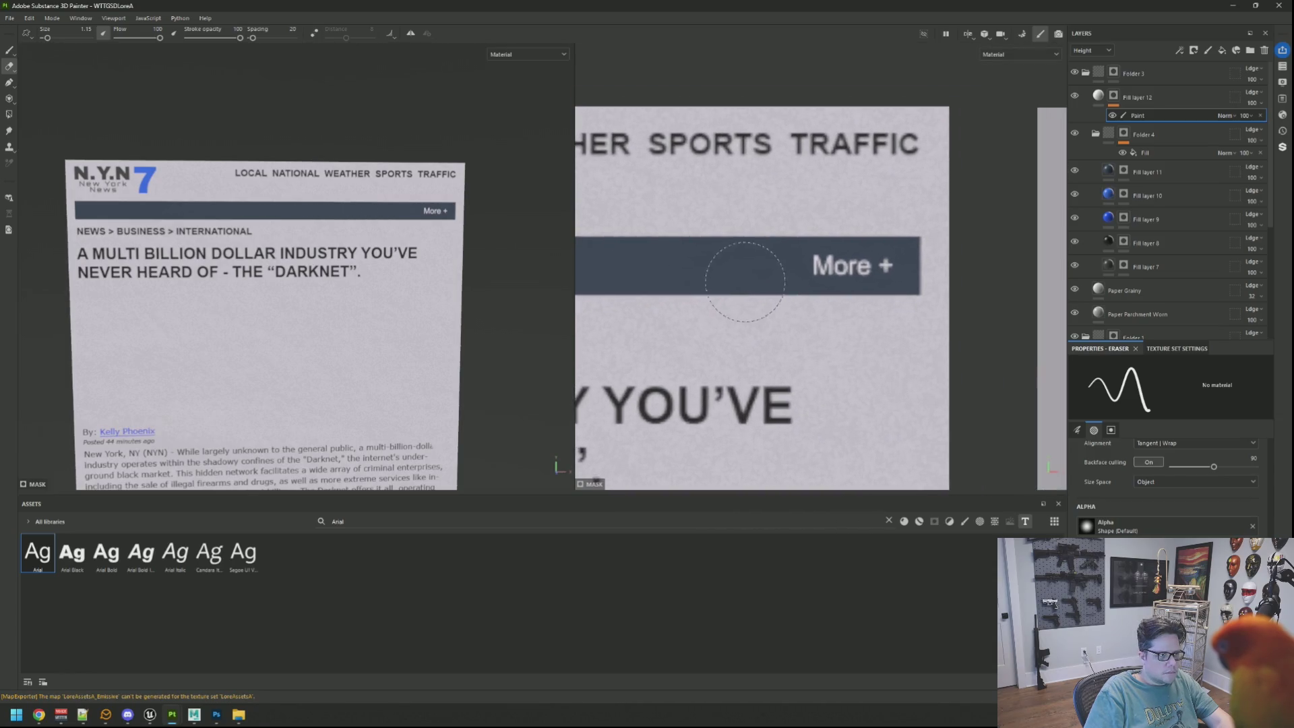
pyautogui.scroll(-5, 1165, 507)
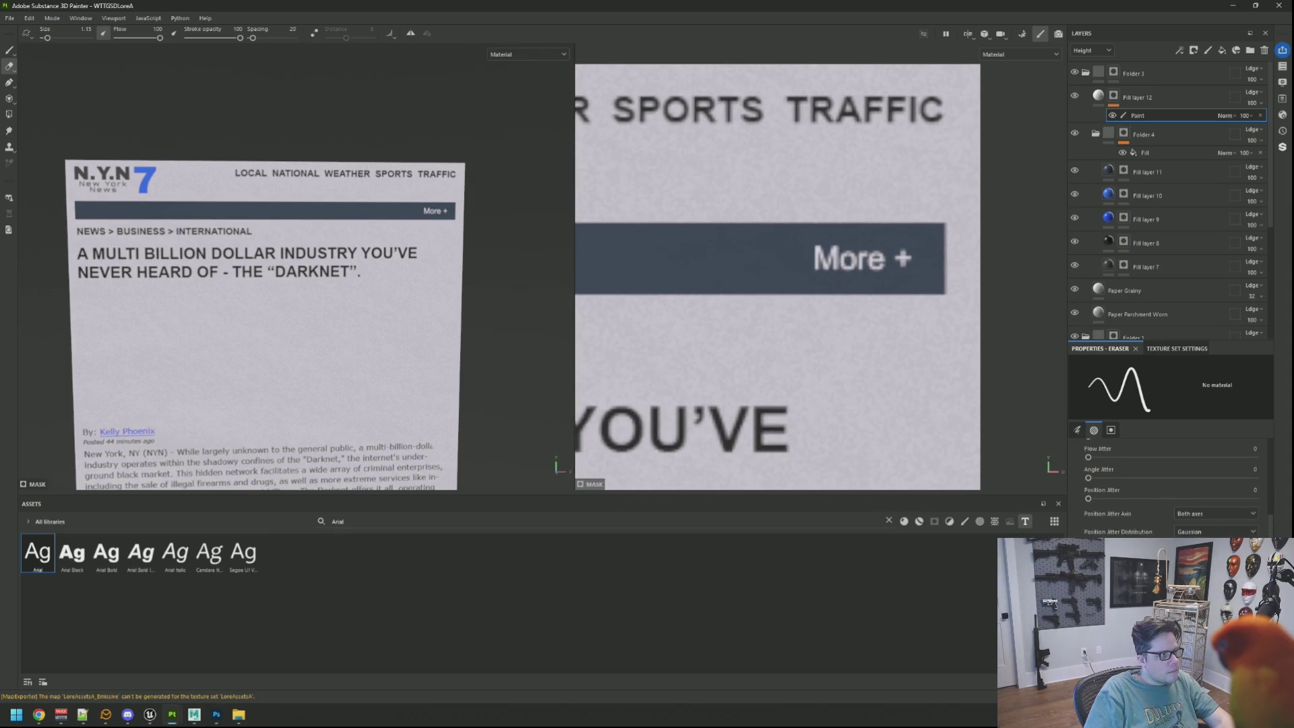
pyautogui.click(14, 49)
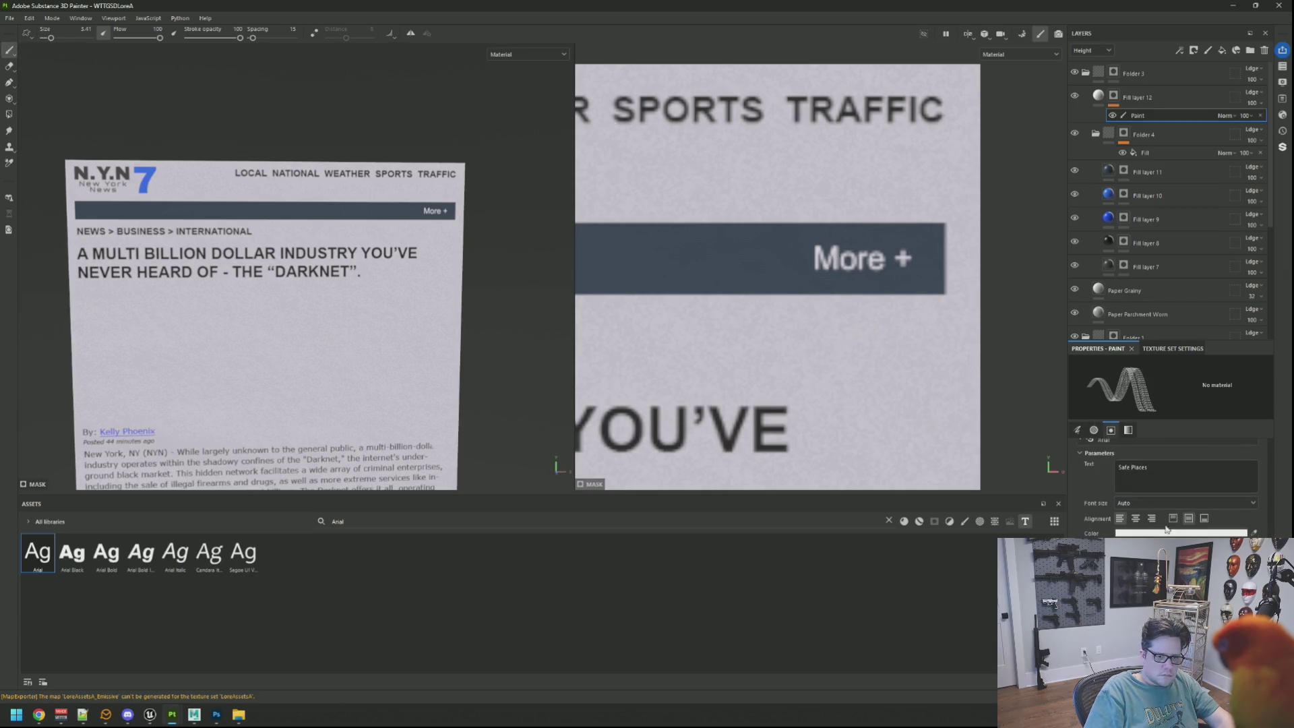
# Stamp the text 'Local Events' on the banner just before 'More +' with a slightly smaller brush
pyautogui.write('Local Etve')
pyautogui.press('BackSpace')
pyautogui.press('BackSpace')
pyautogui.press('BackSpace')
pyautogui.write('vents')
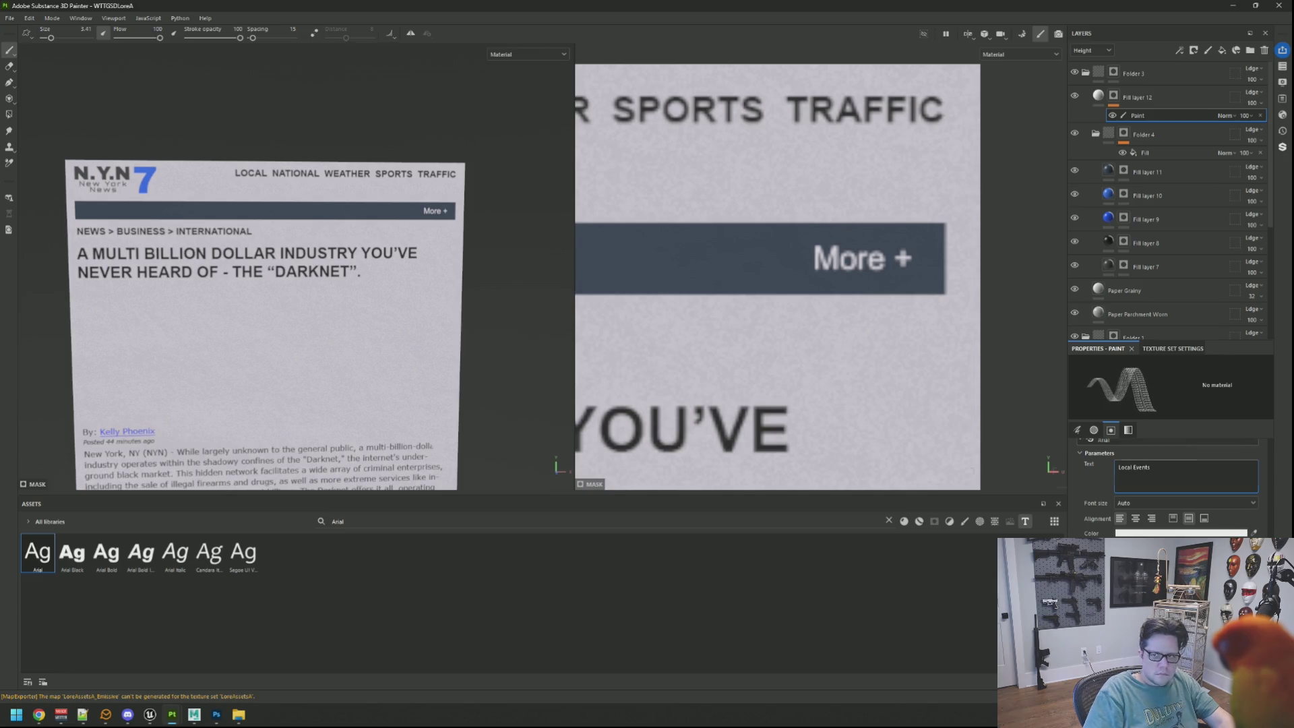
pyautogui.scroll(1, 855, 260)
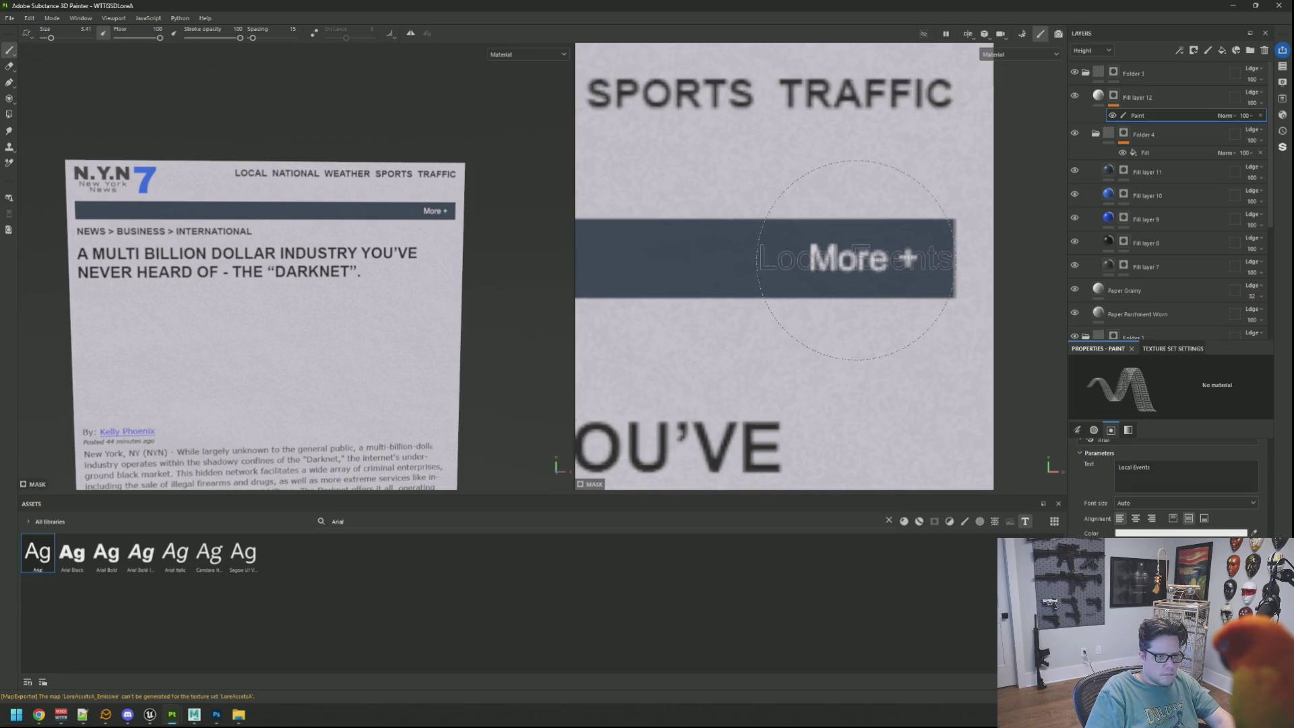
pyautogui.scroll(3, 856, 261)
pyautogui.press('[')
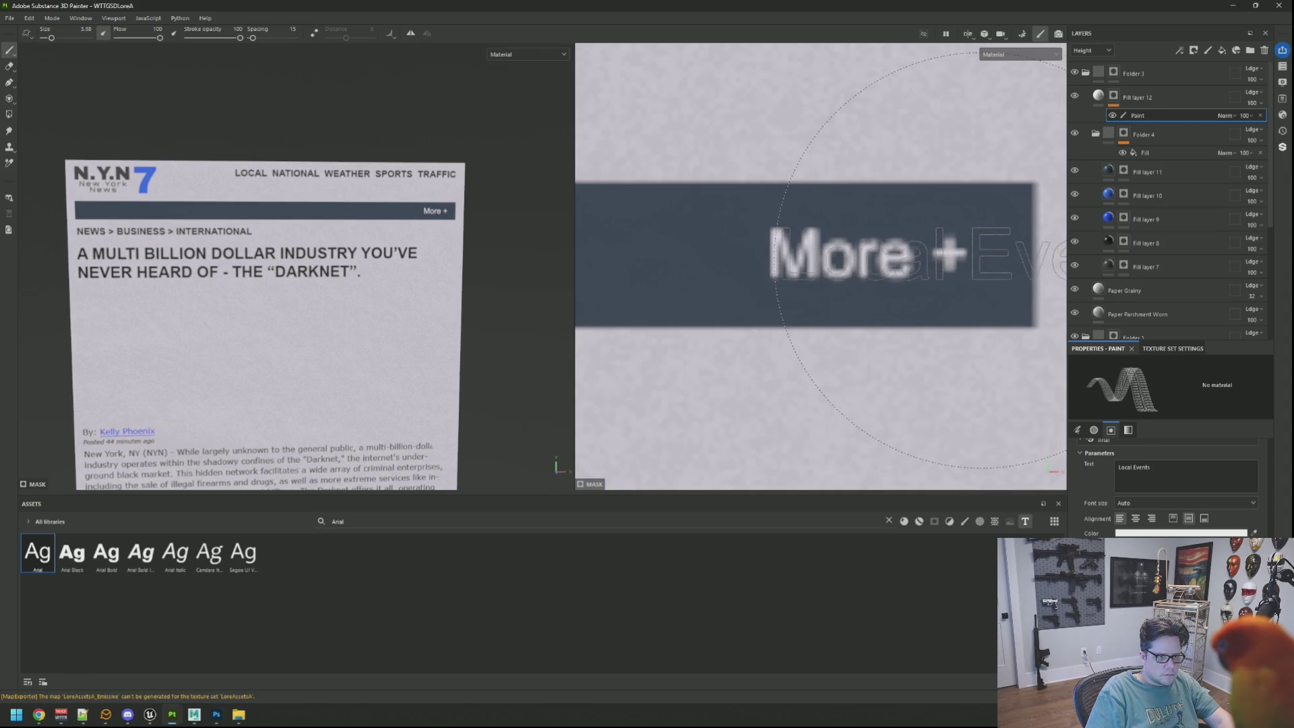
pyautogui.scroll(-2, 706, 275)
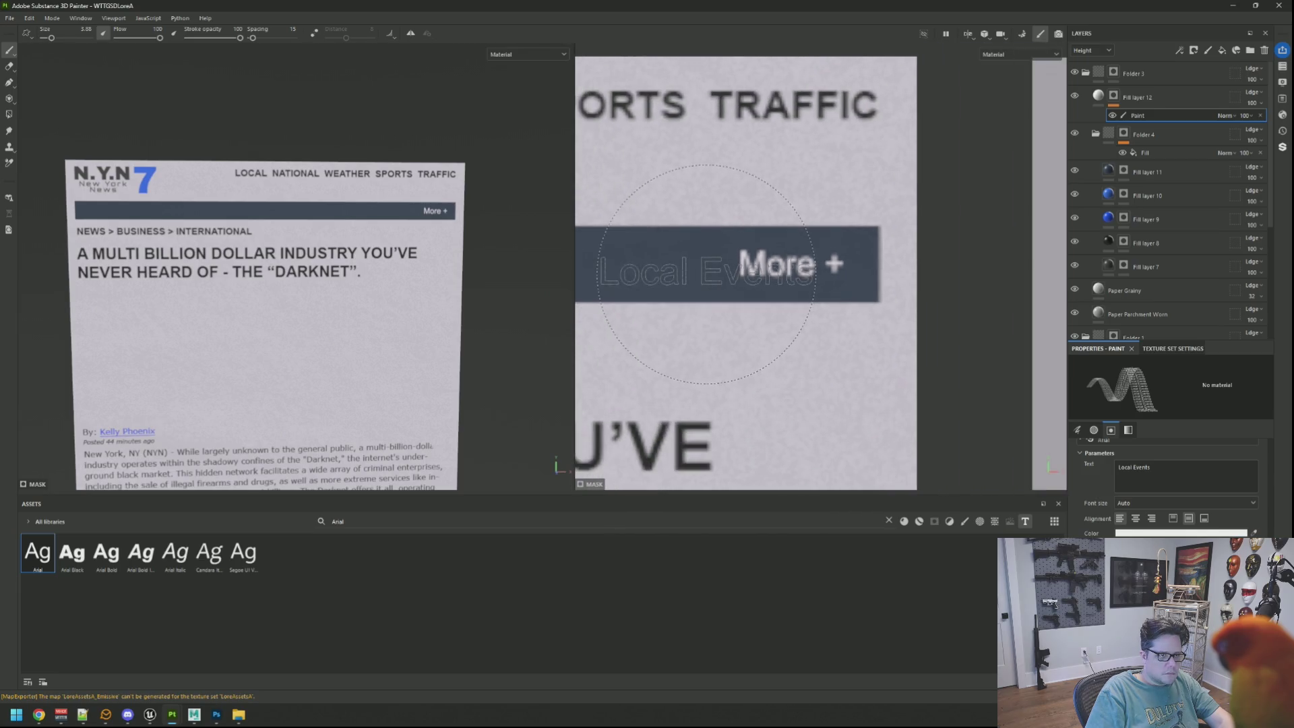
pyautogui.scroll(1, 869, 273)
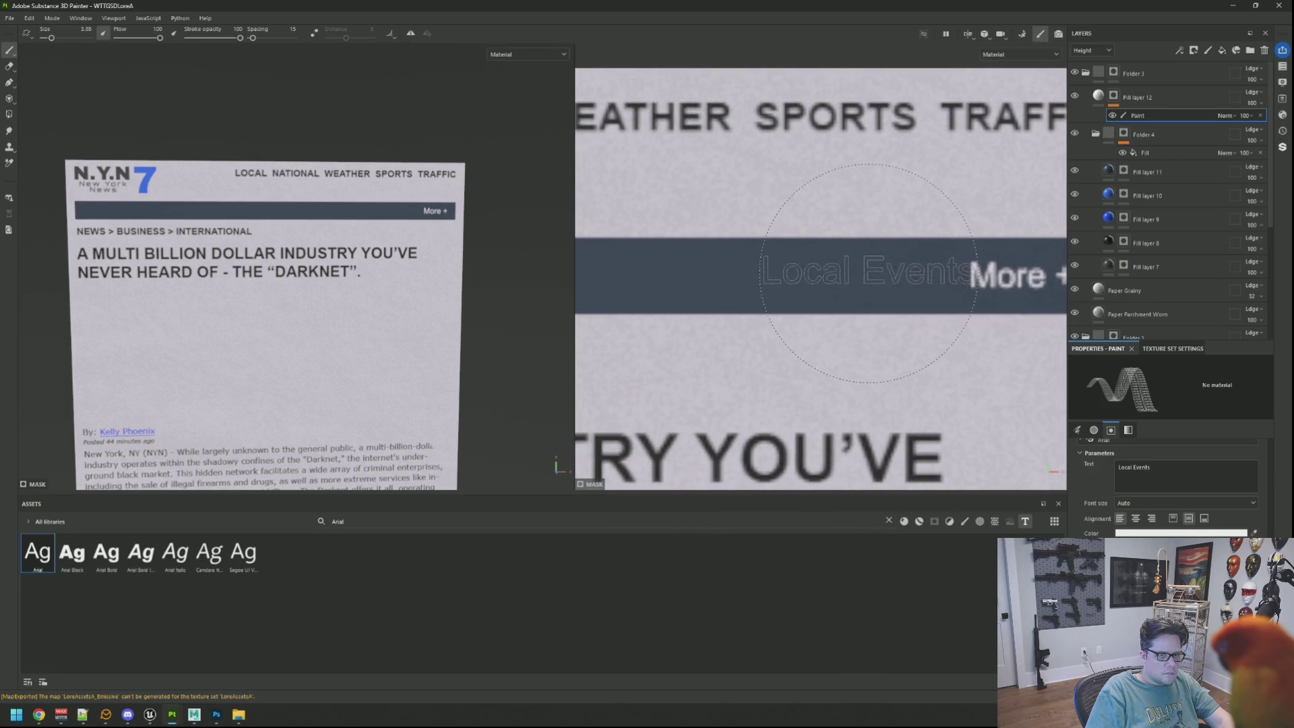
pyautogui.scroll(-2, 869, 273)
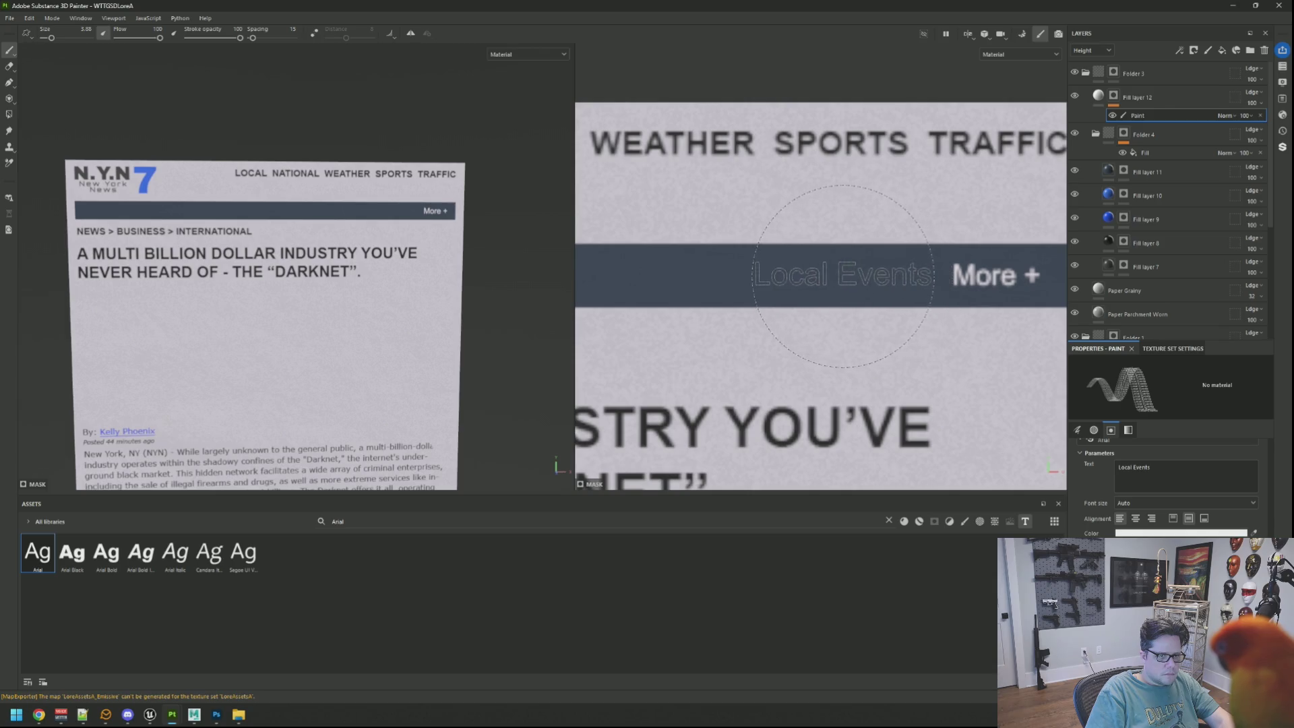
pyautogui.click(842, 277)
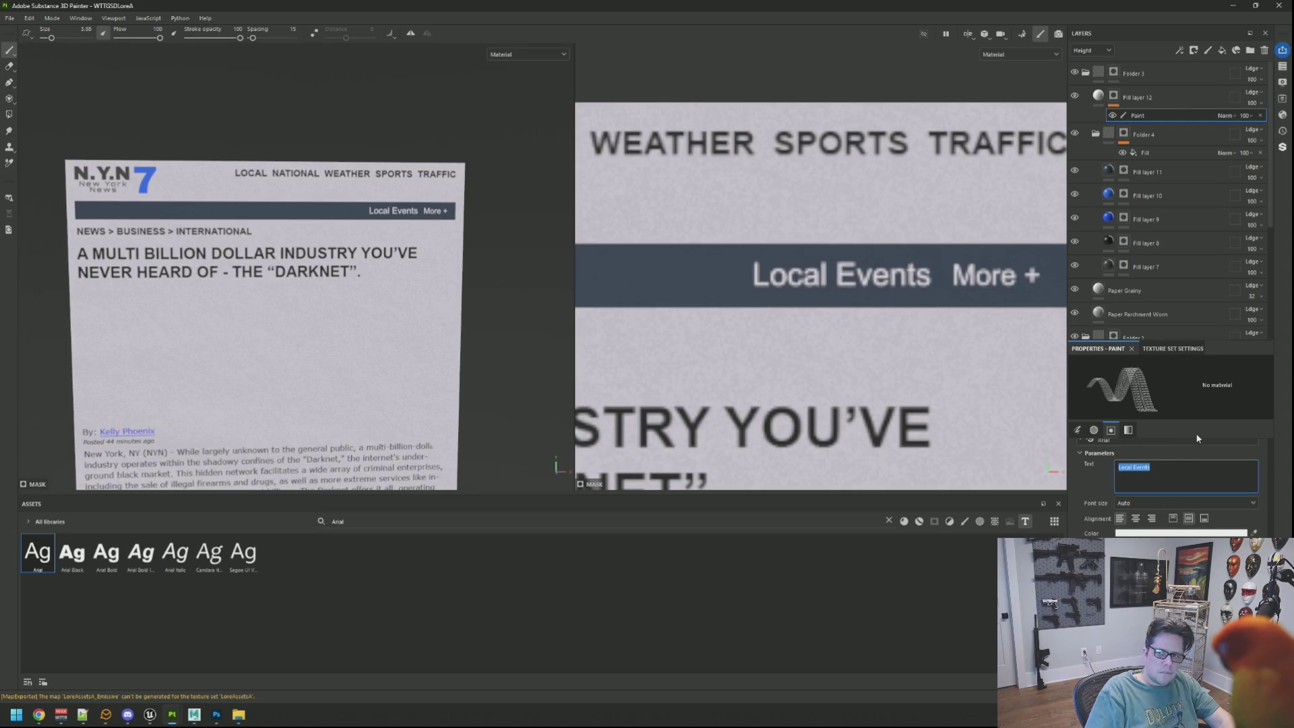
# Stamp 'Talk of the Town' before 'Local Events' with a larger brush, undoing and restamping until aligned
pyautogui.write('Ta')
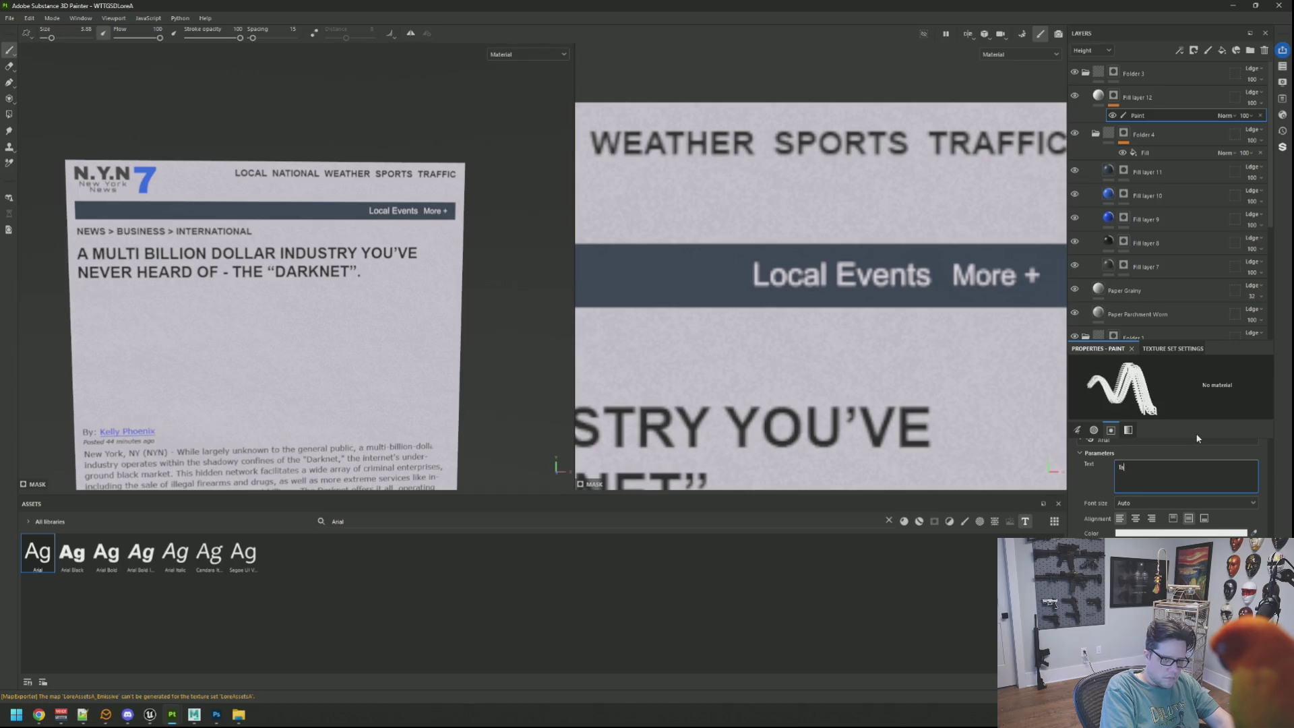
pyautogui.write('lk of the Town')
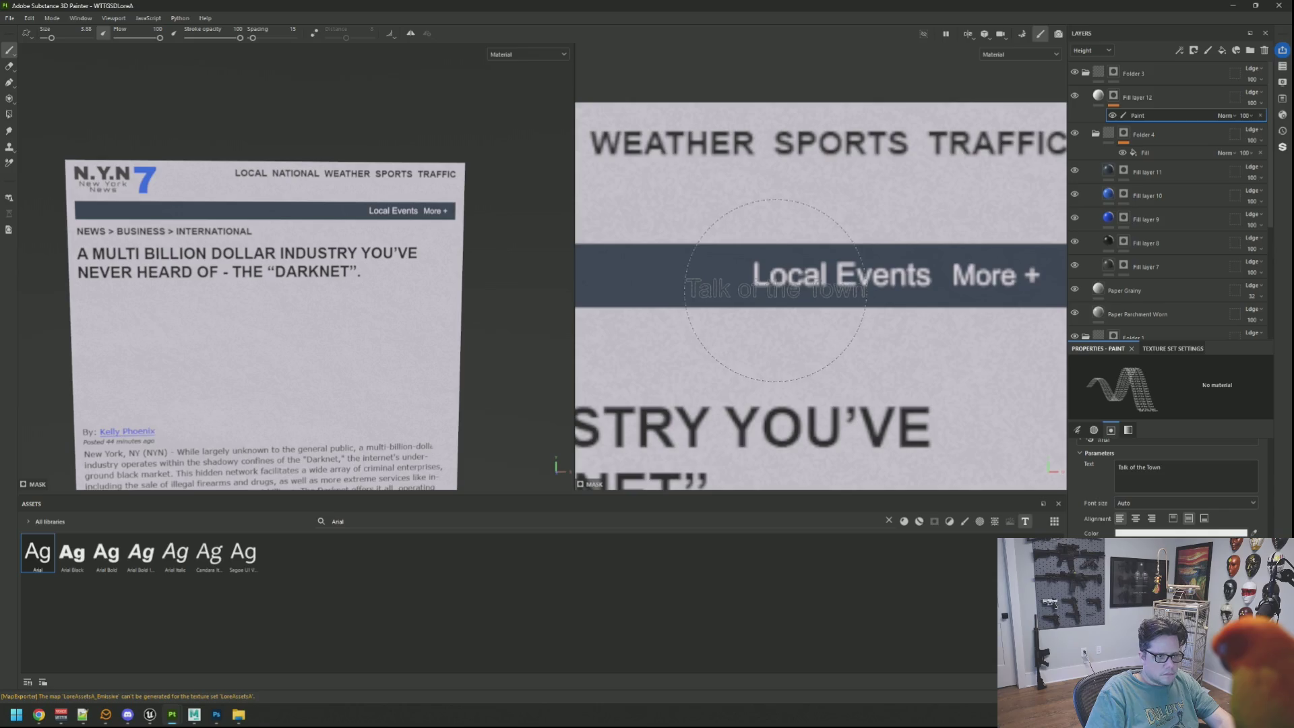
pyautogui.scroll(2, 775, 280)
pyautogui.press(']')
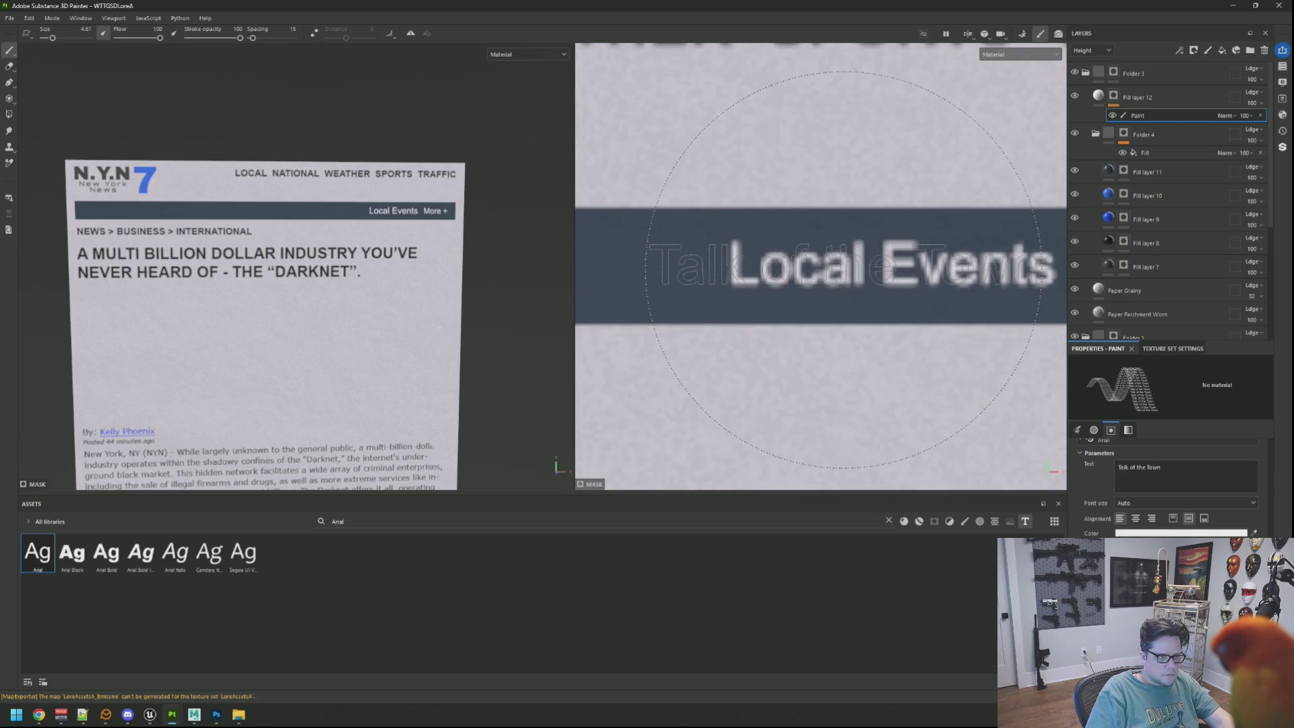
pyautogui.scroll(-3, 785, 276)
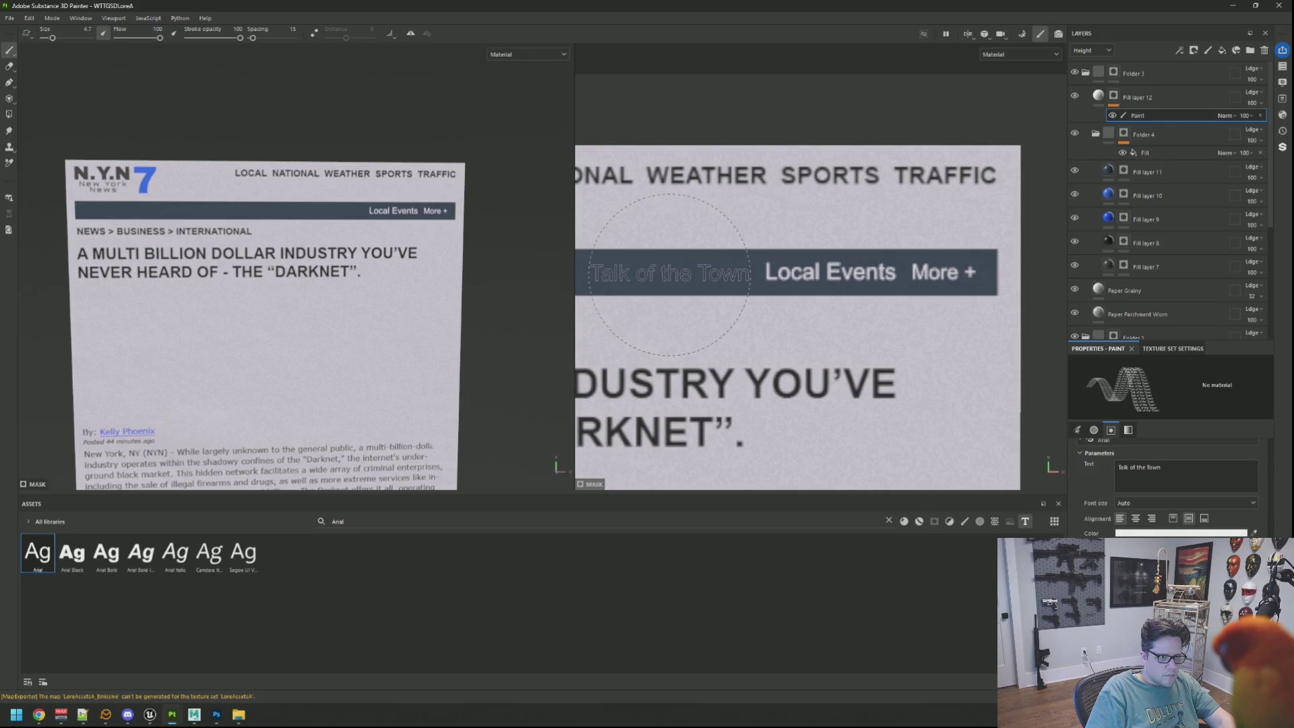
pyautogui.click(669, 274)
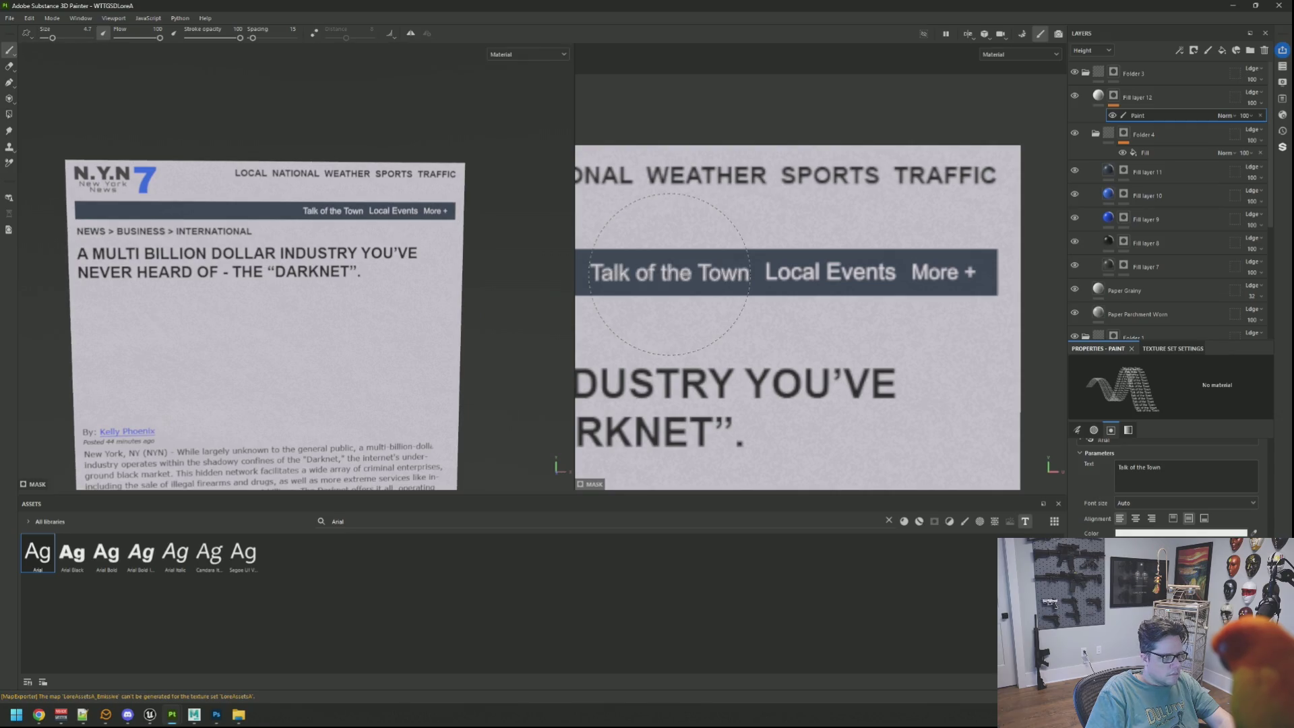
pyautogui.hotkey('ctrl', 'z')
pyautogui.click(671, 274)
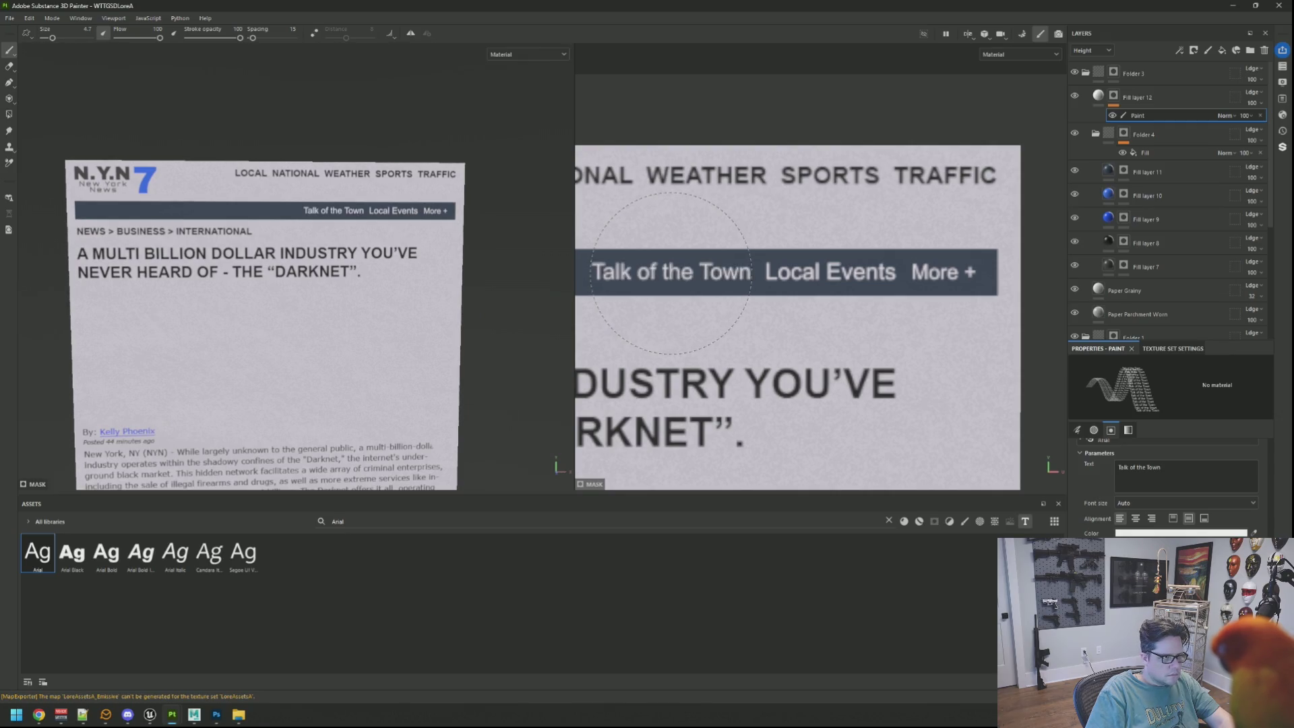
pyautogui.moveTo(453, 237); pyautogui.dragTo(401, 238)
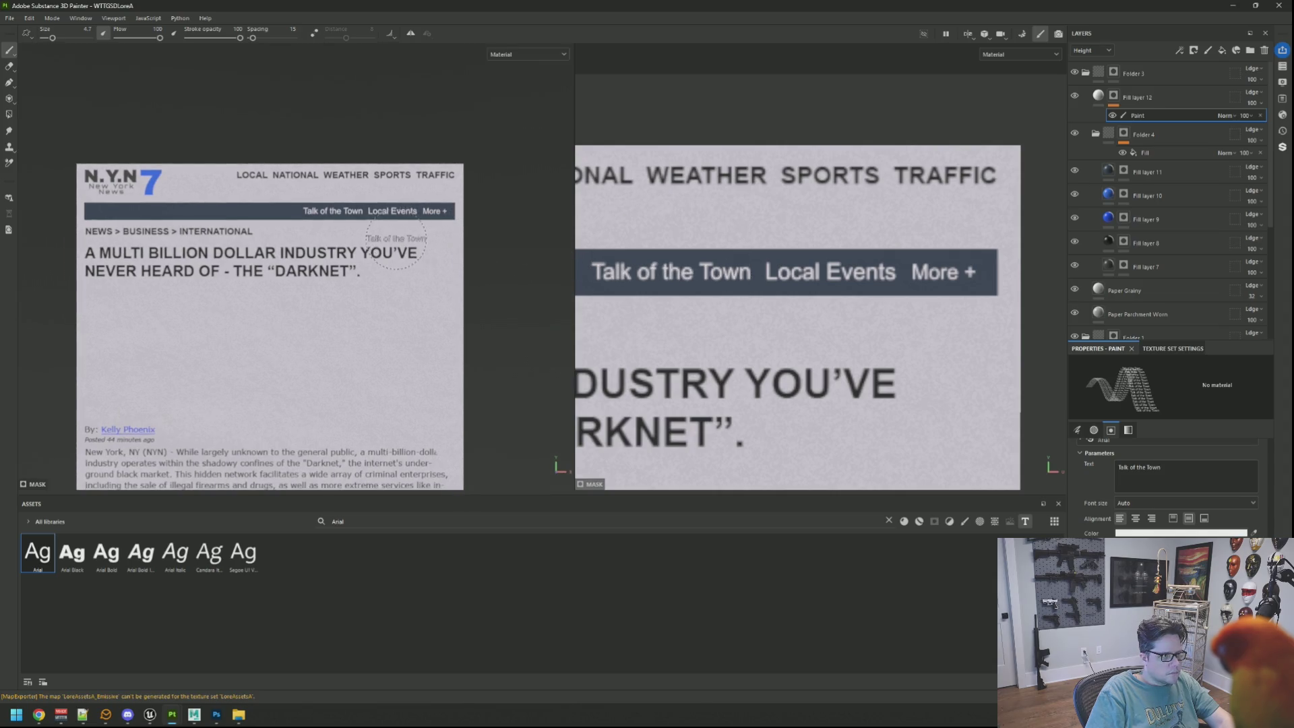
pyautogui.hotkey('ctrl', 'z')
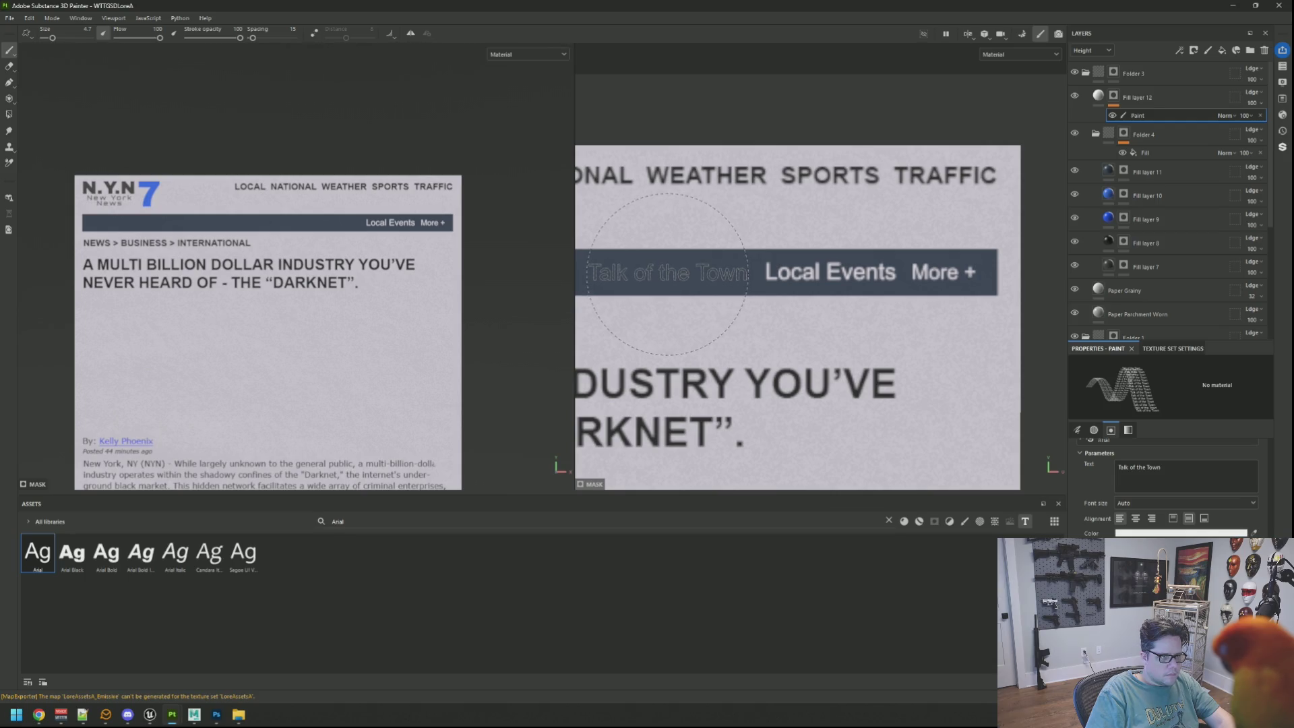
pyautogui.click(668, 274)
pyautogui.hotkey('ctrl', 'z')
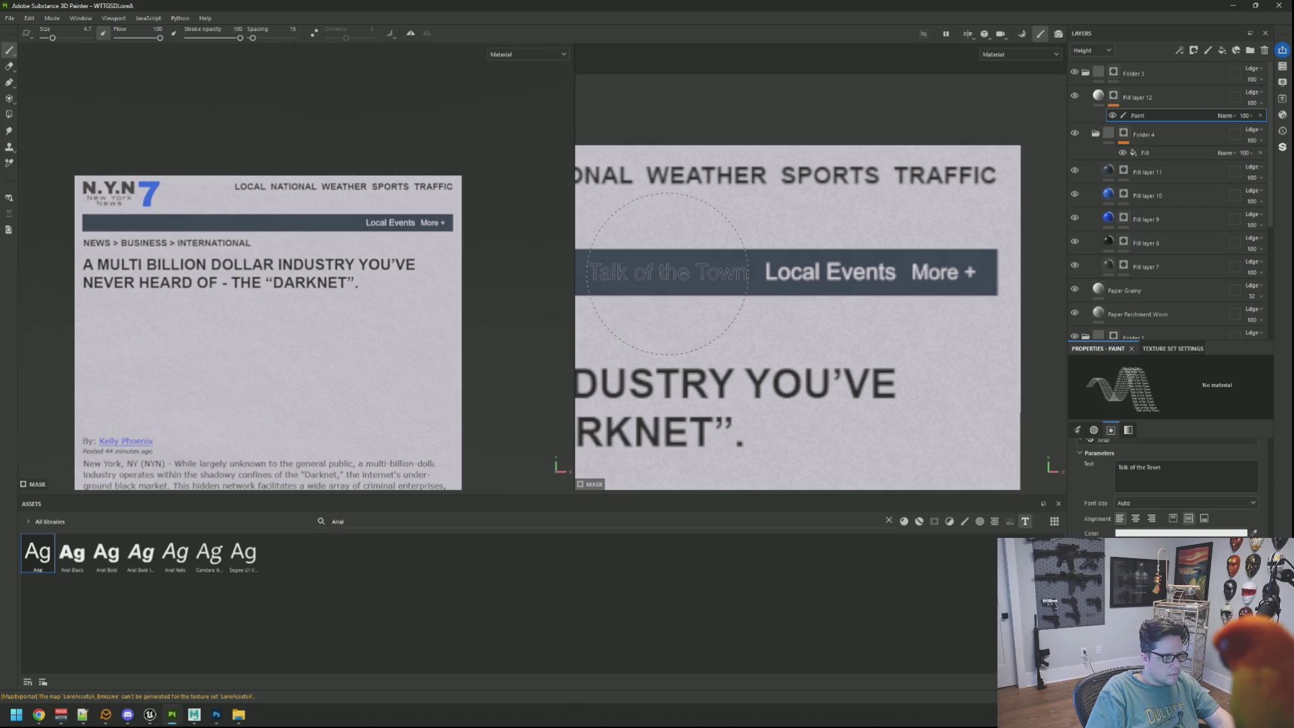
pyautogui.click(667, 274)
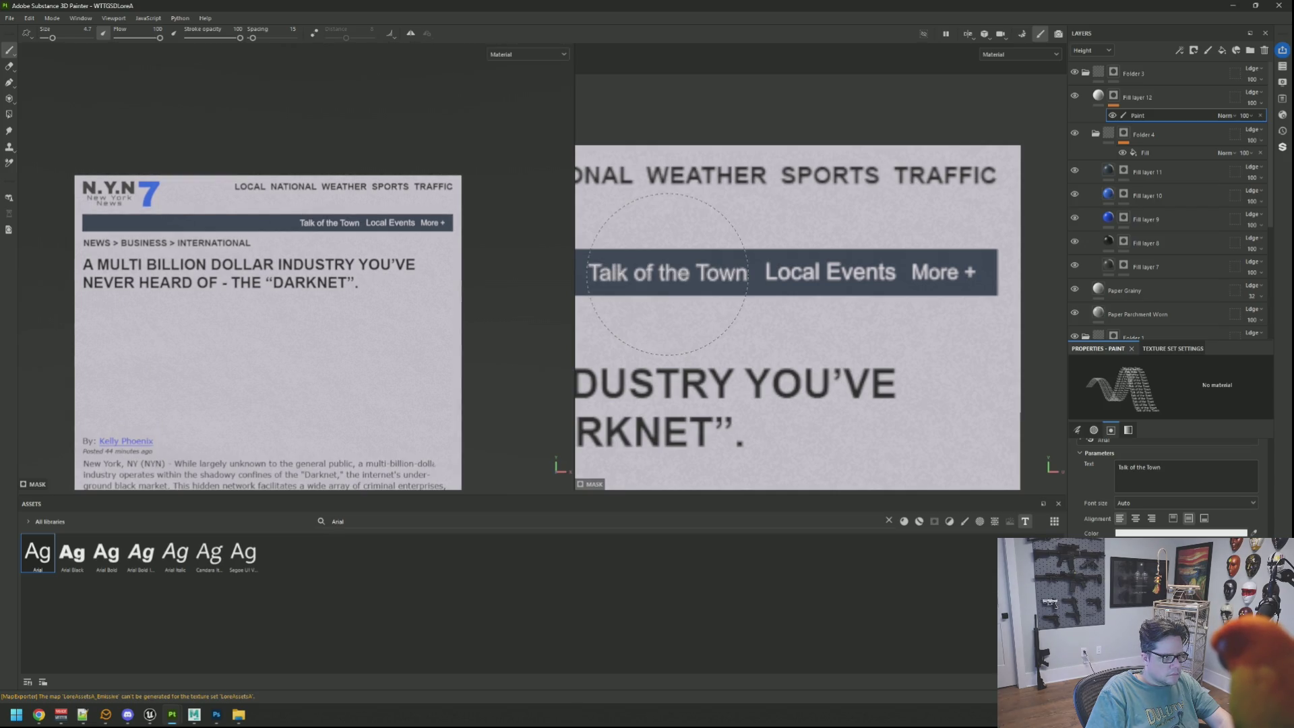
# Zoom and orbit the page to review the finished banner text
pyautogui.scroll(3, 369, 215)
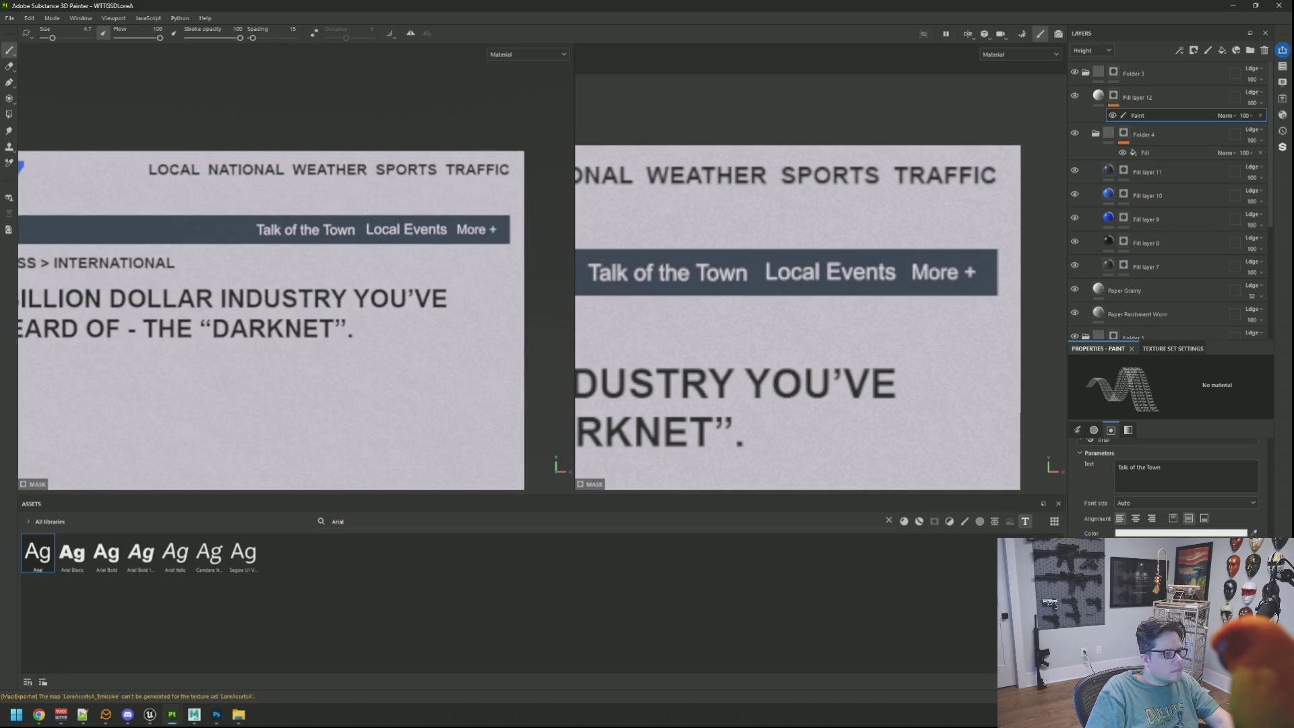
pyautogui.scroll(-3, 325, 217)
pyautogui.scroll(-1, 474, 297)
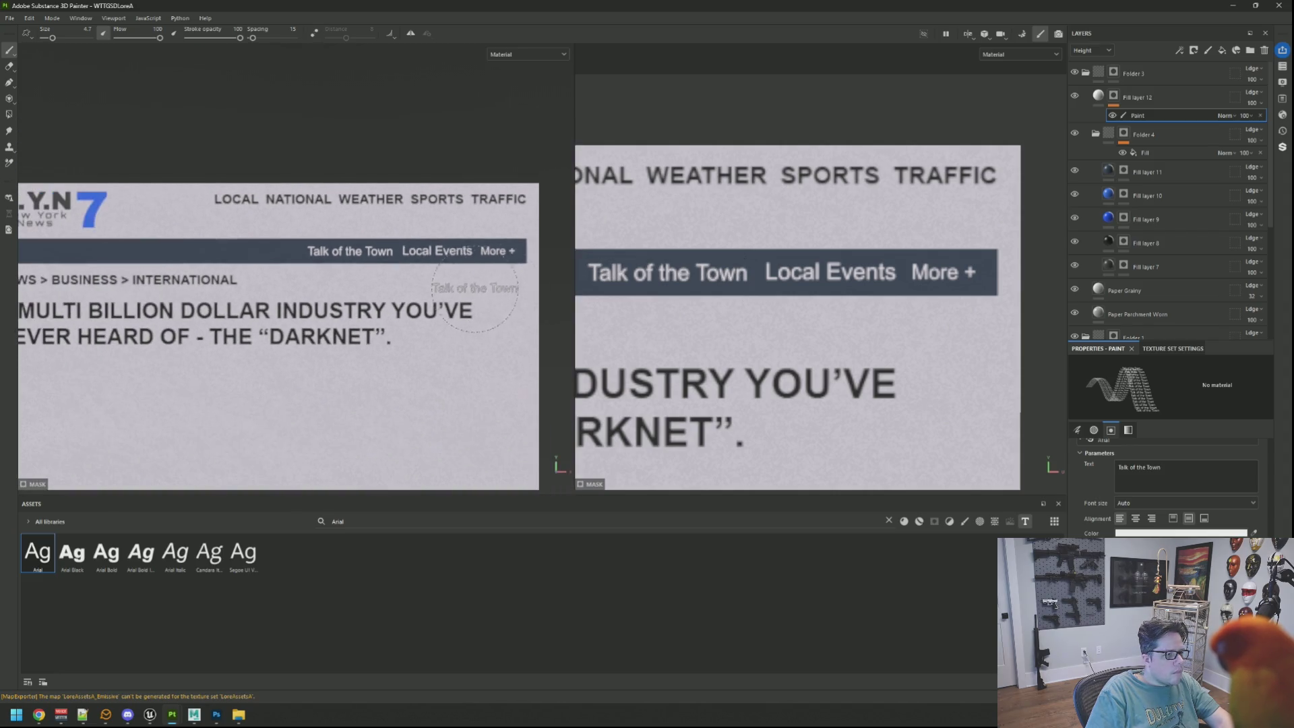
pyautogui.scroll(-3, 445, 270)
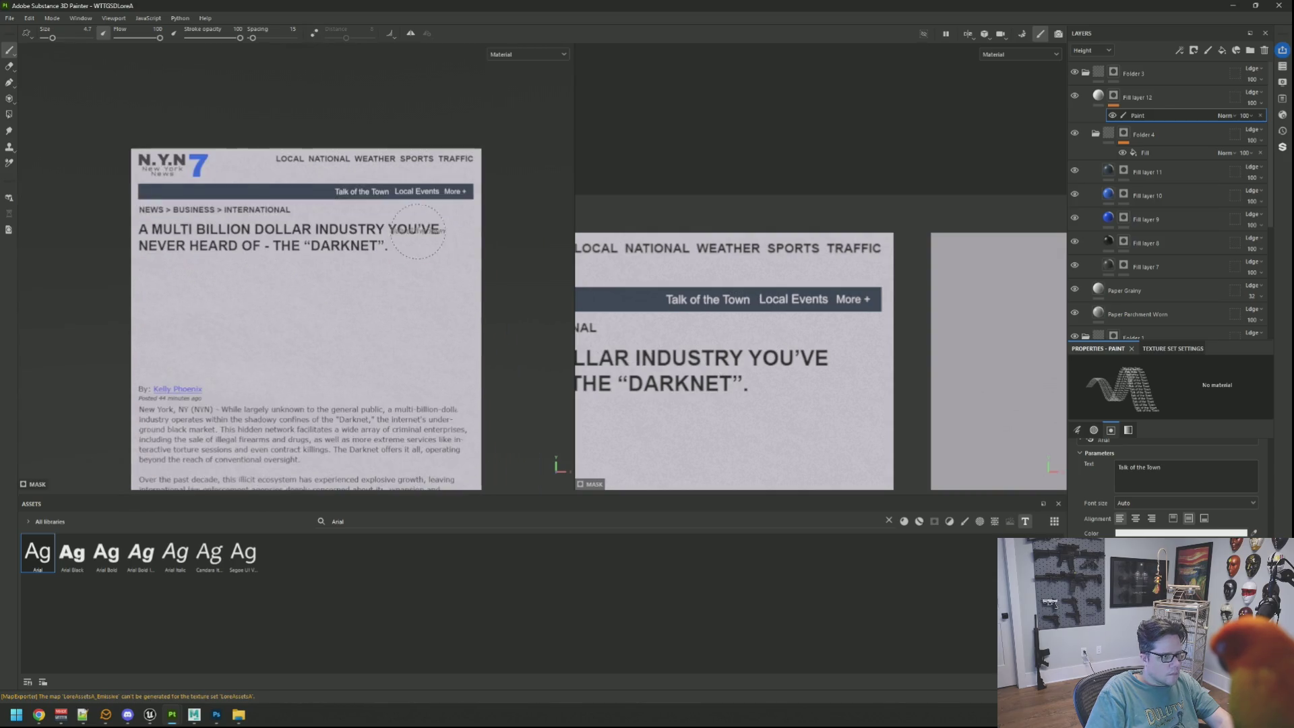
pyautogui.moveTo(418, 231); pyautogui.dragTo(396, 257)
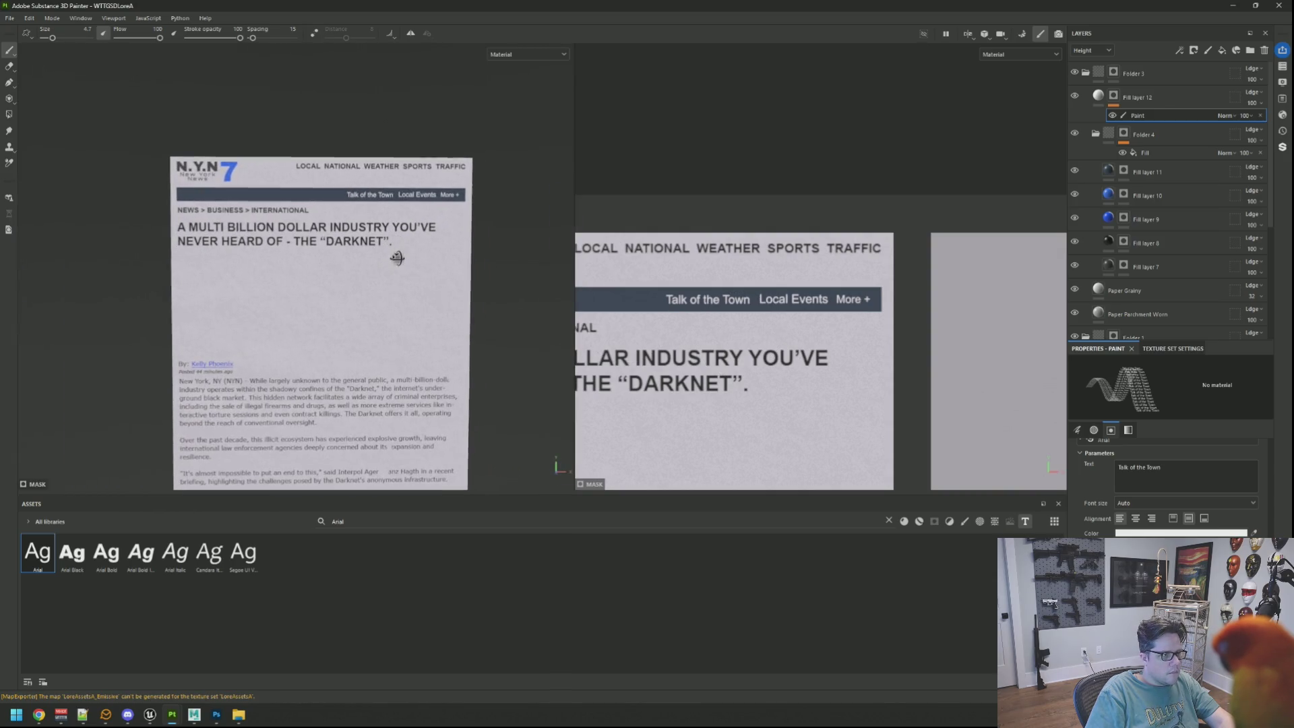
pyautogui.scroll(-4, 841, 285)
pyautogui.scroll(2, 841, 285)
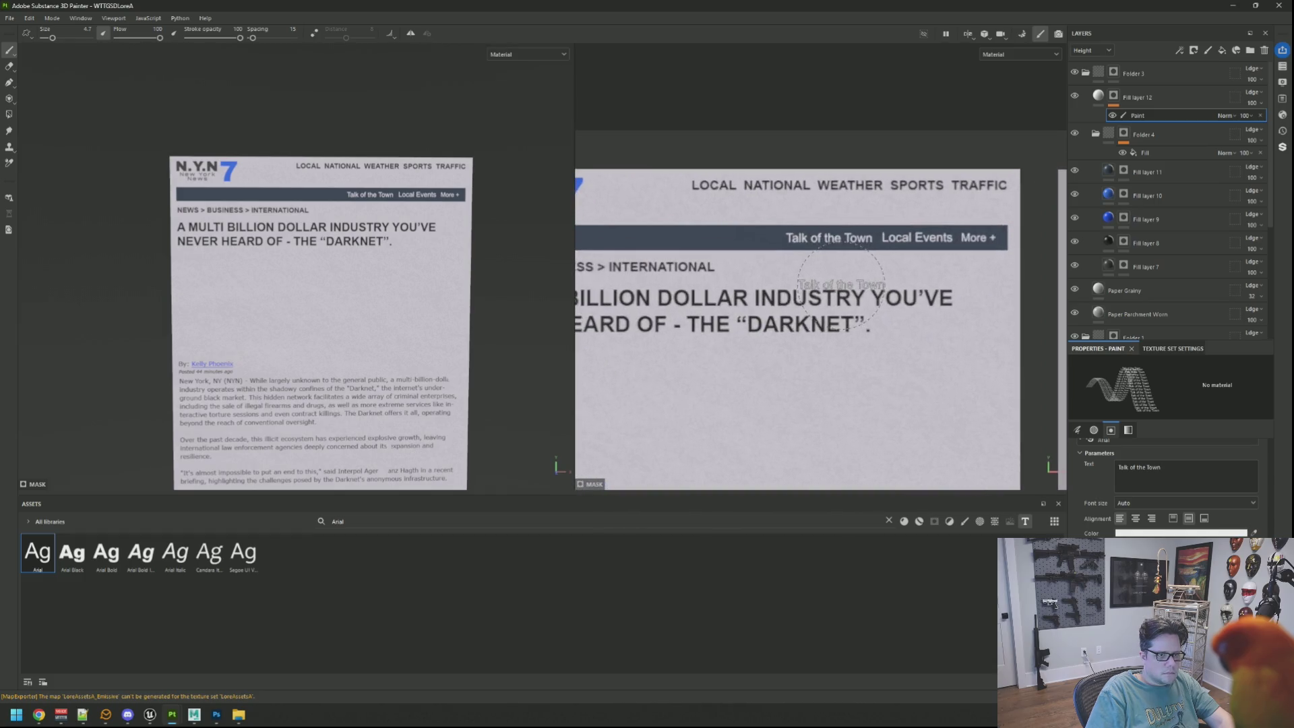
pyautogui.scroll(1, 838, 286)
pyautogui.scroll(1, 837, 286)
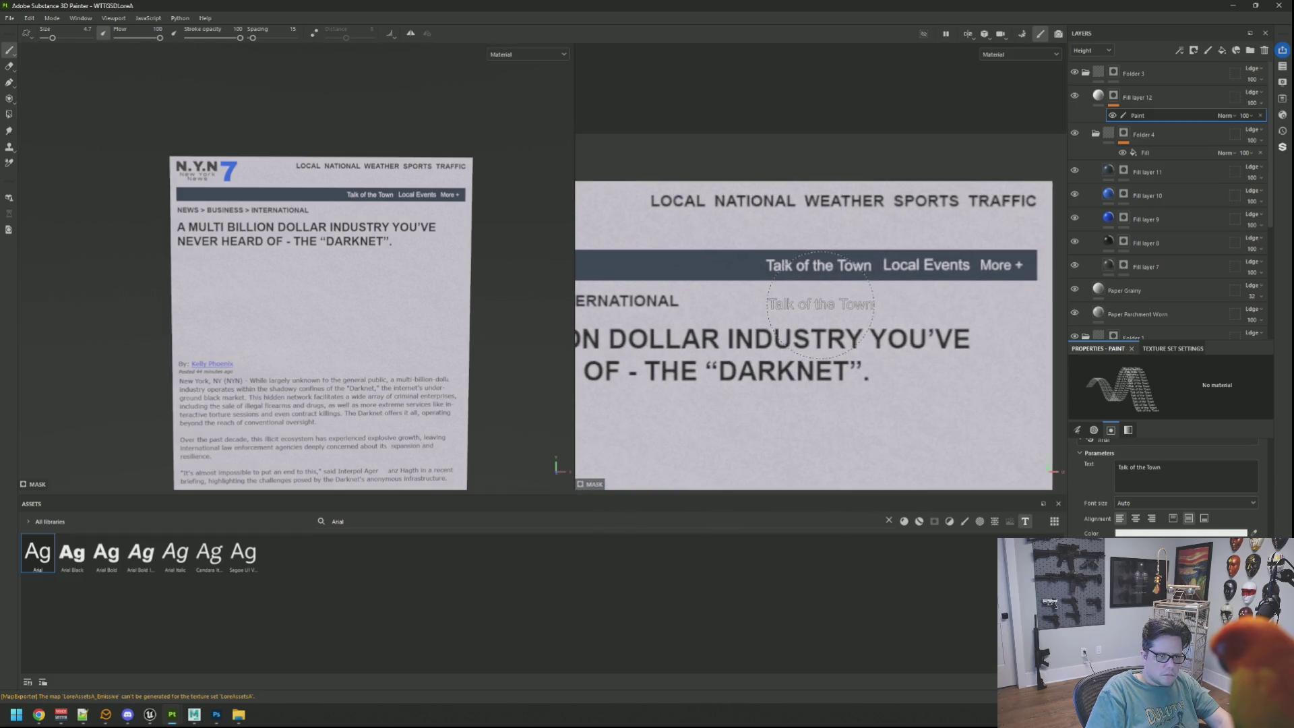
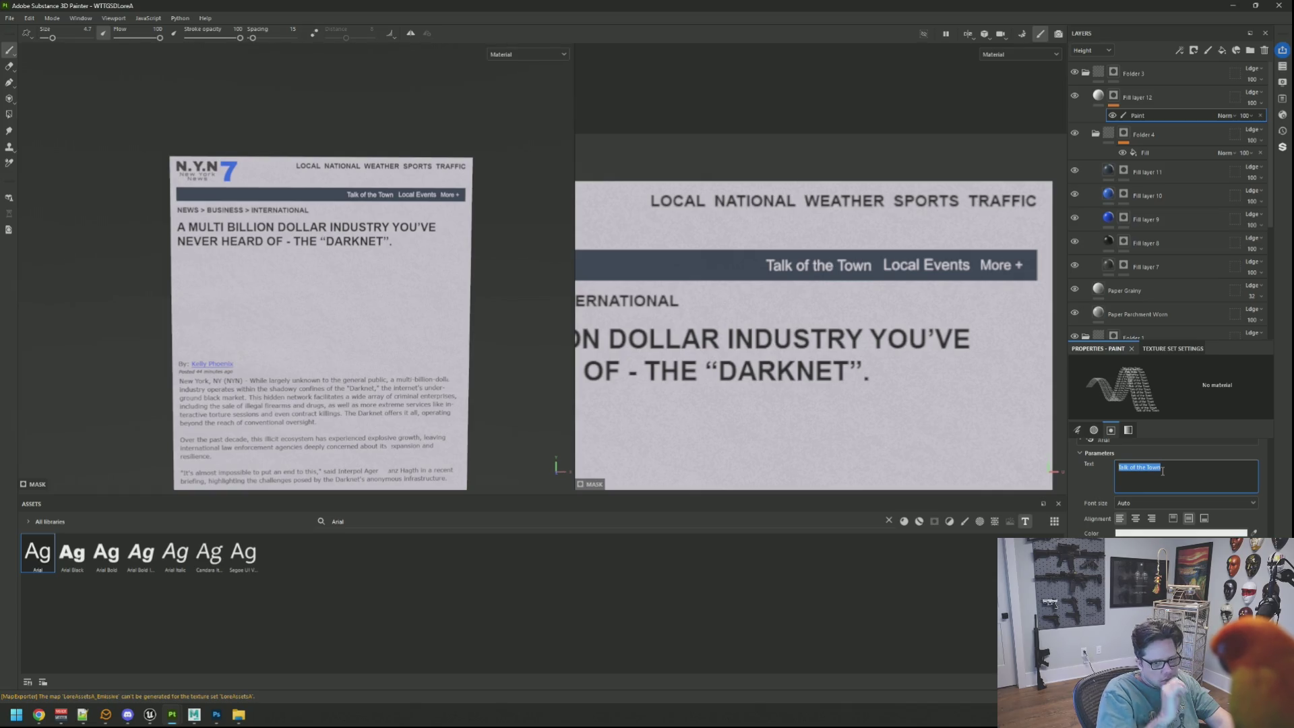
# Set the text brush's text to 'Safe Places' and shrink the brush size by two steps
pyautogui.write('Safe Plac')
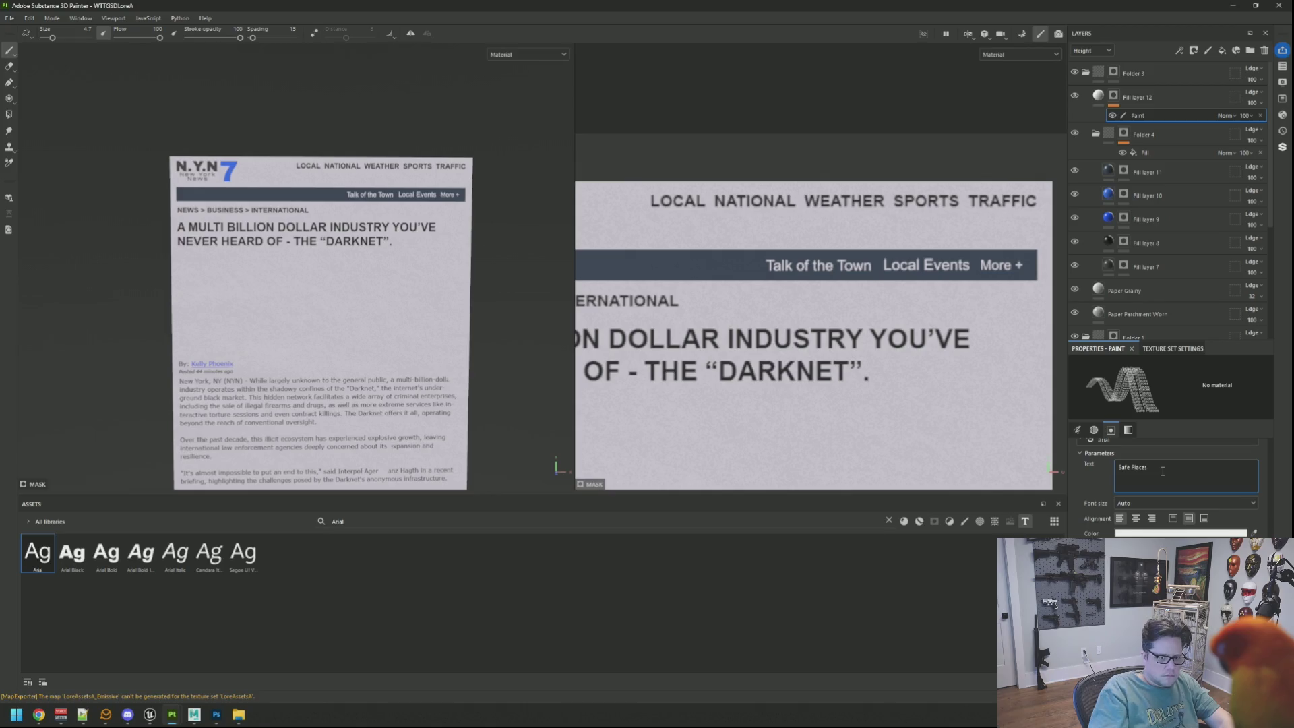
pyautogui.write('es')
pyautogui.scroll(-1, 738, 274)
pyautogui.scroll(2, 737, 273)
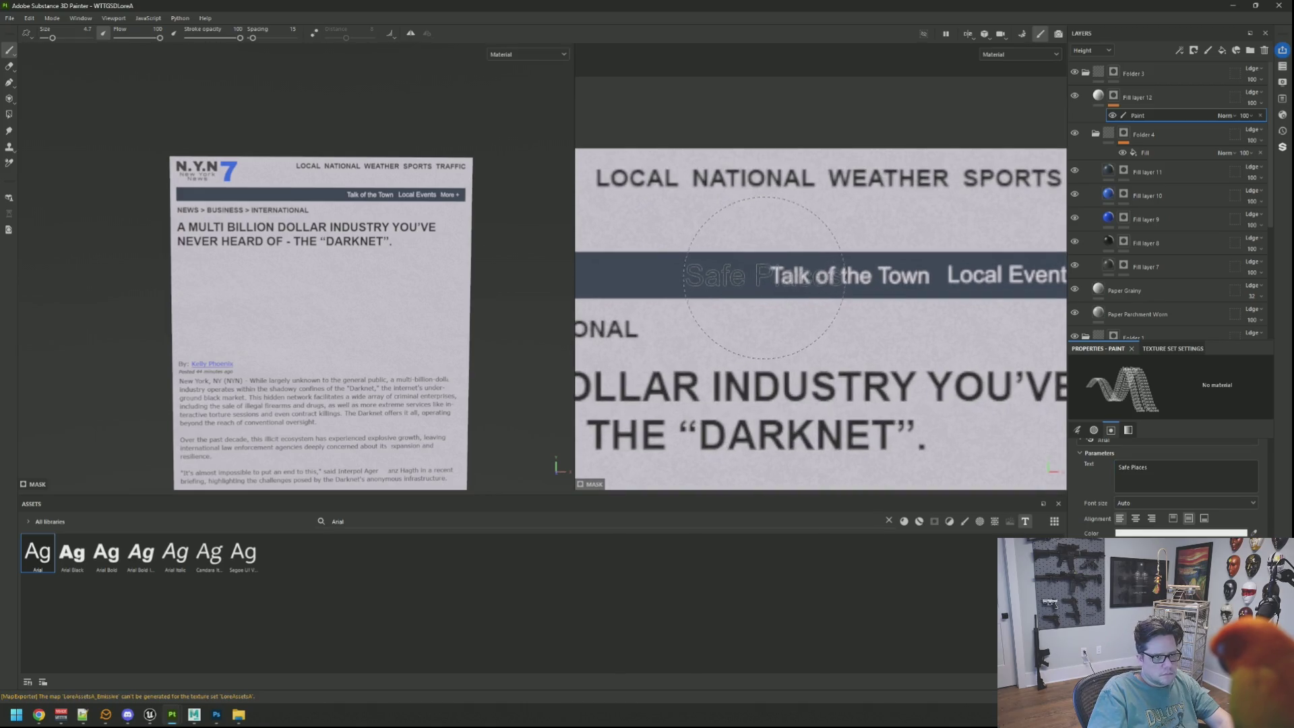
pyautogui.scroll(3, 766, 277)
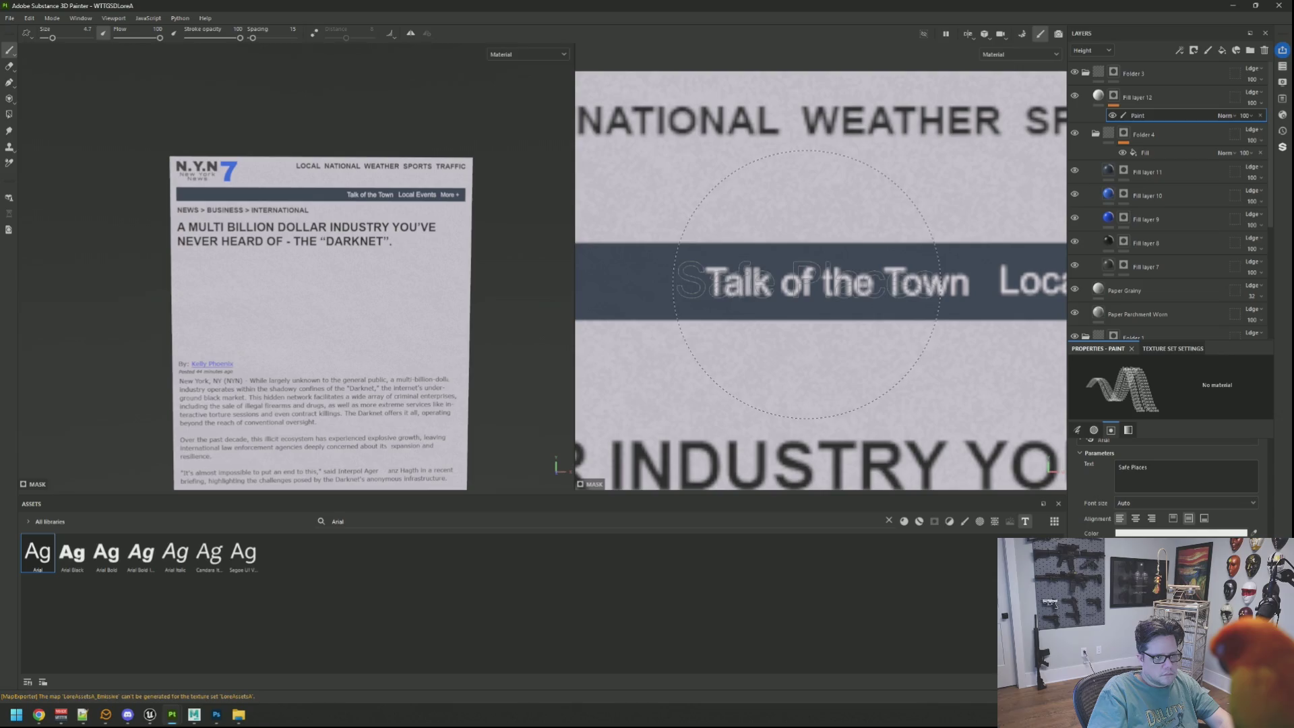
pyautogui.press('[')
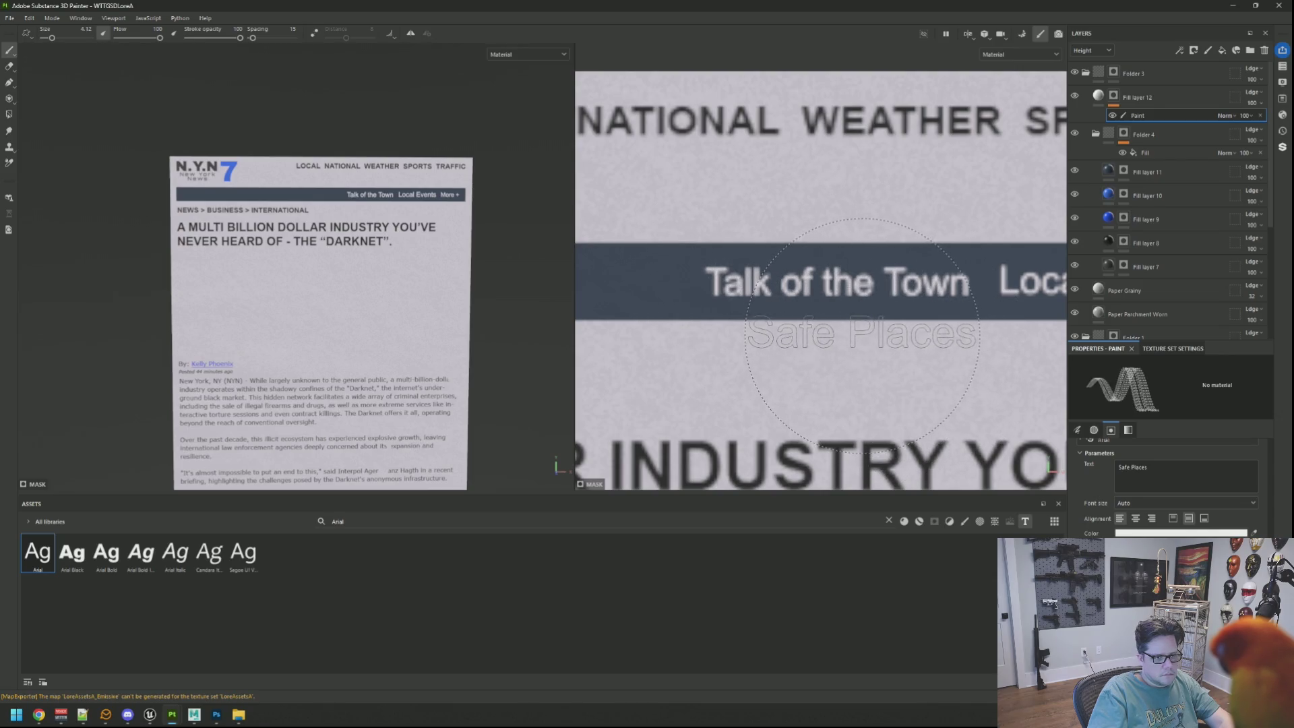
pyautogui.press('[')
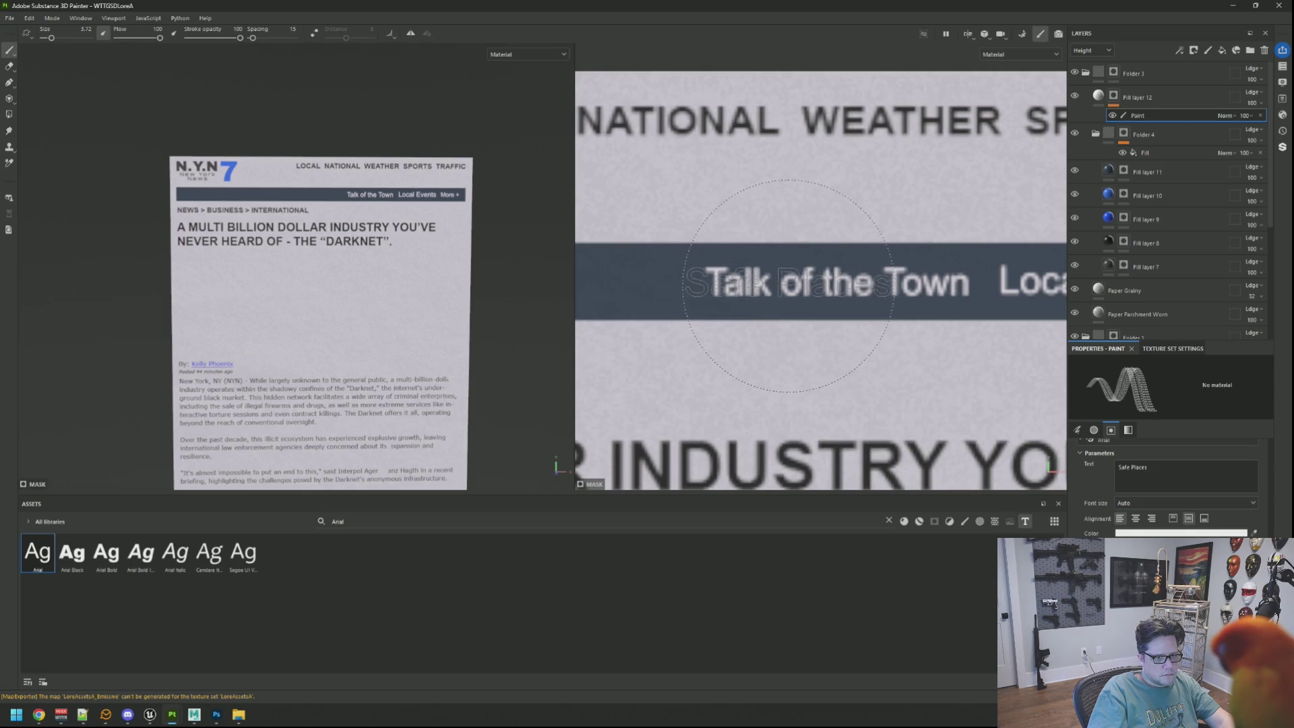
pyautogui.scroll(-4, 789, 285)
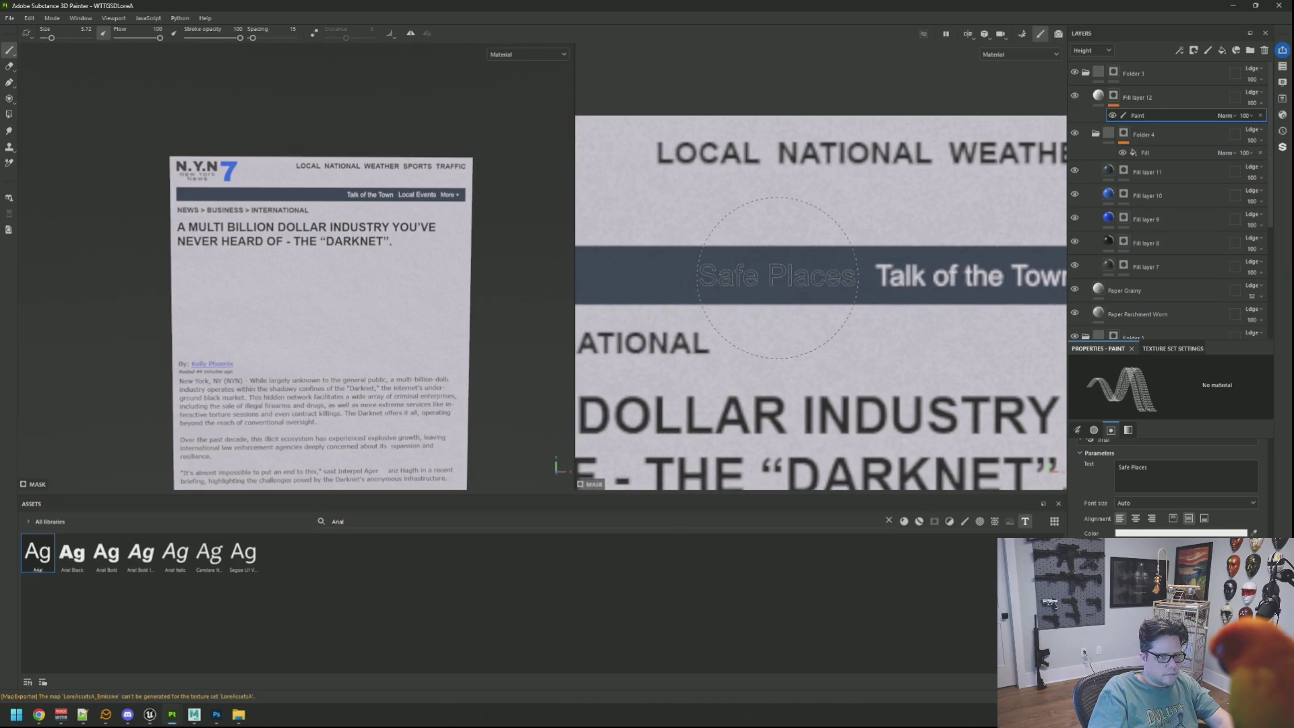
# Stamp 'Safe Places' into the nav bar left of 'Talk of the Town', undoing misplaced attempts
pyautogui.click(777, 277)
pyautogui.hotkey('ctrl', 'z')
pyautogui.click(781, 275)
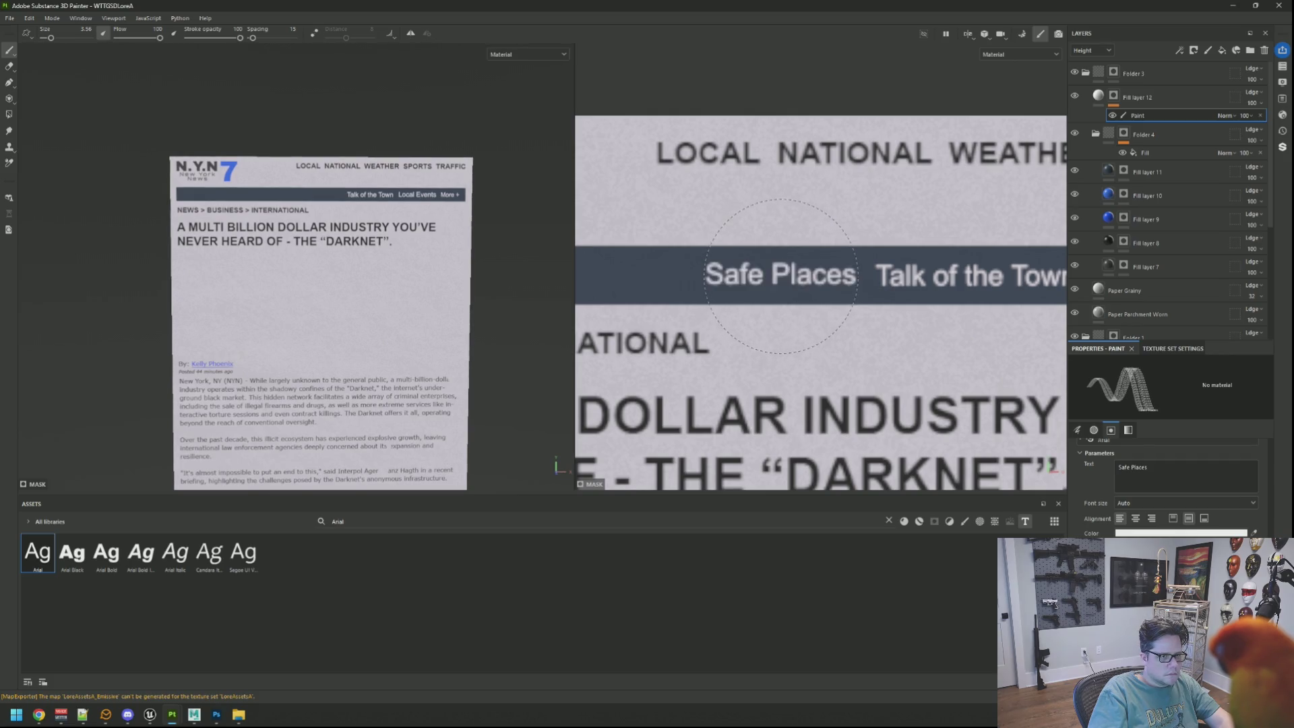
pyautogui.hotkey('ctrl', 'z')
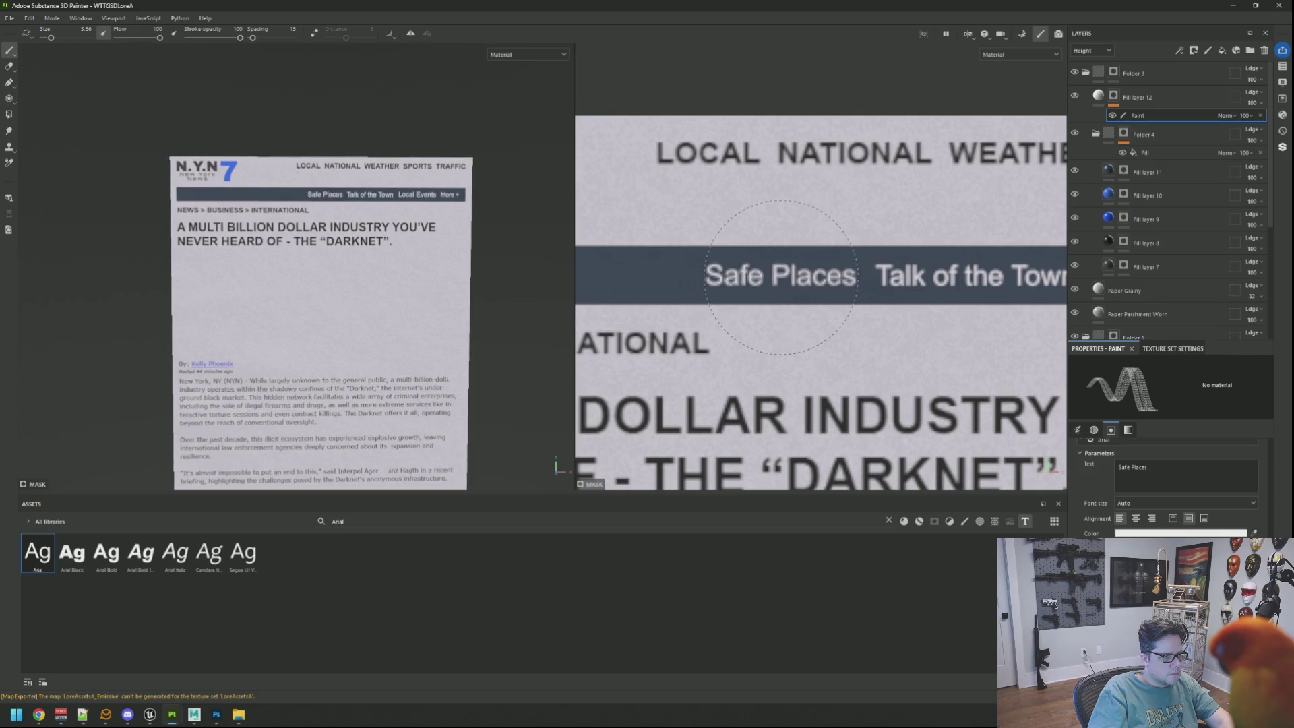
pyautogui.scroll(5, 451, 259)
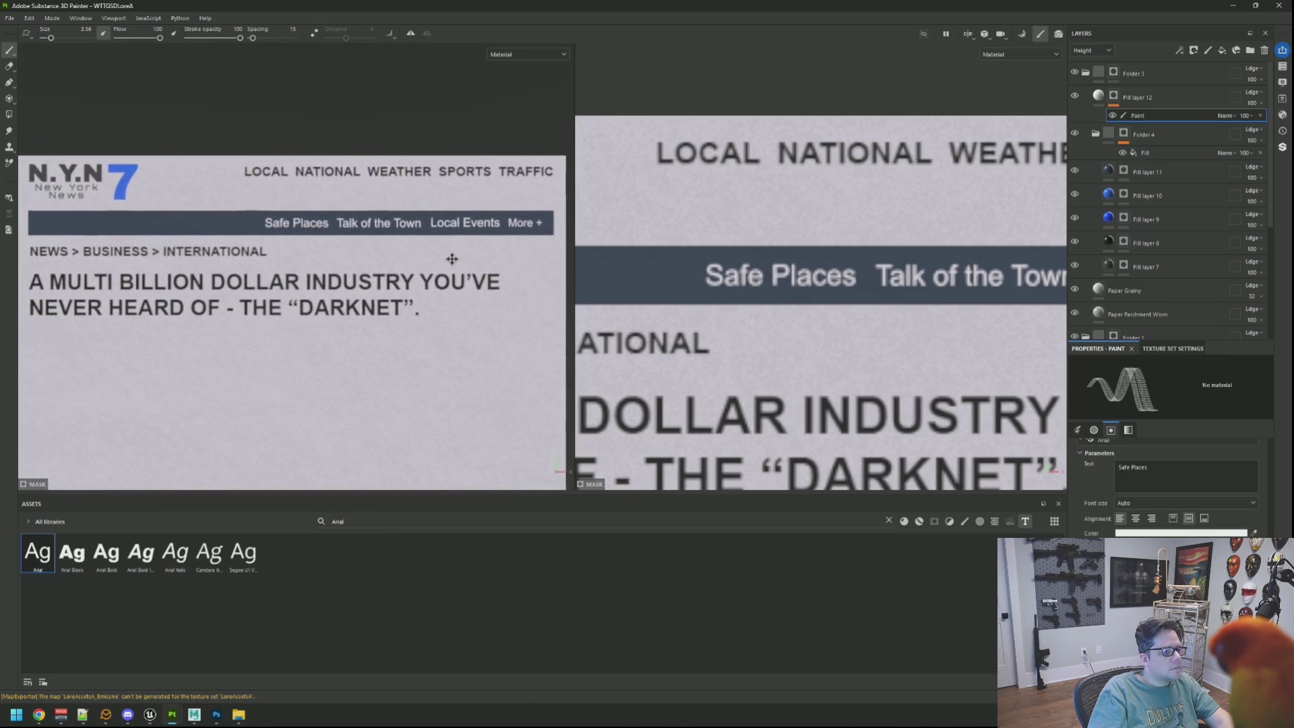
pyautogui.moveTo(452, 259); pyautogui.dragTo(463, 262)
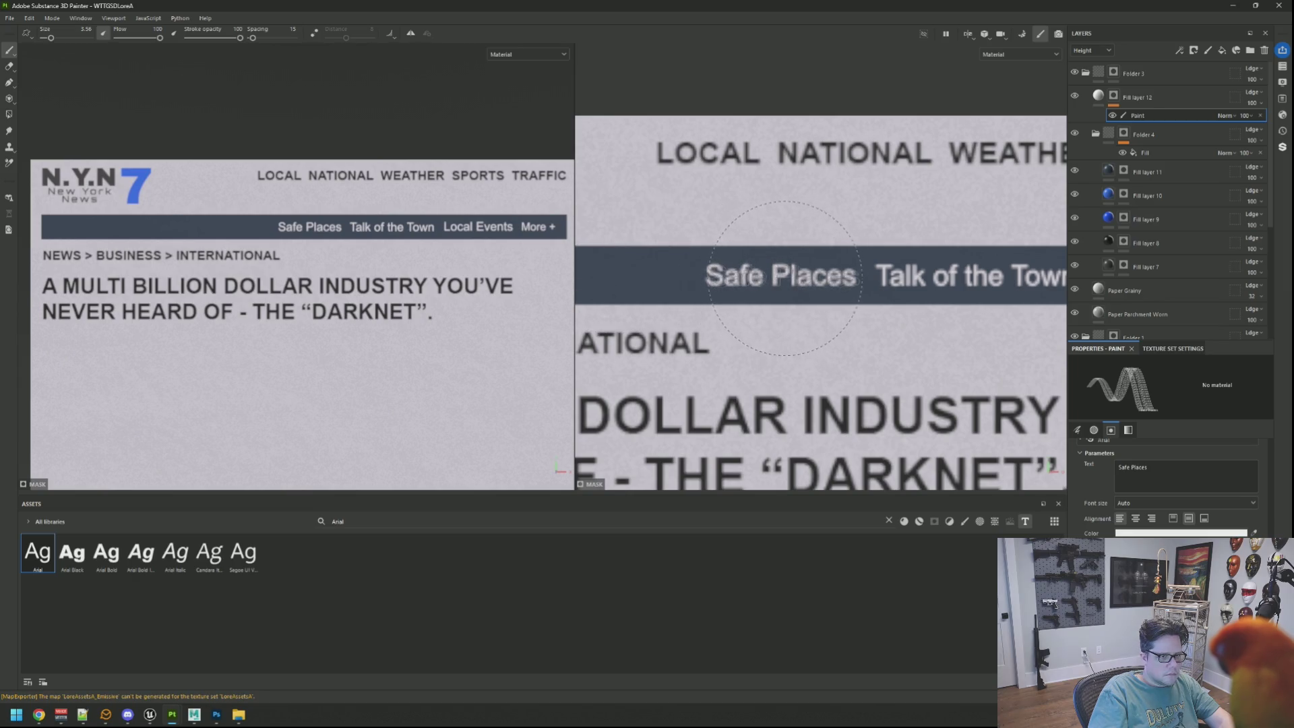
pyautogui.hotkey('ctrl', 'z')
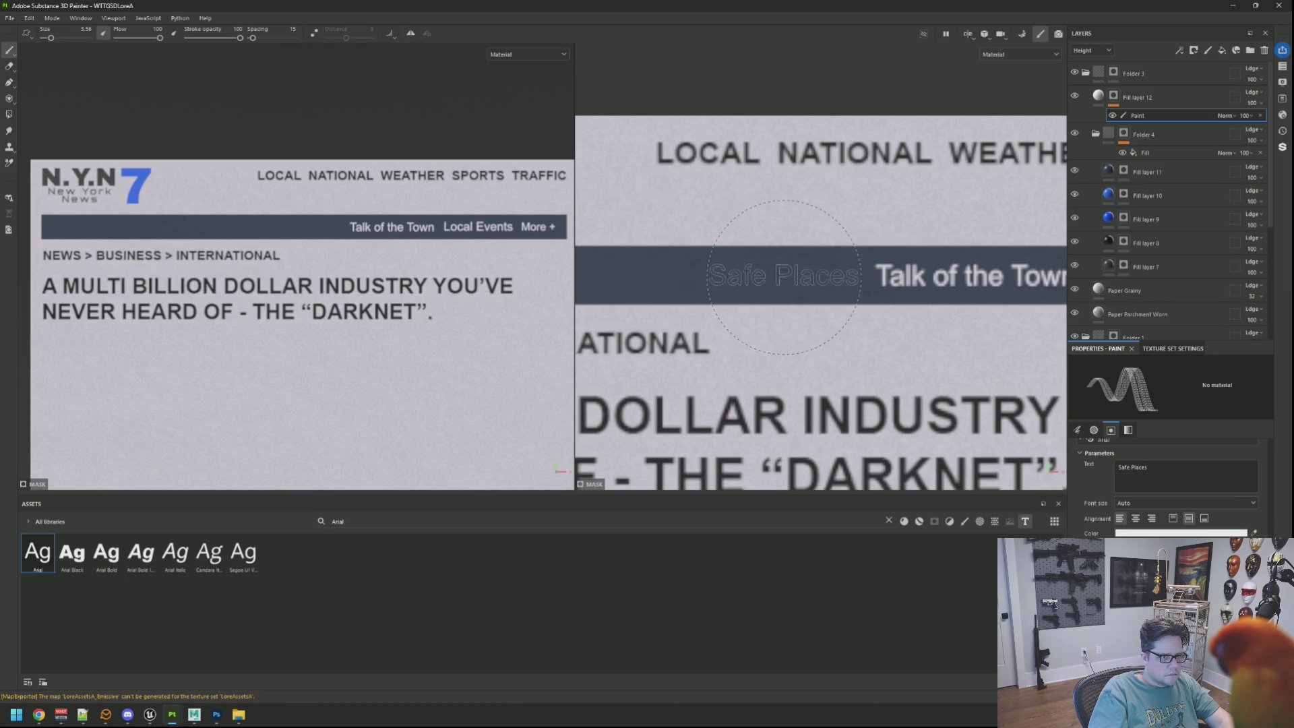
pyautogui.click(783, 277)
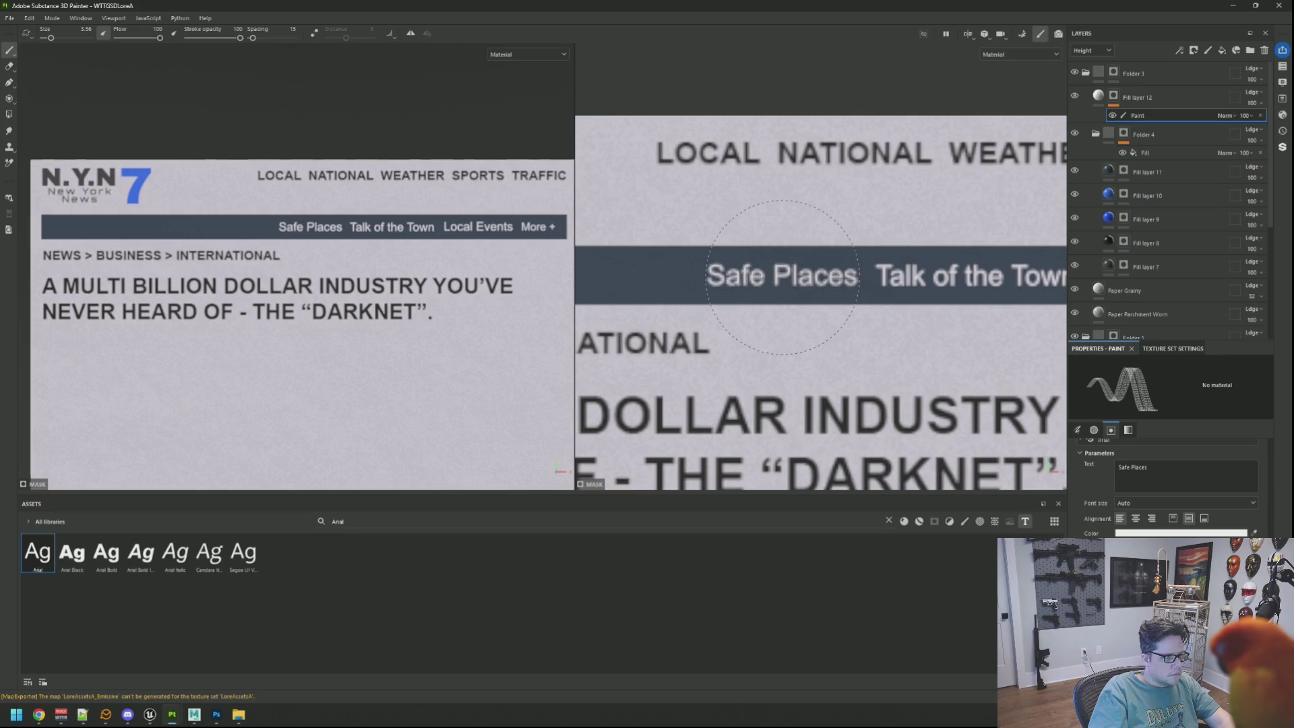
# Re-stamp 'Safe Places' slightly further right until it lines up in the nav bar
pyautogui.scroll(-3, 463, 258)
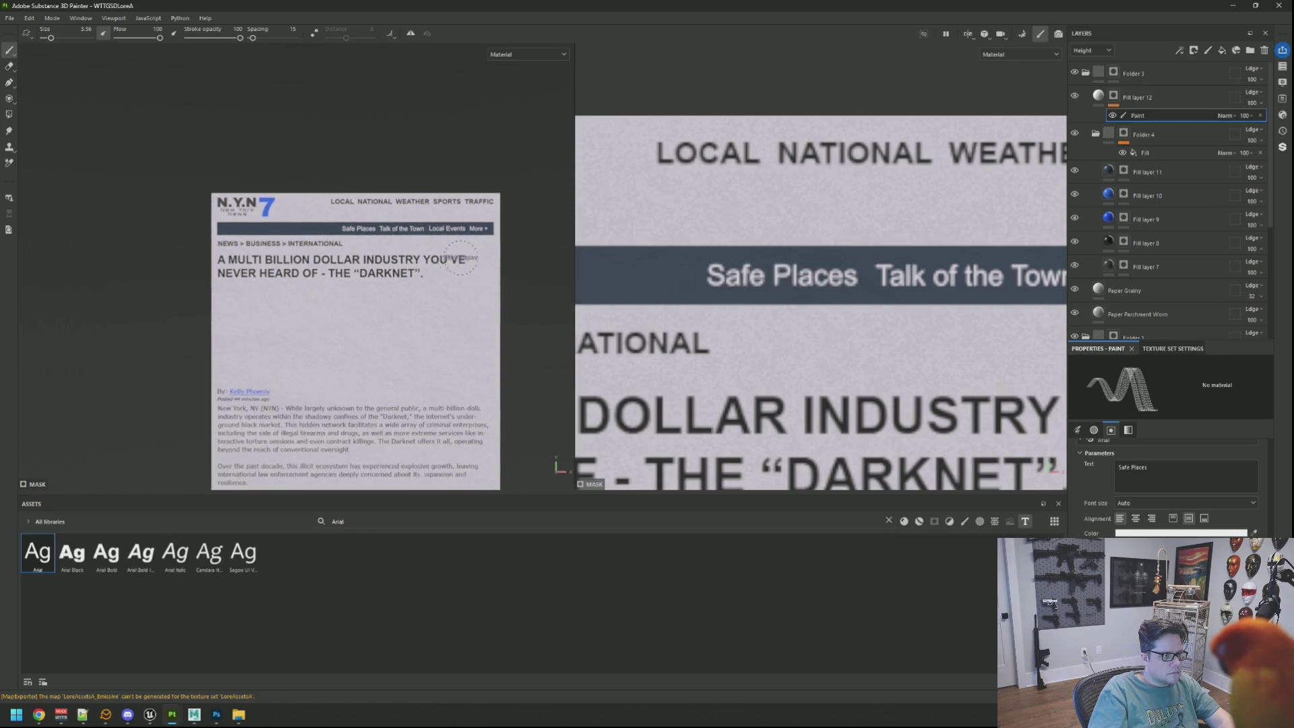
pyautogui.moveTo(463, 258); pyautogui.dragTo(433, 234)
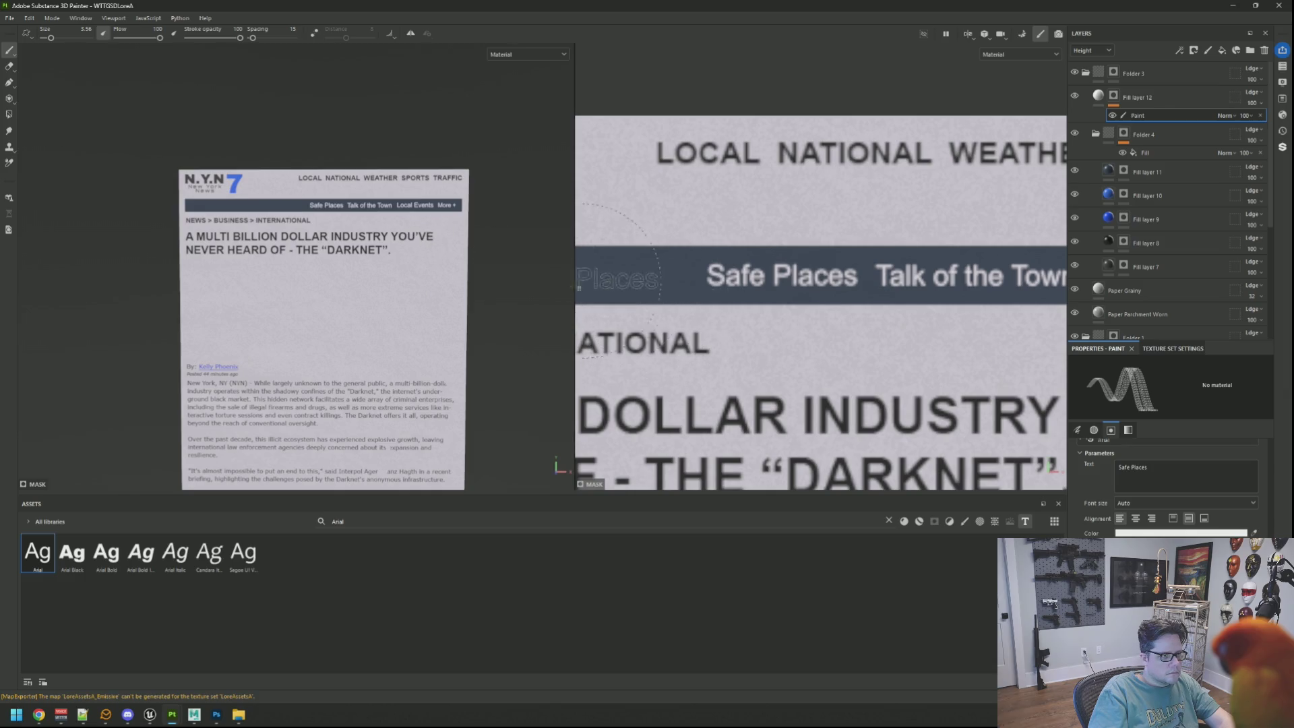
pyautogui.scroll(1, 431, 243)
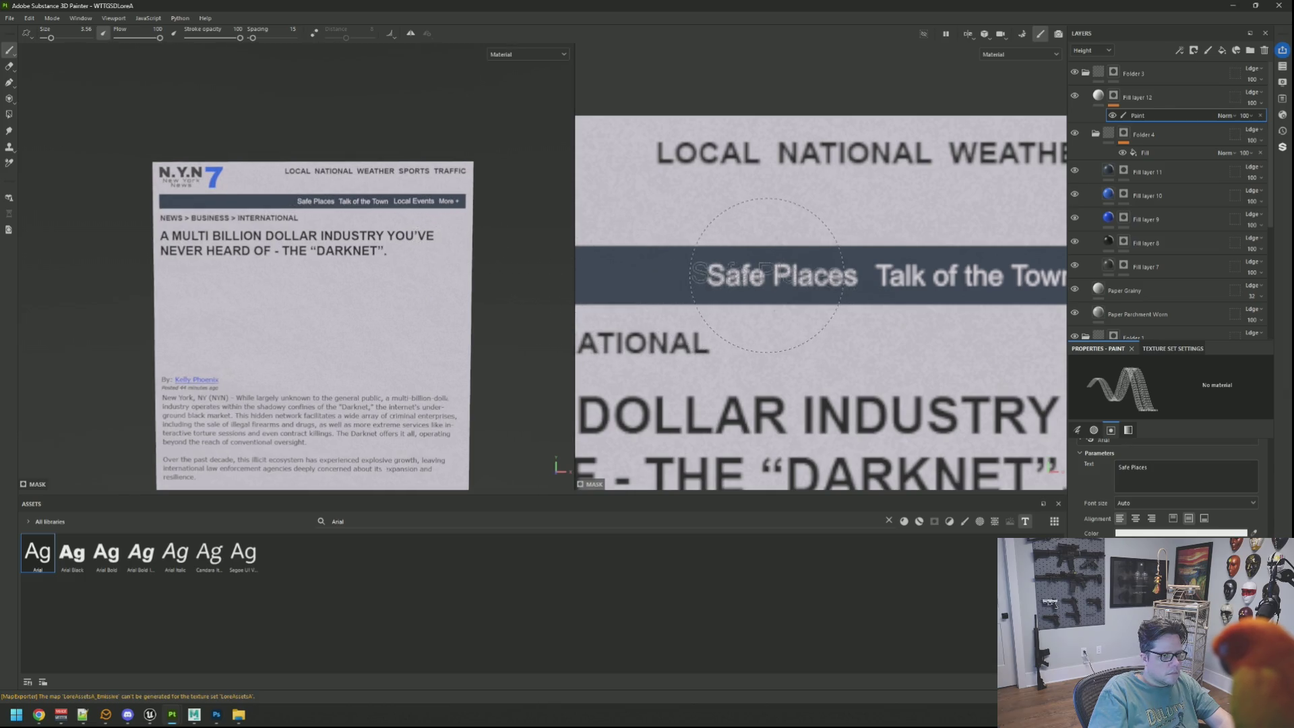
pyautogui.hotkey('ctrl', 'z')
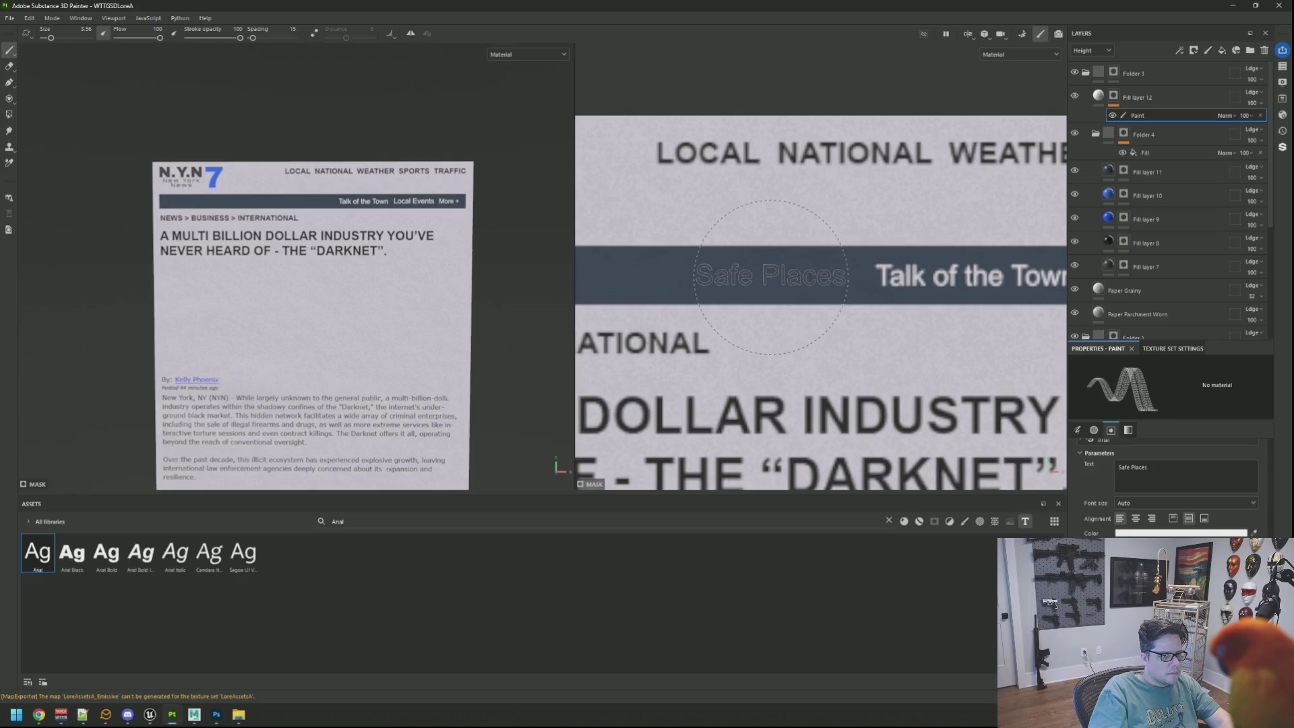
pyautogui.click(771, 277)
pyautogui.hotkey('ctrl', 'z')
pyautogui.click(773, 277)
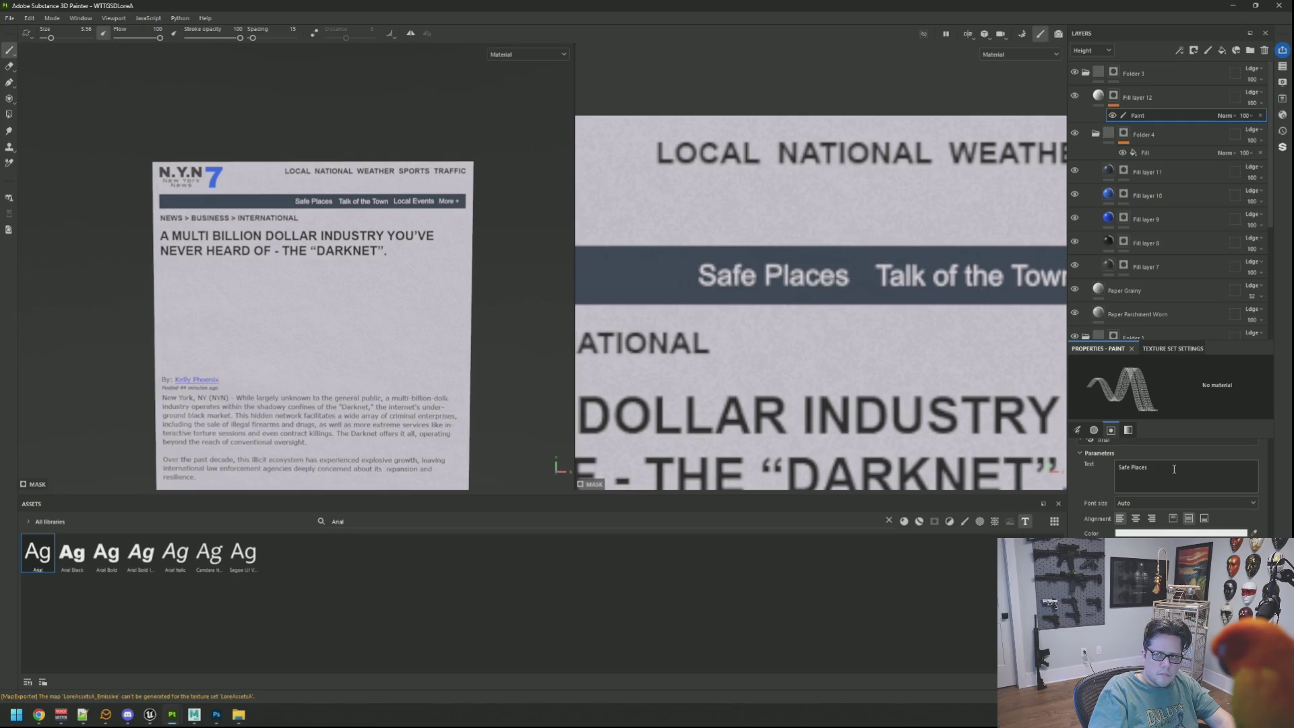
pyautogui.hotkey('ctrl', 'a')
# Stamp 'Your Voice' with a slightly smaller brush into the nav bar, just left of 'Safe Places'
pyautogui.write('Your Voice')
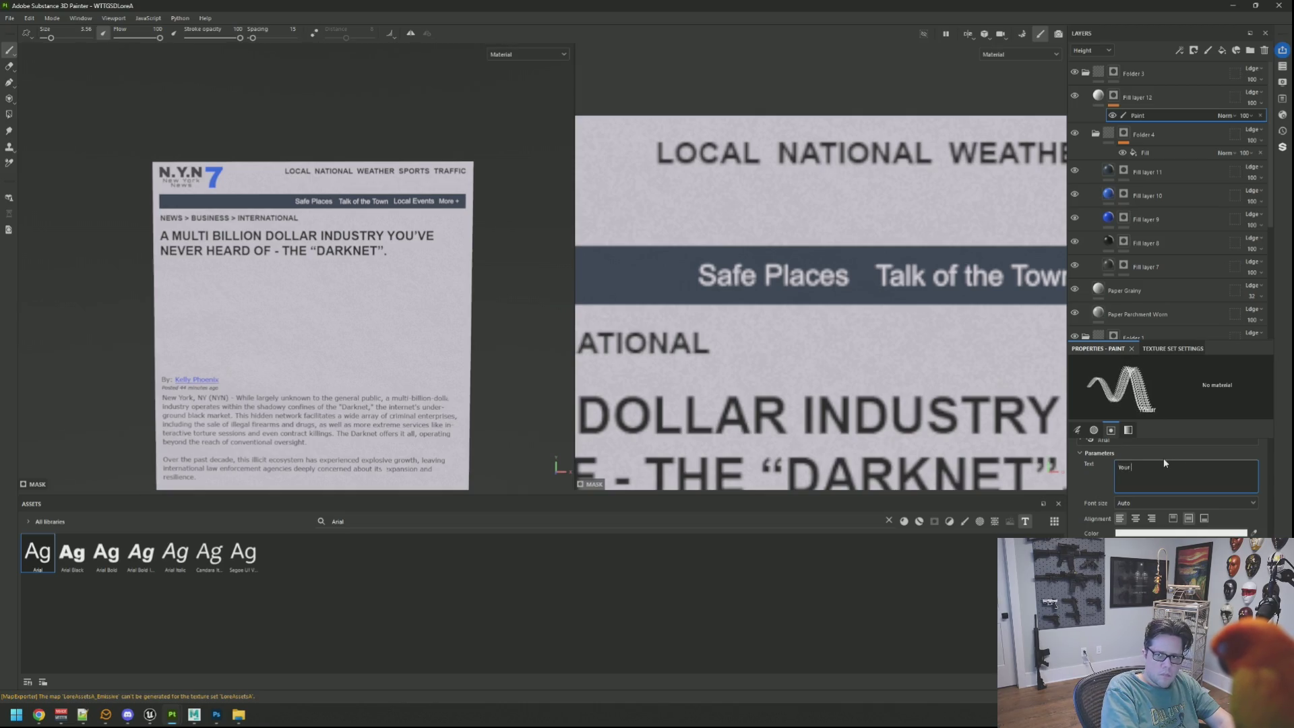
pyautogui.scroll(-1, 755, 269)
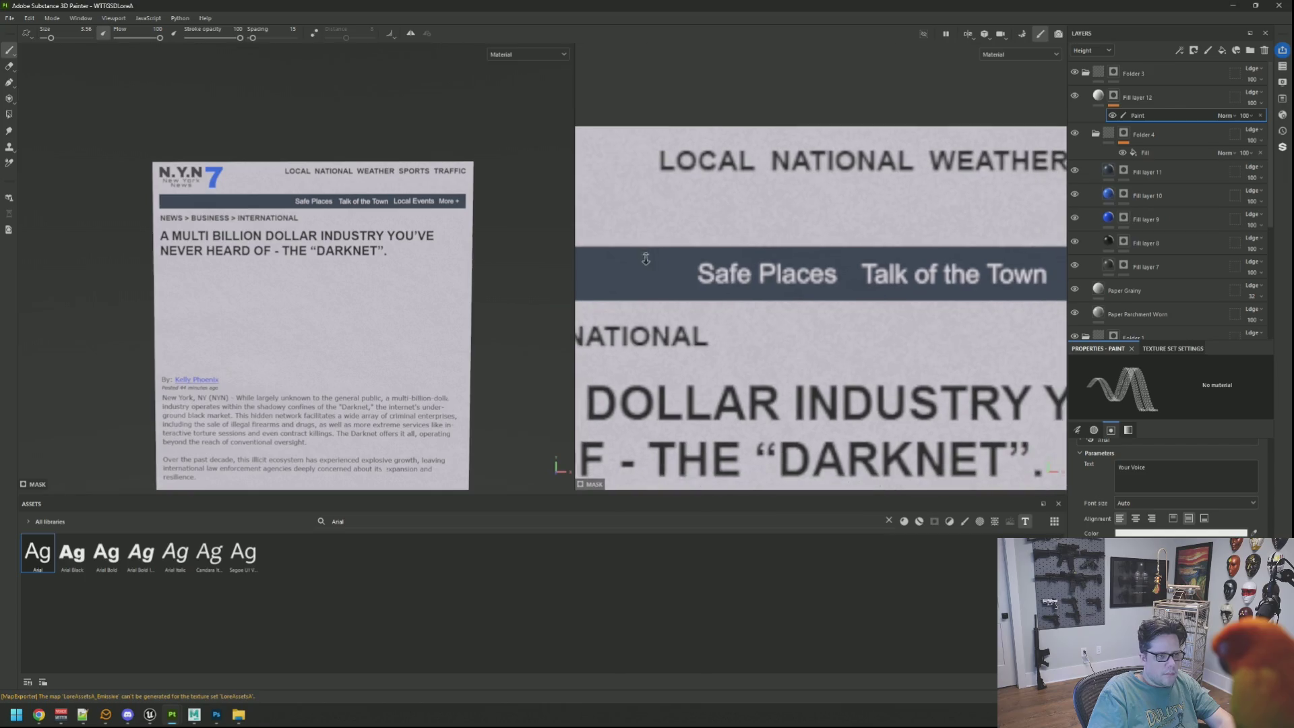
pyautogui.scroll(2, 741, 283)
pyautogui.scroll(-2, 716, 294)
pyautogui.scroll(4, 716, 294)
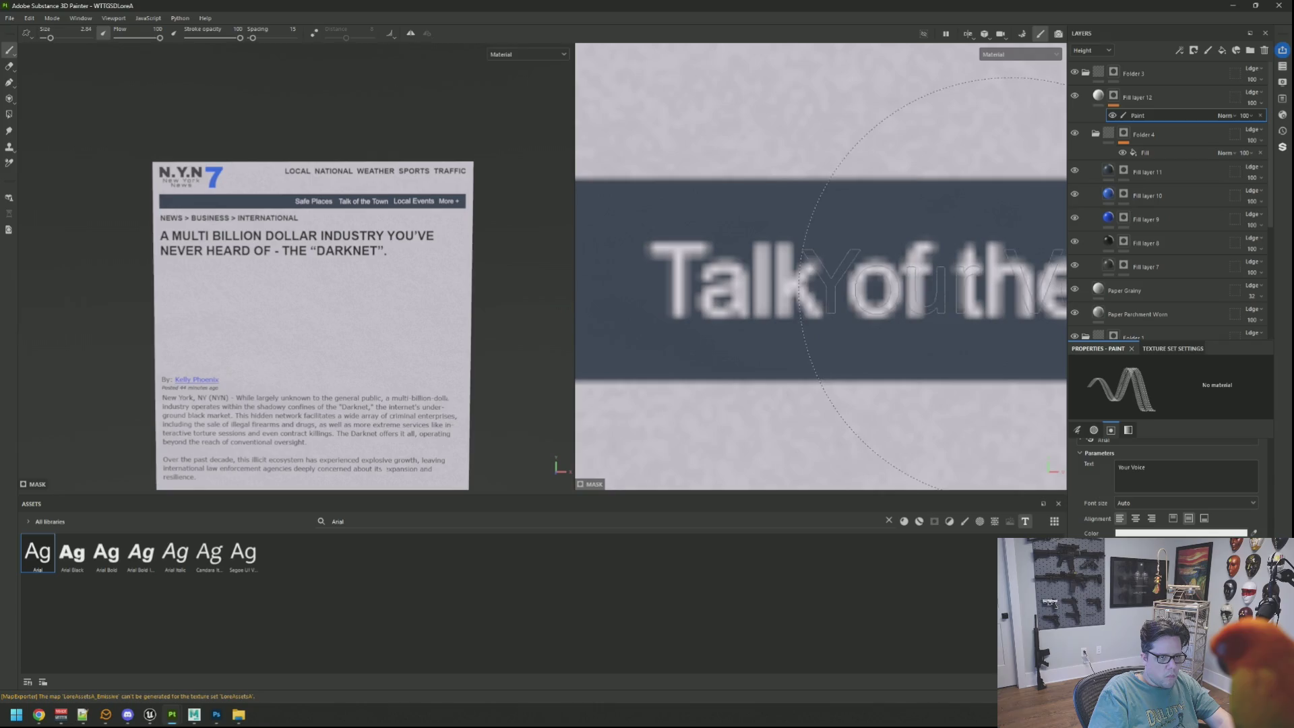
pyautogui.press('[')
pyautogui.press('[')
pyautogui.press('[')
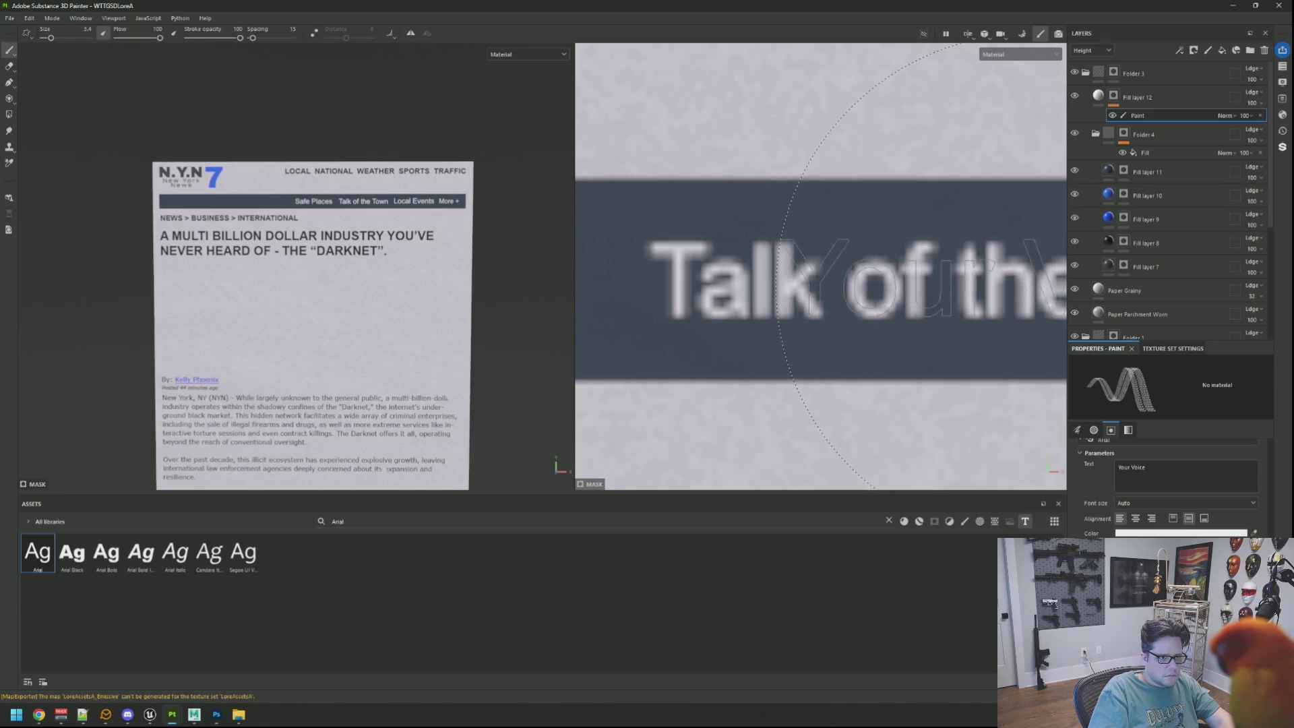
pyautogui.scroll(-5, 850, 294)
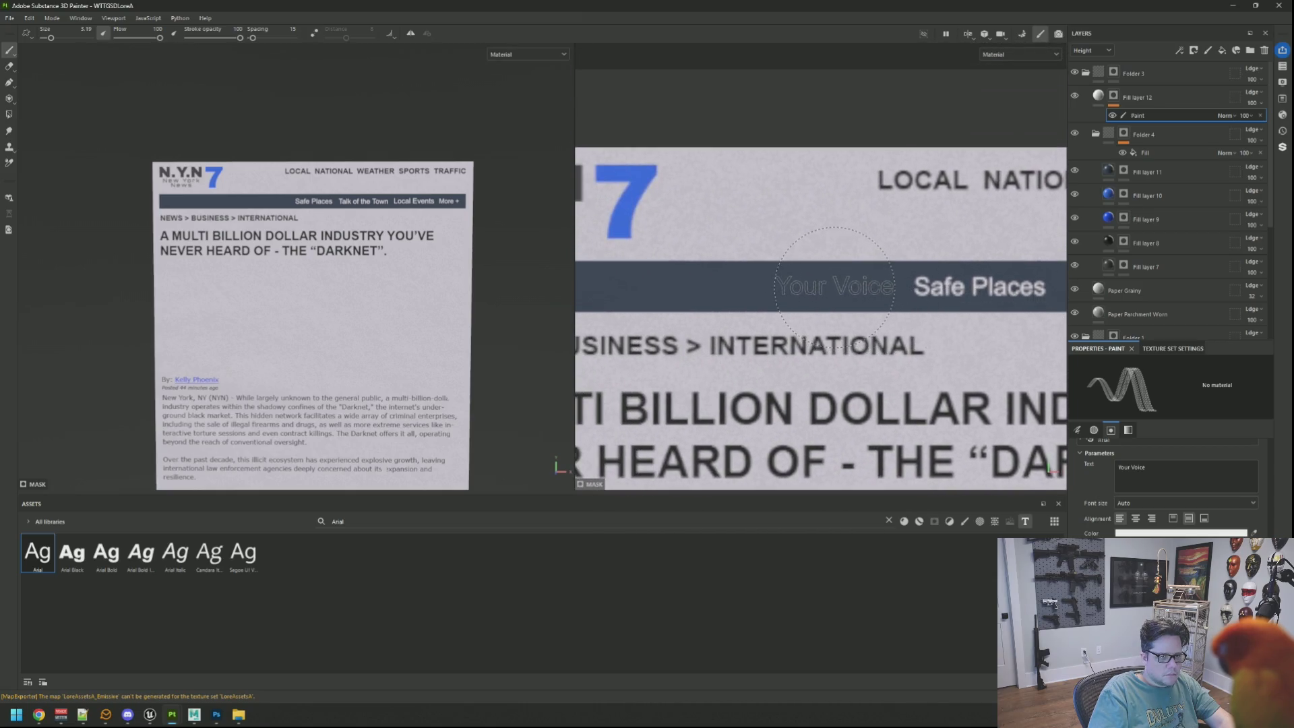
pyautogui.click(830, 286)
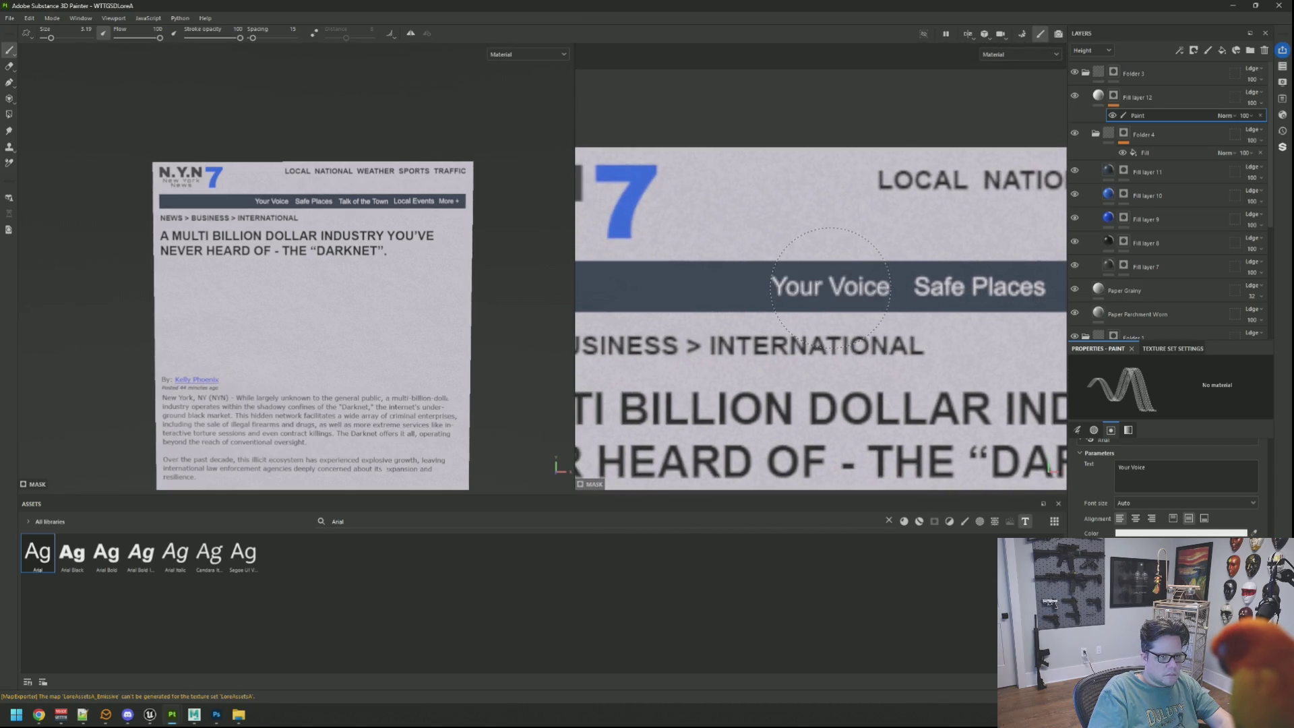
pyautogui.scroll(-3, 320, 246)
pyautogui.scroll(3, 320, 246)
pyautogui.moveTo(320, 246)
pyautogui.mouseDown()
pyautogui.moveTo(341, 182)
pyautogui.moveTo(371, 234)
pyautogui.mouseUp()
pyautogui.scroll(-3, 371, 234)
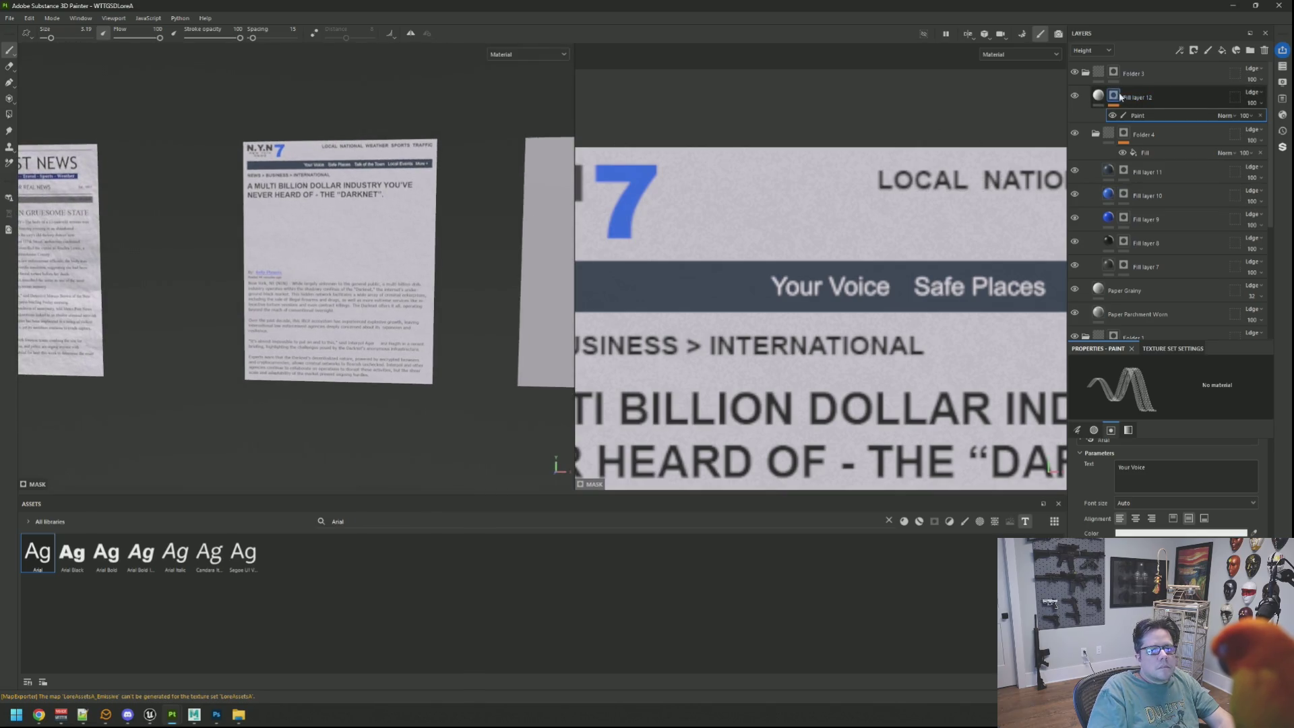
# Collapse Folder 4 in the layer stack, zoom over the finished pages, then switch to Photoshop
pyautogui.click(1106, 134)
pyautogui.click(1096, 133)
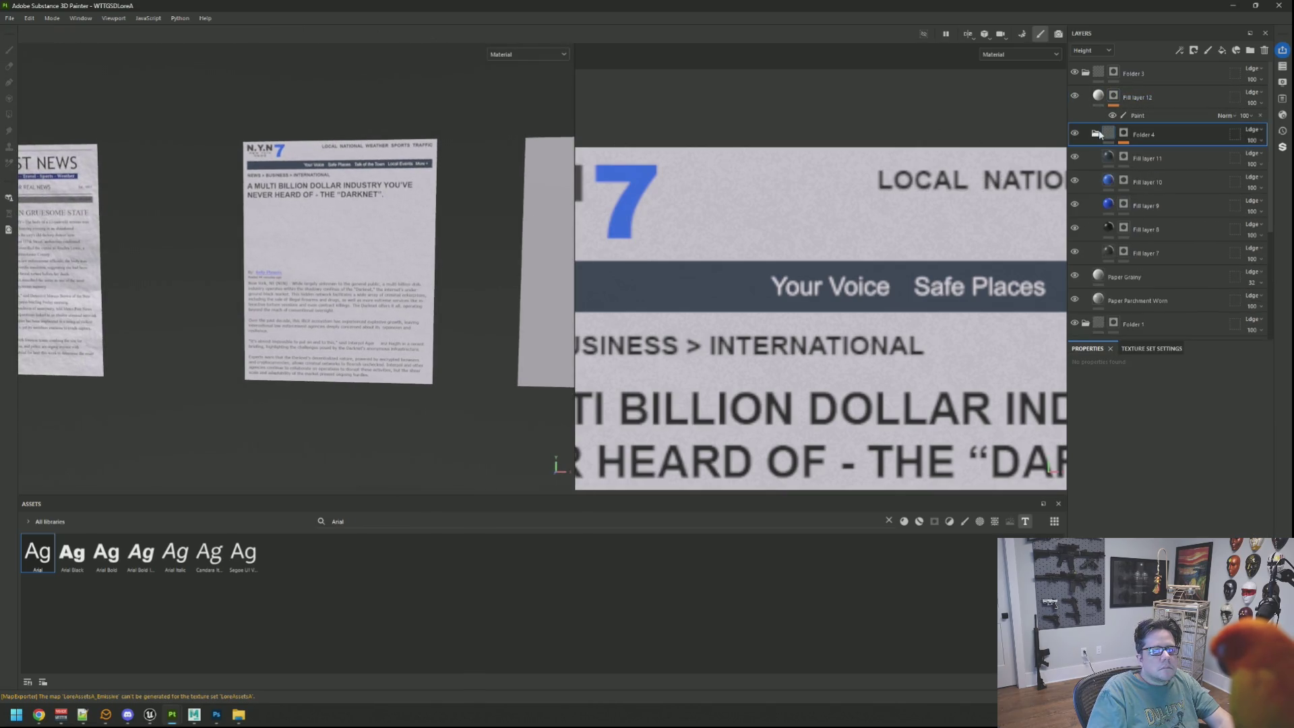
pyautogui.scroll(-2, 396, 206)
pyautogui.scroll(2, 396, 205)
pyautogui.scroll(4, 385, 203)
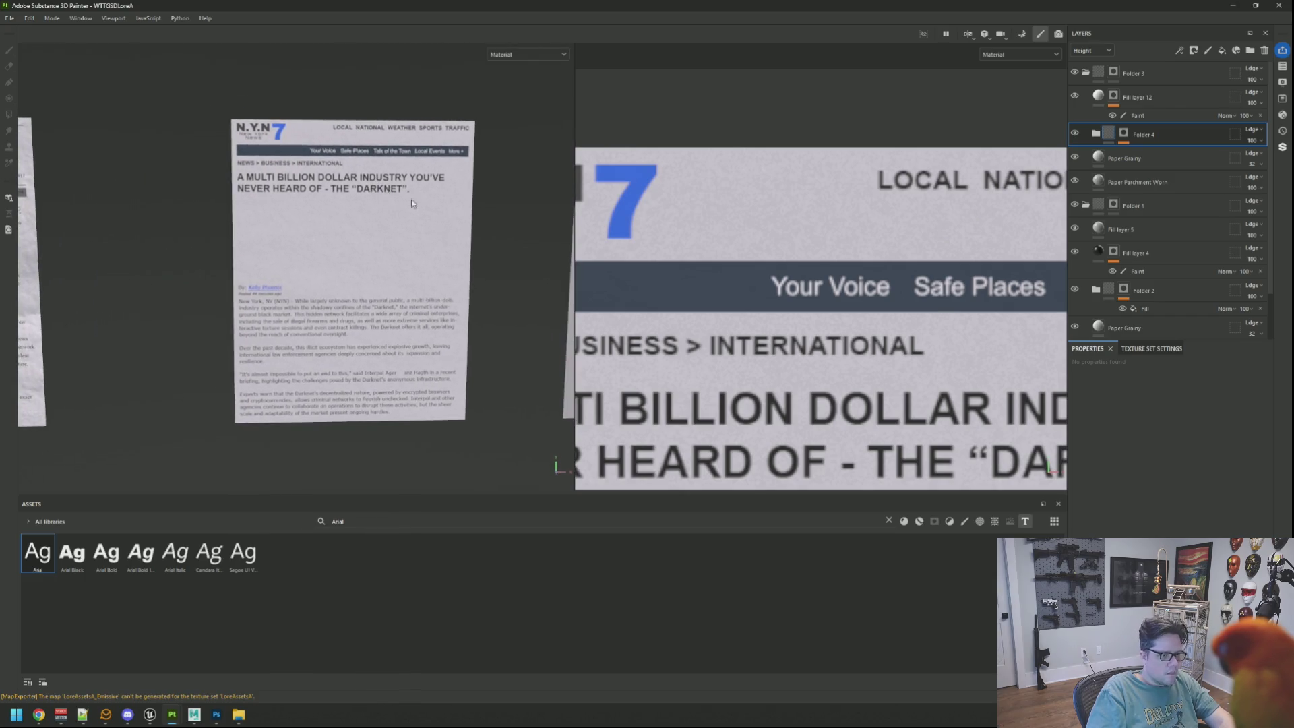
pyautogui.scroll(-5, 786, 294)
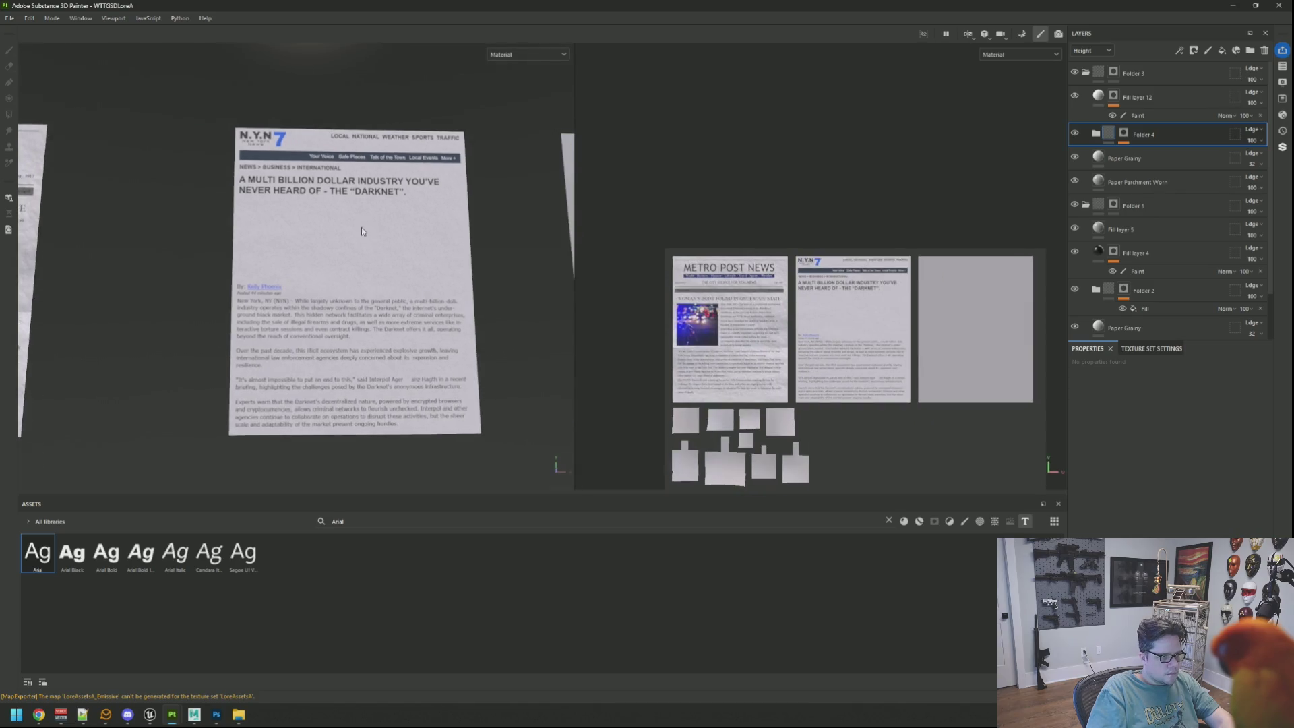
pyautogui.scroll(-2, 335, 201)
pyautogui.scroll(-2, 379, 233)
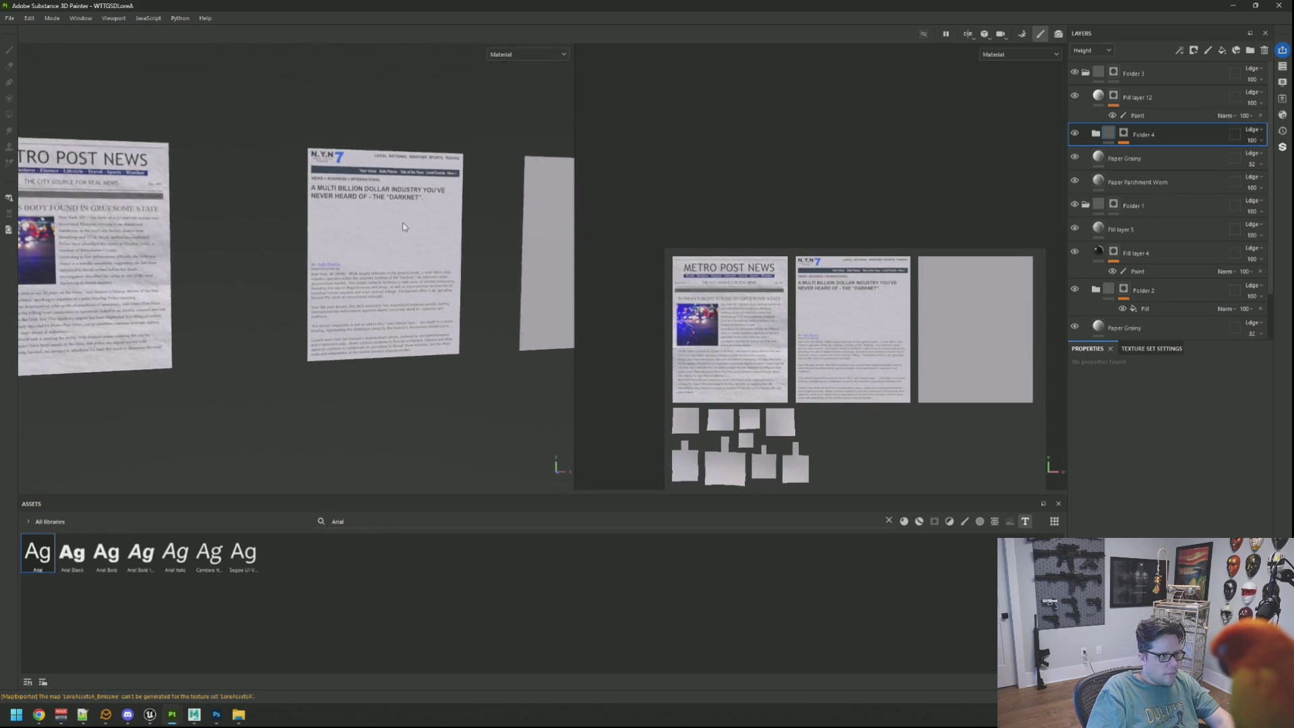
pyautogui.scroll(2, 370, 236)
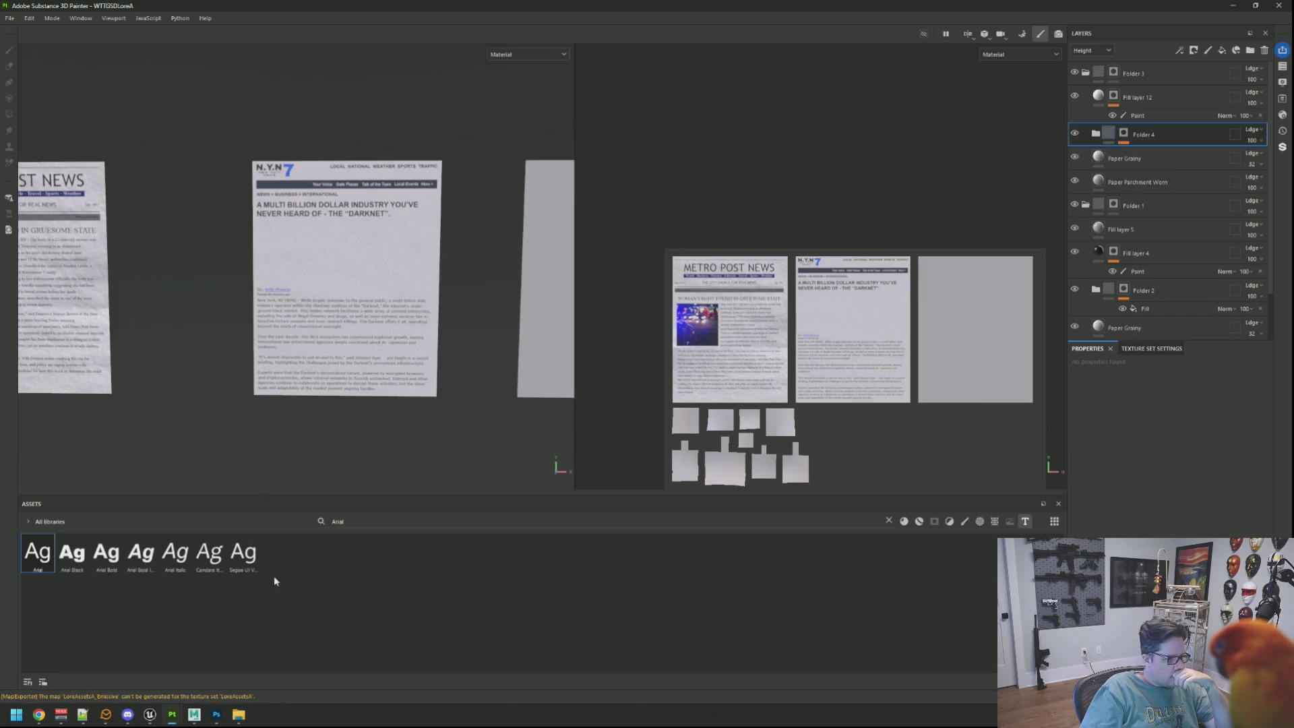
pyautogui.click(217, 713)
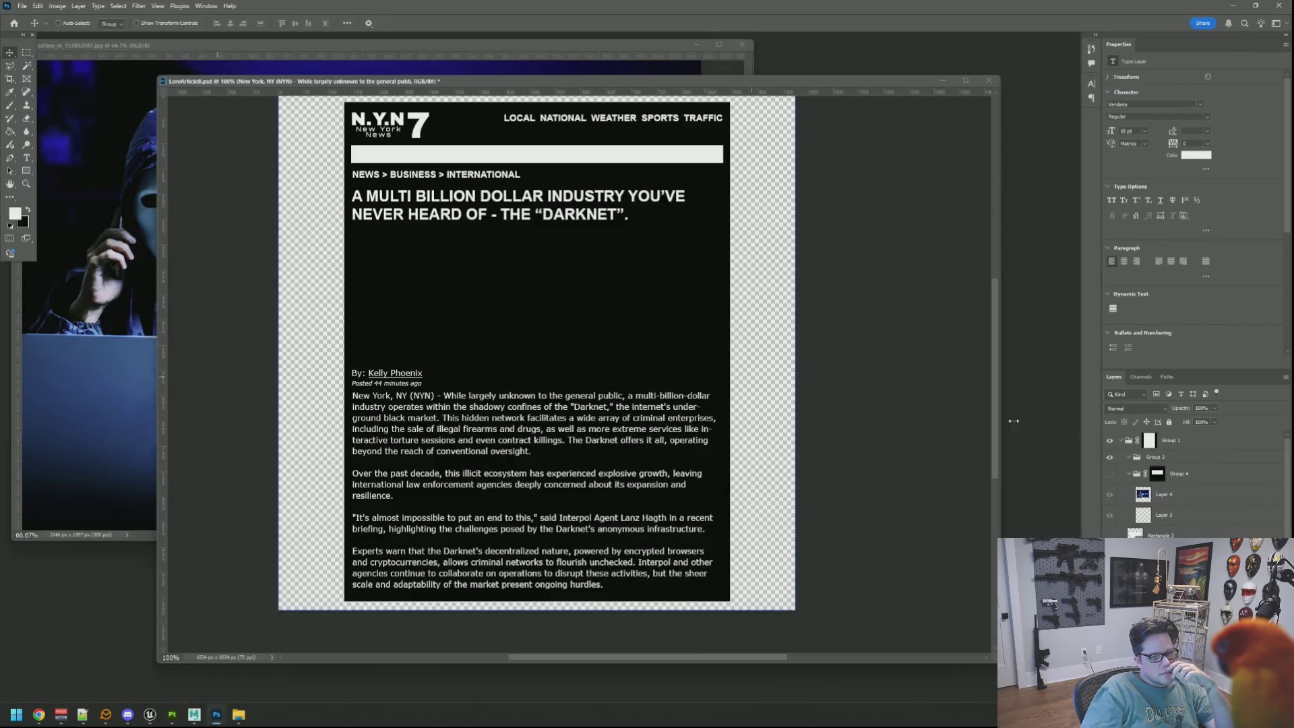
# Create a new 1024×1024 transparent document
pyautogui.click(1109, 473)
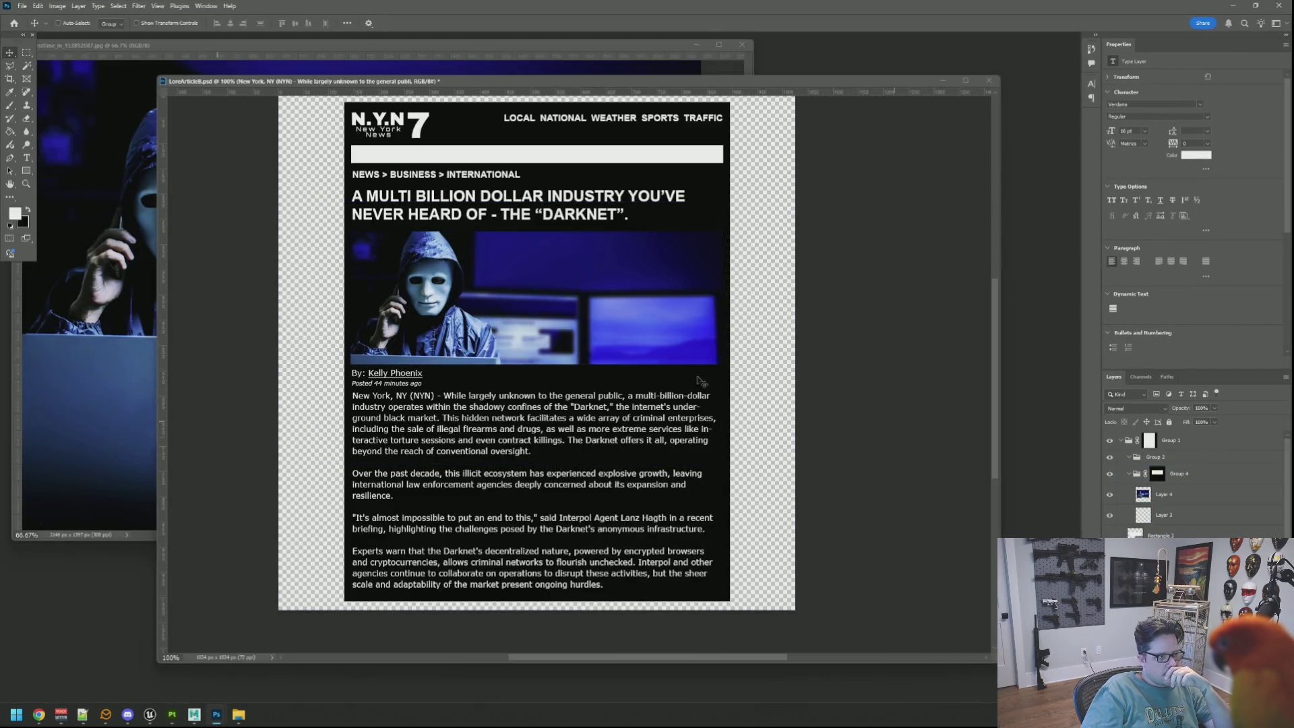
pyautogui.click(26, 6)
pyautogui.click(37, 17)
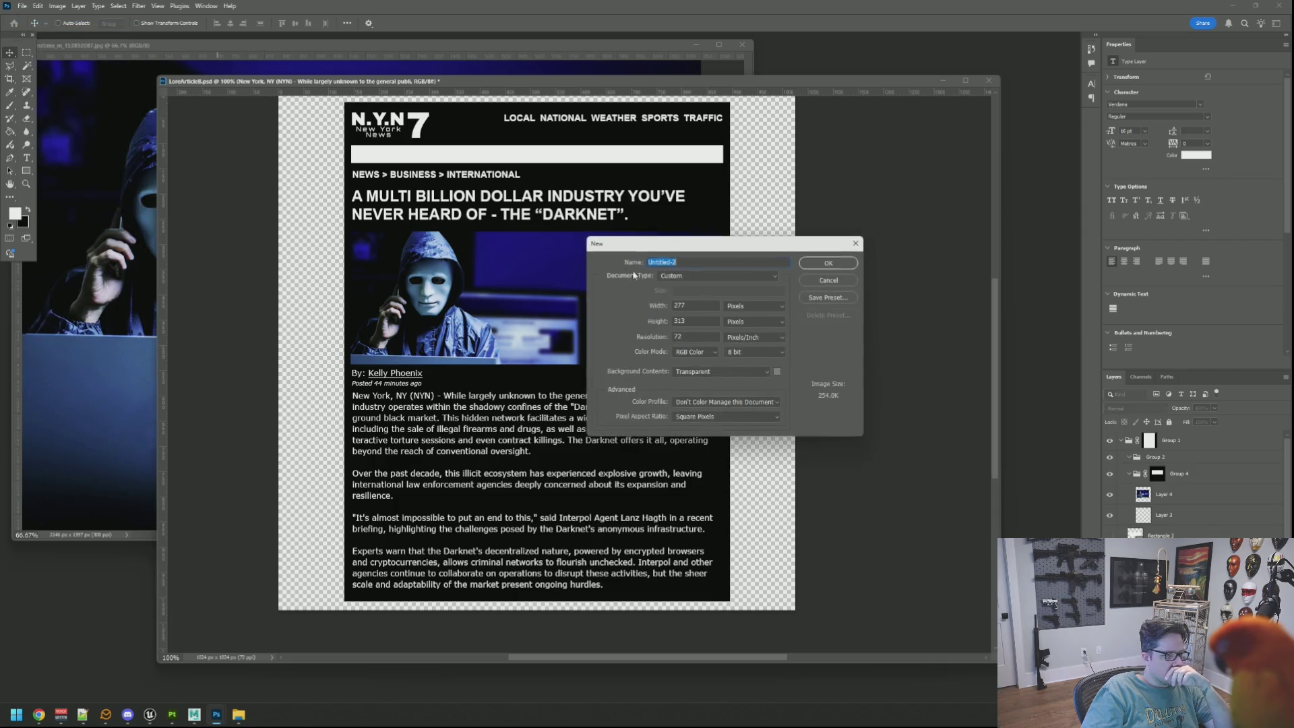
pyautogui.write('10')
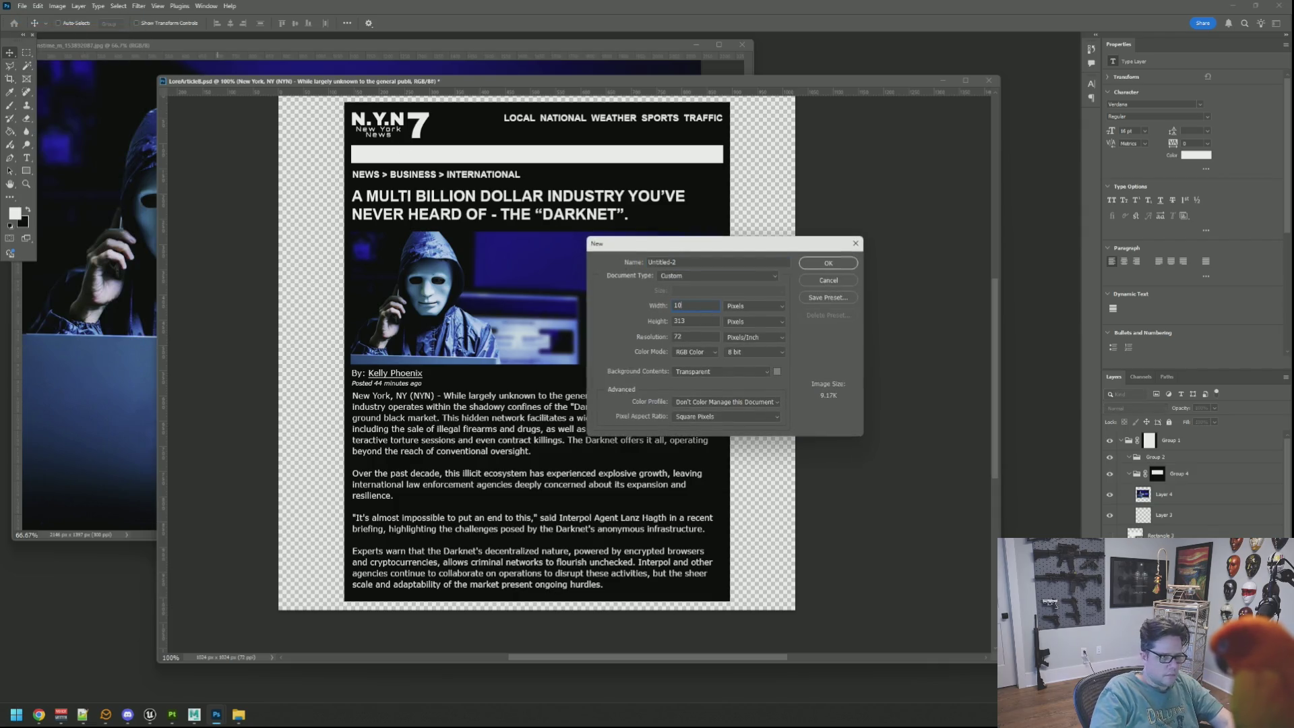
pyautogui.write('4')
pyautogui.press('Return')
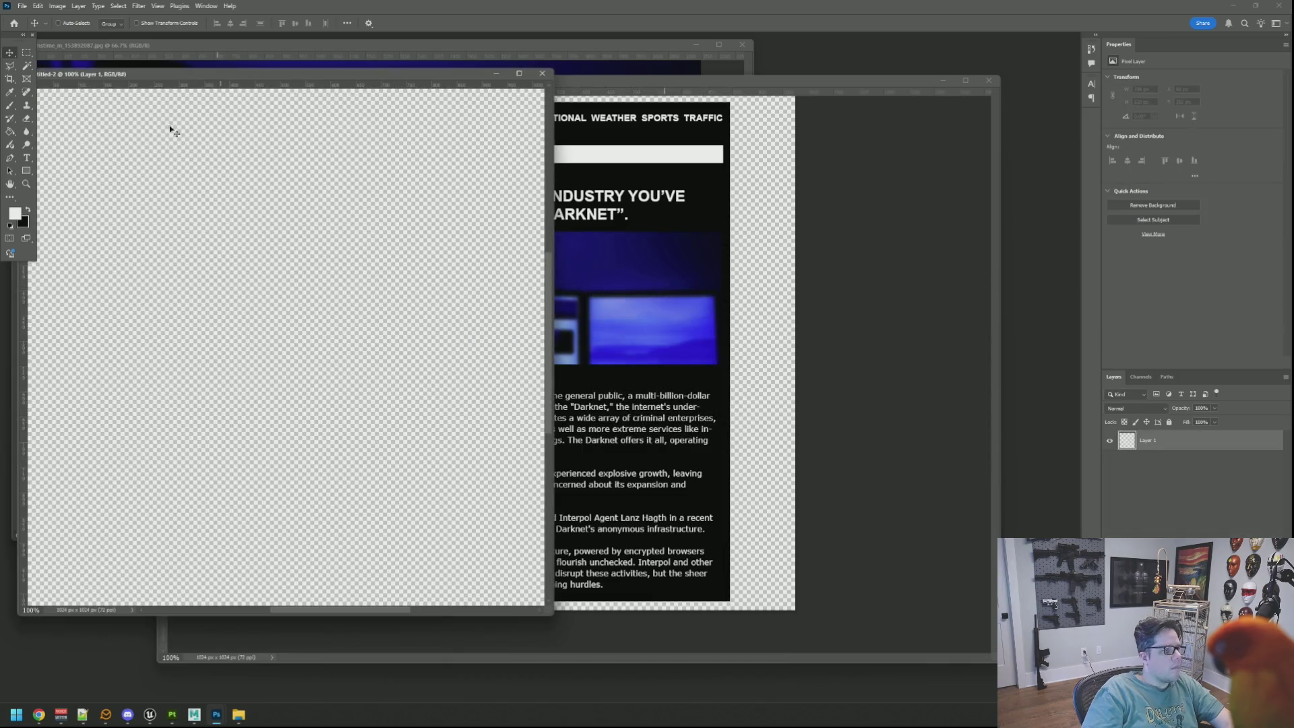
# Copy the article's photo group into Untitled-2 and position it near the canvas centre
pyautogui.hotkey('ctrl', 'w')
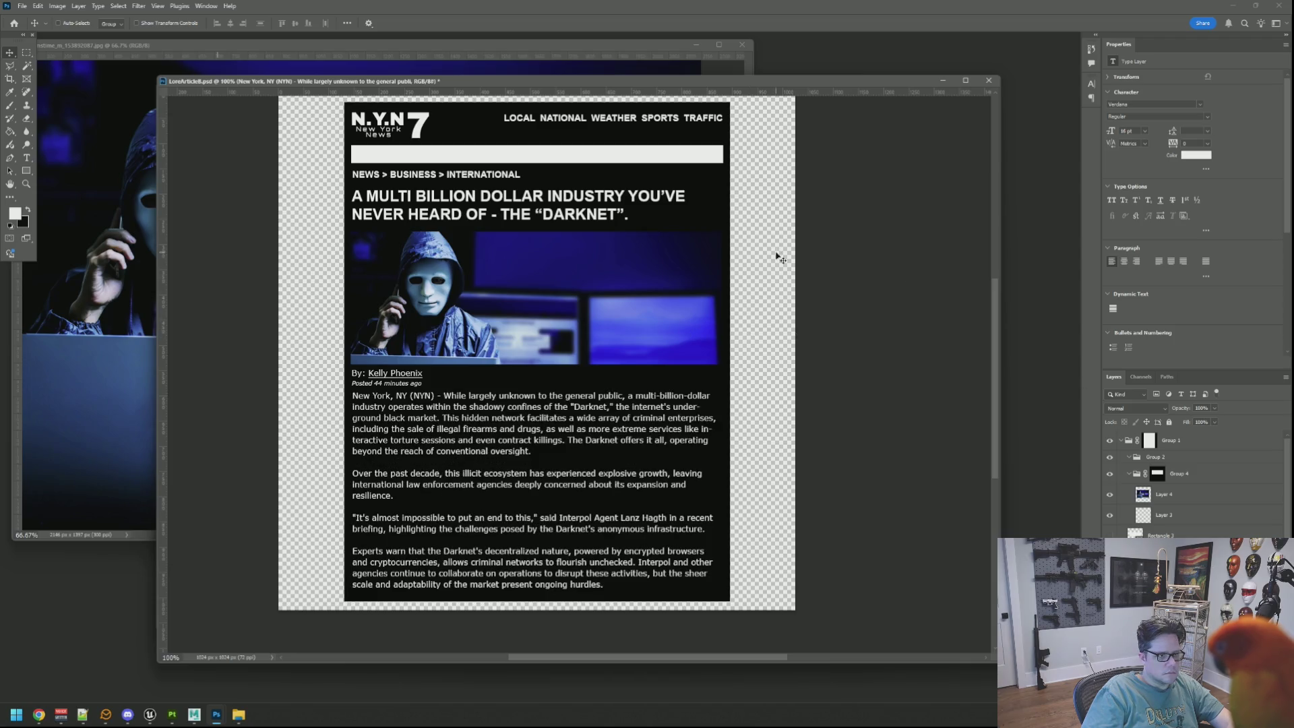
pyautogui.moveTo(596, 79); pyautogui.dragTo(773, 108)
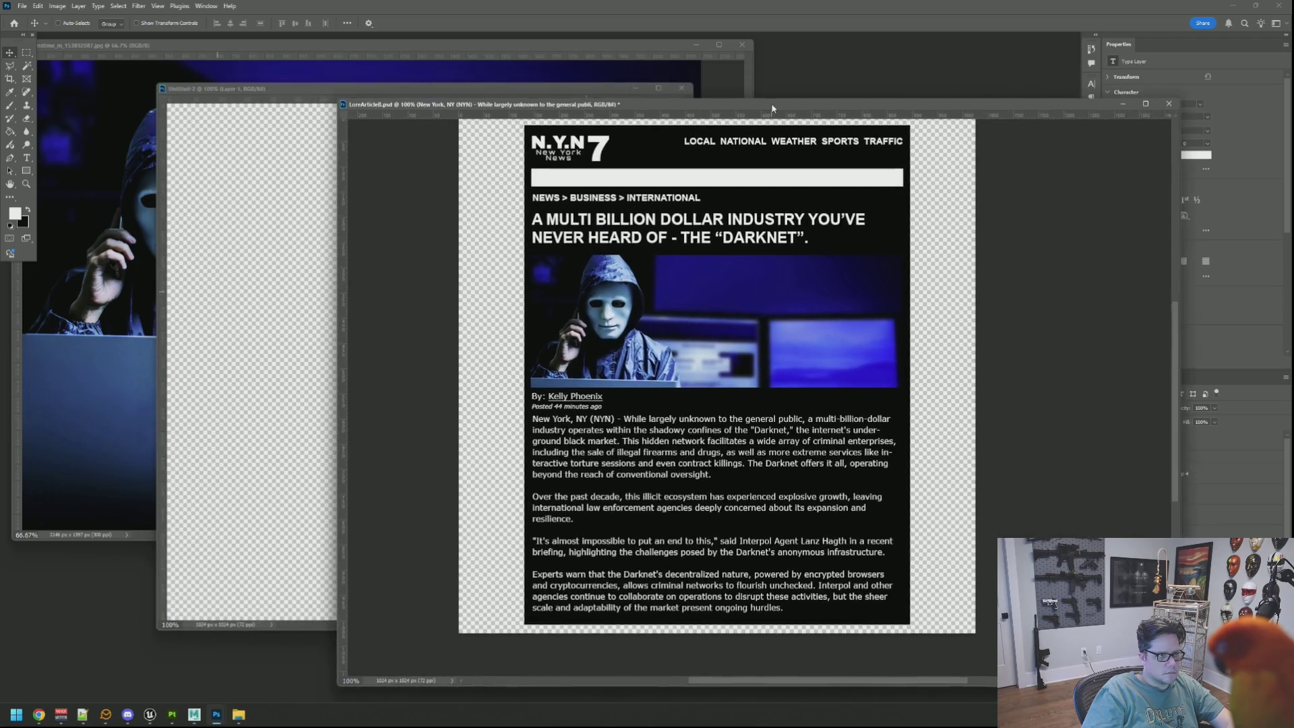
pyautogui.click(1233, 473)
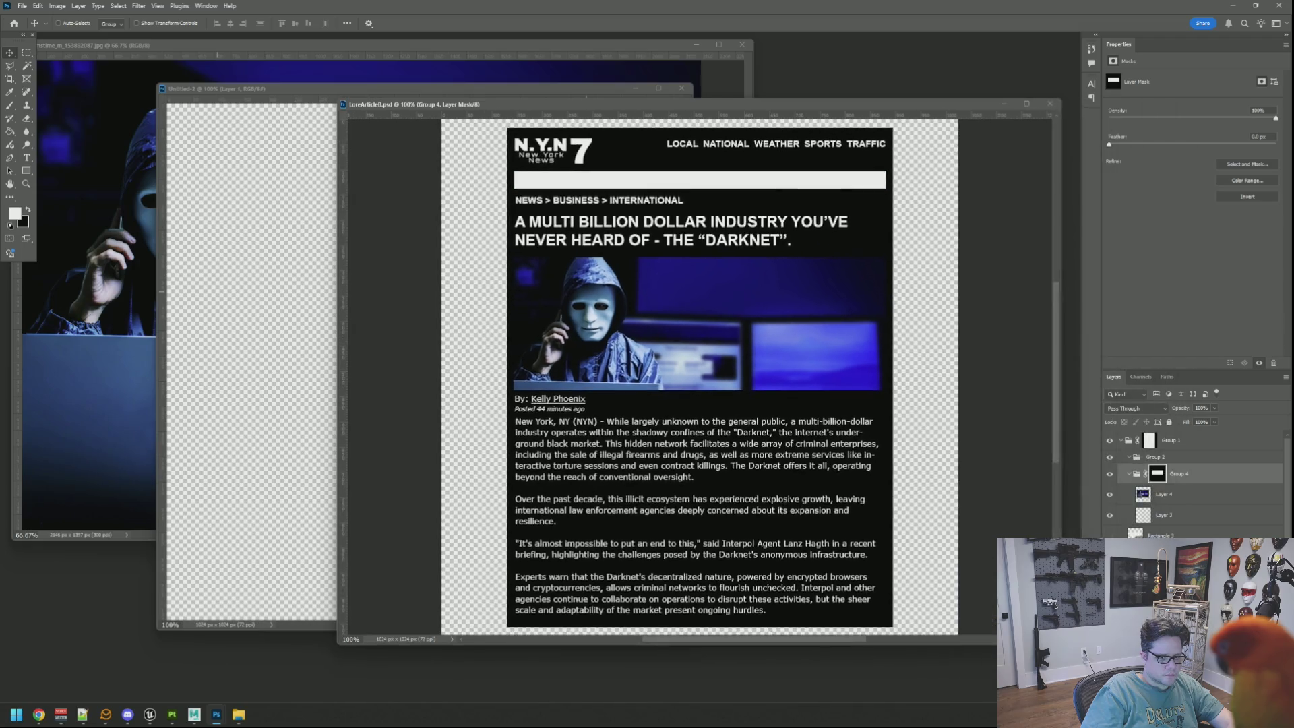
pyautogui.moveTo(1176, 473)
pyautogui.mouseDown()
pyautogui.moveTo(268, 308)
pyautogui.moveTo(331, 302)
pyautogui.moveTo(464, 345)
pyautogui.moveTo(459, 404)
pyautogui.mouseUp()
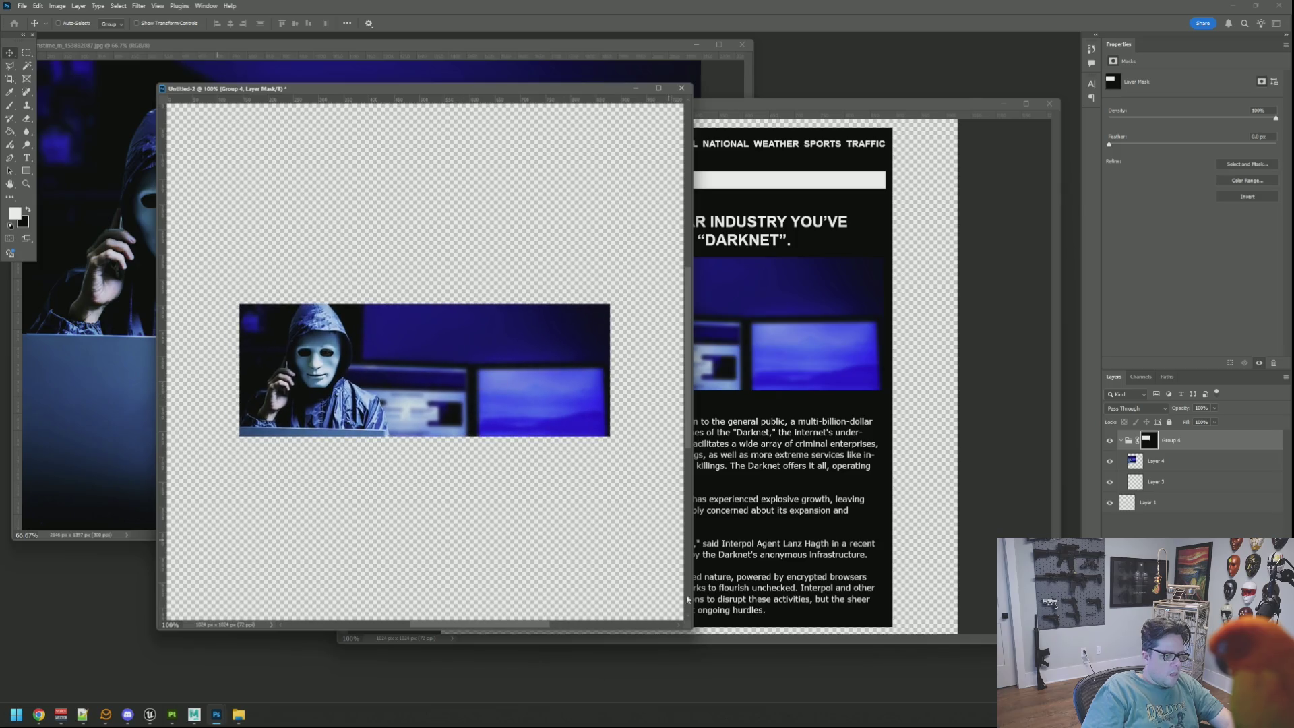
pyautogui.moveTo(692, 628); pyautogui.dragTo(829, 665)
pyautogui.moveTo(510, 401); pyautogui.dragTo(512, 375)
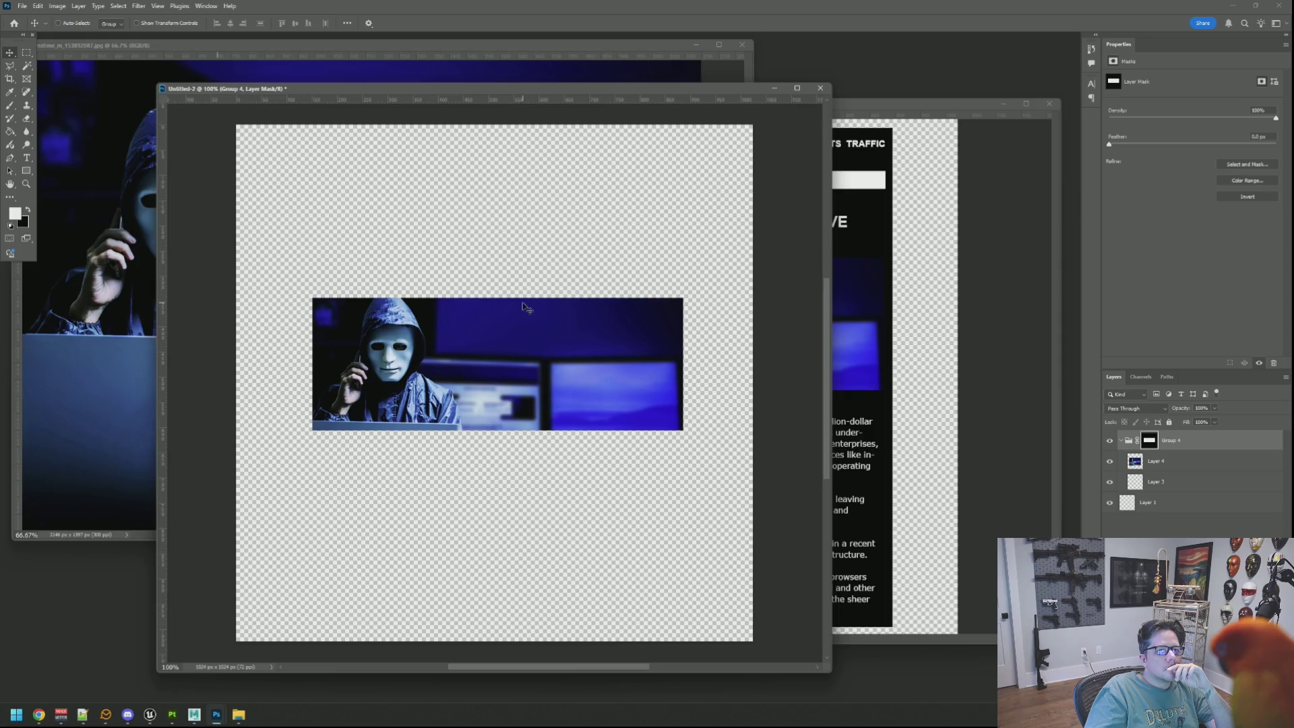
pyautogui.moveTo(521, 359); pyautogui.dragTo(515, 363)
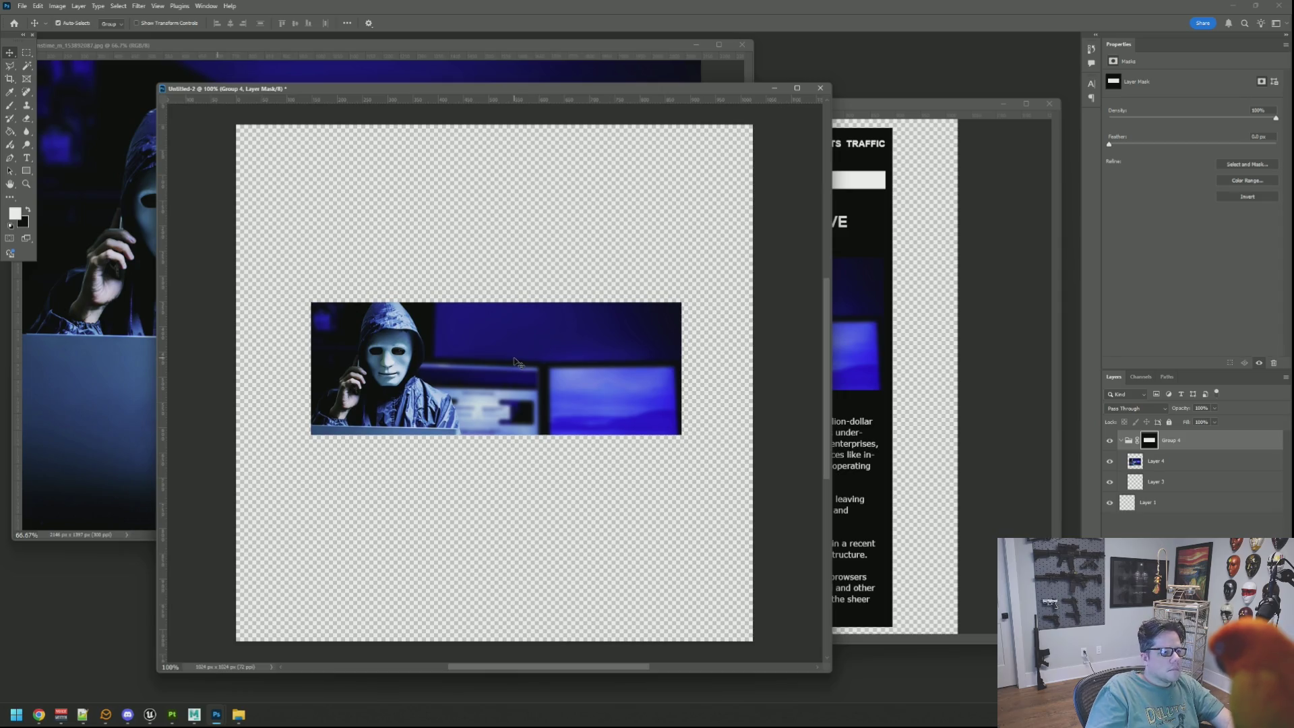
# Bring up the Save for Web export dialog with Ctrl+Alt+Shift+S
pyautogui.hotkey('ctrl', 'alt', 'shift', 'w')
pyautogui.press('Escape')
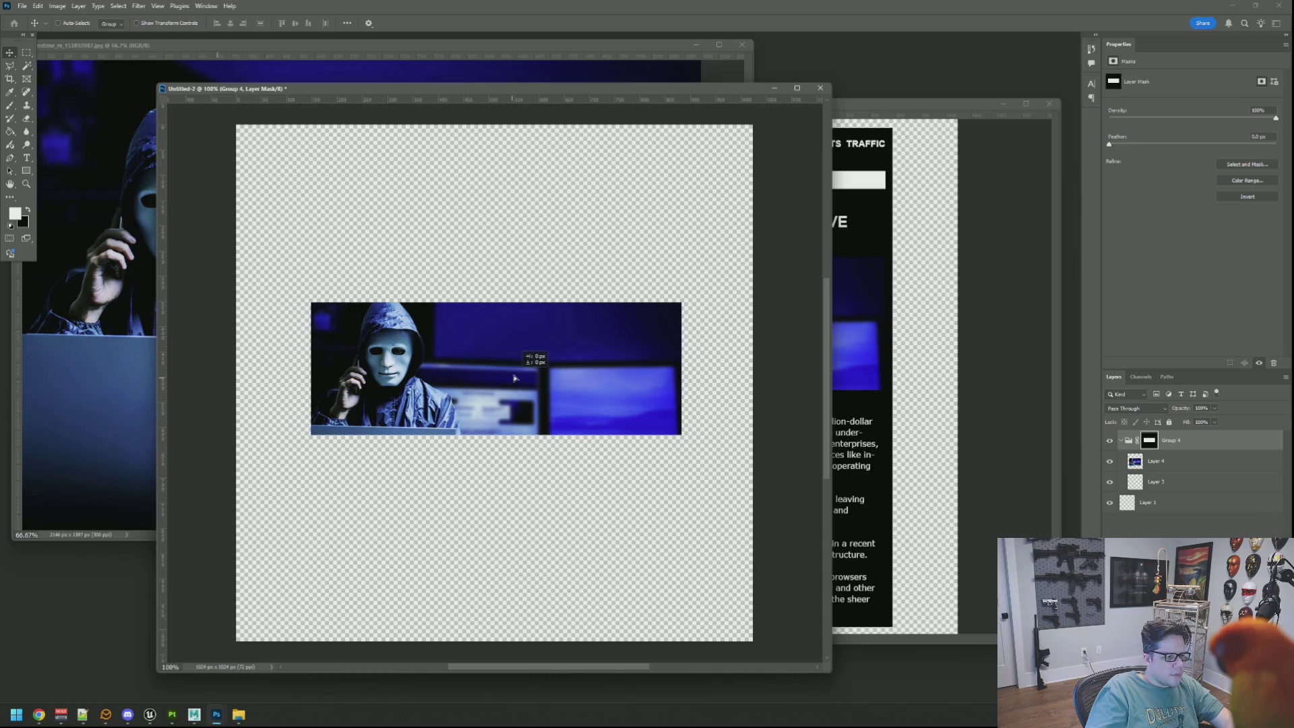
pyautogui.hotkey('ctrl', 'alt', 'shift', 's')
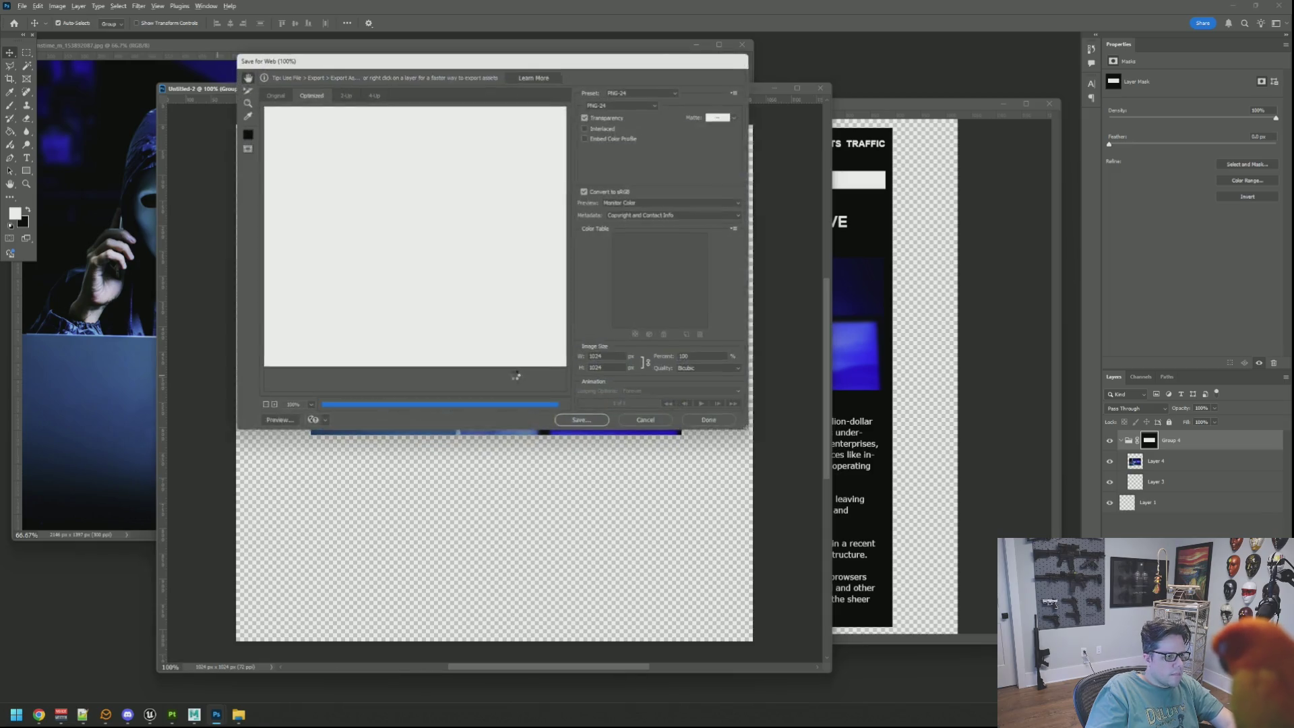
# Save the canvas as PNG-24 'BillionDollarIndustry.png' on the Desktop, then return to Substance Painter
pyautogui.click(273, 93)
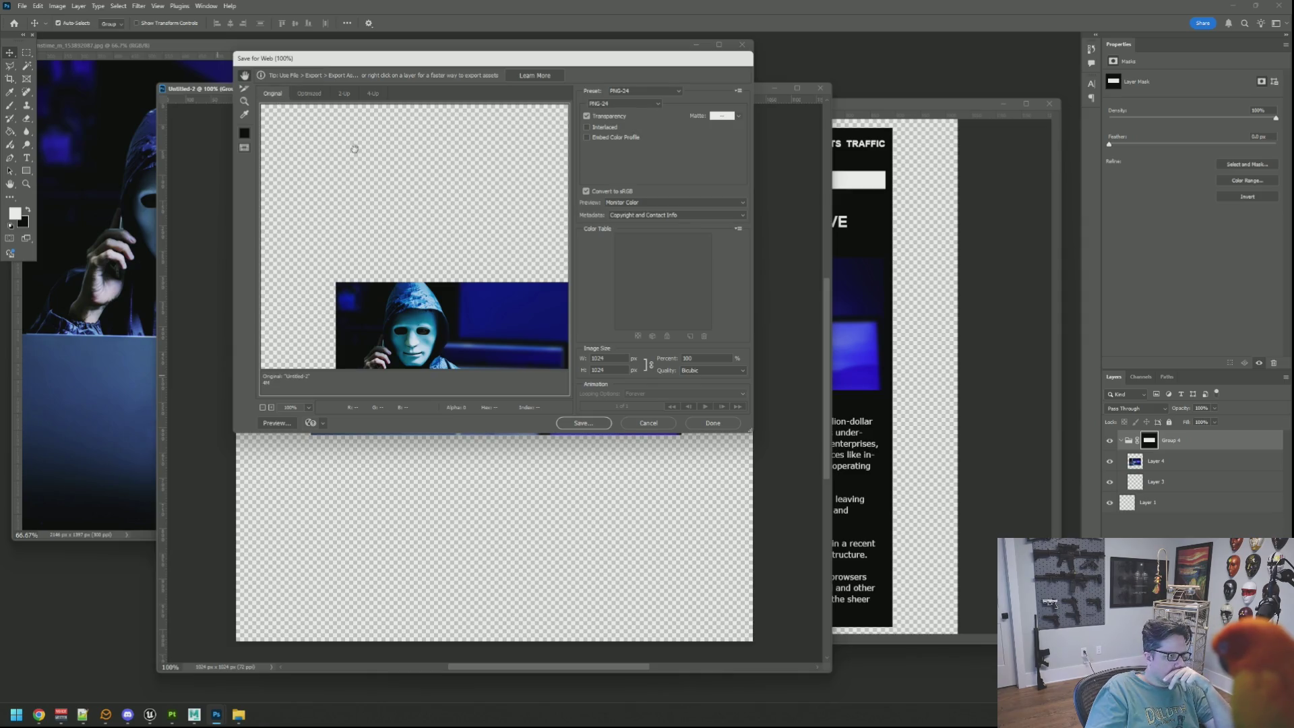
pyautogui.click(589, 427)
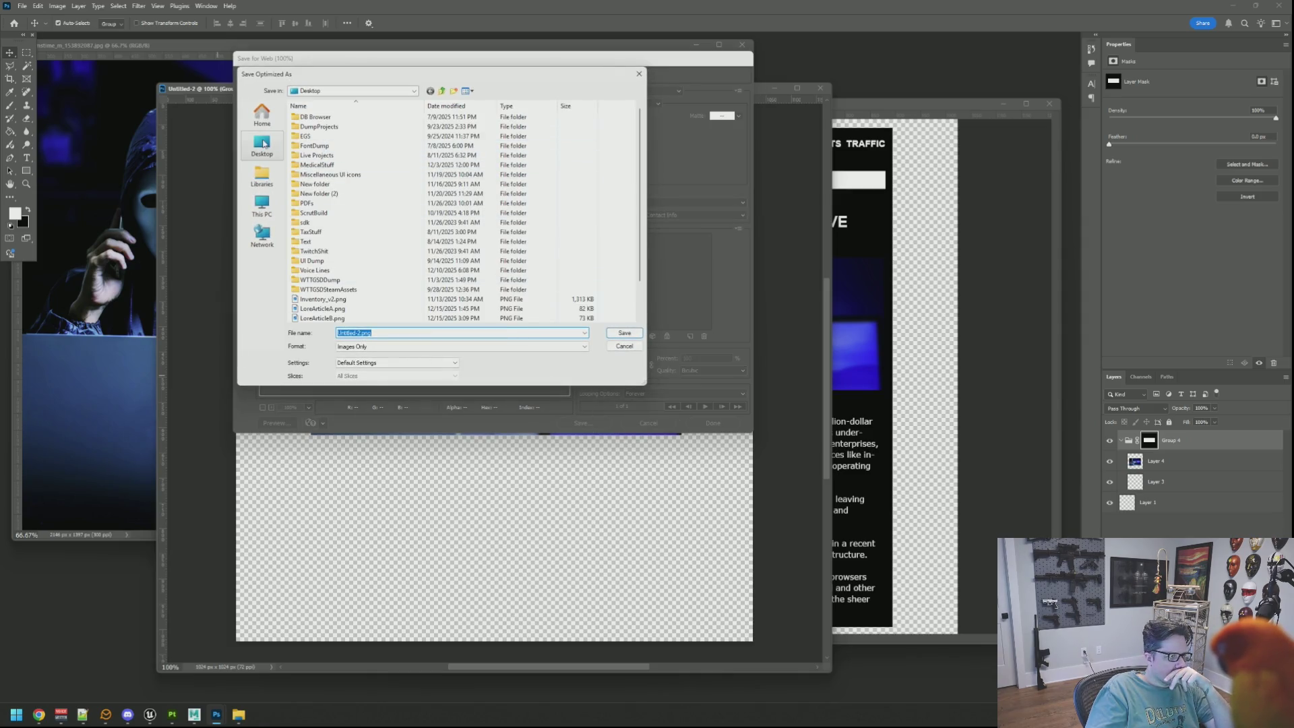
pyautogui.scroll(-3, 398, 224)
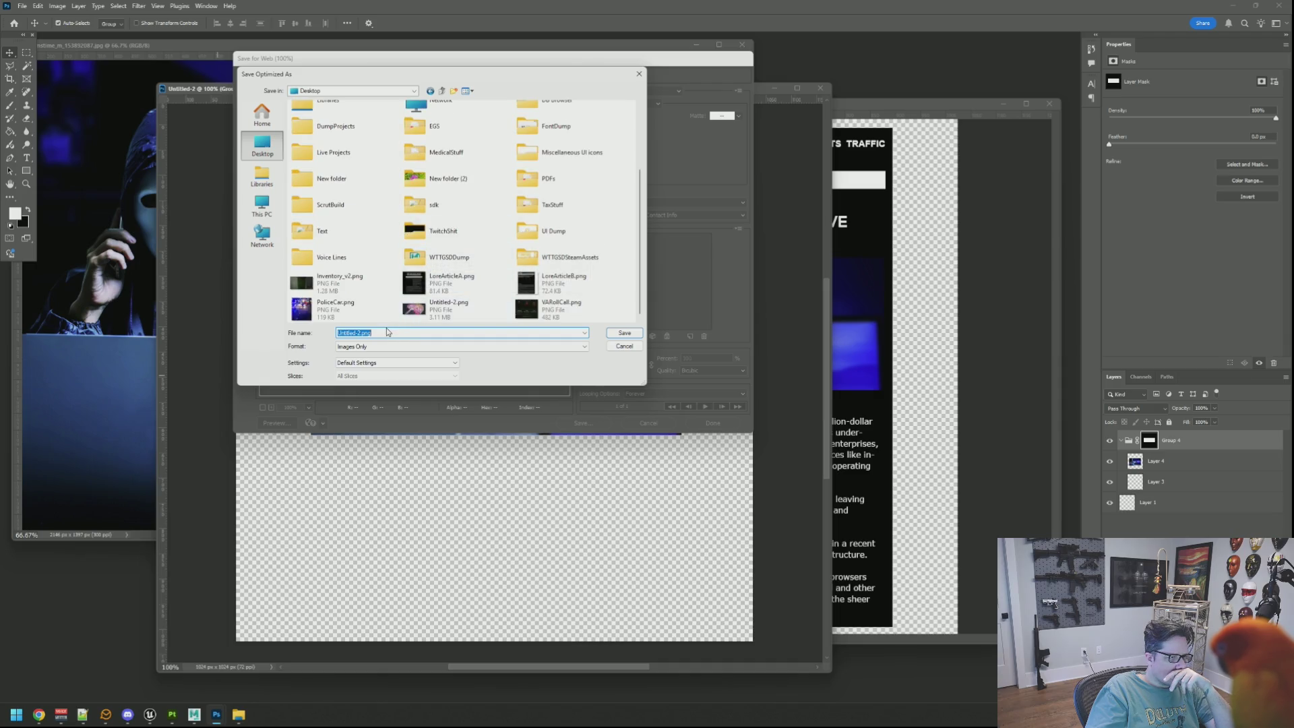
pyautogui.click(367, 333)
pyautogui.moveTo(357, 333); pyautogui.dragTo(318, 333)
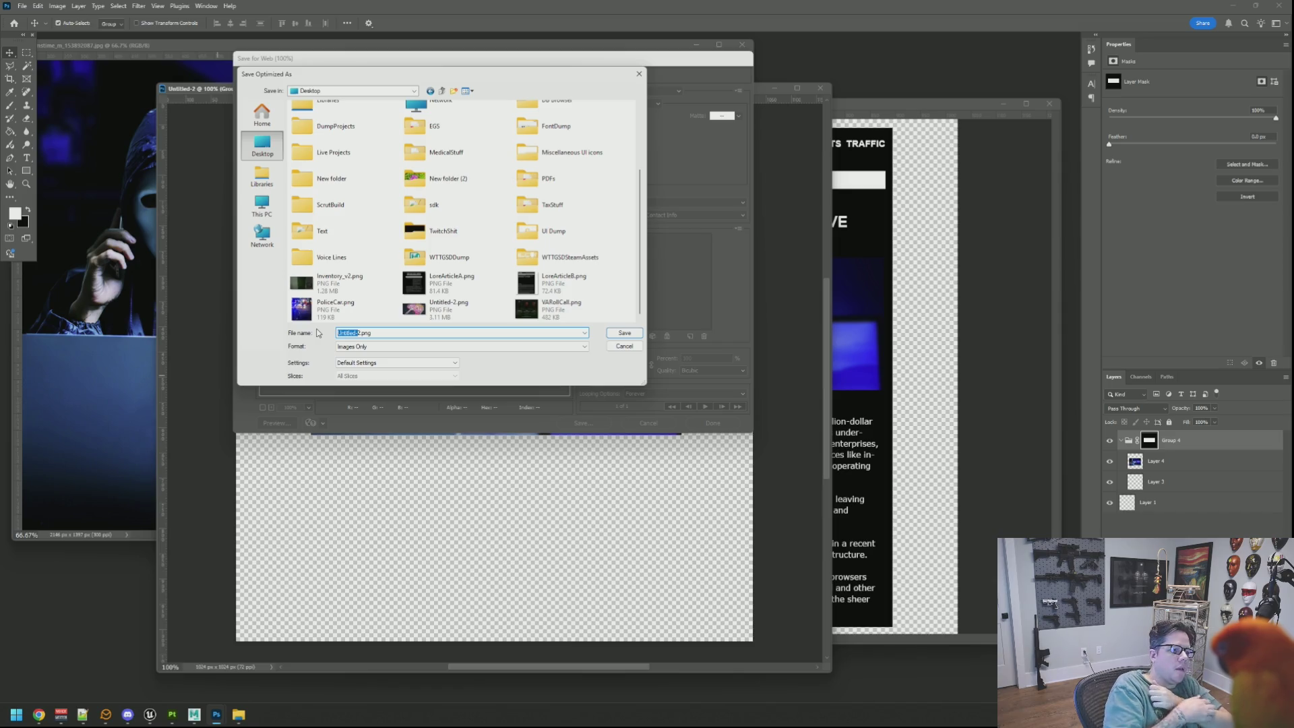
pyautogui.press('BackSpace')
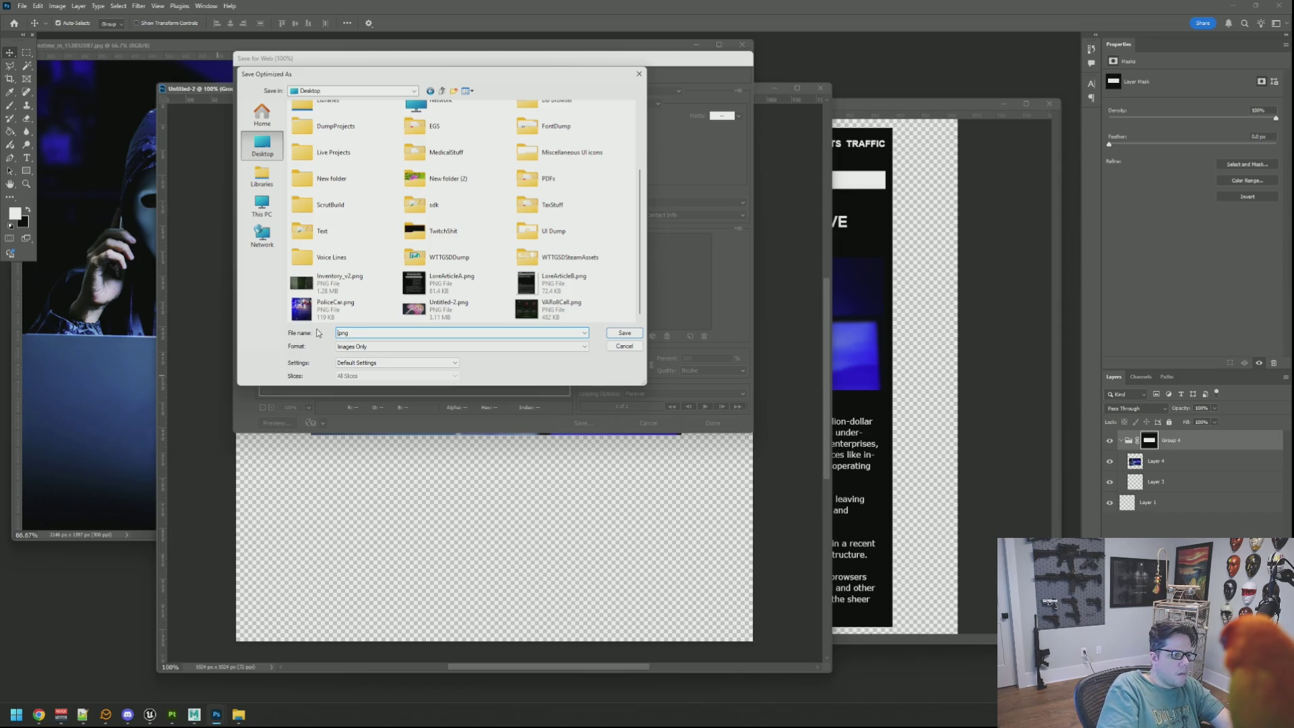
pyautogui.moveTo(448, 76)
pyautogui.mouseDown()
pyautogui.moveTo(573, 93)
pyautogui.moveTo(743, 199)
pyautogui.moveTo(744, 143)
pyautogui.mouseUp()
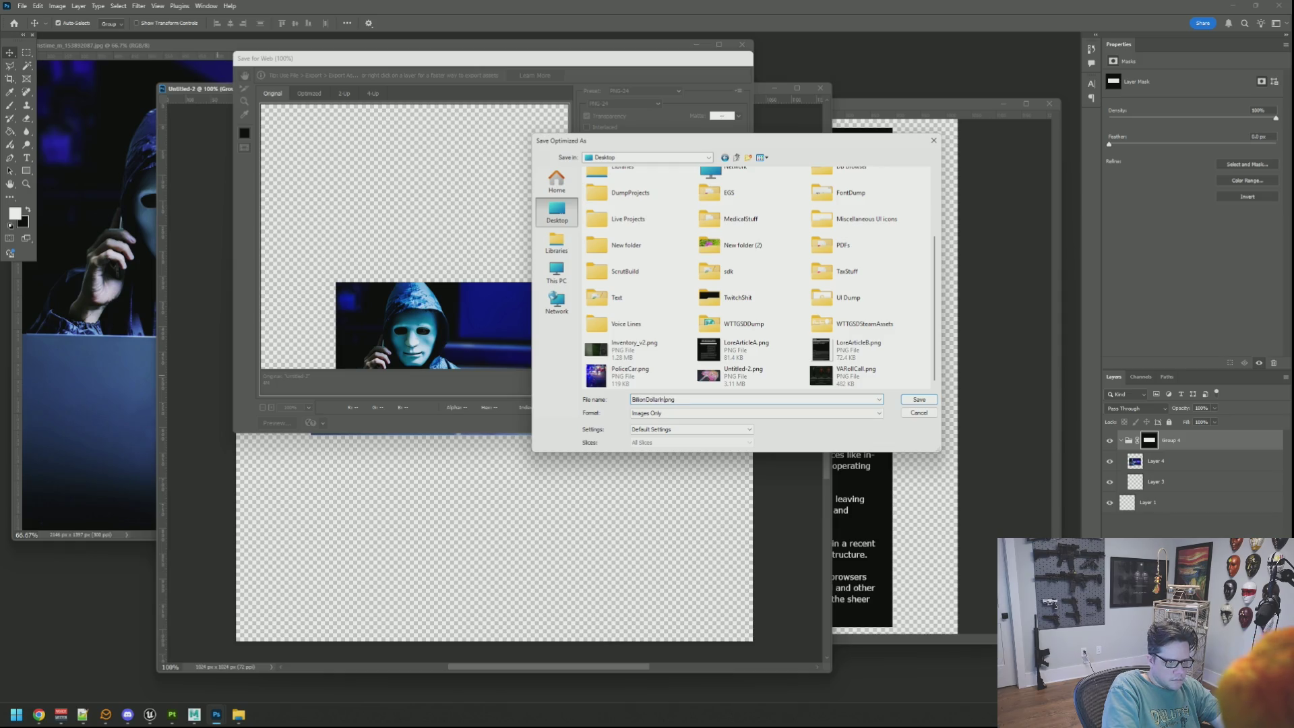
pyautogui.write('dustry')
pyautogui.press('Return')
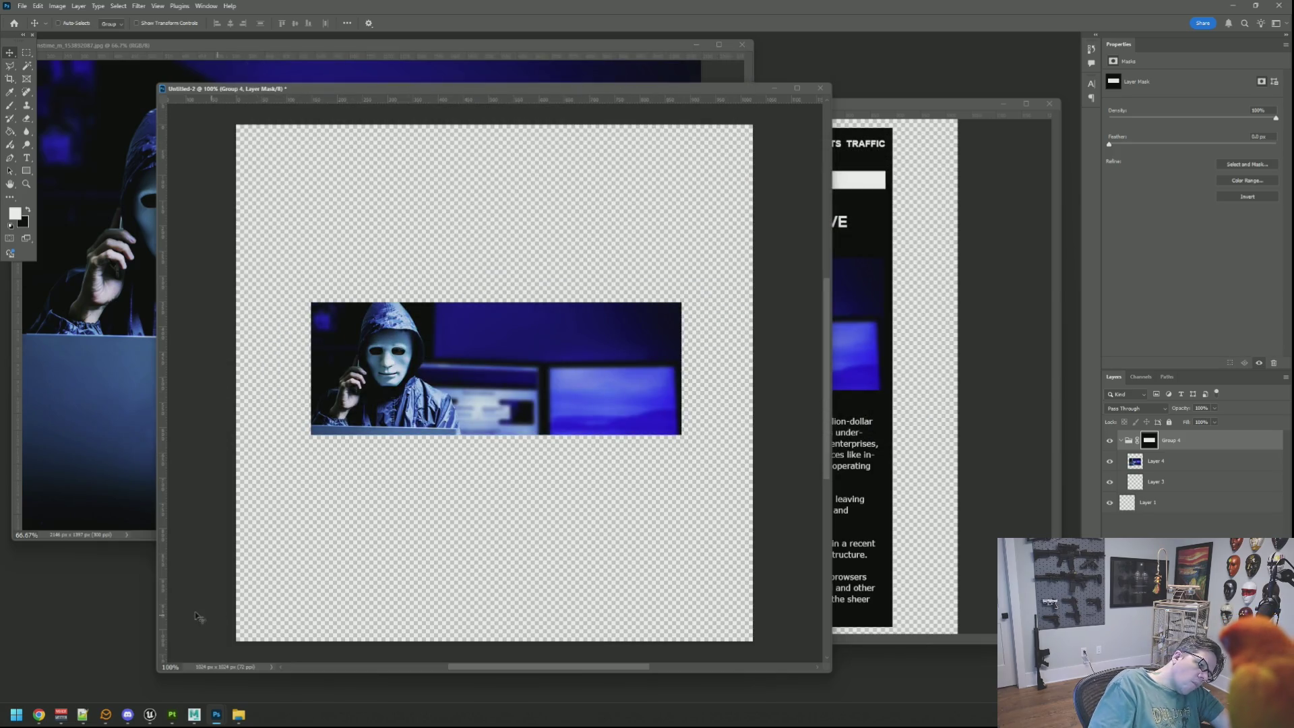
pyautogui.moveTo(170, 711)
pyautogui.click(227, 668)
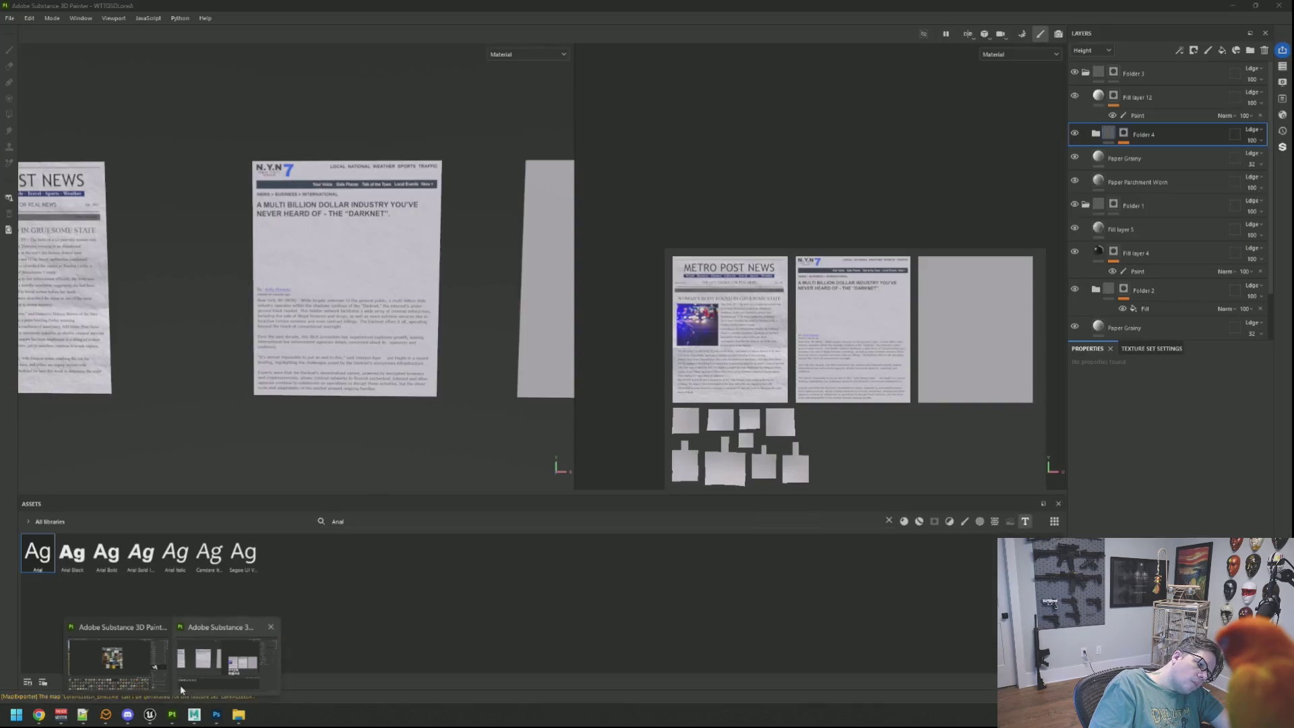
# Drag BillionDollarIndustry.png into the Assets panel and import it with texture usage
pyautogui.moveTo(442, 372)
pyautogui.mouseDown()
pyautogui.moveTo(364, 310)
pyautogui.moveTo(447, 269)
pyautogui.moveTo(424, 282)
pyautogui.moveTo(334, 253)
pyautogui.moveTo(346, 384)
pyautogui.moveTo(362, 294)
pyautogui.moveTo(344, 309)
pyautogui.moveTo(360, 297)
pyautogui.moveTo(376, 305)
pyautogui.moveTo(337, 274)
pyautogui.moveTo(333, 307)
pyautogui.mouseUp()
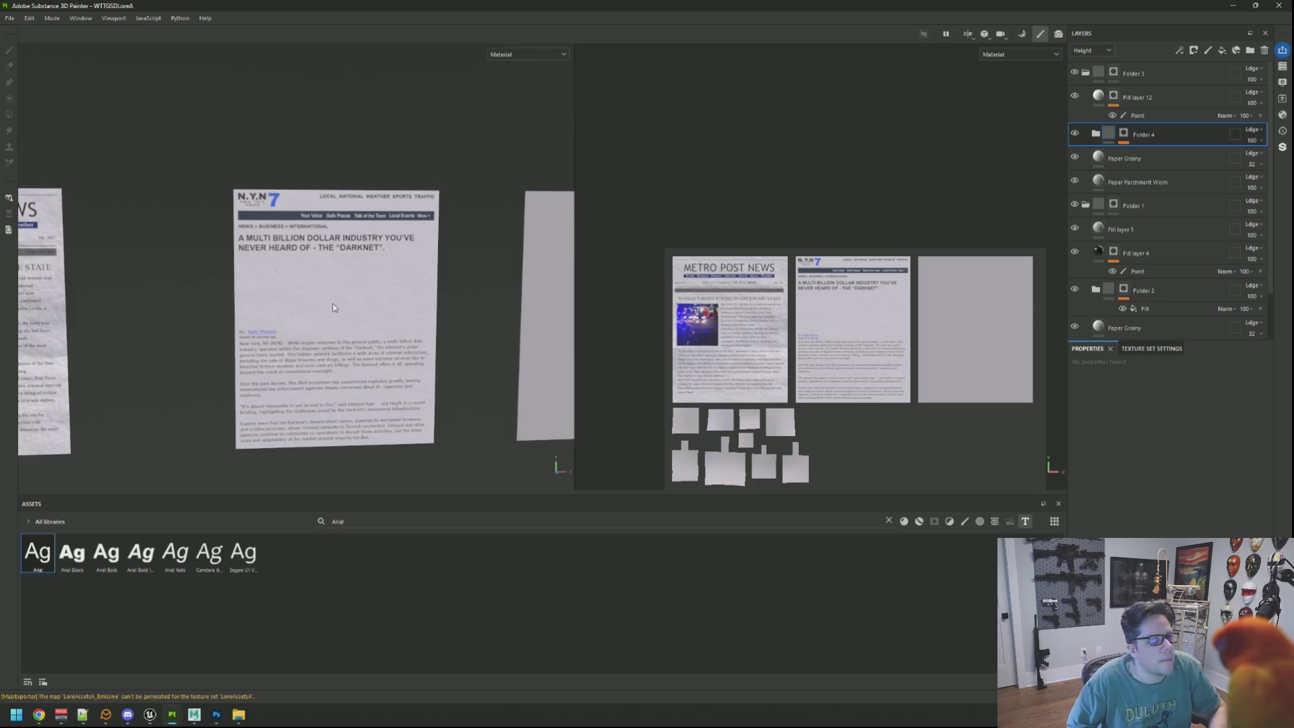
pyautogui.moveTo(239, 714)
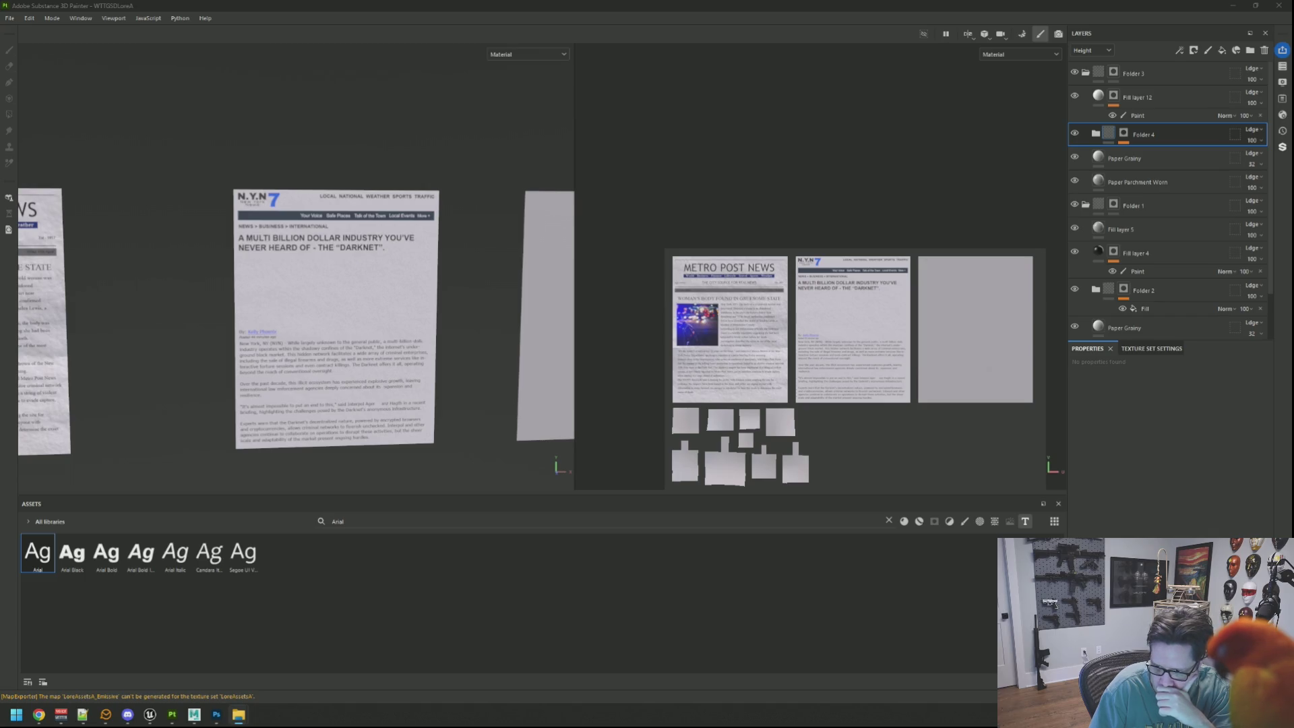
pyautogui.moveTo(1284, 425); pyautogui.dragTo(850, 600)
pyautogui.click(768, 253)
pyautogui.click(774, 343)
pyautogui.click(714, 486)
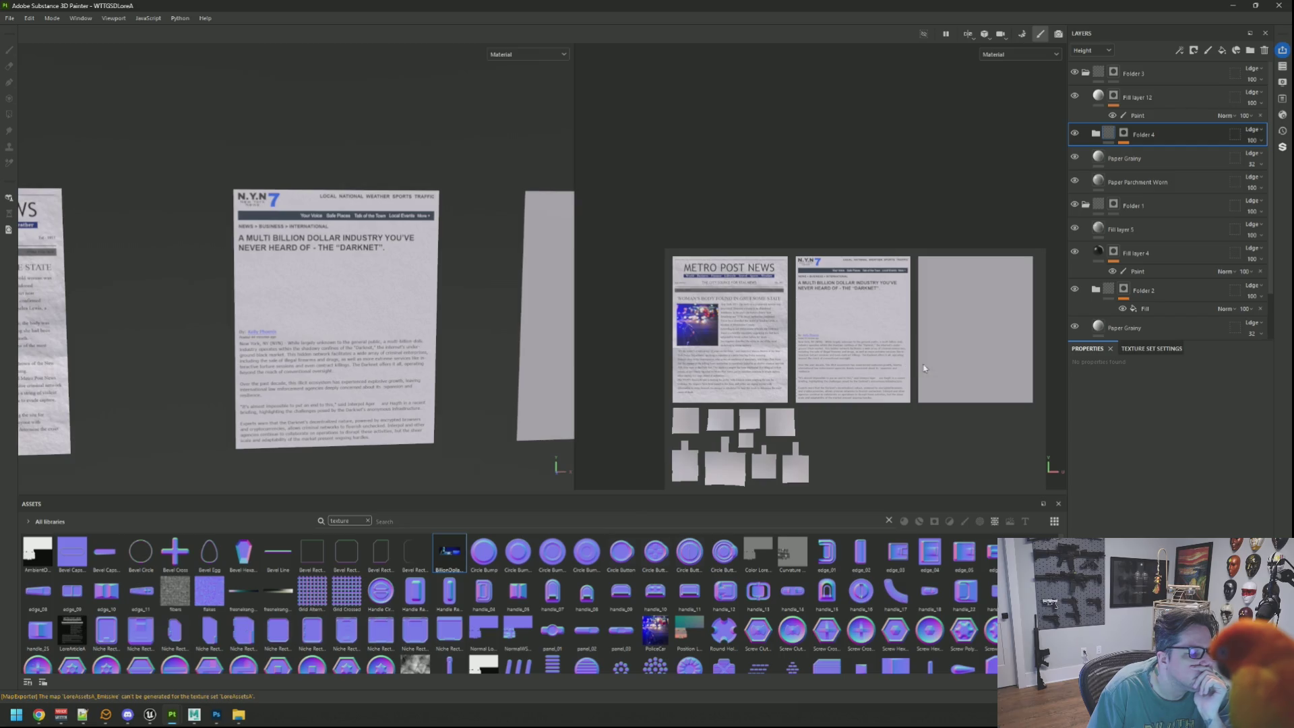
pyautogui.click(1187, 113)
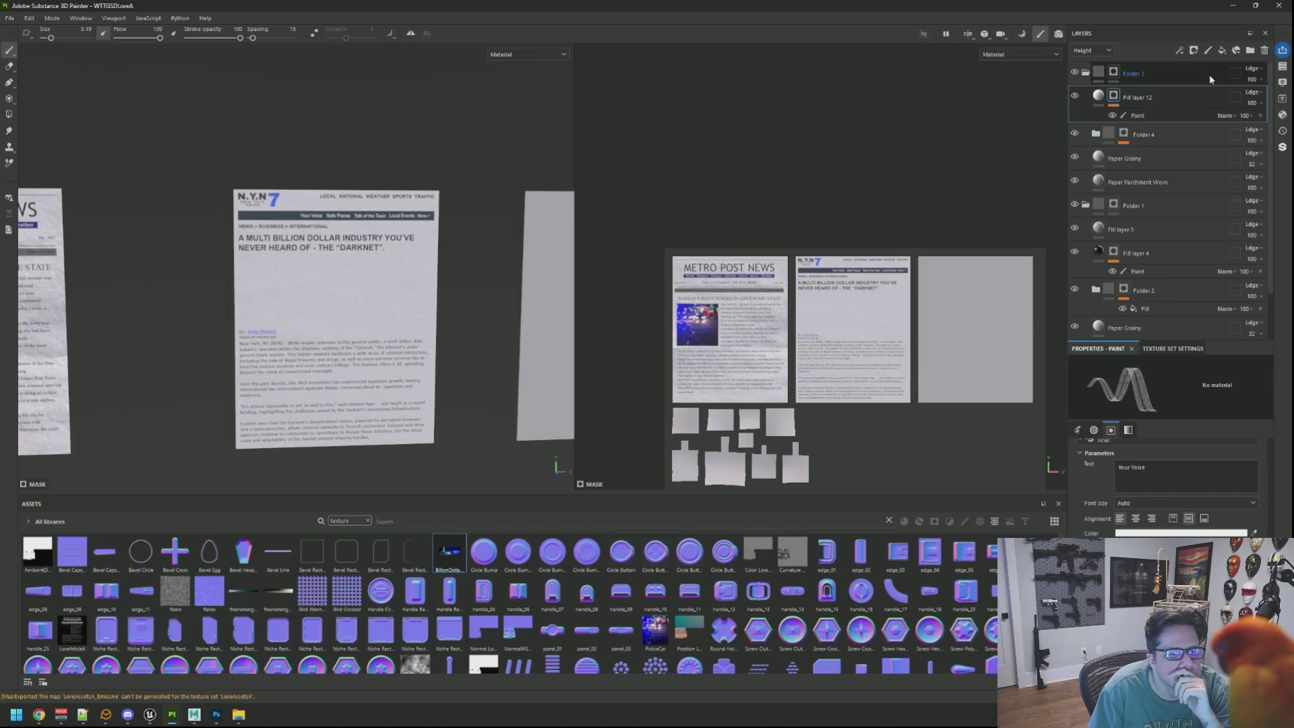
# Add a fill layer using BillionDollarIndustry as base colour with UV Wrap set to None
pyautogui.click(1222, 50)
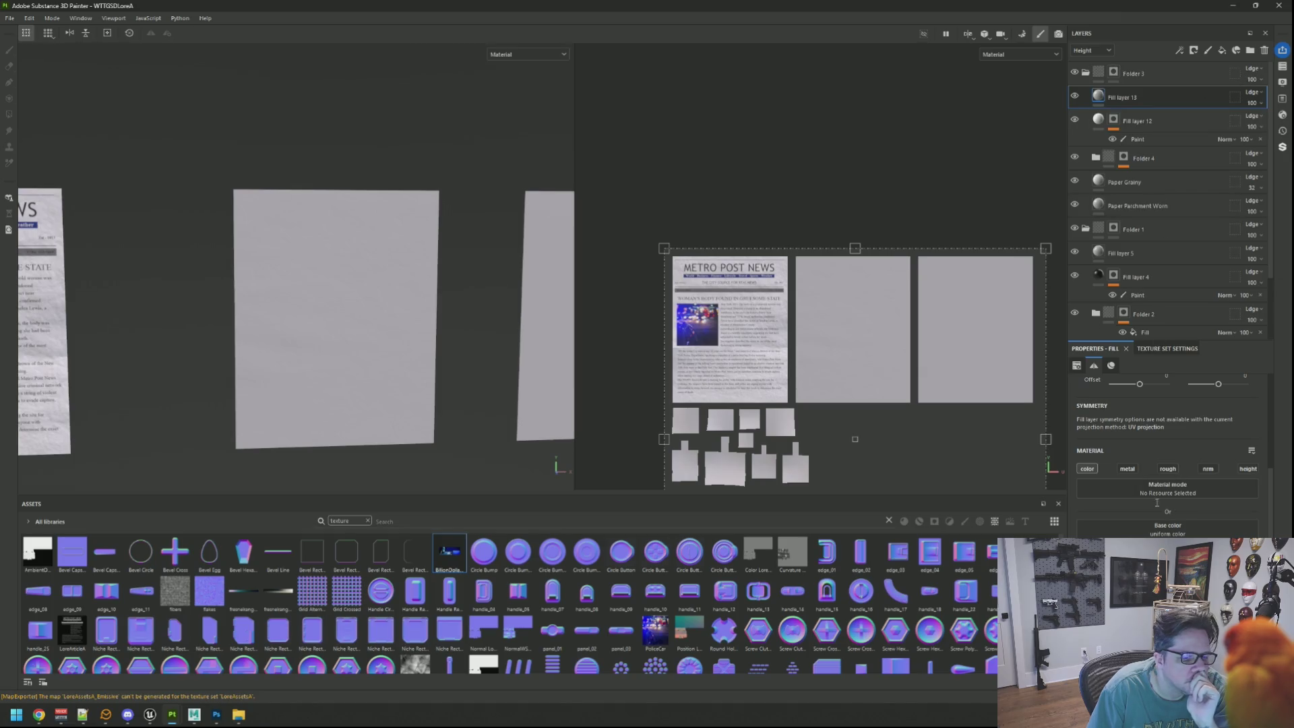
pyautogui.moveTo(1171, 534); pyautogui.dragTo(1170, 533)
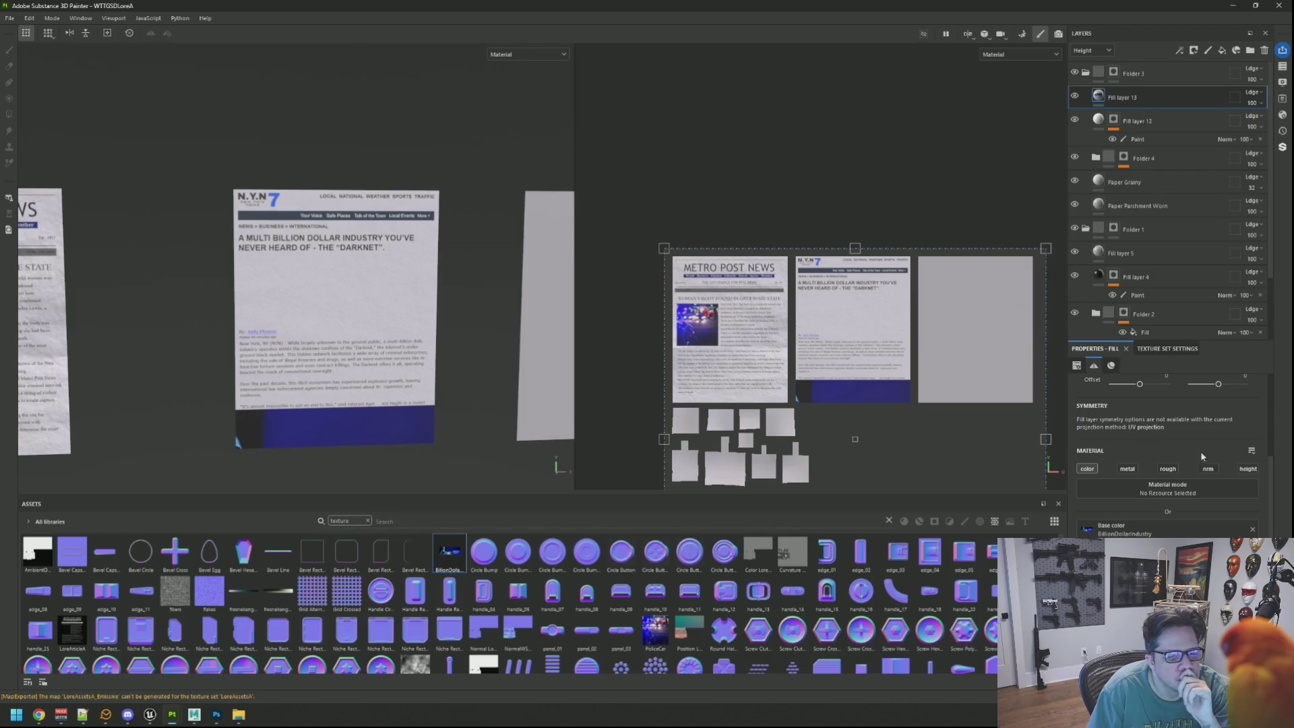
pyautogui.scroll(3, 1183, 447)
pyautogui.click(1154, 433)
pyautogui.click(1135, 448)
# Scale and offset the photo's UV transform to fit the article's empty image area
pyautogui.scroll(-1, 815, 328)
pyautogui.moveTo(849, 376); pyautogui.dragTo(775, 265)
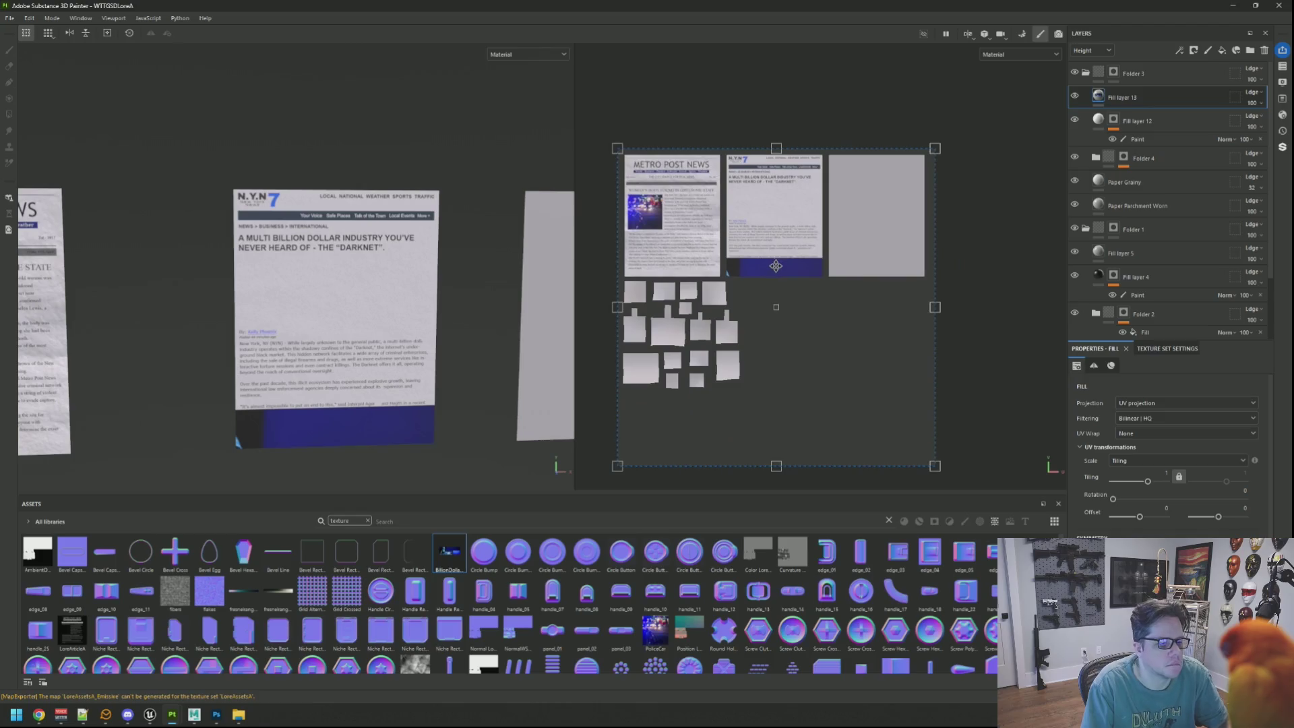
pyautogui.moveTo(930, 476)
pyautogui.mouseDown()
pyautogui.moveTo(775, 304)
pyautogui.moveTo(673, 263)
pyautogui.moveTo(759, 265)
pyautogui.mouseUp()
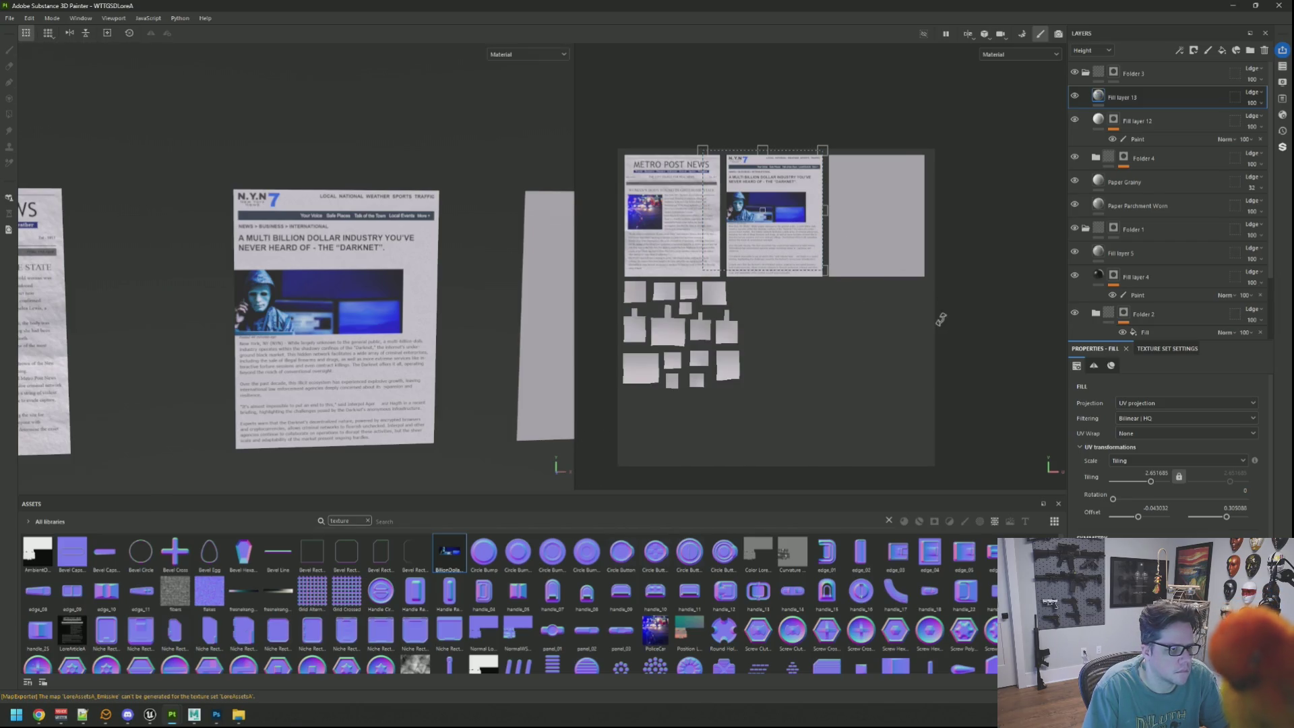
pyautogui.scroll(5, 773, 223)
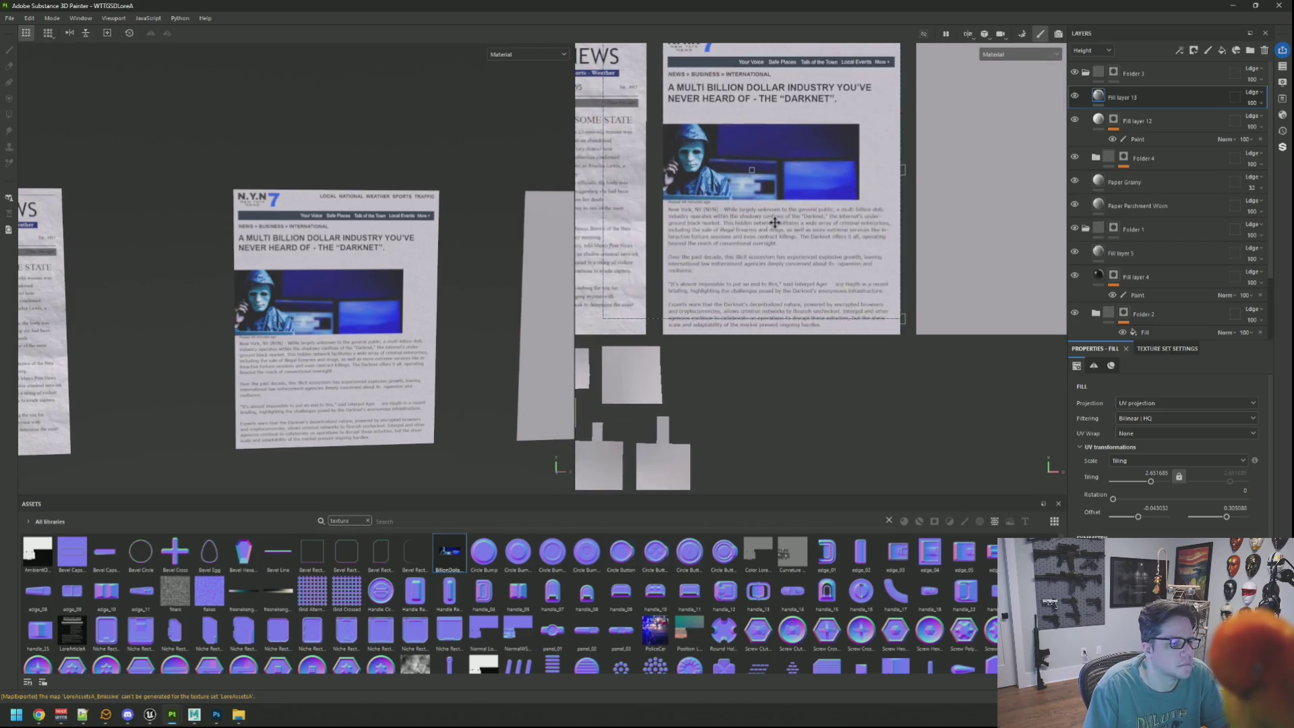
pyautogui.moveTo(761, 255); pyautogui.dragTo(790, 233)
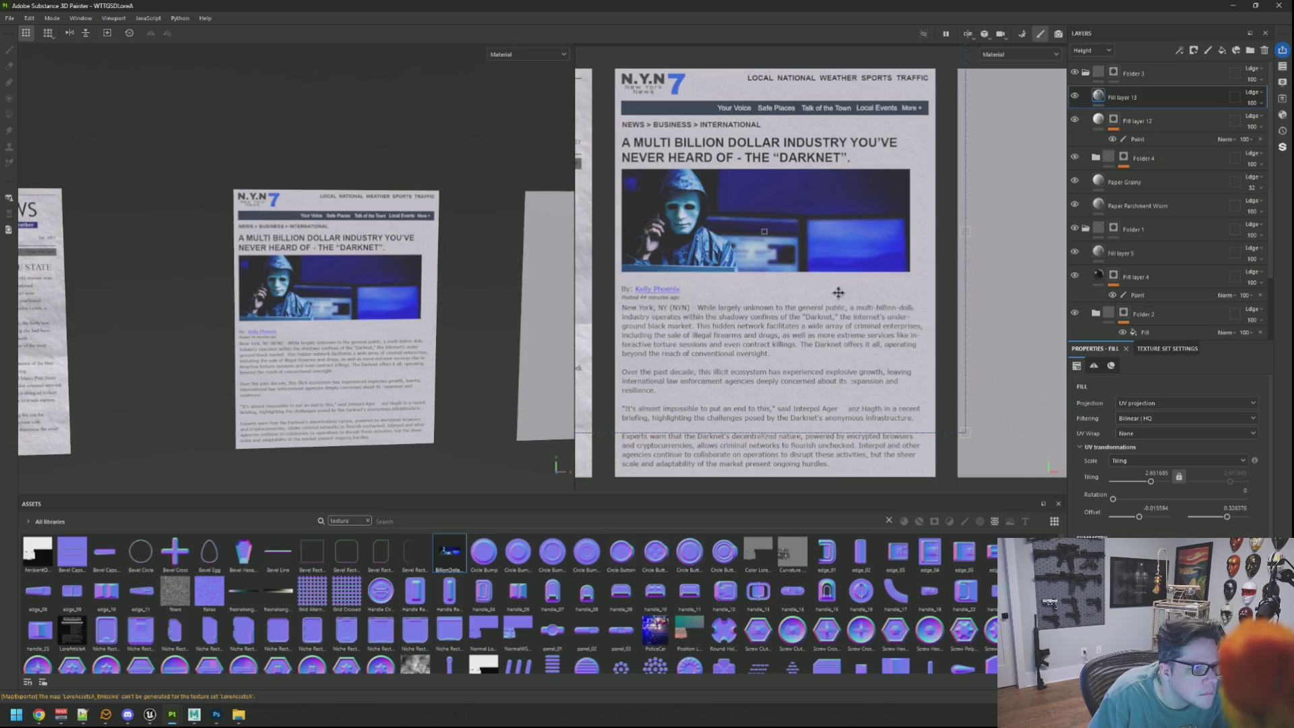
pyautogui.scroll(-2, 835, 302)
pyautogui.moveTo(925, 397); pyautogui.dragTo(942, 416)
pyautogui.moveTo(797, 270); pyautogui.dragTo(795, 264)
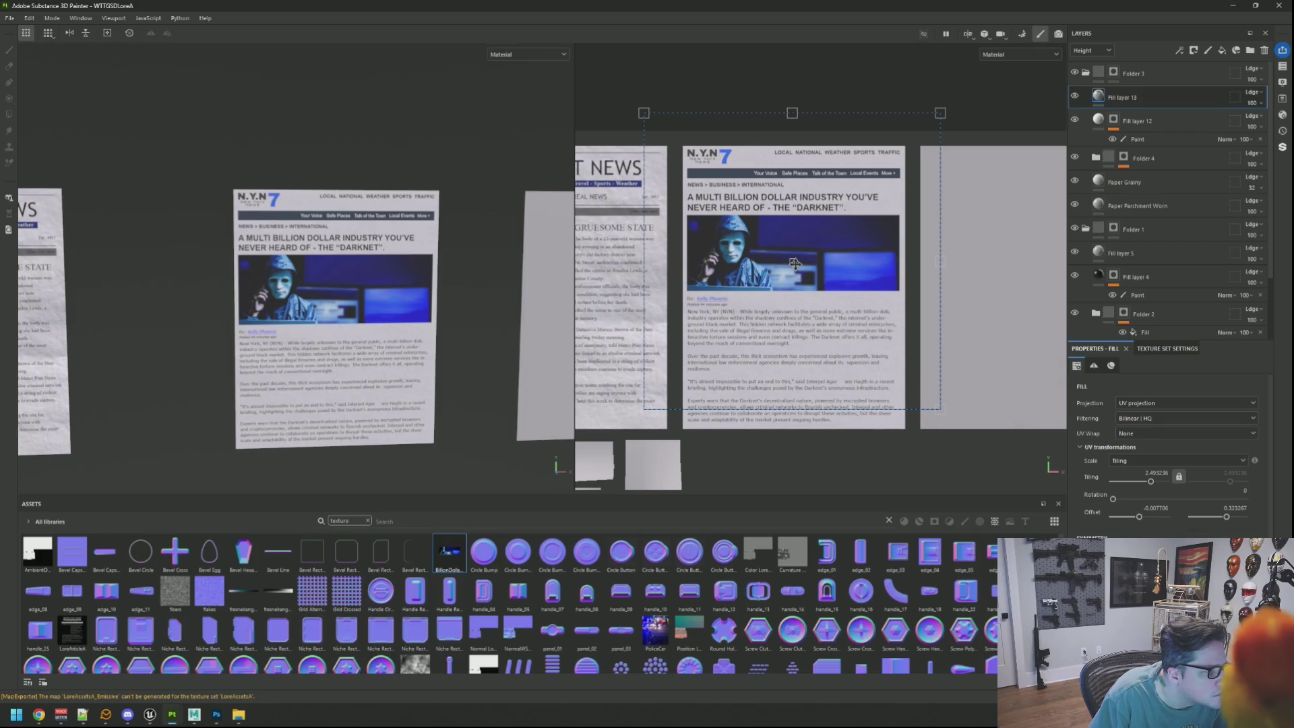
pyautogui.press('F2')
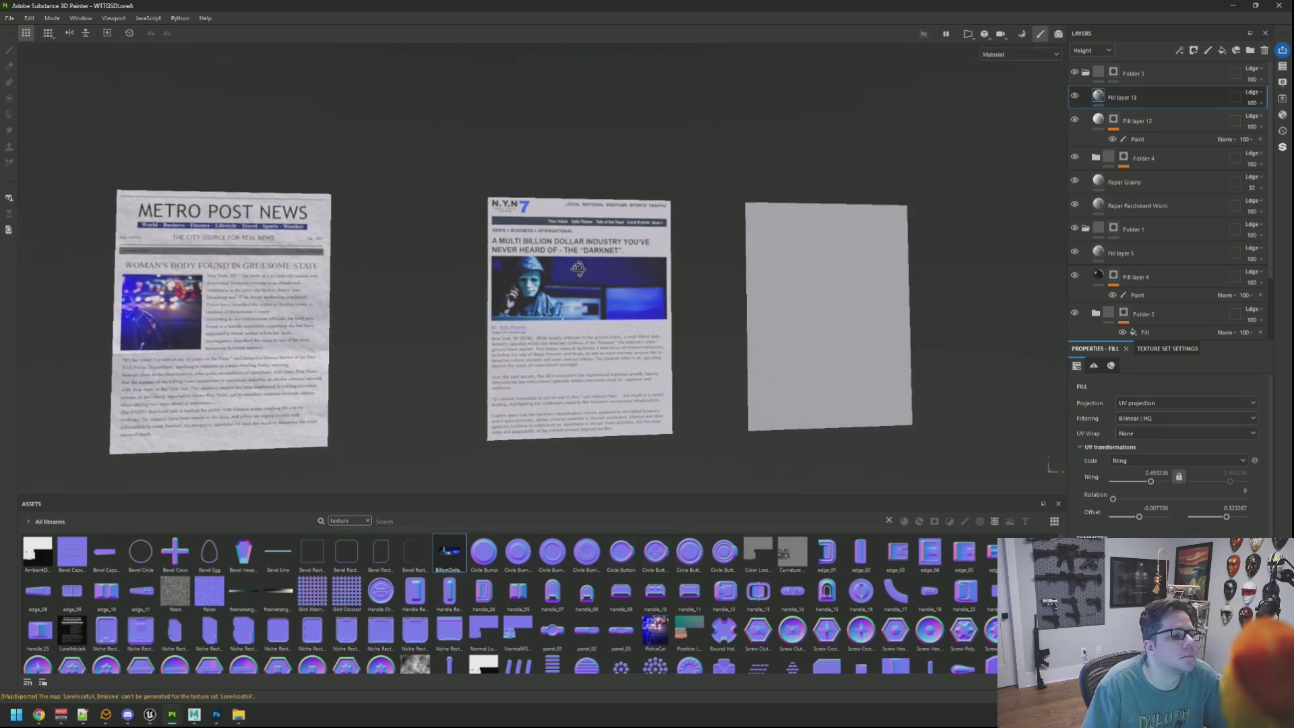
# Collapse the layer folders and review the newspaper pages under rotated environment lighting
pyautogui.click(1098, 121)
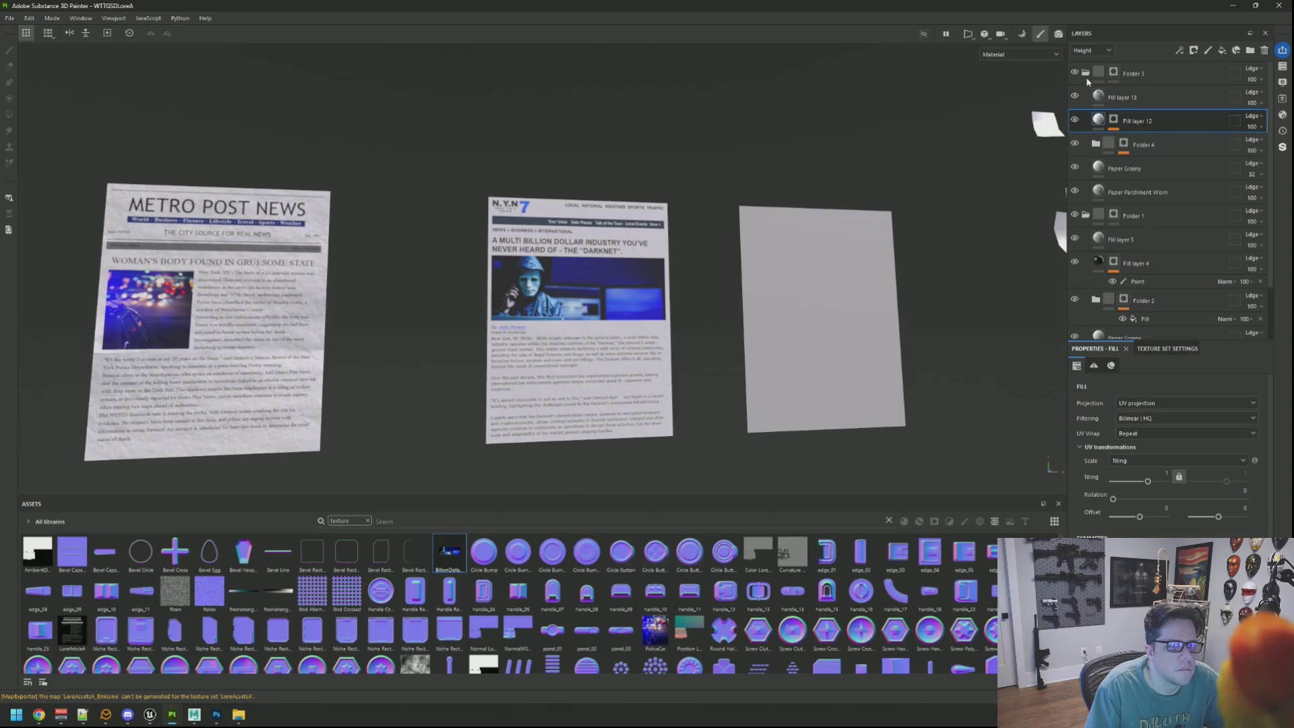
pyautogui.click(1085, 73)
pyautogui.click(1086, 97)
pyautogui.scroll(5, 585, 258)
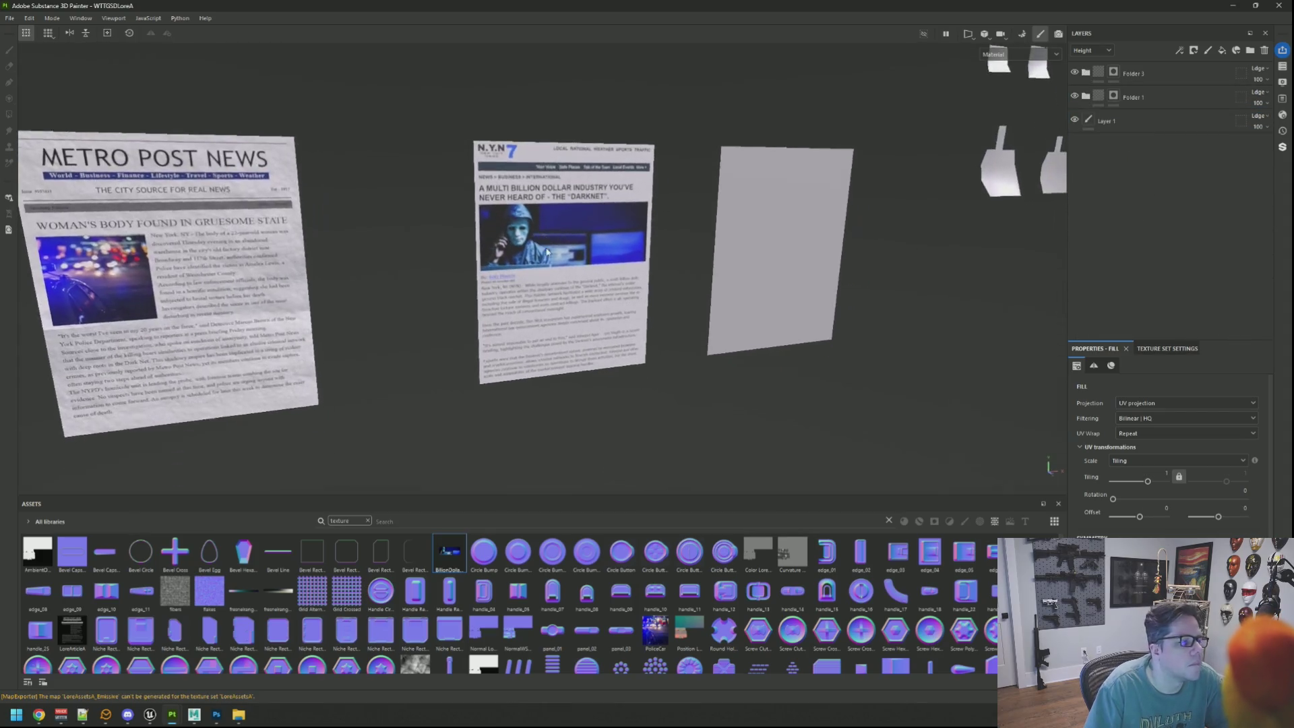
pyautogui.moveTo(585, 258)
pyautogui.mouseDown()
pyautogui.moveTo(618, 234)
pyautogui.moveTo(852, 240)
pyautogui.moveTo(579, 261)
pyautogui.mouseUp()
pyautogui.press('f')
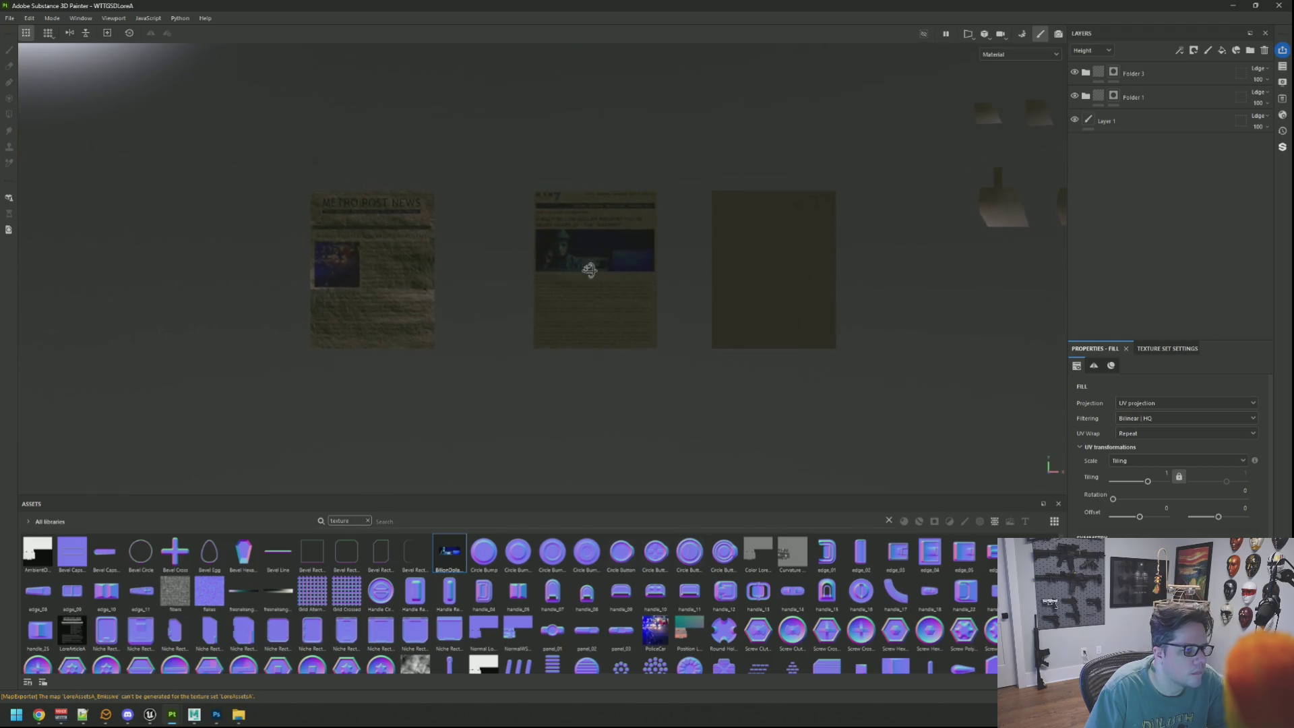
pyautogui.scroll(5, 600, 280)
pyautogui.moveTo(609, 272); pyautogui.dragTo(619, 271)
# Expand Folders 3 and 4 to check the Paper Grainy and Paper Parchment Worn fill layers
pyautogui.click(1086, 72)
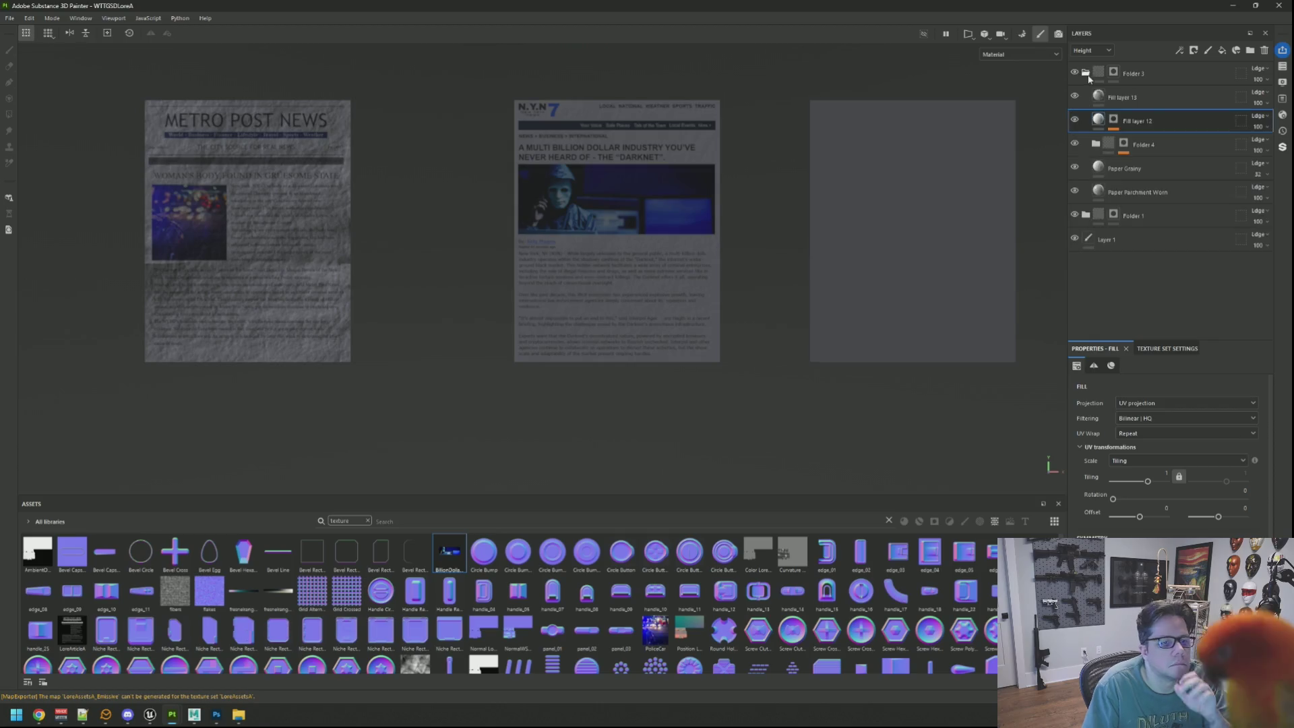
pyautogui.click(1095, 143)
pyautogui.click(1134, 173)
pyautogui.click(1082, 195)
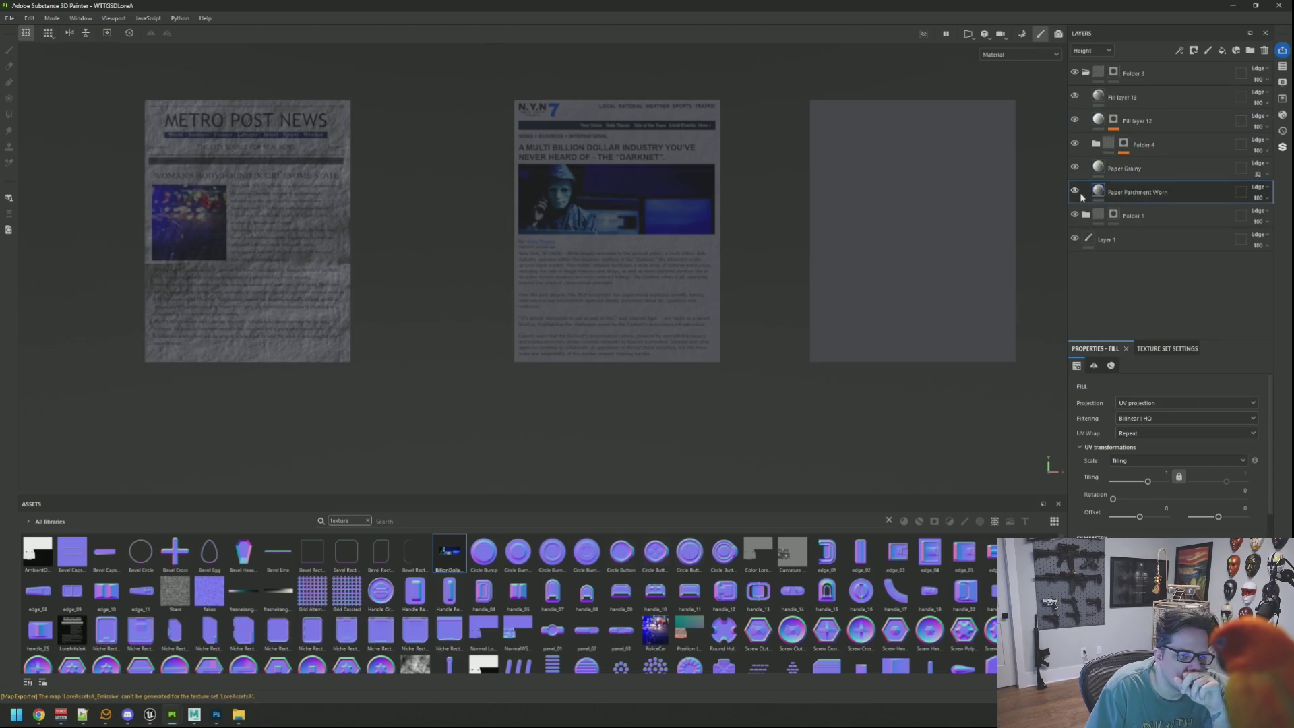
pyautogui.scroll(-3, 1176, 485)
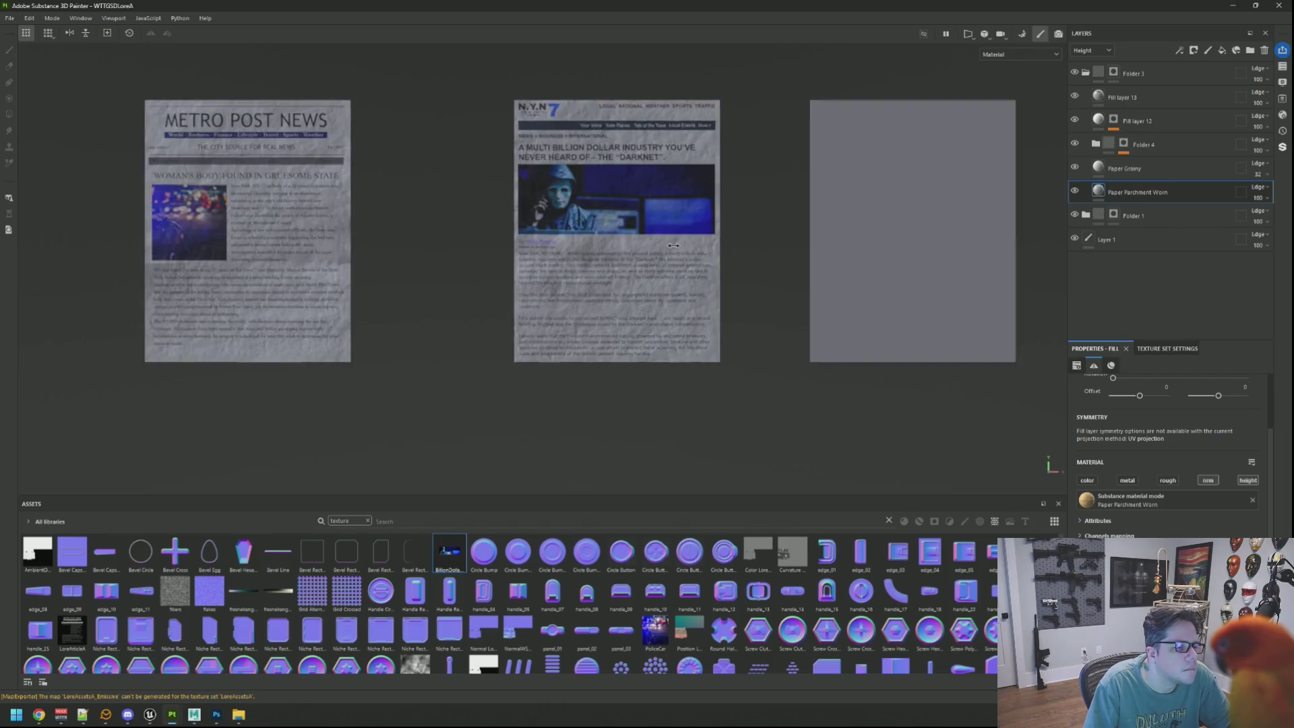
pyautogui.scroll(3, 613, 266)
pyautogui.scroll(-2, 619, 270)
pyautogui.scroll(-2, 619, 270)
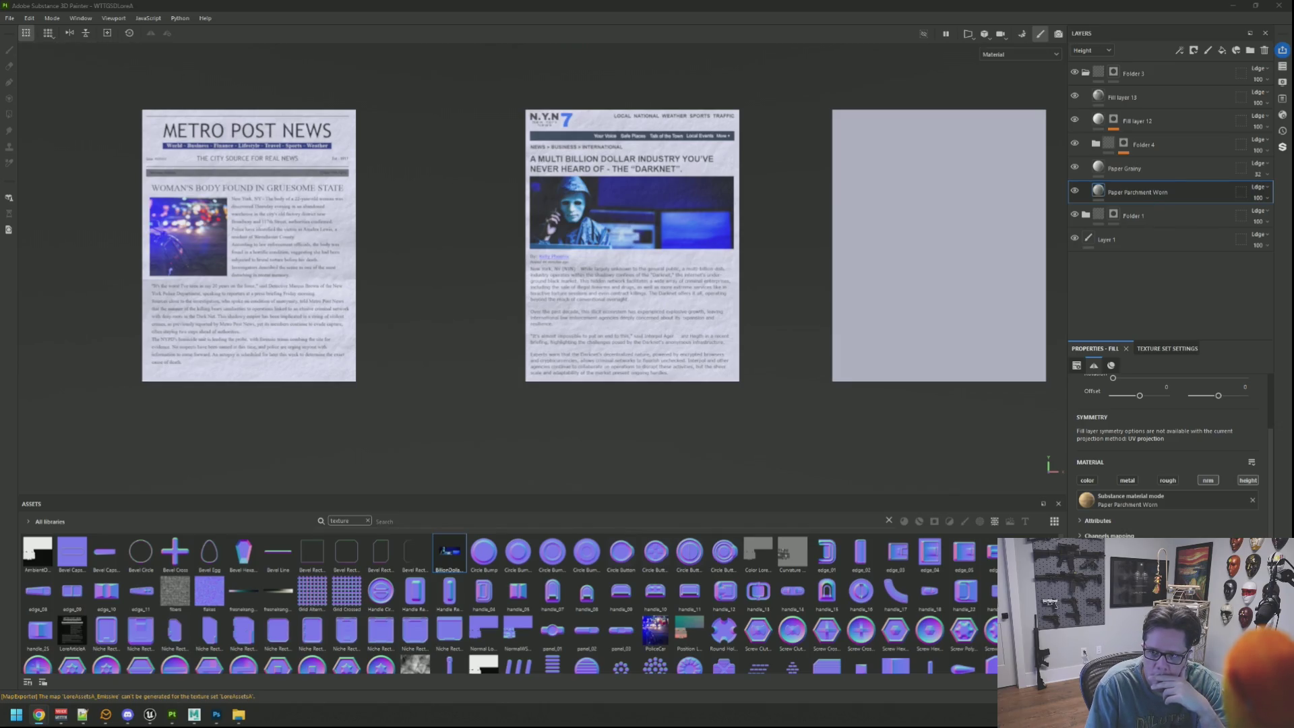
# Export the lore paper textures and switch to Maya
pyautogui.moveTo(712, 216); pyautogui.dragTo(705, 203)
pyautogui.scroll(2, 673, 244)
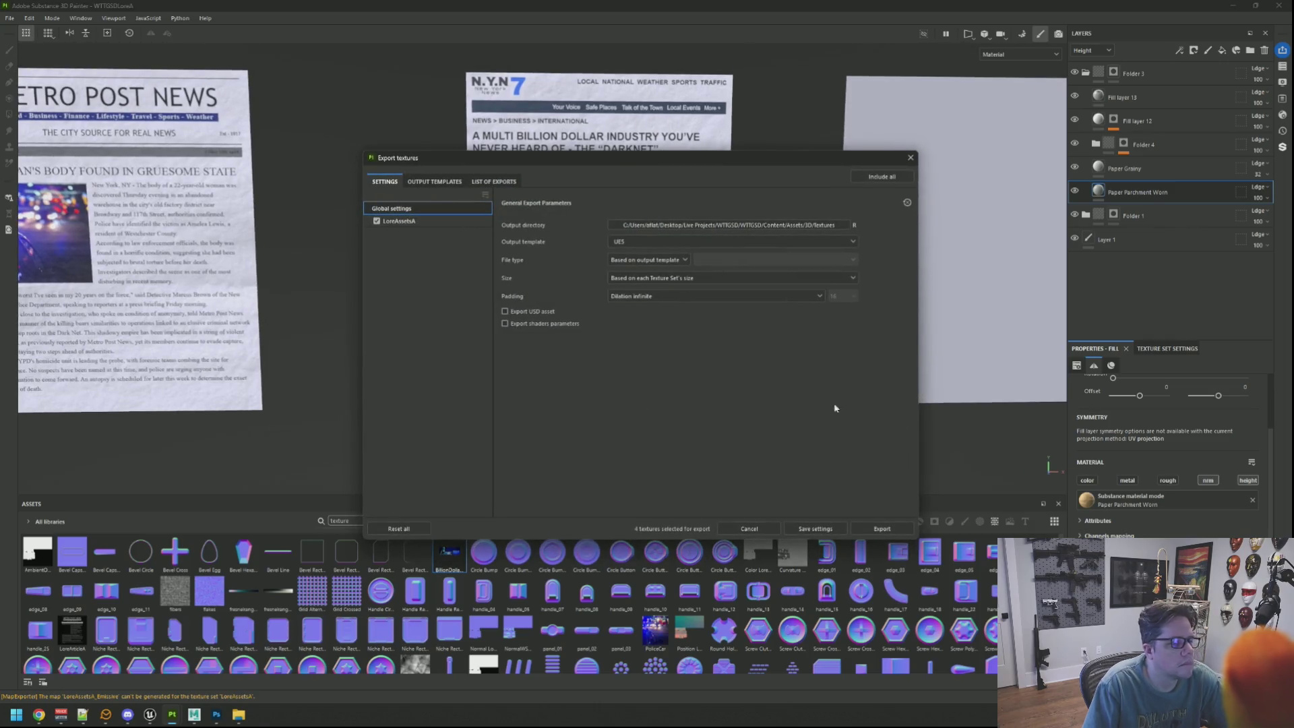
pyautogui.click(872, 532)
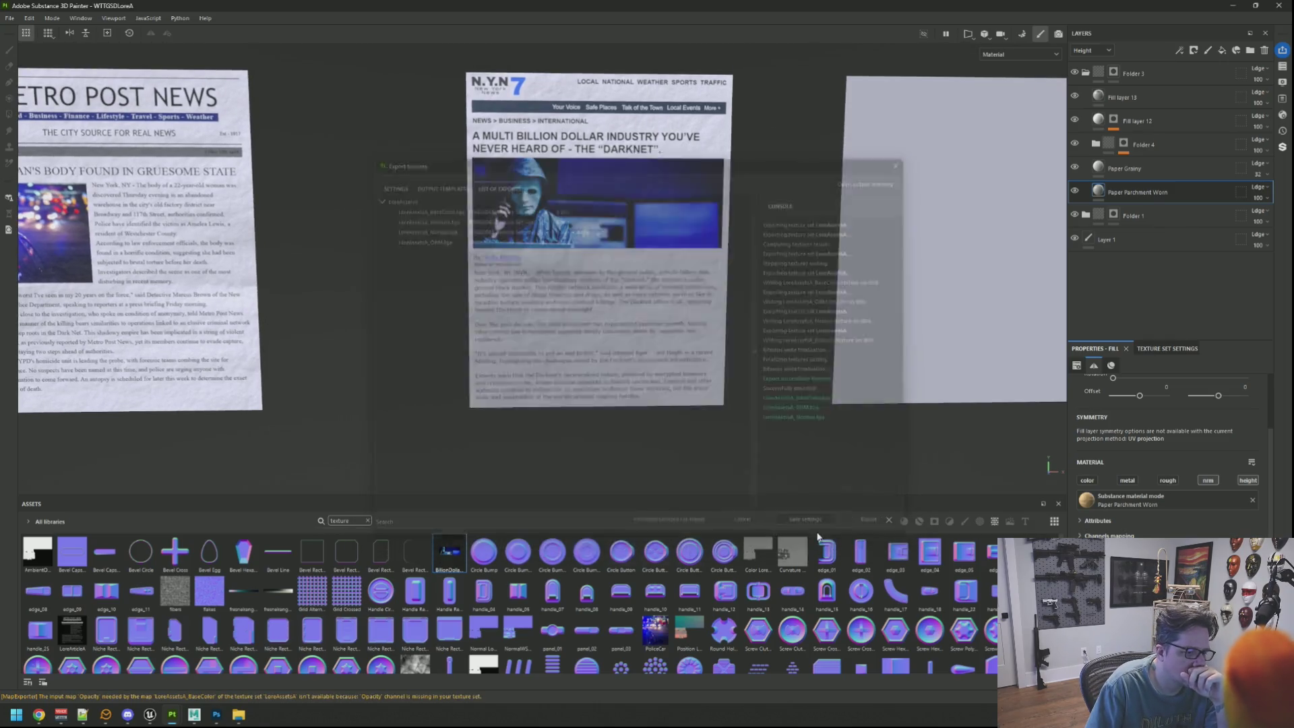
pyautogui.click(193, 717)
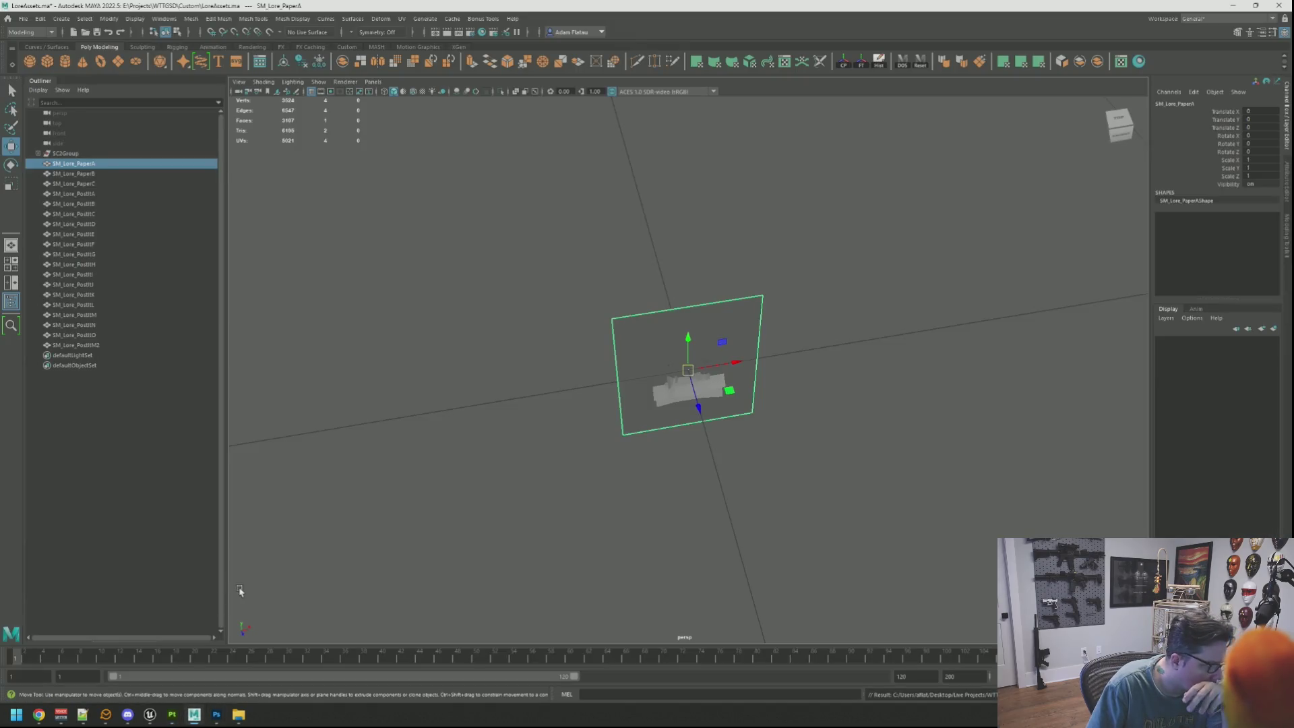
# Select and frame SM_Lore_PaperB, export it as an FBX, then switch to Unreal Editor
pyautogui.click(114, 175)
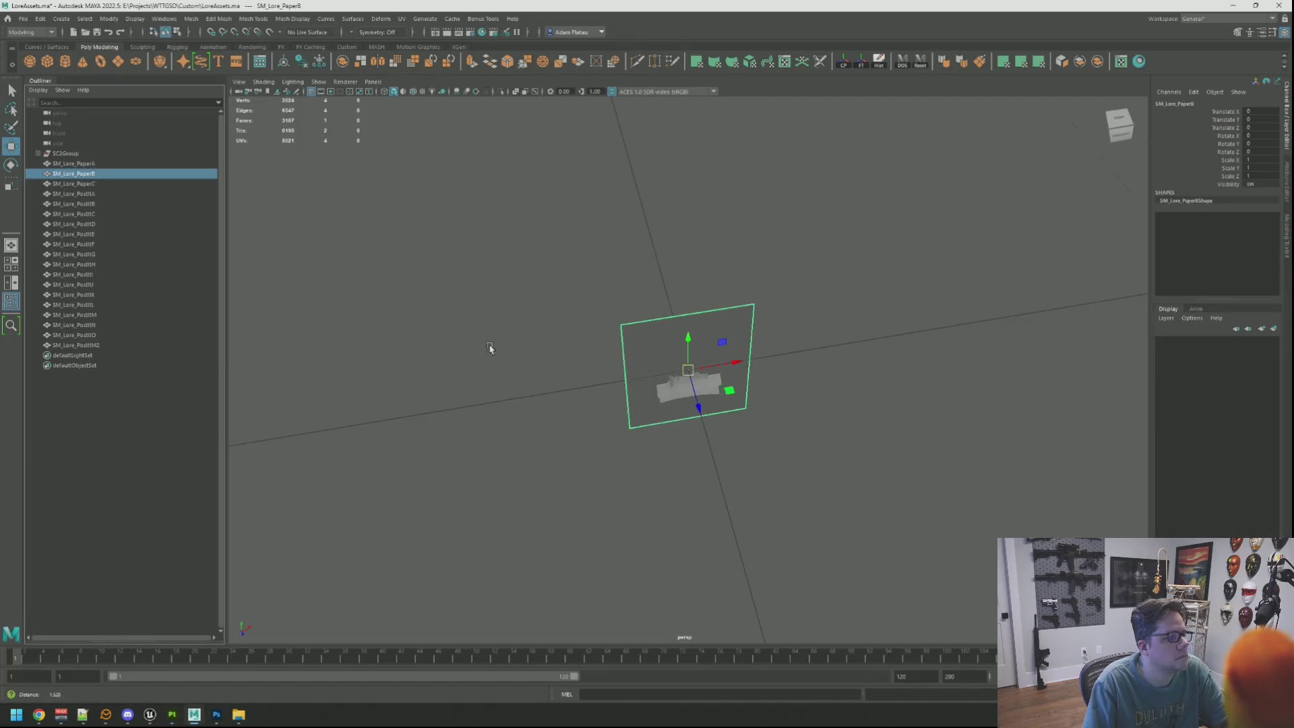
pyautogui.press('f')
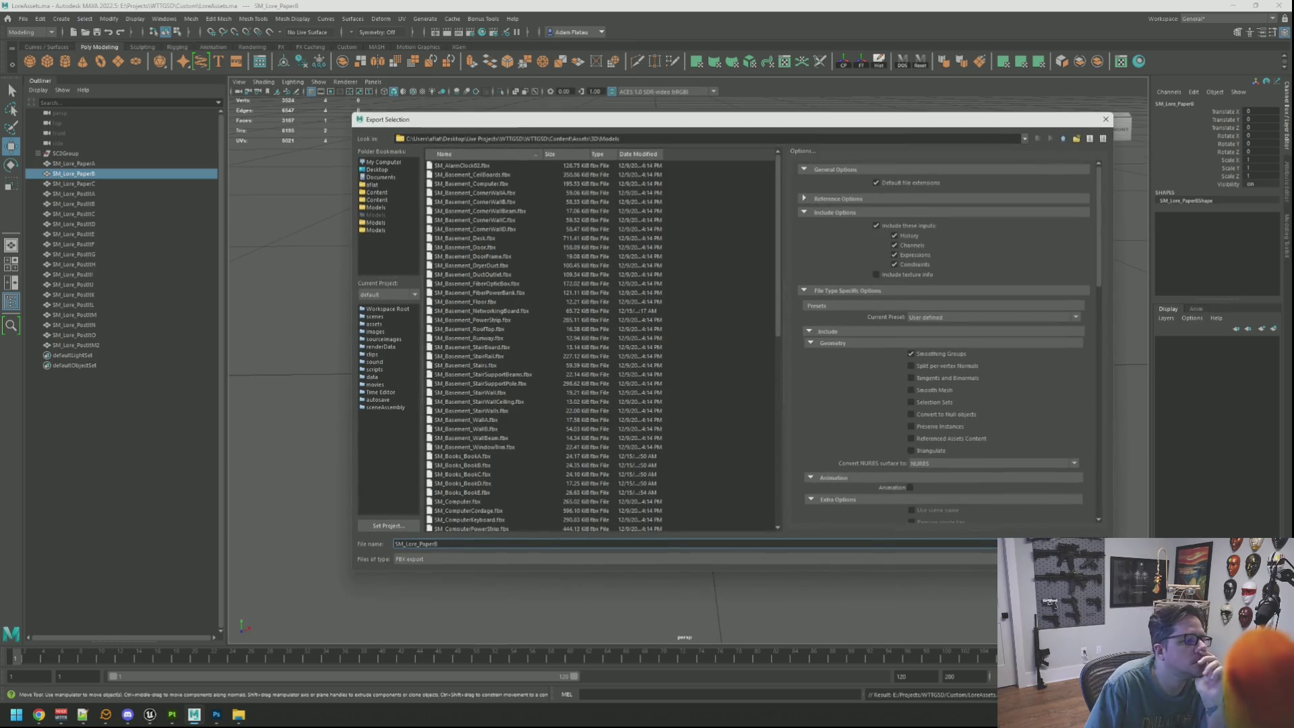
pyautogui.click(1030, 532)
pyautogui.click(150, 714)
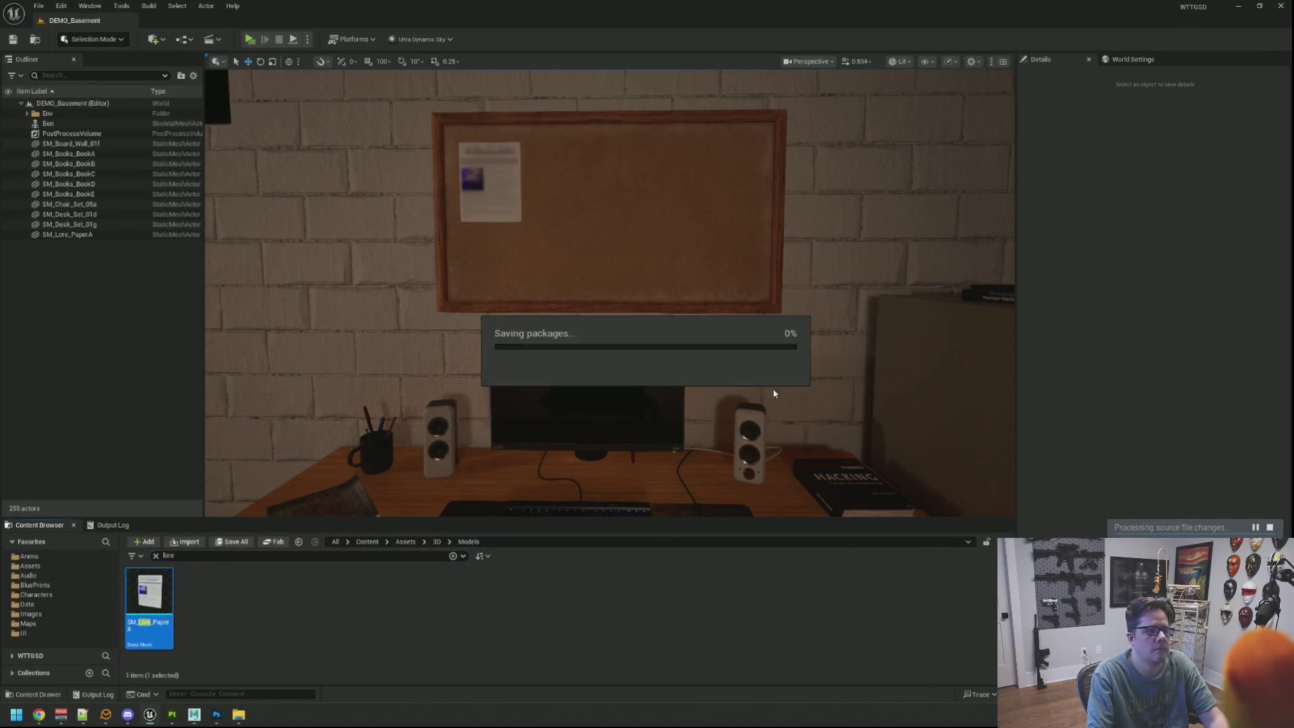
# Import the SM_Lore_PaperB mesh and disable Nanite on it
pyautogui.moveTo(673, 355); pyautogui.dragTo(673, 430)
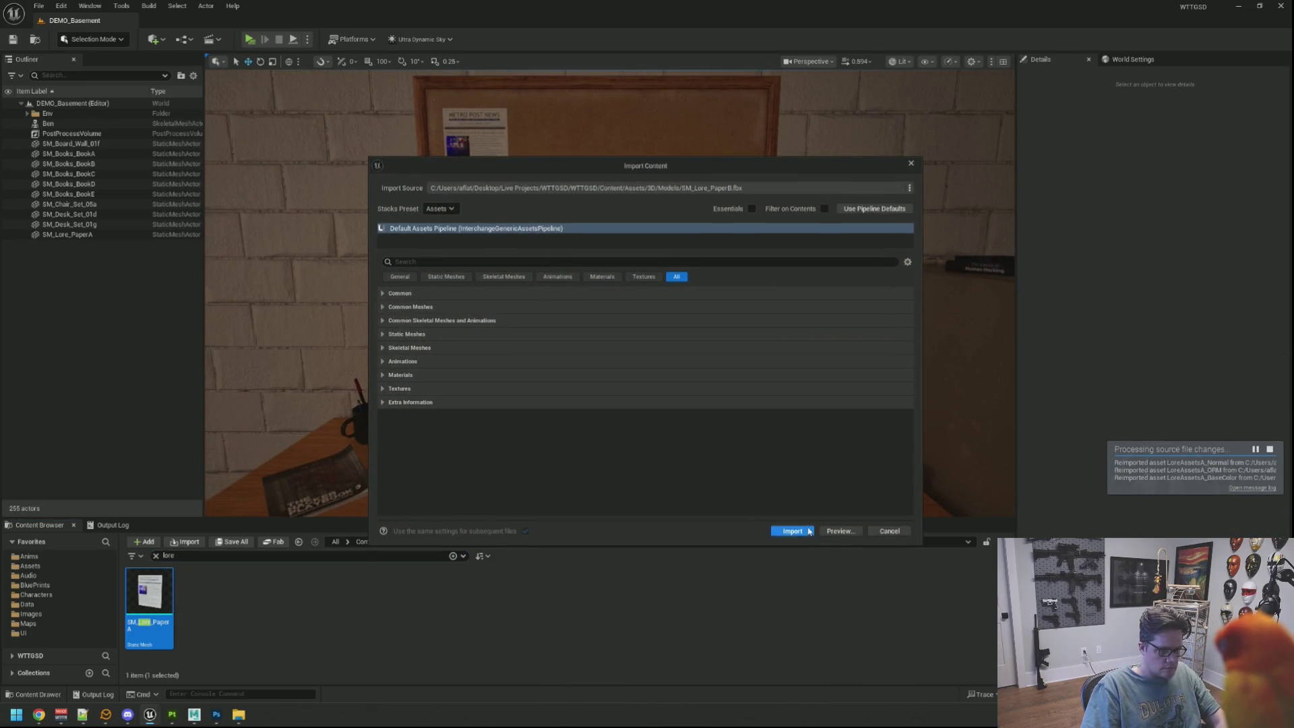
pyautogui.click(793, 531)
pyautogui.rightClick(202, 593)
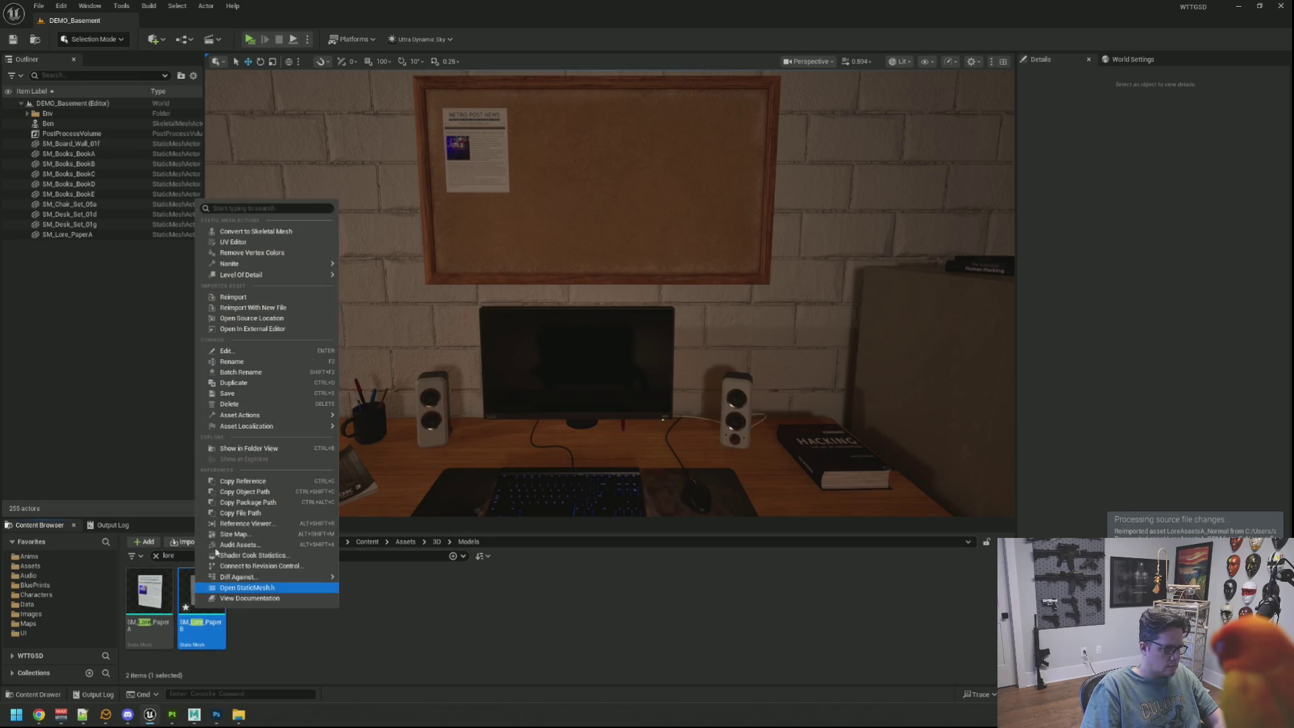
pyautogui.moveTo(296, 263)
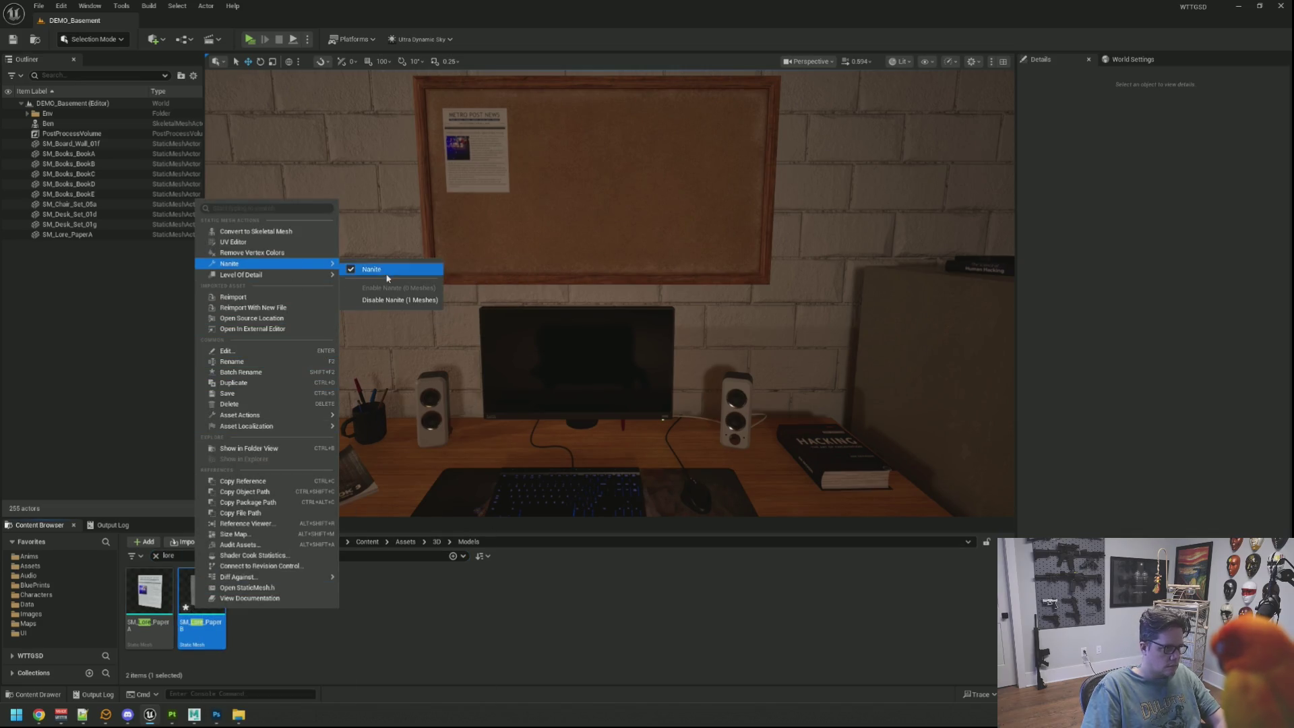
pyautogui.click(378, 300)
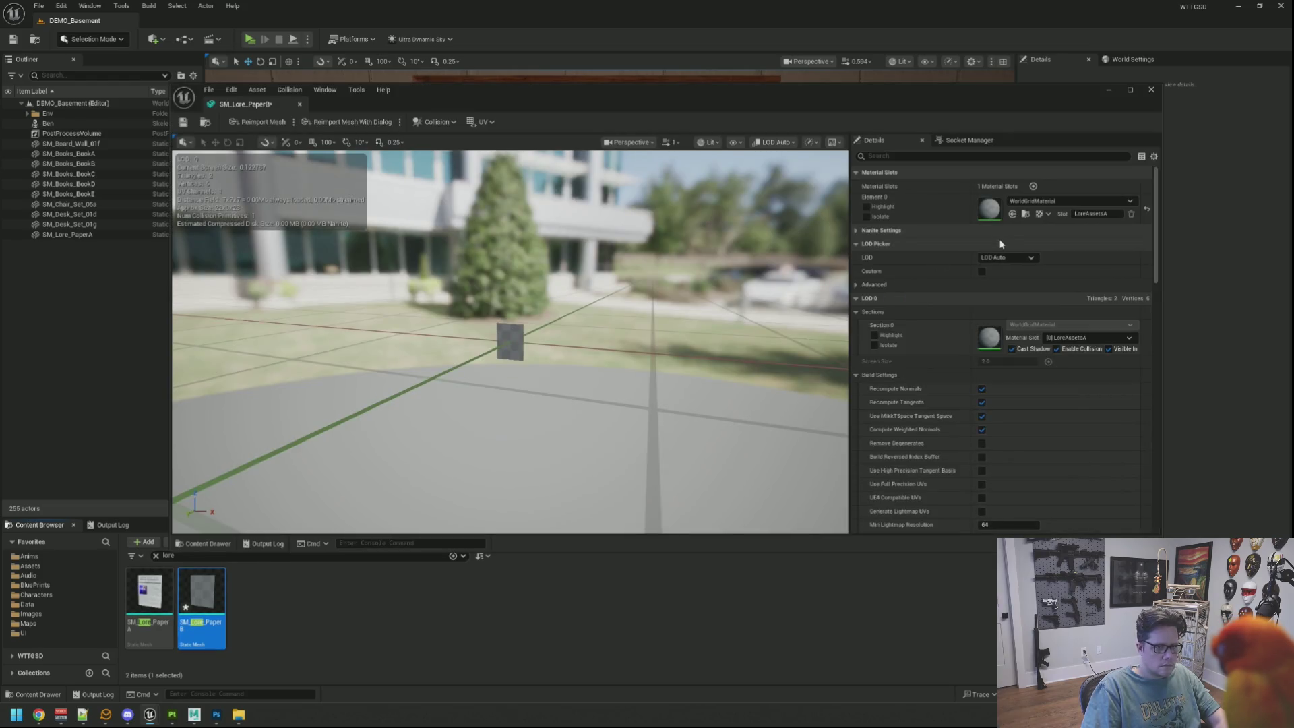
# Assign ML_LoreAssetsA to Element 0 and place SM_Lore_PaperB onto the corkboard
pyautogui.click(1022, 201)
pyautogui.write('lore')
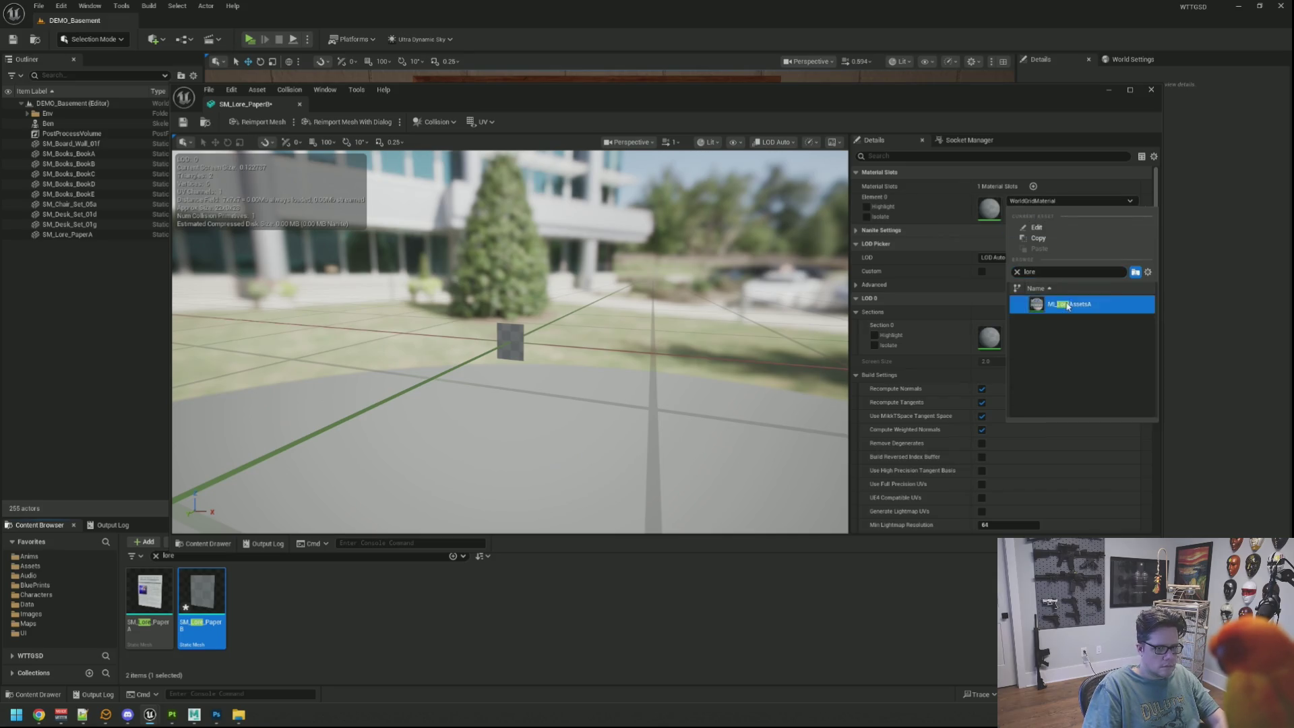
pyautogui.click(1067, 305)
pyautogui.moveTo(340, 190); pyautogui.dragTo(340, 190)
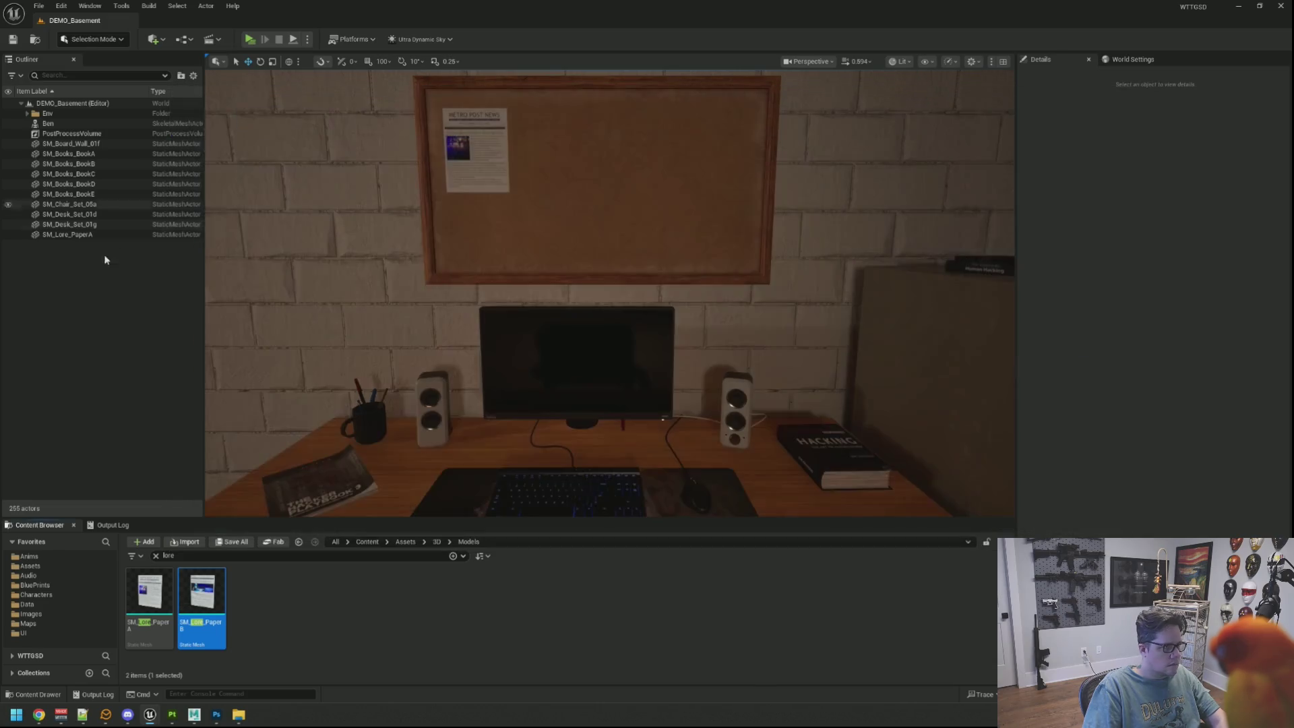
pyautogui.click(104, 253)
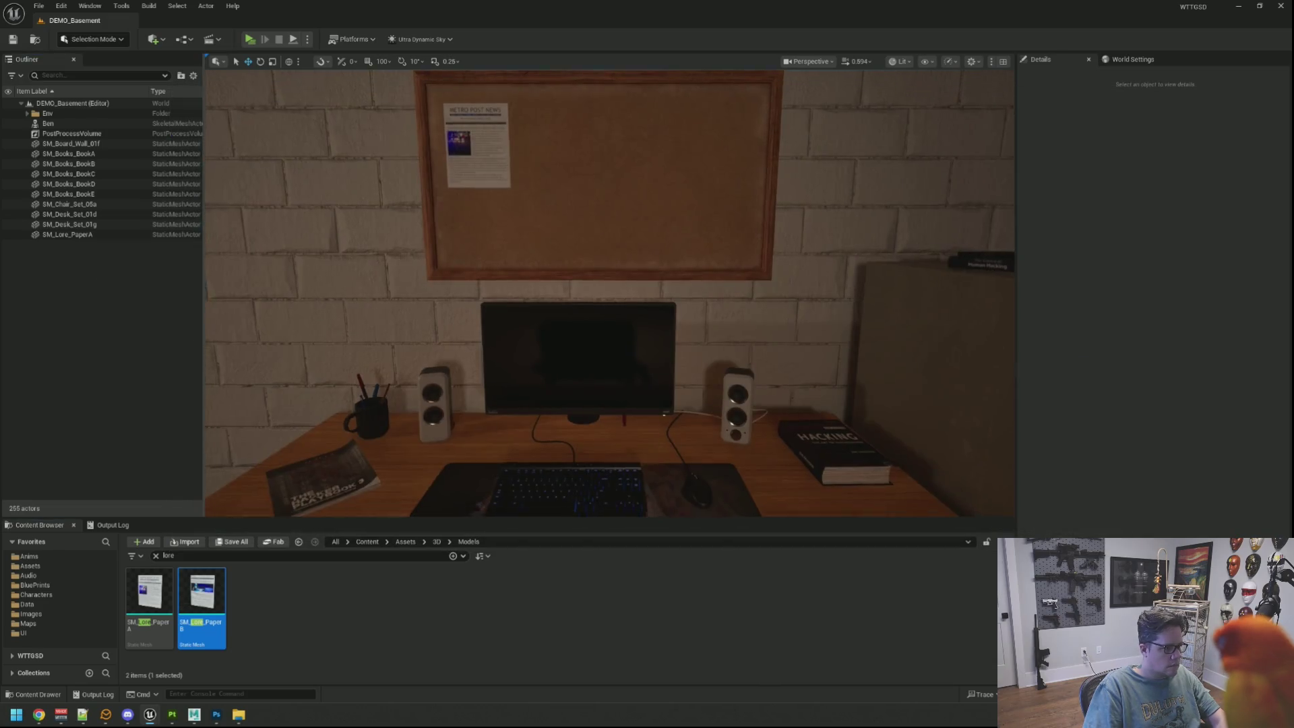
pyautogui.moveTo(201, 600)
pyautogui.mouseDown()
pyautogui.moveTo(391, 562)
pyautogui.moveTo(586, 297)
pyautogui.moveTo(589, 250)
pyautogui.moveTo(672, 269)
pyautogui.mouseUp()
# Frame the newly placed N.Y.N 7 paper and pull it out in front of the corkboard
pyautogui.press('f')
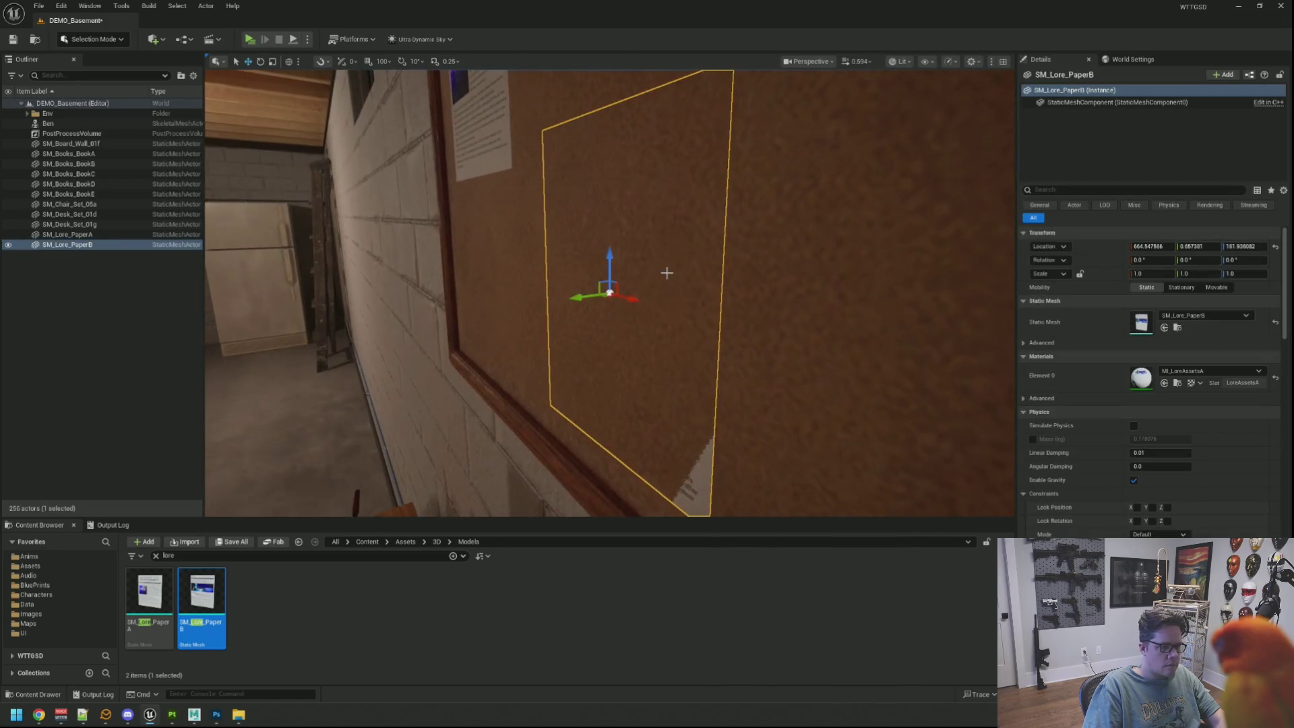
pyautogui.moveTo(584, 297); pyautogui.dragTo(560, 242)
pyautogui.scroll(-5, 560, 242)
pyautogui.scroll(5, 541, 191)
pyautogui.scroll(-5, 541, 190)
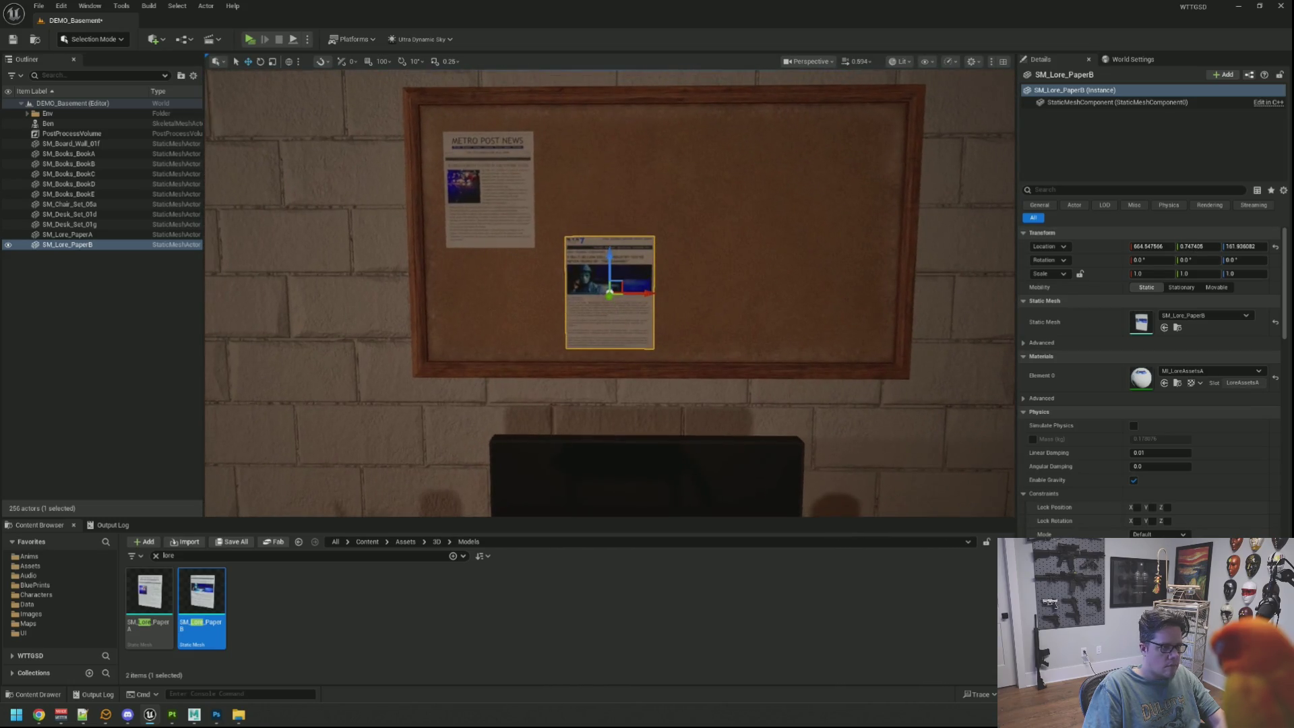
# Raise the Metro Post News paper slightly on the corkboard
pyautogui.click(522, 188)
pyautogui.press('f')
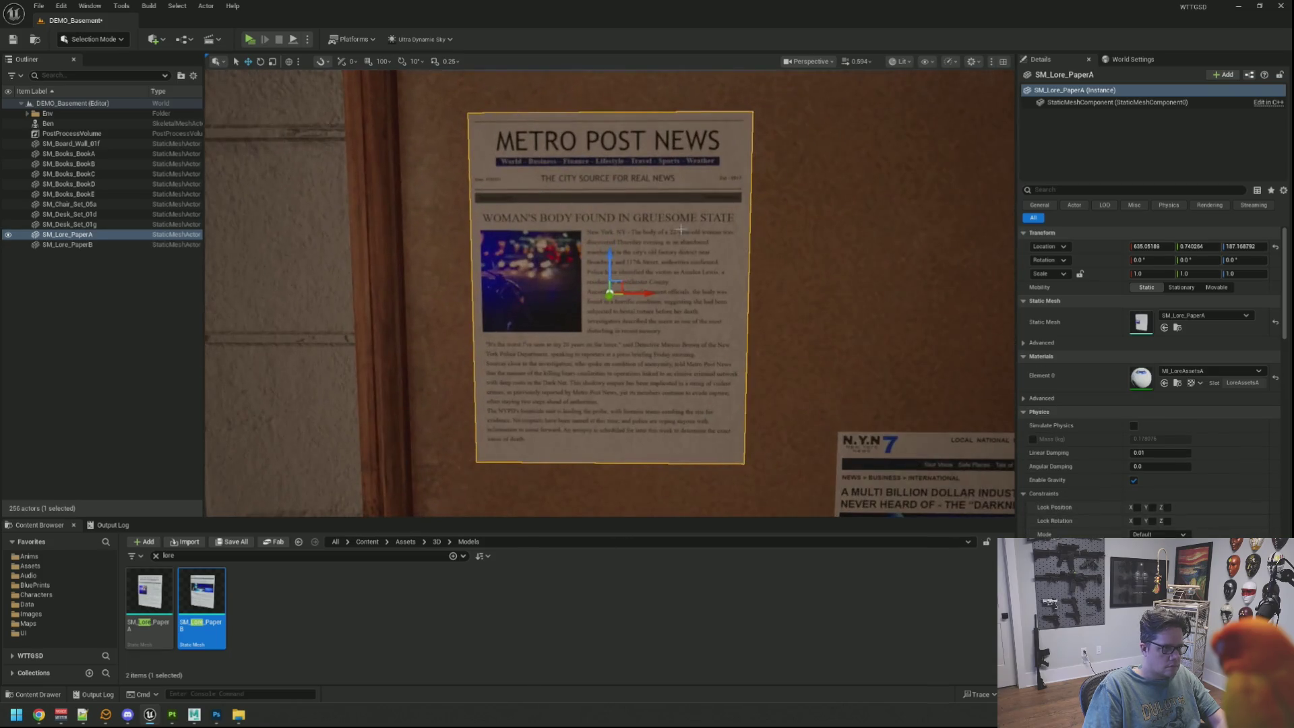
pyautogui.scroll(2, 610, 294)
pyautogui.scroll(-6, 610, 293)
pyautogui.scroll(5, 610, 293)
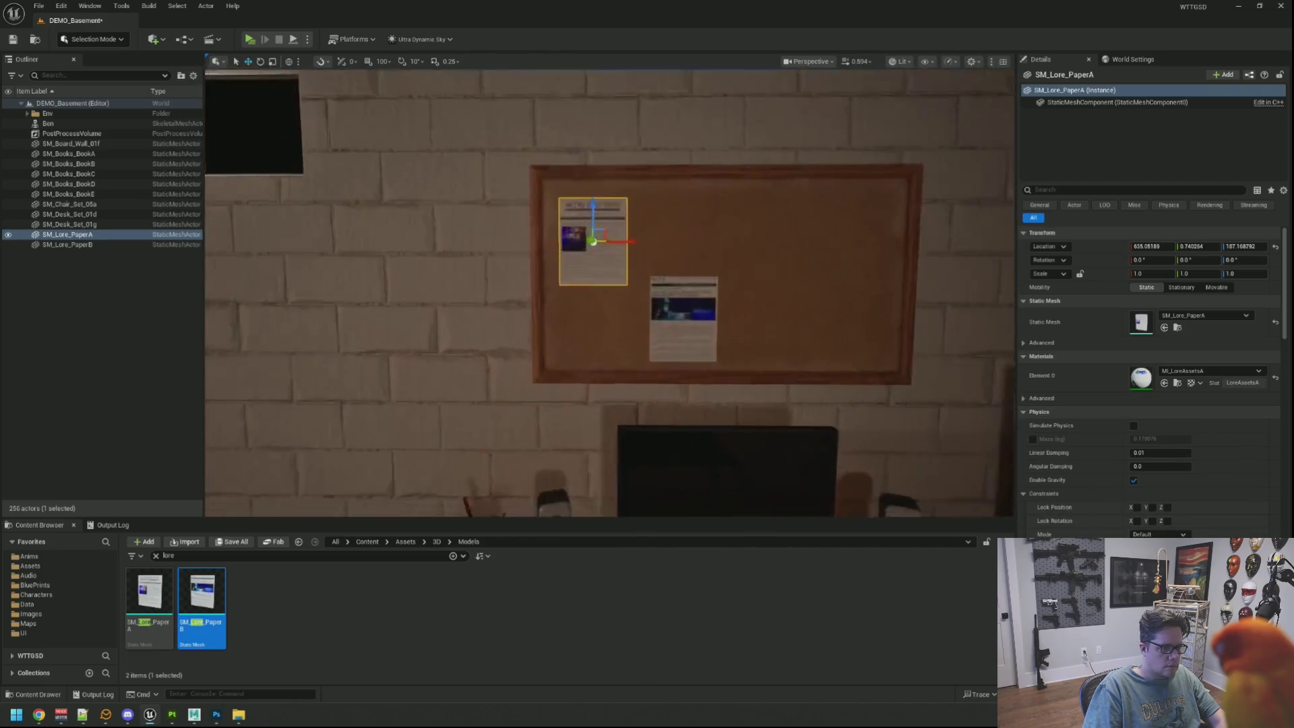
pyautogui.scroll(4, 748, 231)
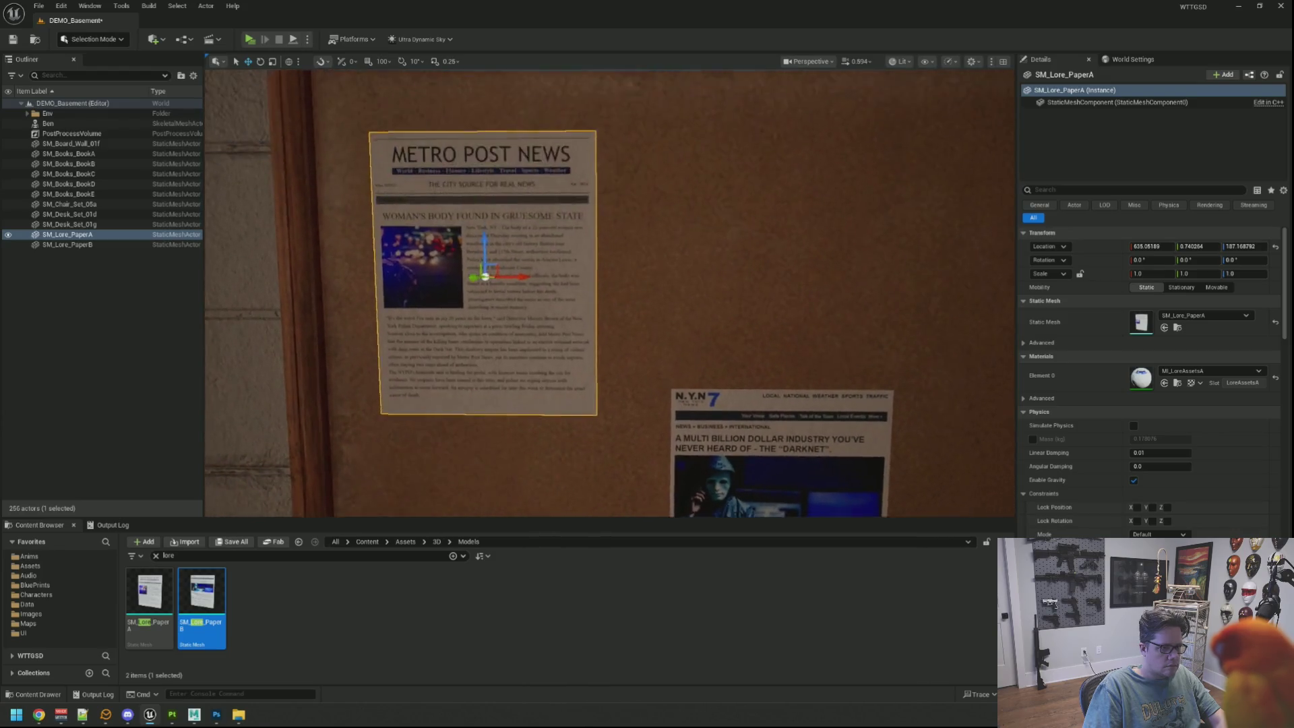
pyautogui.scroll(-4, 702, 225)
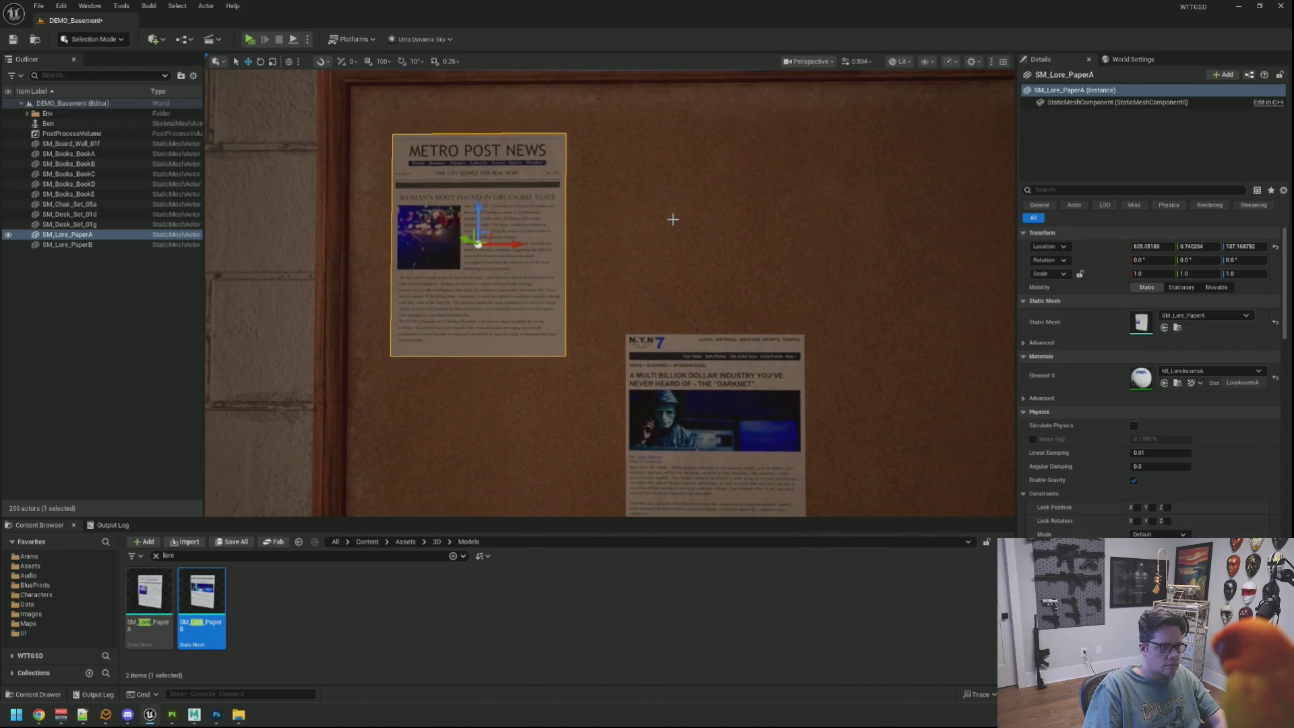
pyautogui.moveTo(505, 176); pyautogui.dragTo(504, 169)
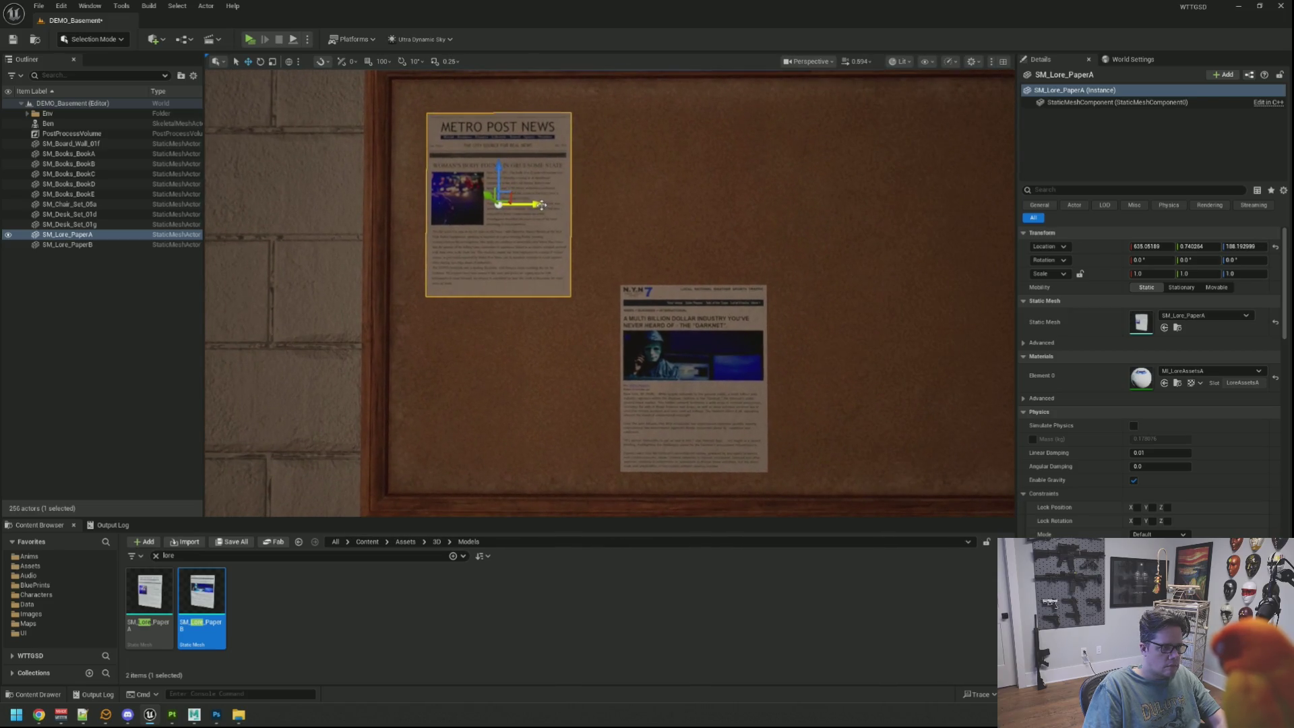
# Shift the N.Y.N 7 paper left and higher on the board, tilt it slightly, and deselect
pyautogui.click(647, 289)
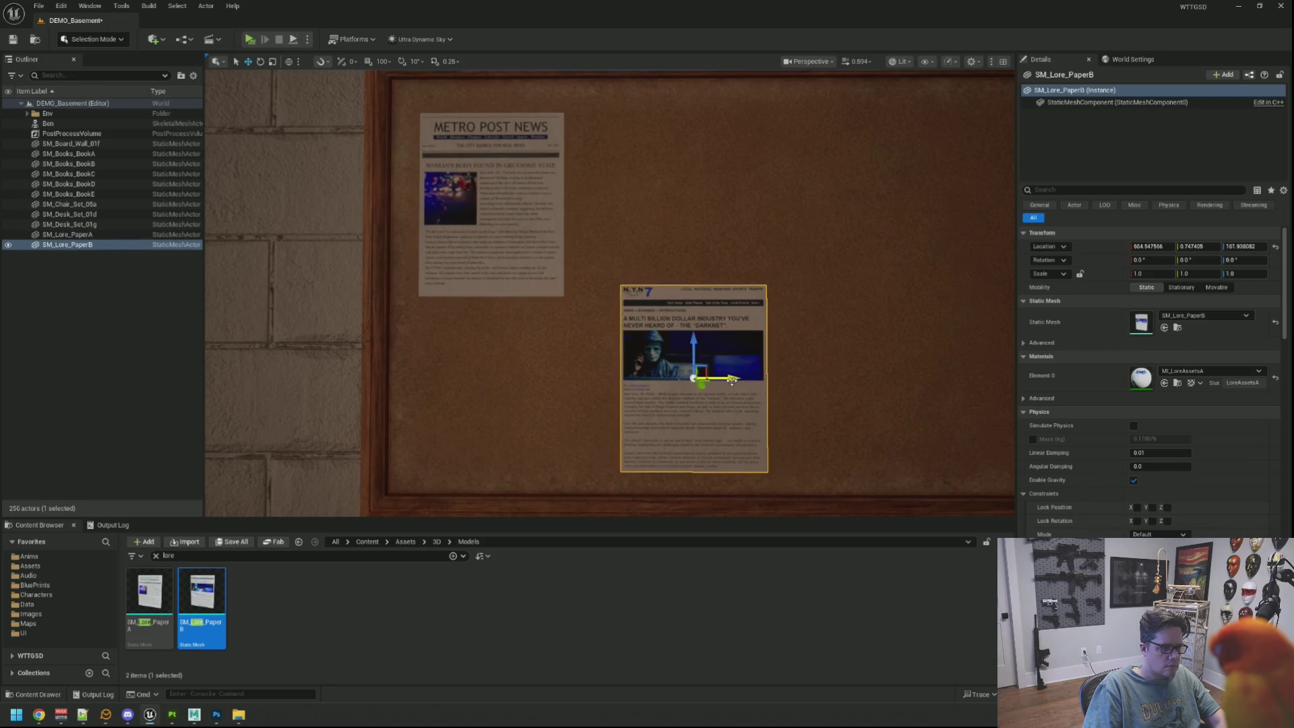
pyautogui.moveTo(731, 381); pyautogui.dragTo(707, 381)
pyautogui.moveTo(666, 337); pyautogui.dragTo(666, 304)
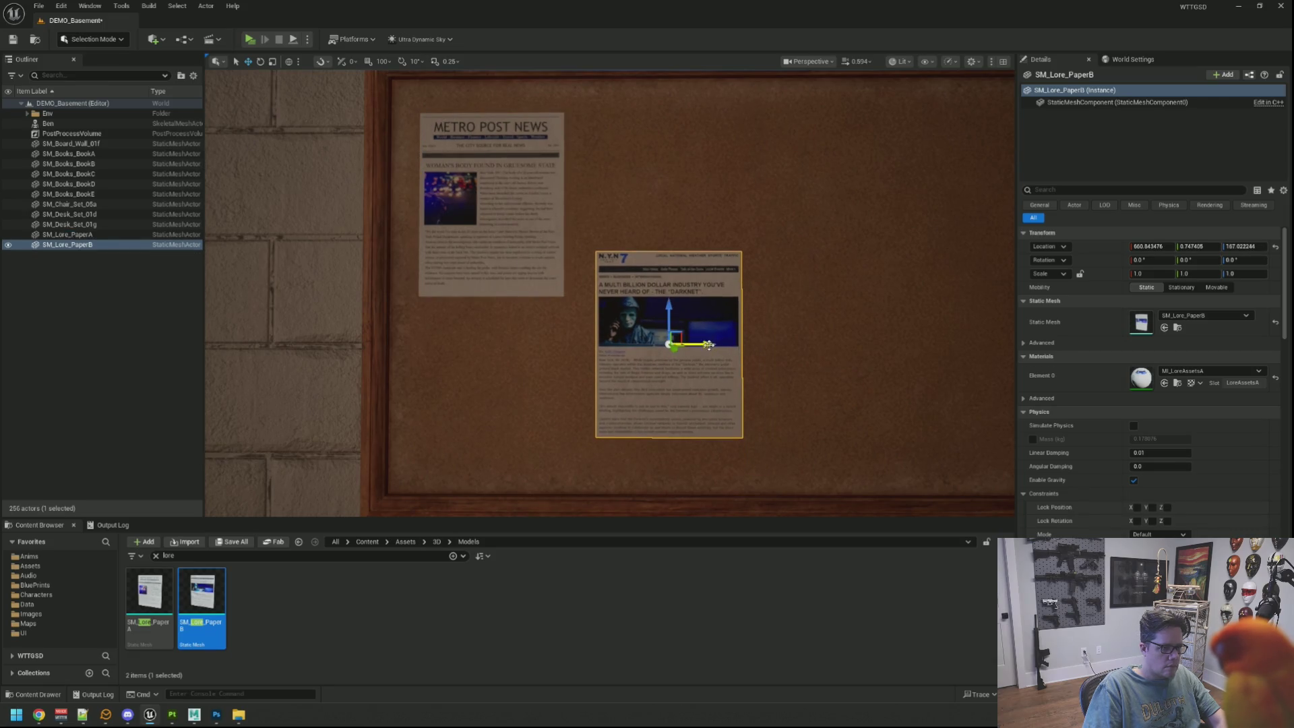
pyautogui.moveTo(709, 345); pyautogui.dragTo(714, 344)
pyautogui.moveTo(642, 311); pyautogui.dragTo(639, 312)
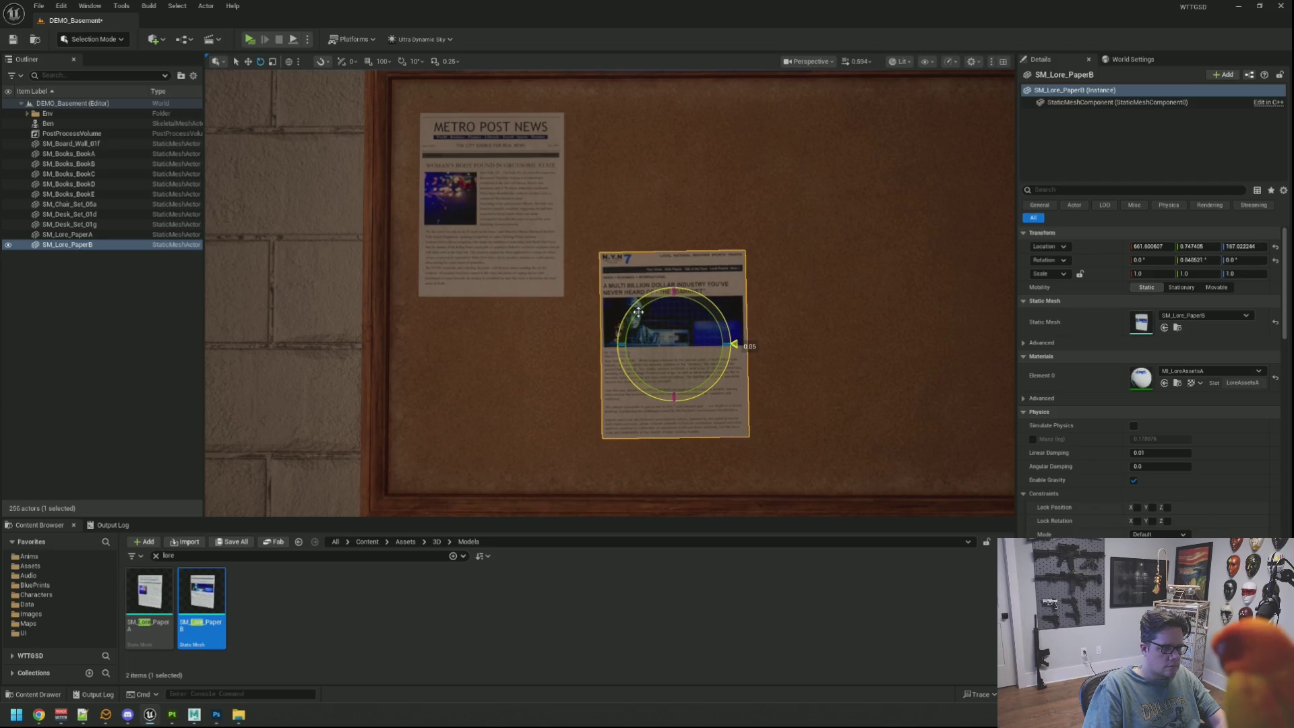
pyautogui.click(104, 308)
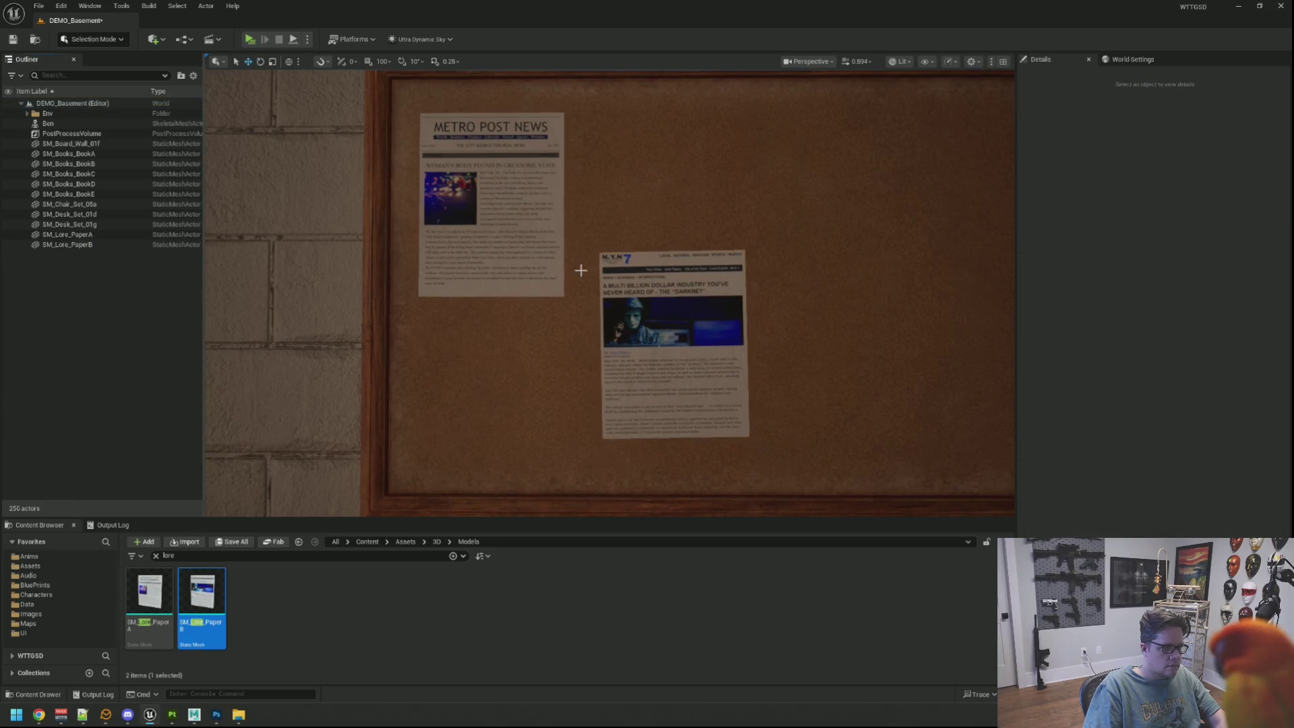
# Zoom around the corkboard to check both lore papers, then save the basement level with Ctrl+S
pyautogui.scroll(2, 586, 268)
pyautogui.scroll(-1, 586, 268)
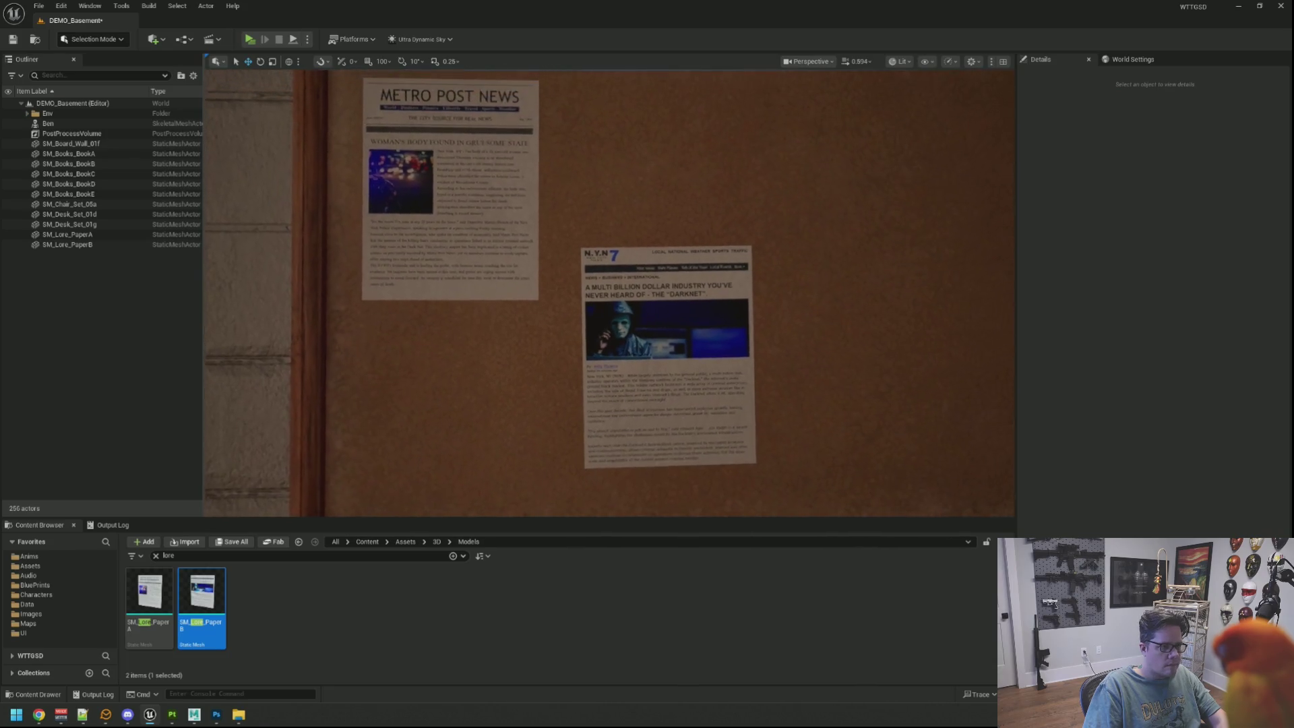
pyautogui.scroll(-5, 609, 293)
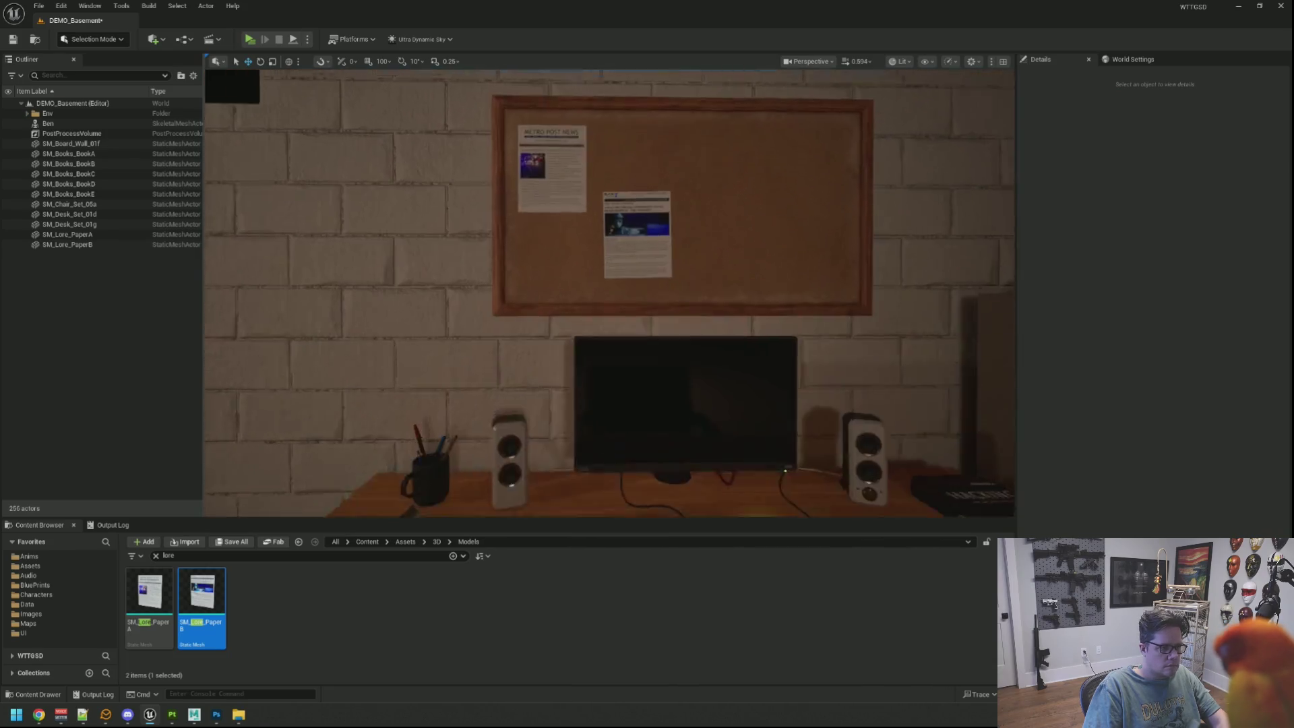
pyautogui.scroll(6, 598, 257)
pyautogui.scroll(3, 609, 293)
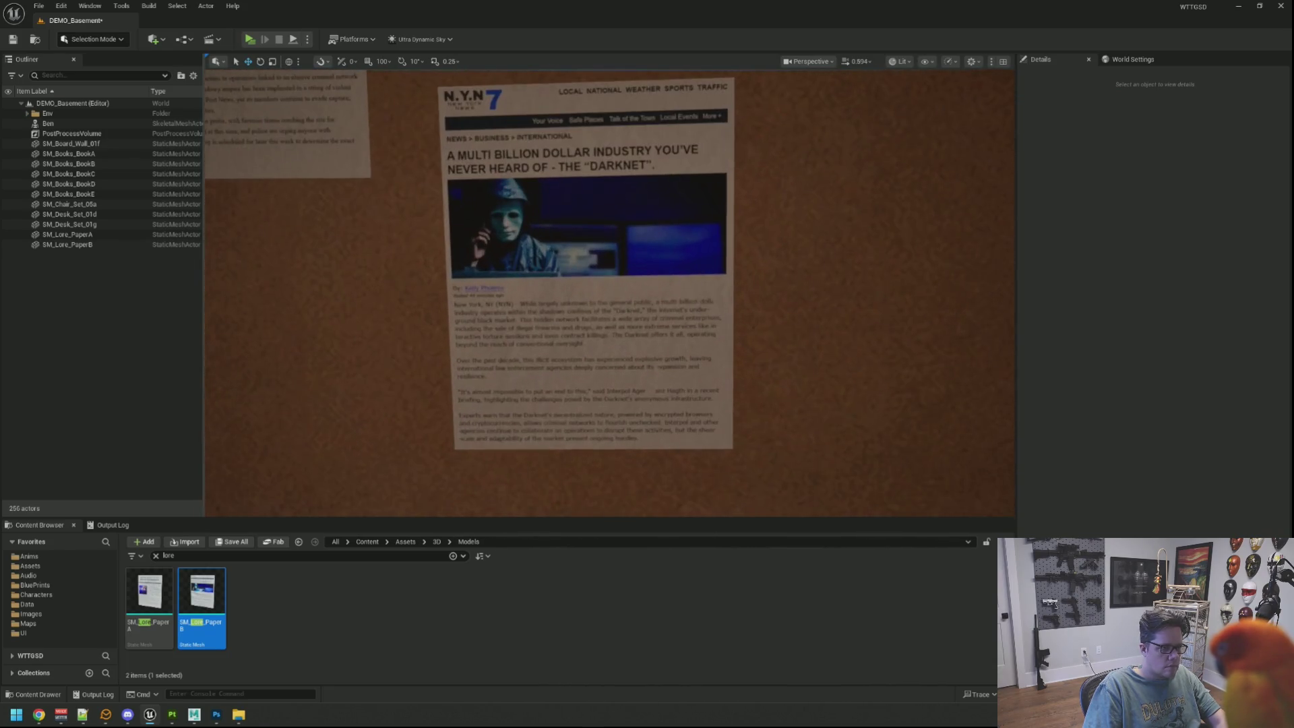
pyautogui.scroll(-3, 609, 294)
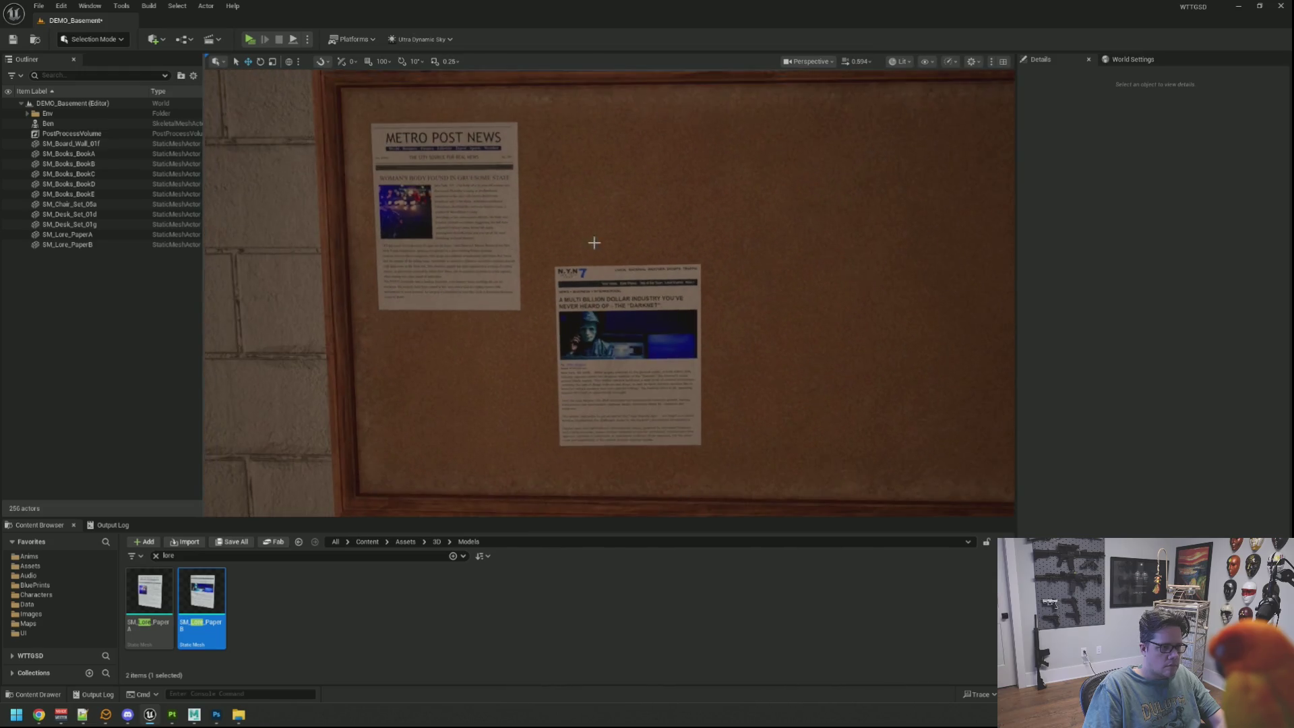
pyautogui.scroll(-3, 609, 293)
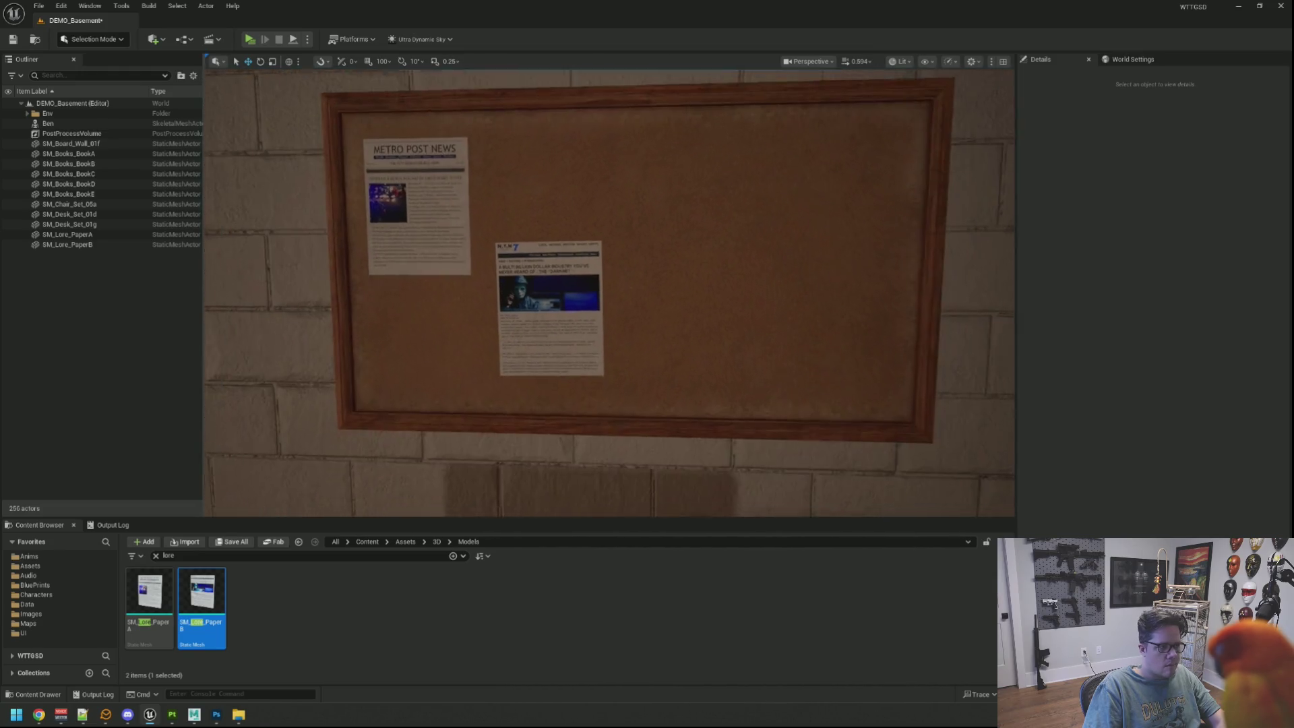
pyautogui.scroll(3, 609, 293)
pyautogui.scroll(5, 589, 221)
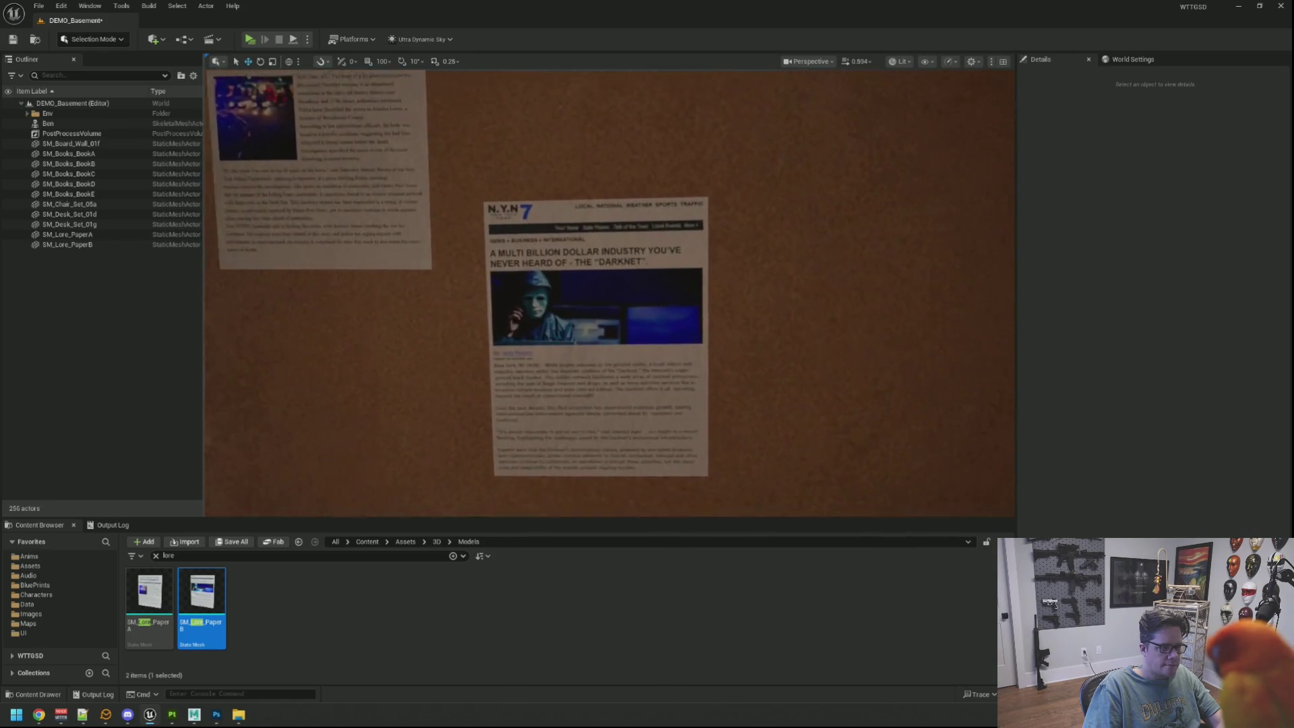
pyautogui.scroll(-6, 589, 221)
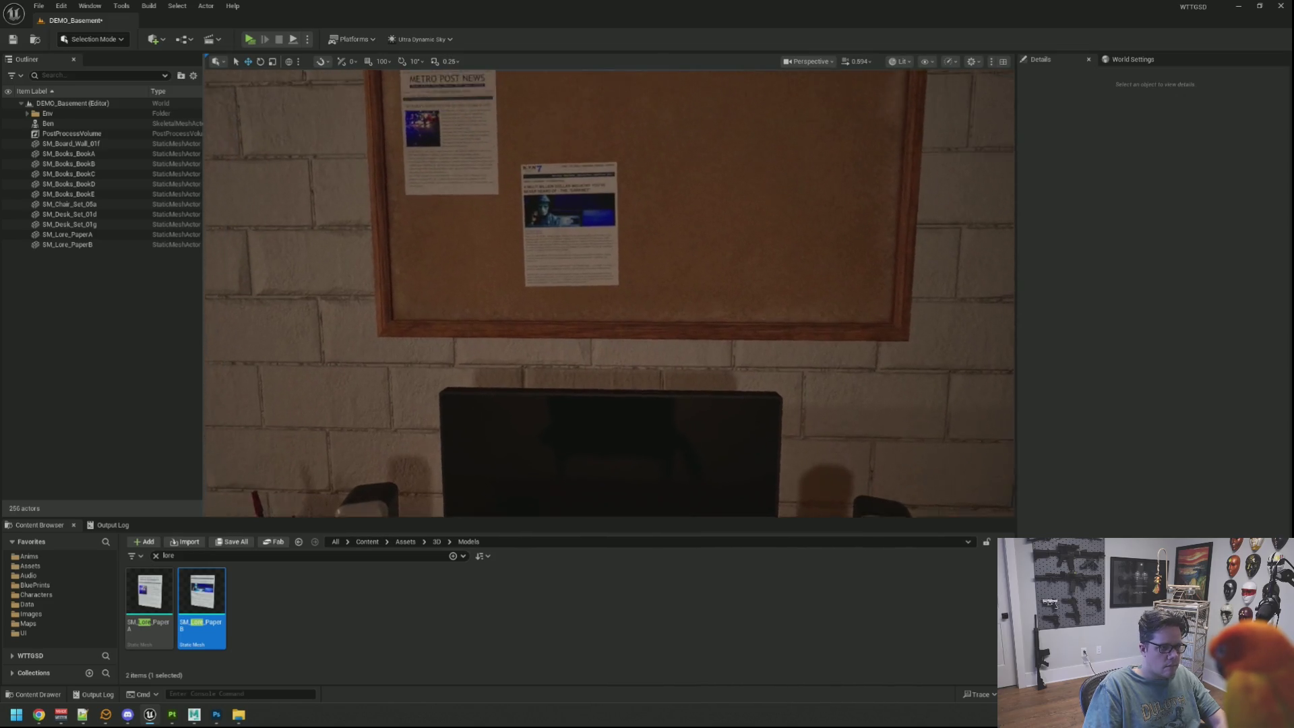
pyautogui.hotkey('ctrl', 's')
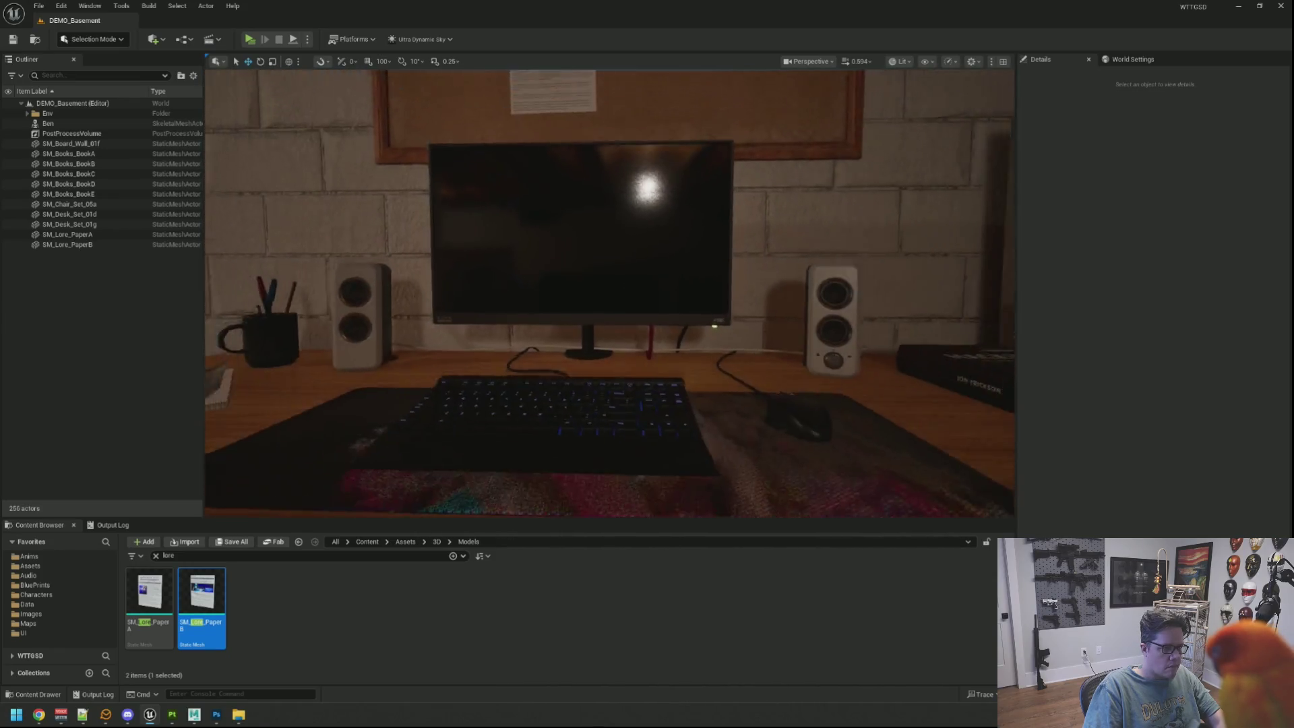
pyautogui.scroll(5, 604, 256)
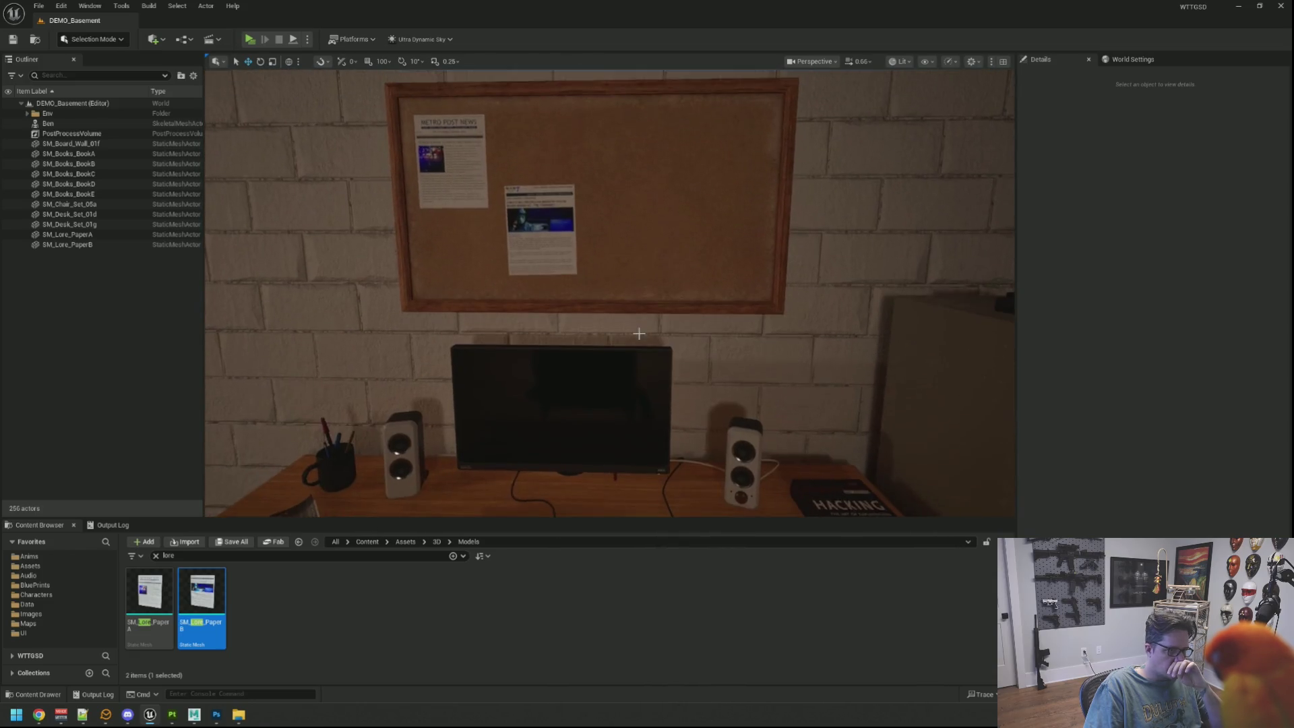
pyautogui.moveTo(641, 350)
pyautogui.mouseDown()
pyautogui.moveTo(645, 257)
pyautogui.moveTo(638, 313)
pyautogui.moveTo(640, 291)
pyautogui.mouseUp()
pyautogui.scroll(-4, 640, 290)
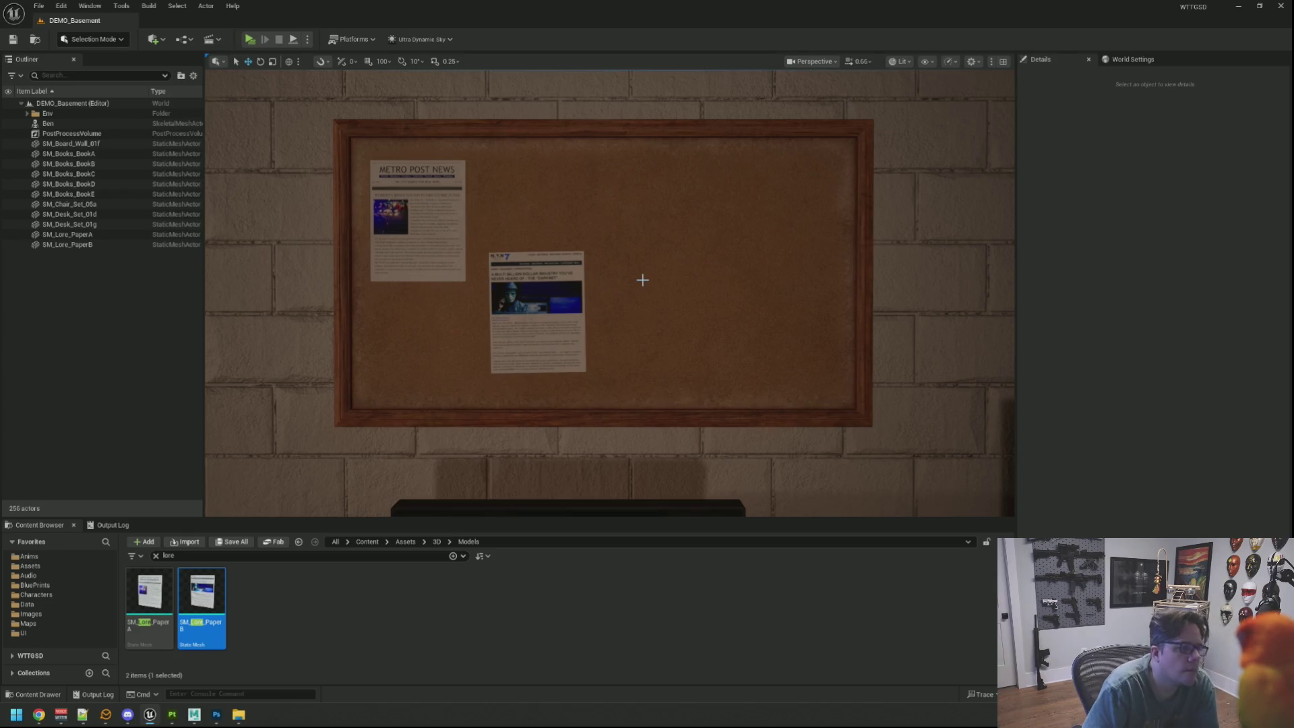
pyautogui.click(520, 283)
# Frame the N.Y.N 7 newspaper, drag it down the corkboard in two moves, and deselect it
pyautogui.press('f')
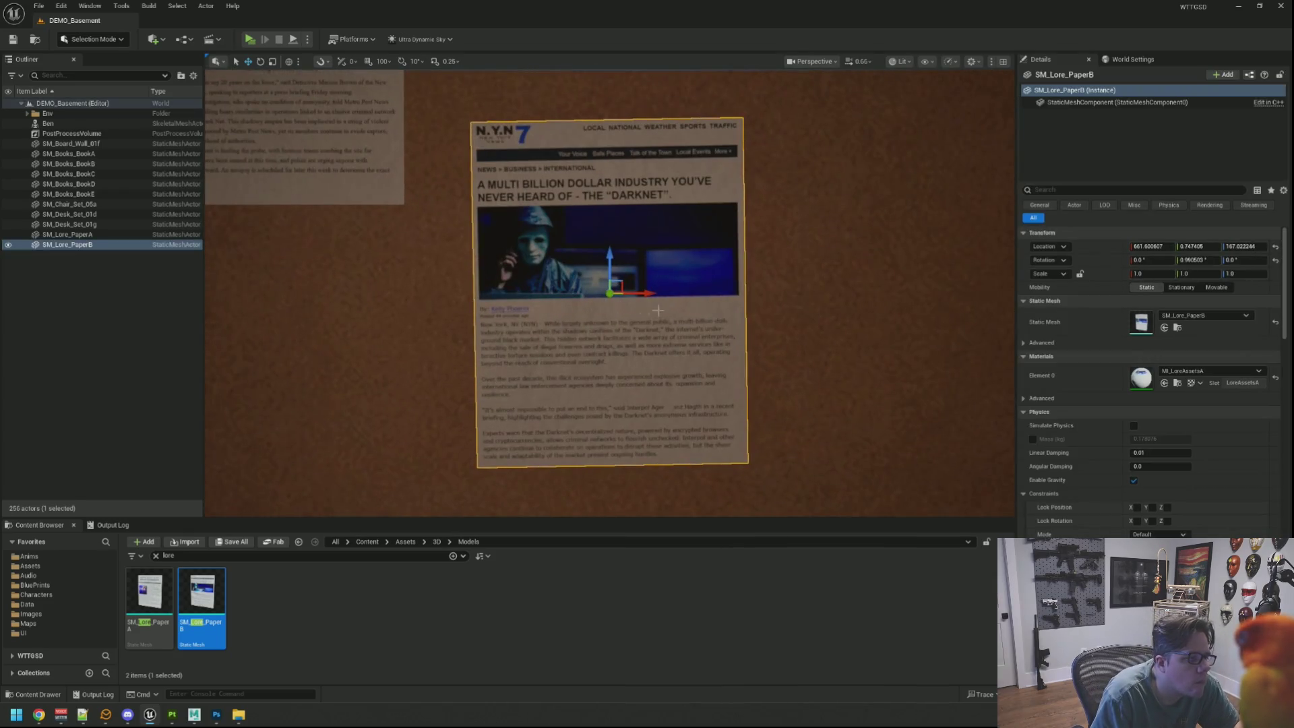
pyautogui.scroll(-3, 703, 299)
pyautogui.scroll(2, 704, 299)
pyautogui.scroll(-2, 704, 299)
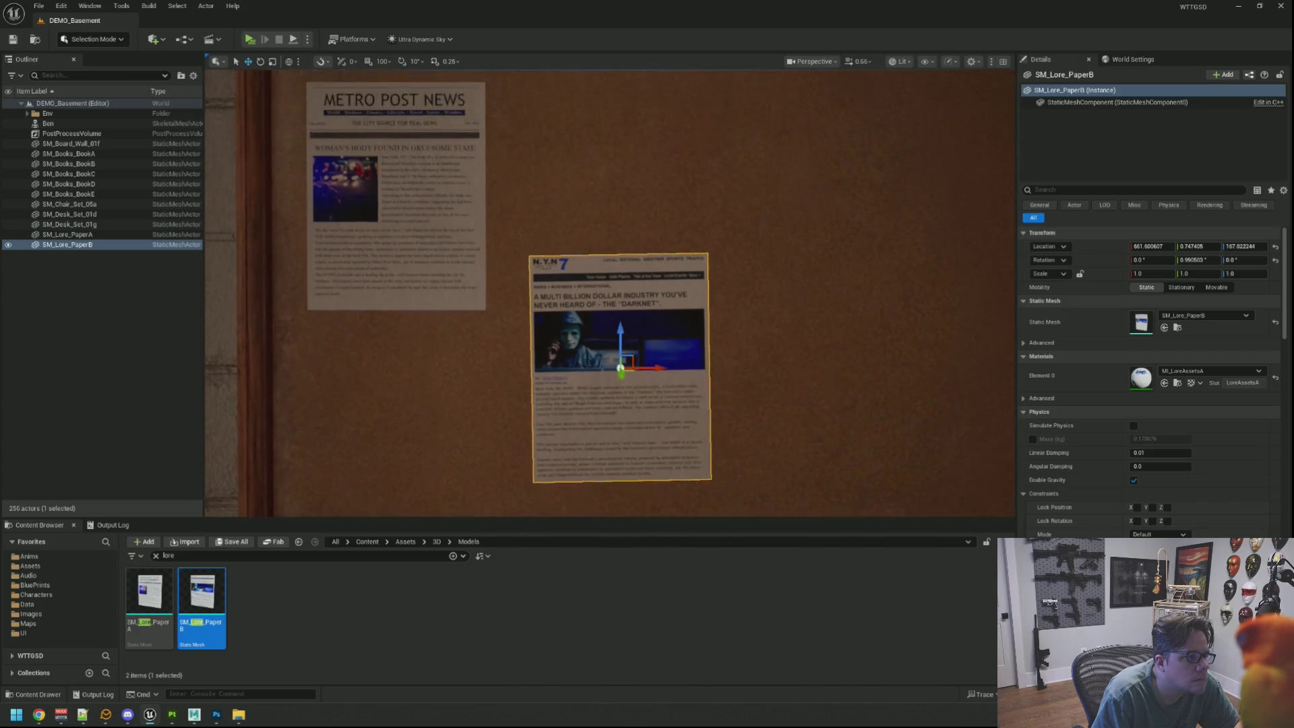
pyautogui.scroll(2, 704, 300)
pyautogui.moveTo(666, 292)
pyautogui.mouseDown()
pyautogui.moveTo(633, 278)
pyautogui.moveTo(599, 359)
pyautogui.mouseUp()
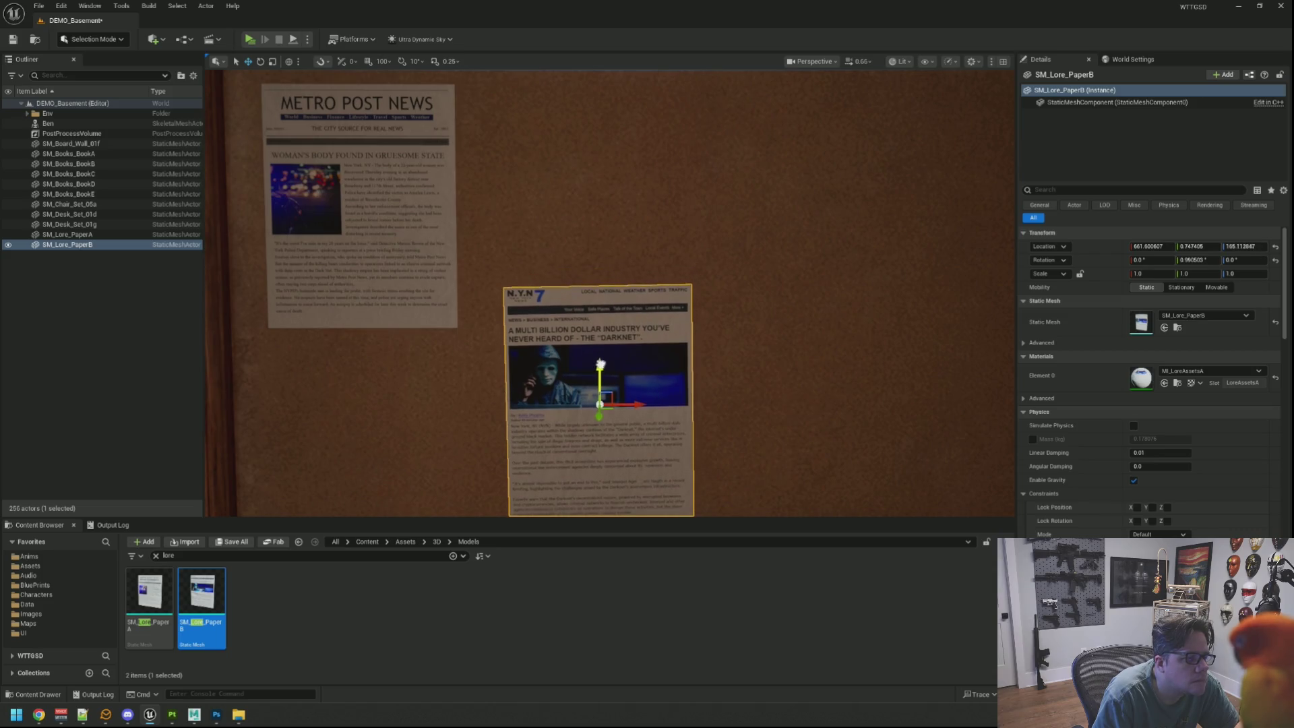
pyautogui.scroll(-2, 606, 317)
pyautogui.scroll(2, 626, 278)
pyautogui.moveTo(626, 278); pyautogui.dragTo(626, 291)
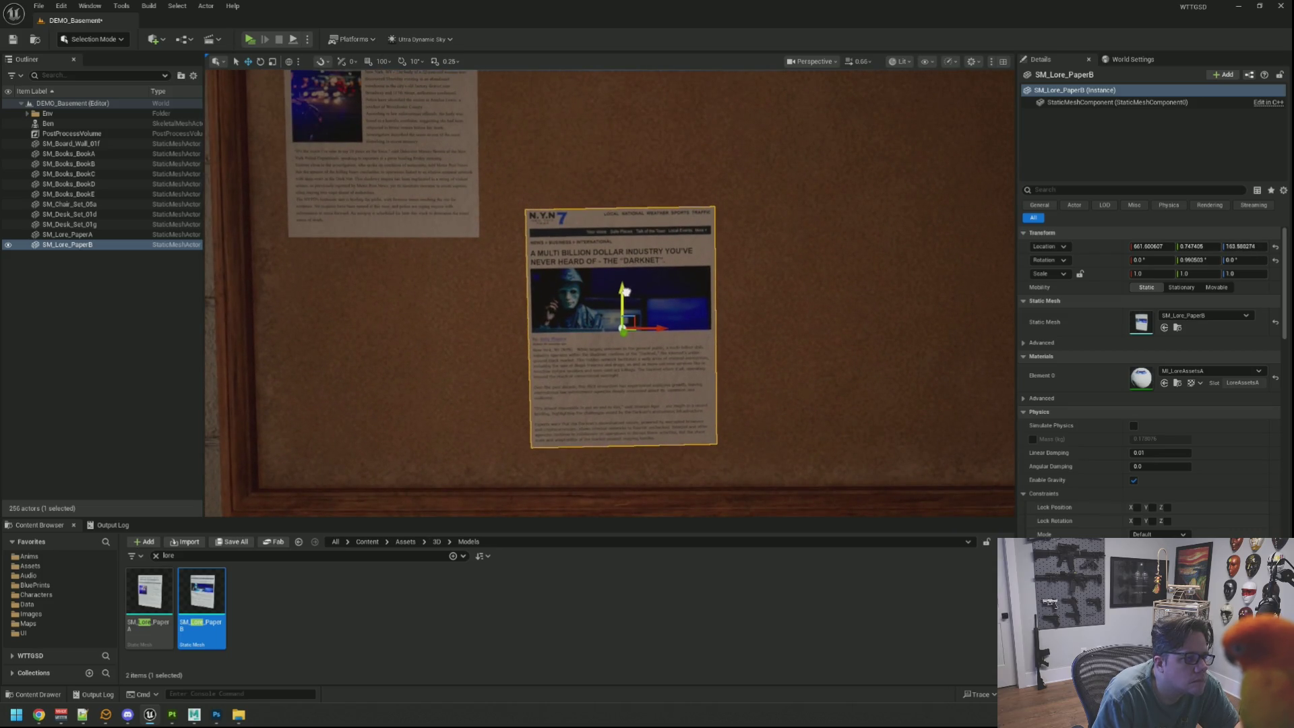
pyautogui.scroll(-2, 690, 310)
pyautogui.press('Escape')
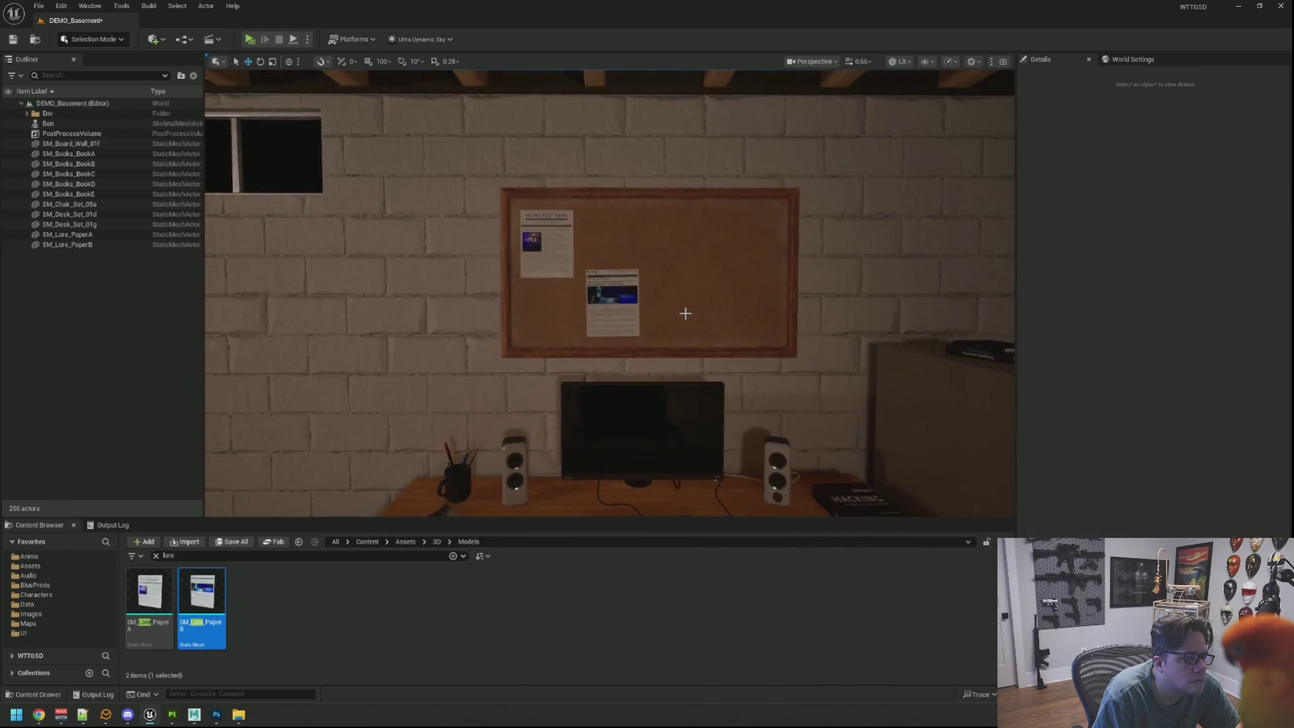
# Zoom in and out to review the lowered newspaper, then select N.Y.N 7 again
pyautogui.scroll(4, 690, 310)
pyautogui.scroll(-4, 689, 323)
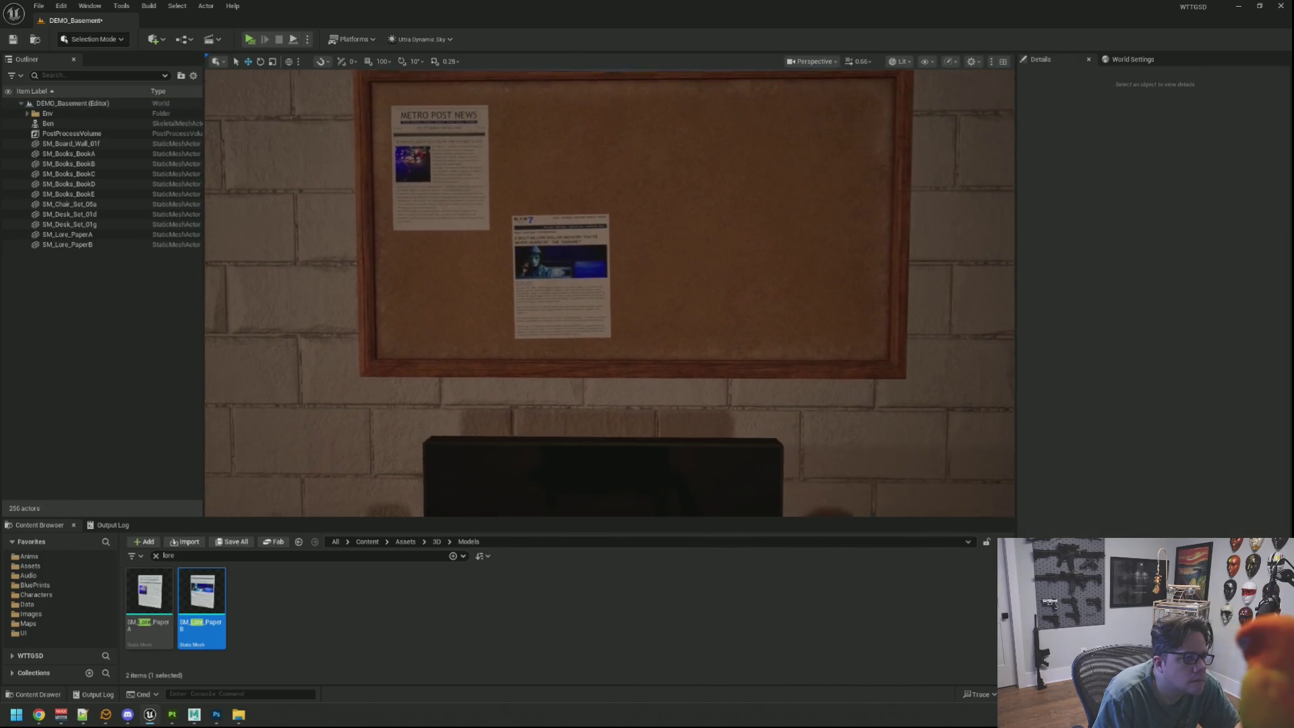
pyautogui.scroll(2, 689, 323)
pyautogui.scroll(-5, 690, 323)
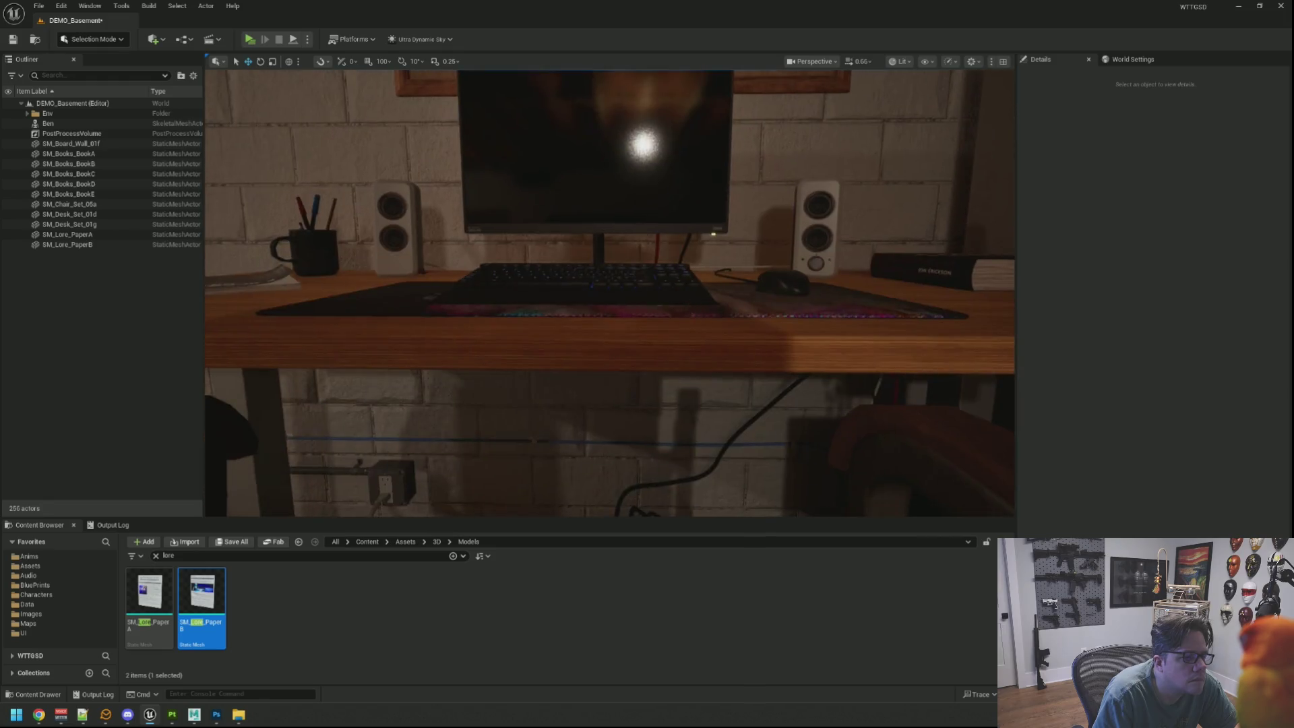
pyautogui.scroll(4, 694, 300)
pyautogui.scroll(2, 698, 313)
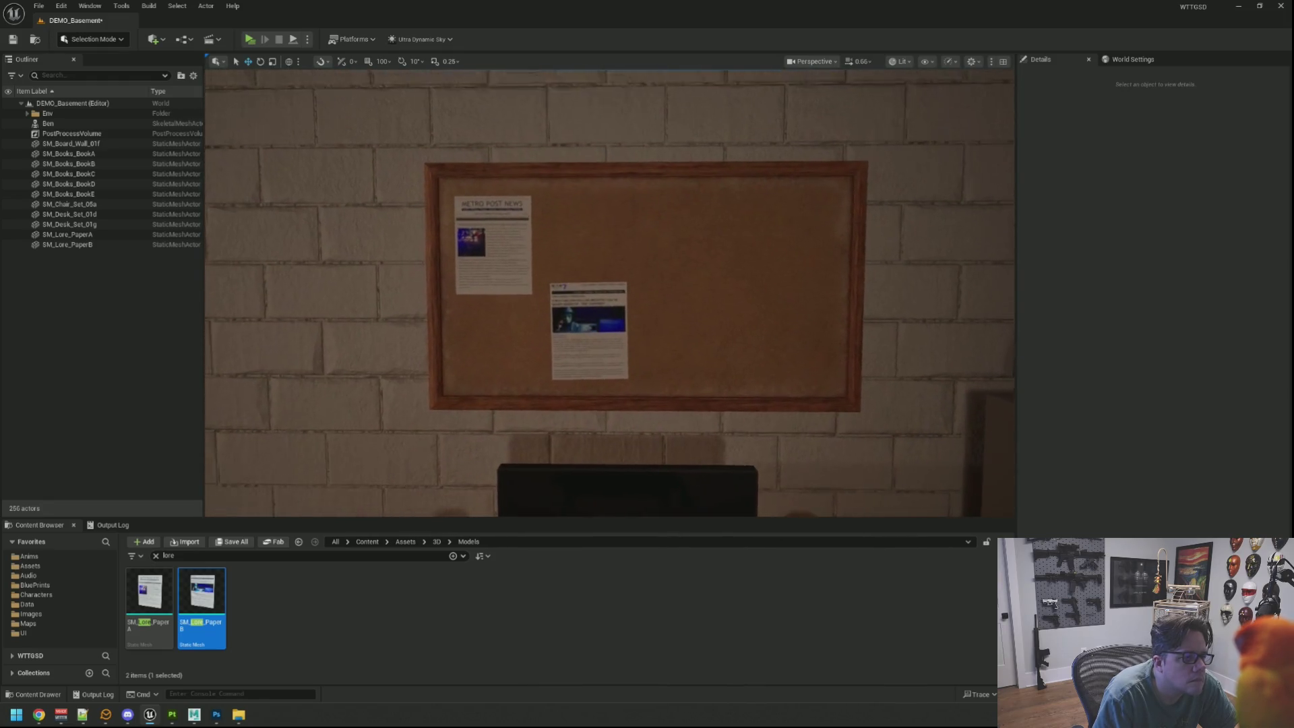
pyautogui.scroll(-1, 699, 312)
pyautogui.scroll(1, 700, 317)
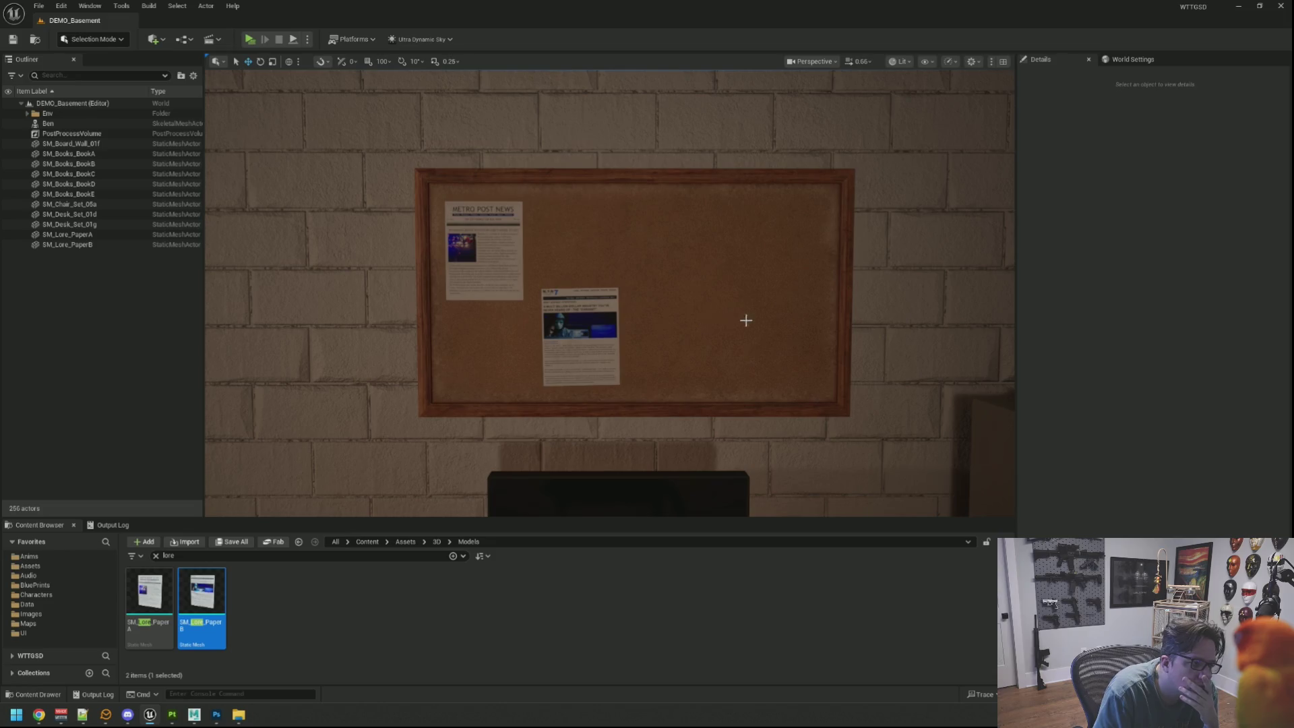
pyautogui.click(594, 324)
# Nudge the N.Y.N 7 newspaper slightly left and a touch lower, then deselect it
pyautogui.moveTo(618, 340); pyautogui.dragTo(612, 340)
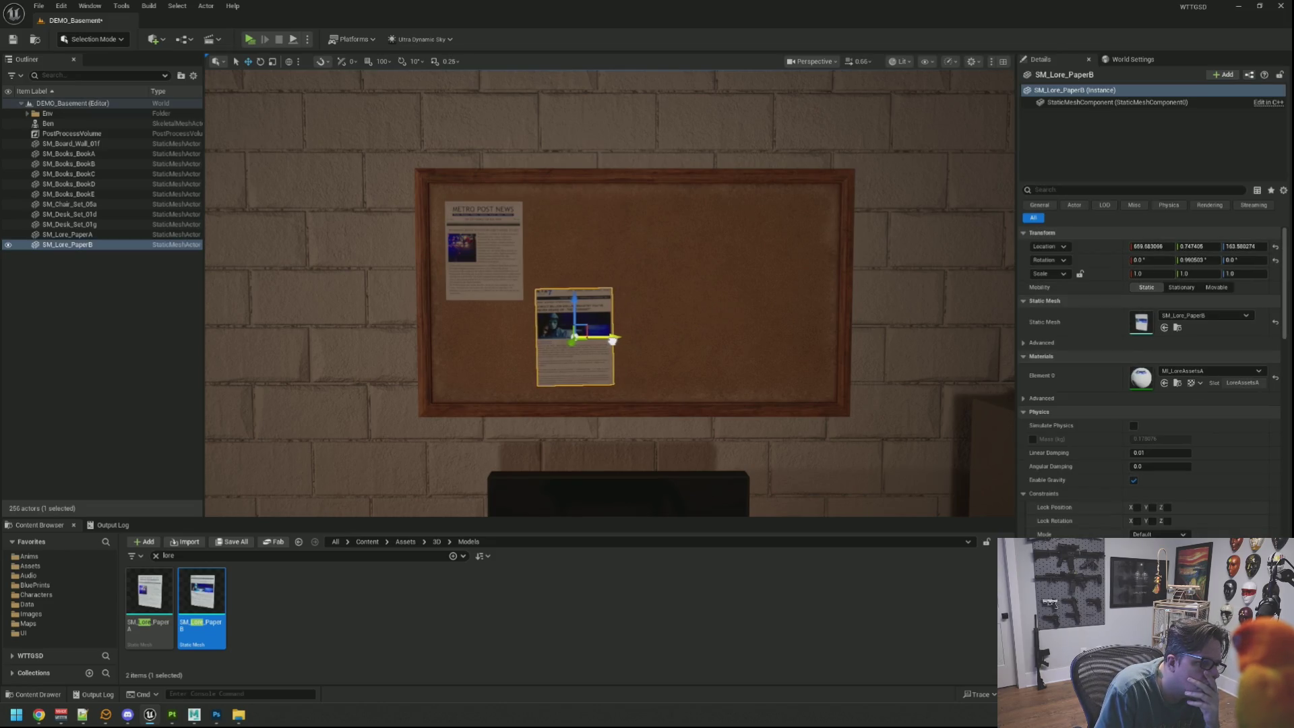
pyautogui.moveTo(573, 296); pyautogui.dragTo(574, 299)
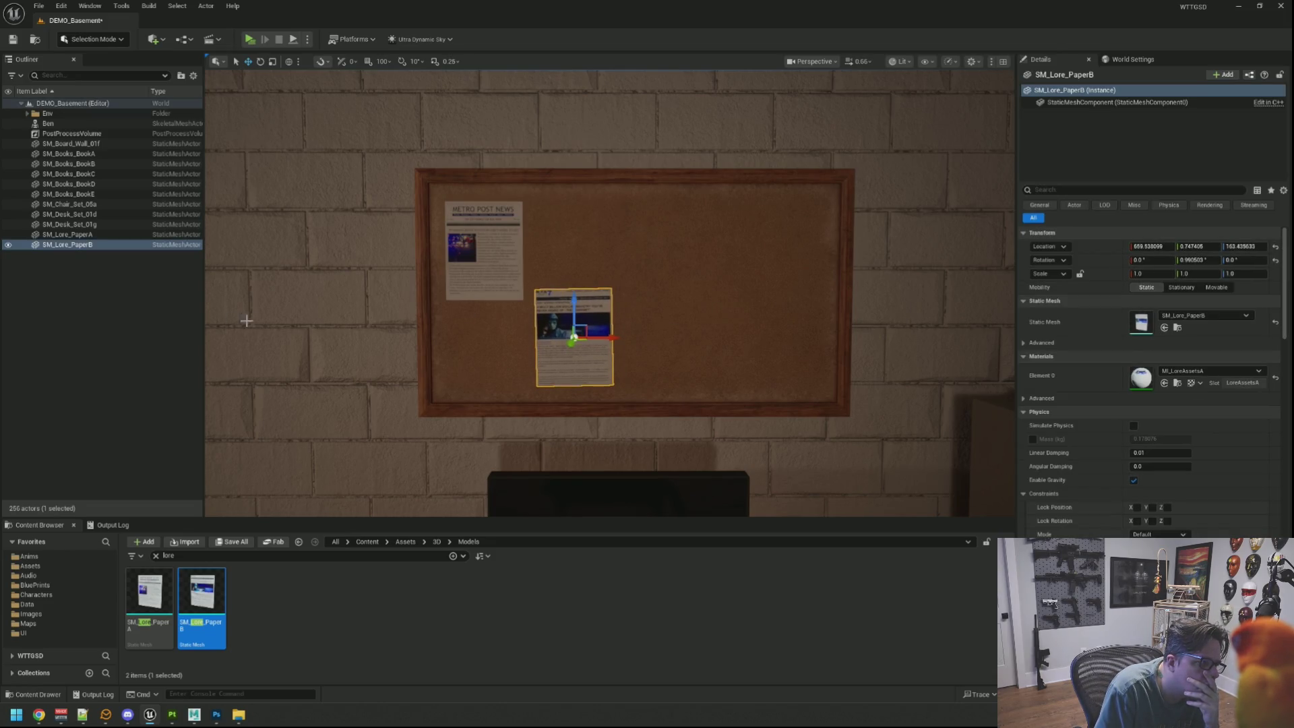
pyautogui.press('Escape')
# Pan across the corkboard and fly the camera back to a wider desk view
pyautogui.scroll(3, 476, 326)
pyautogui.scroll(-5, 609, 293)
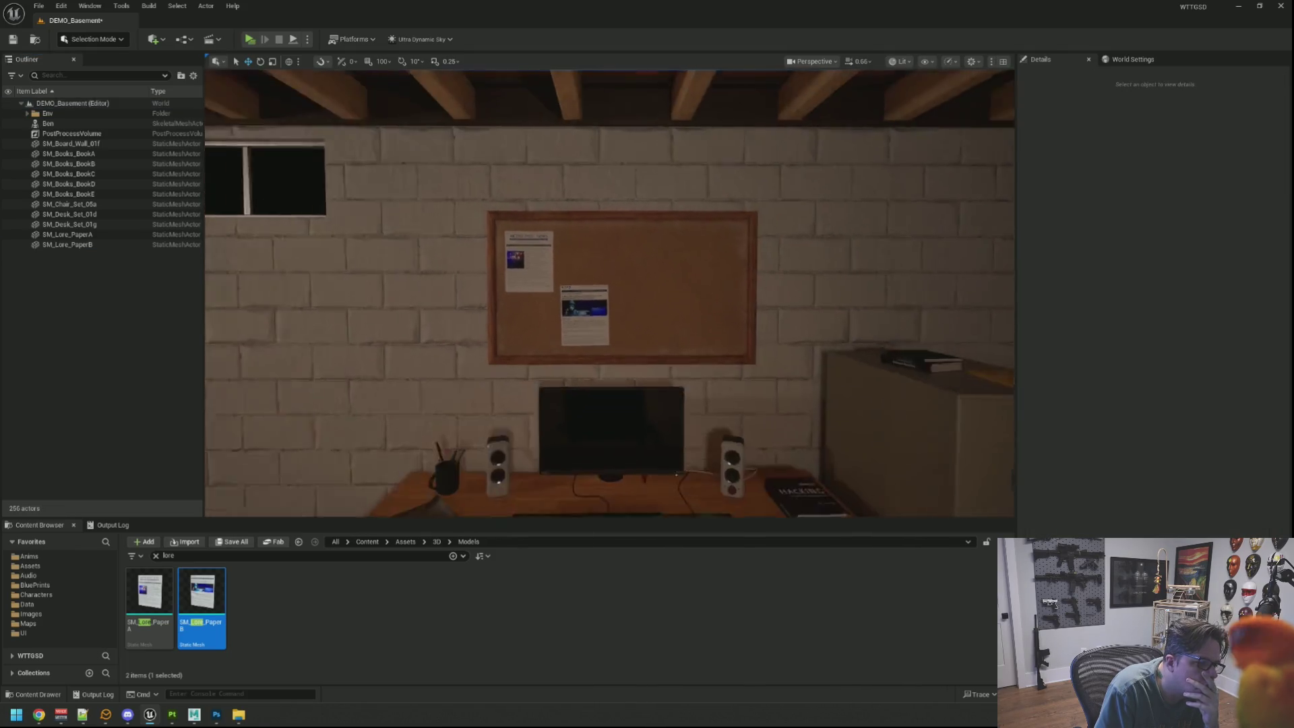
pyautogui.scroll(6, 609, 293)
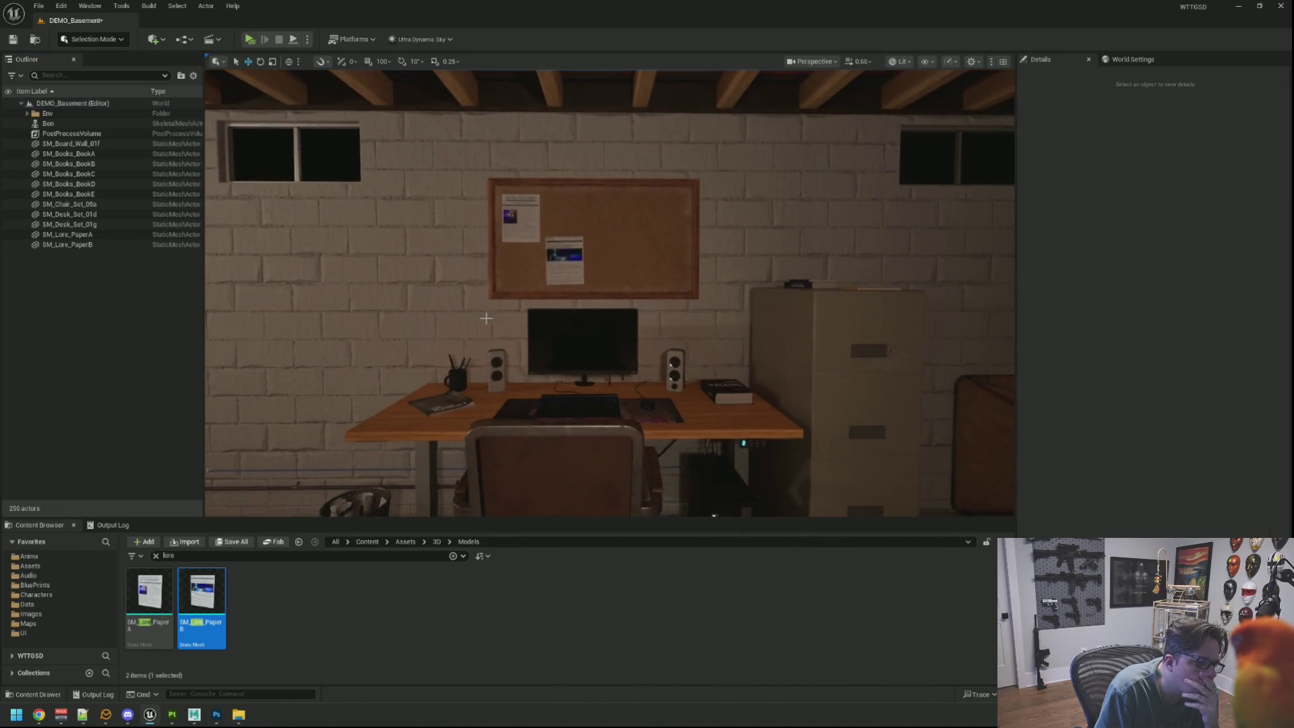
pyautogui.scroll(5, 609, 293)
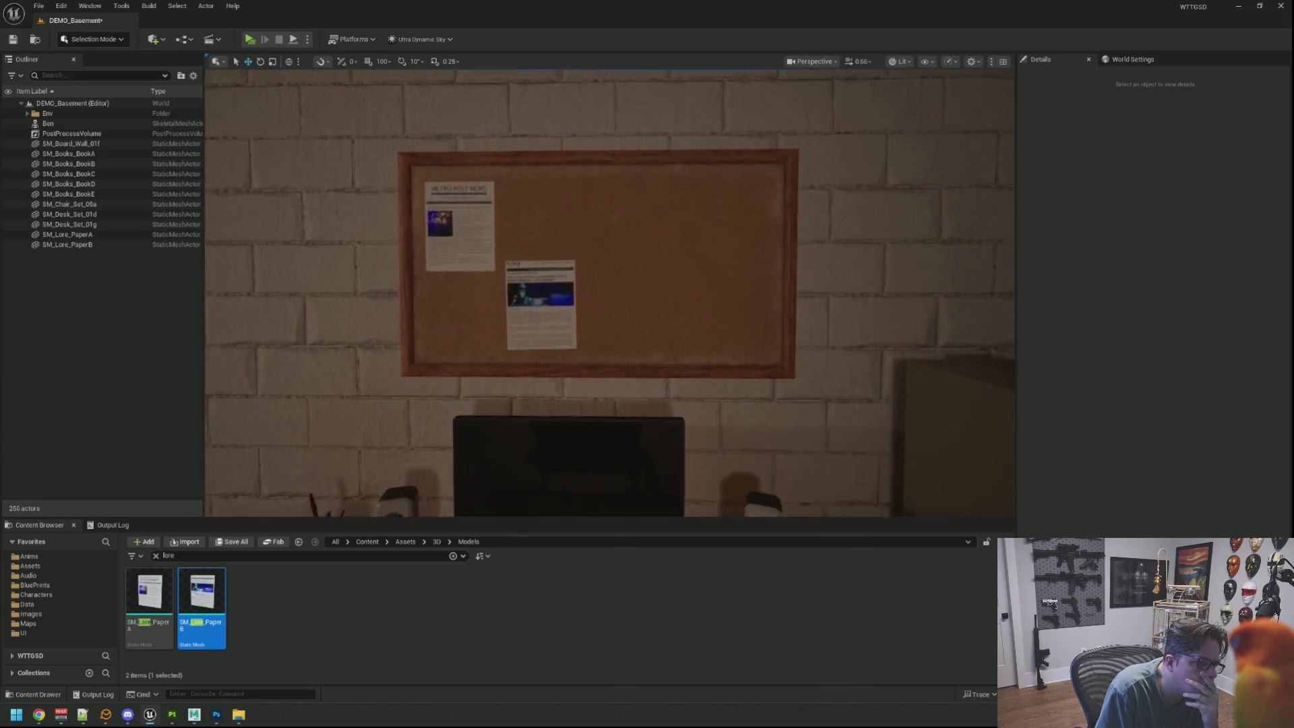
pyautogui.moveTo(508, 331); pyautogui.dragTo(498, 331)
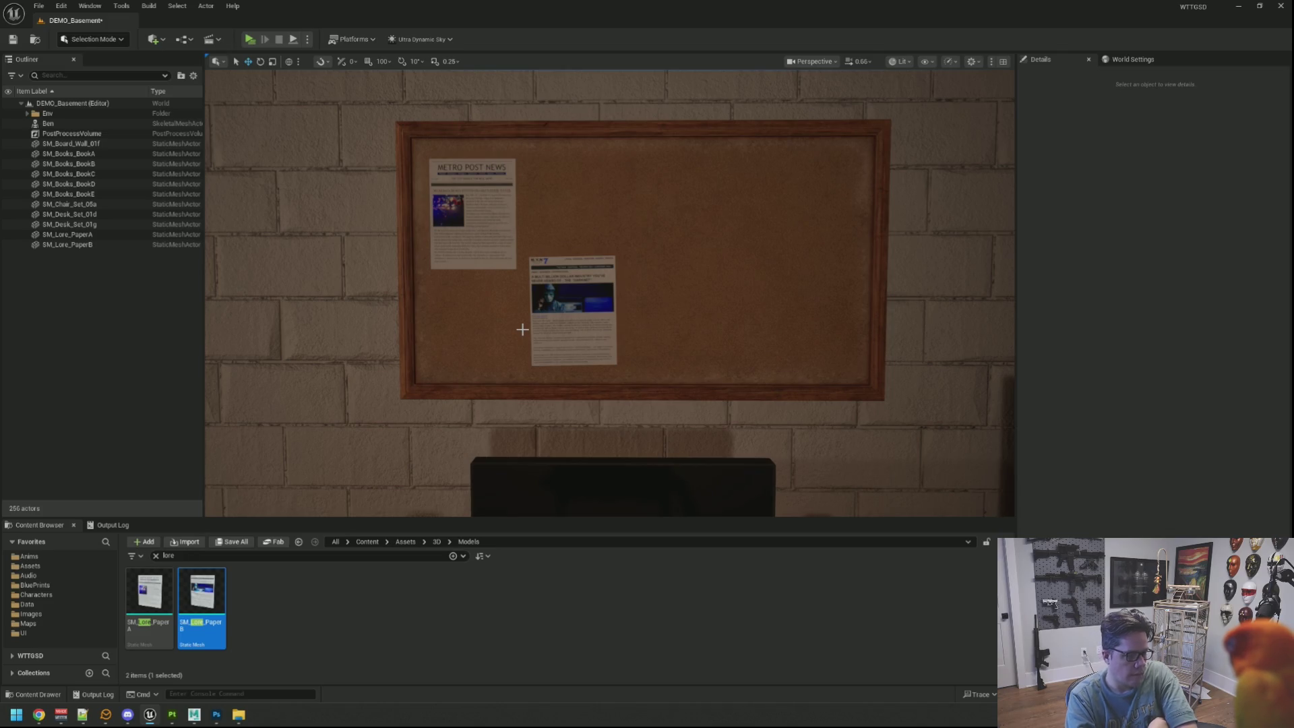
pyautogui.moveTo(570, 286)
pyautogui.mouseDown()
pyautogui.moveTo(570, 385)
pyautogui.moveTo(570, 337)
pyautogui.moveTo(432, 337)
pyautogui.mouseUp()
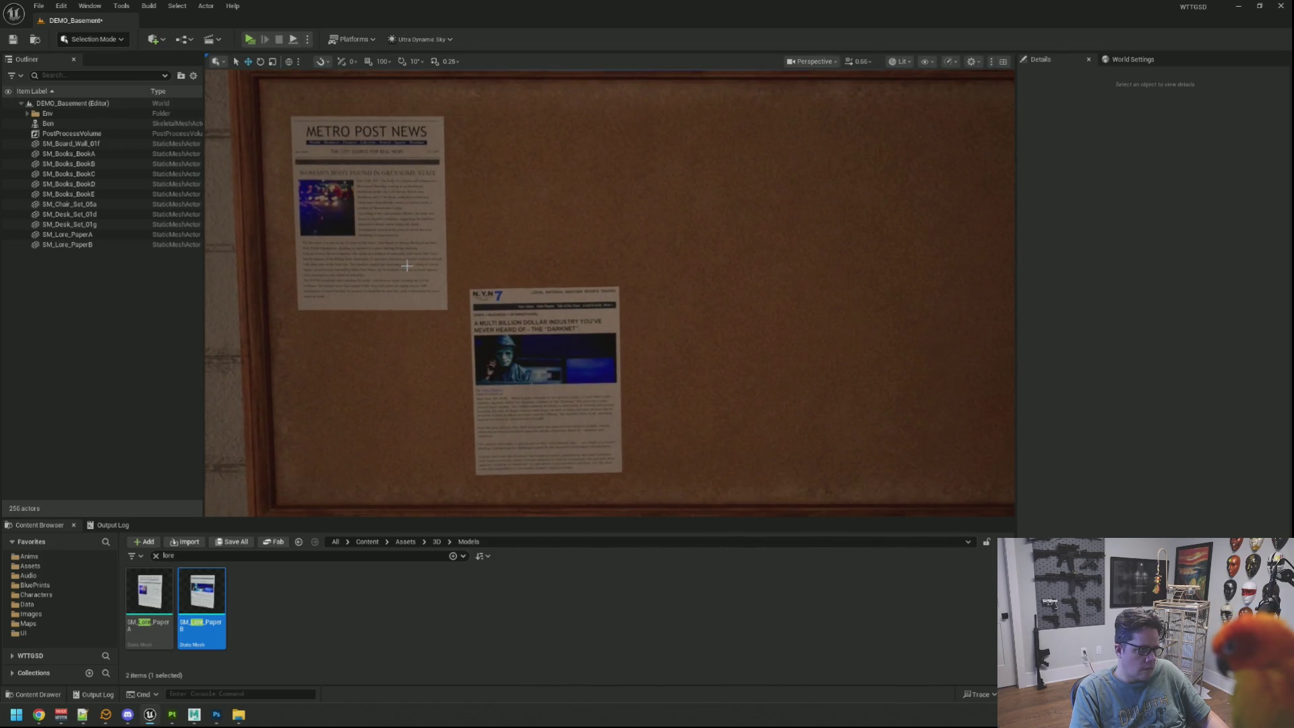
# Raise the Metro Post News paper slightly, deselect it, and save the level with Ctrl+S
pyautogui.click(563, 253)
pyautogui.moveTo(607, 253); pyautogui.dragTo(599, 223)
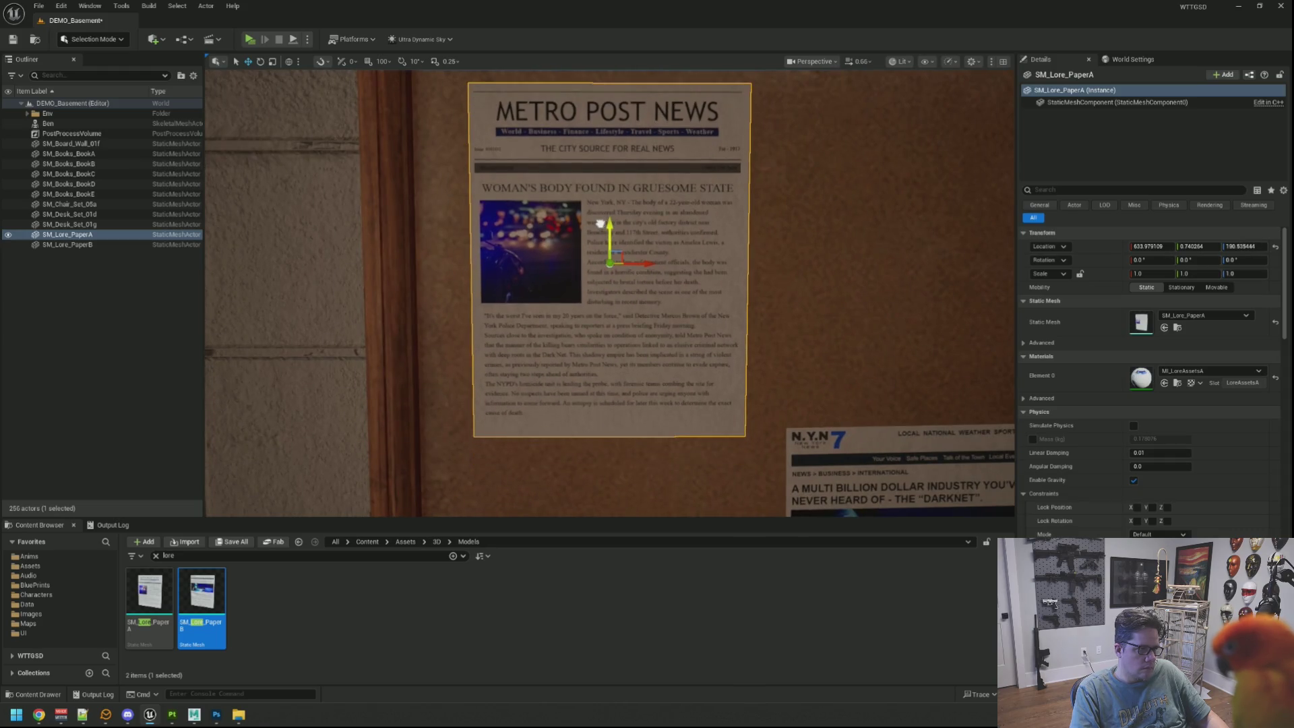
pyautogui.scroll(-3, 694, 271)
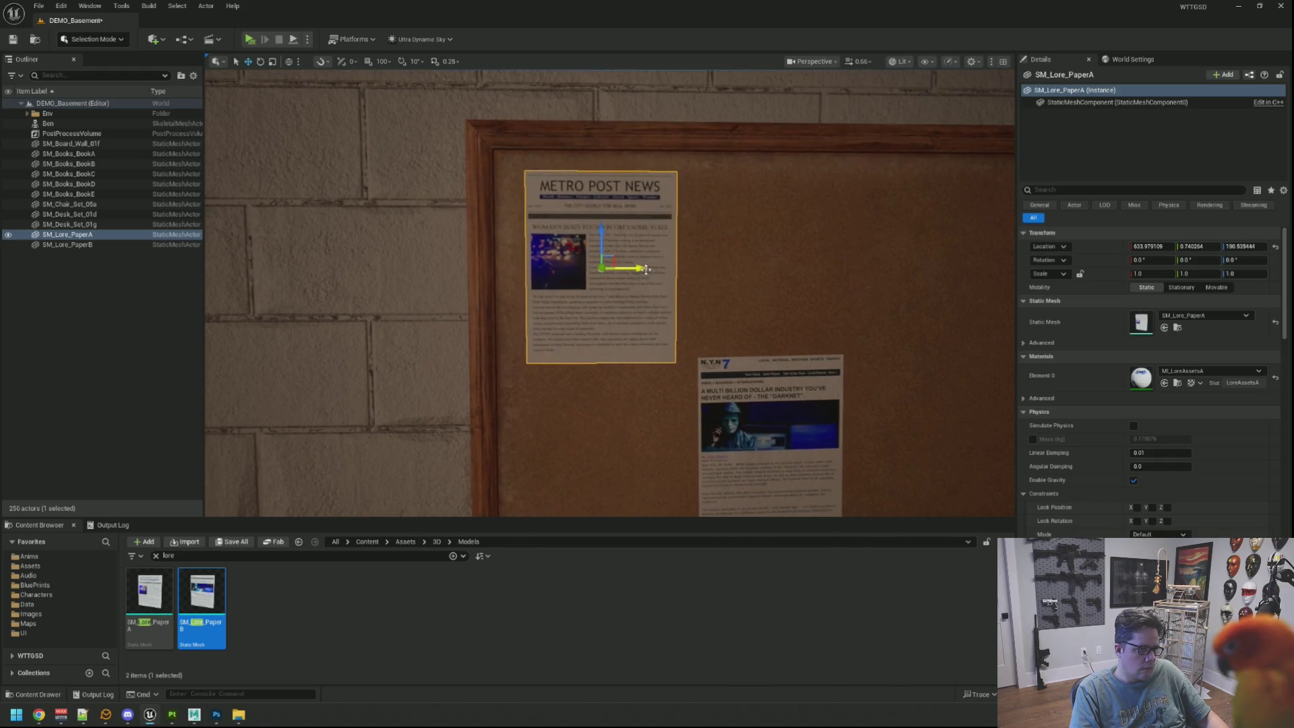
pyautogui.press('Escape')
pyautogui.scroll(-4, 684, 285)
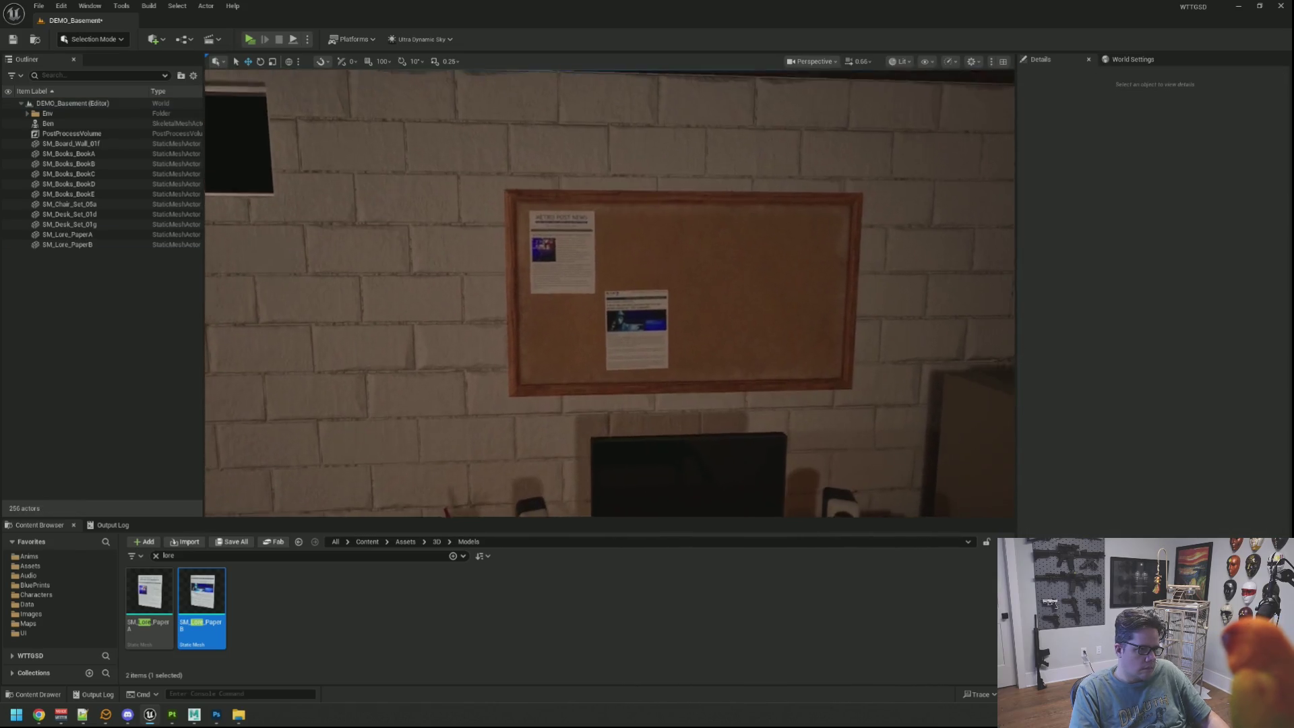
pyautogui.scroll(6, 645, 270)
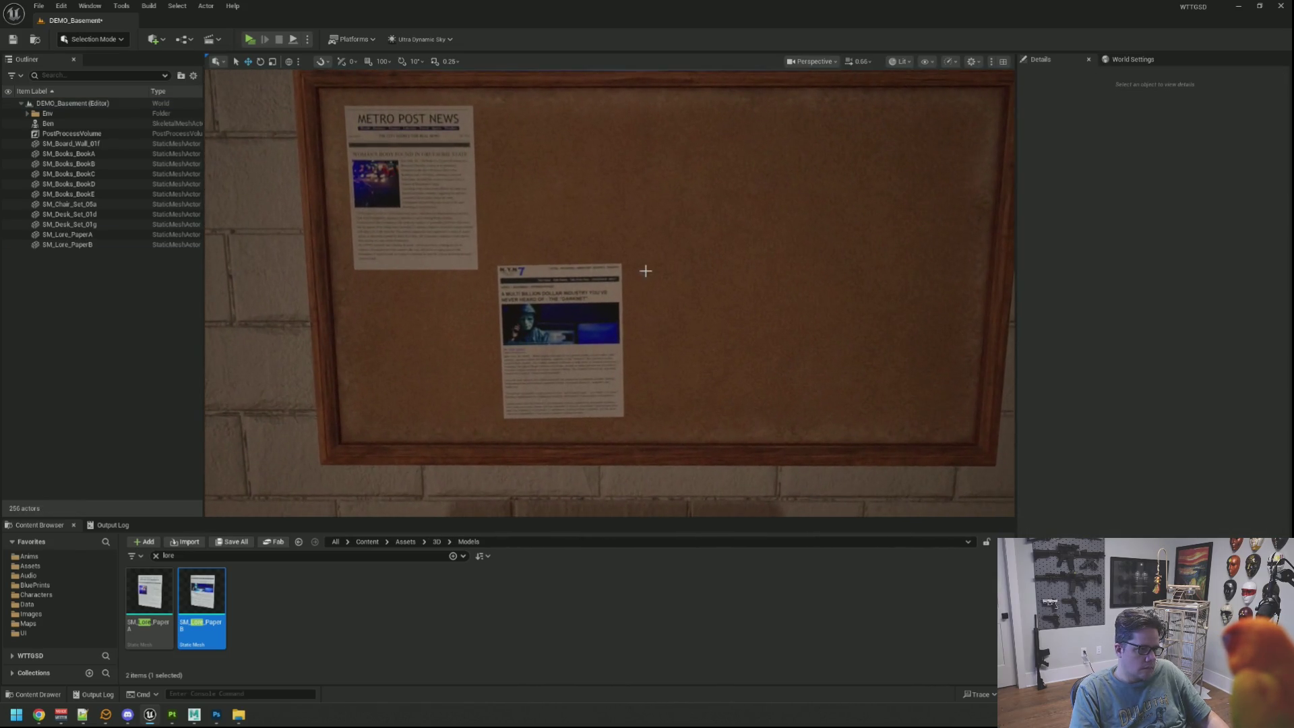
pyautogui.scroll(-3, 645, 271)
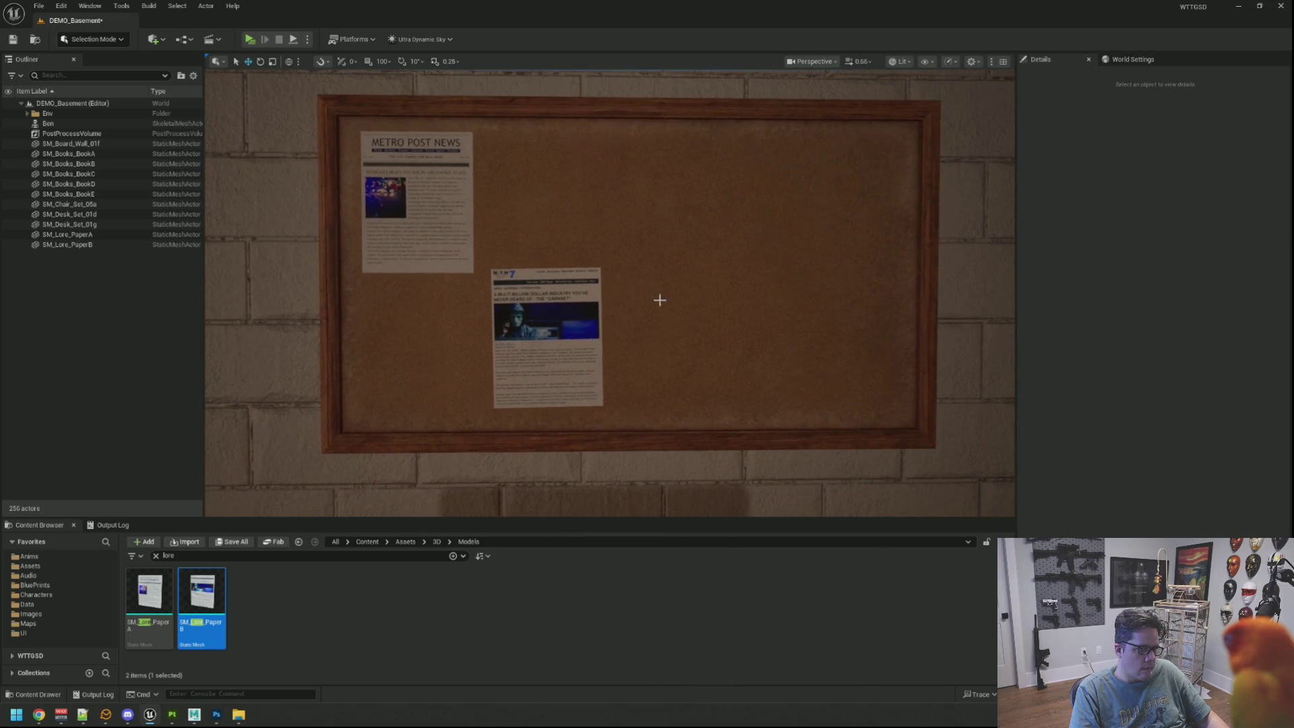
pyautogui.scroll(2, 659, 299)
pyautogui.scroll(-3, 658, 298)
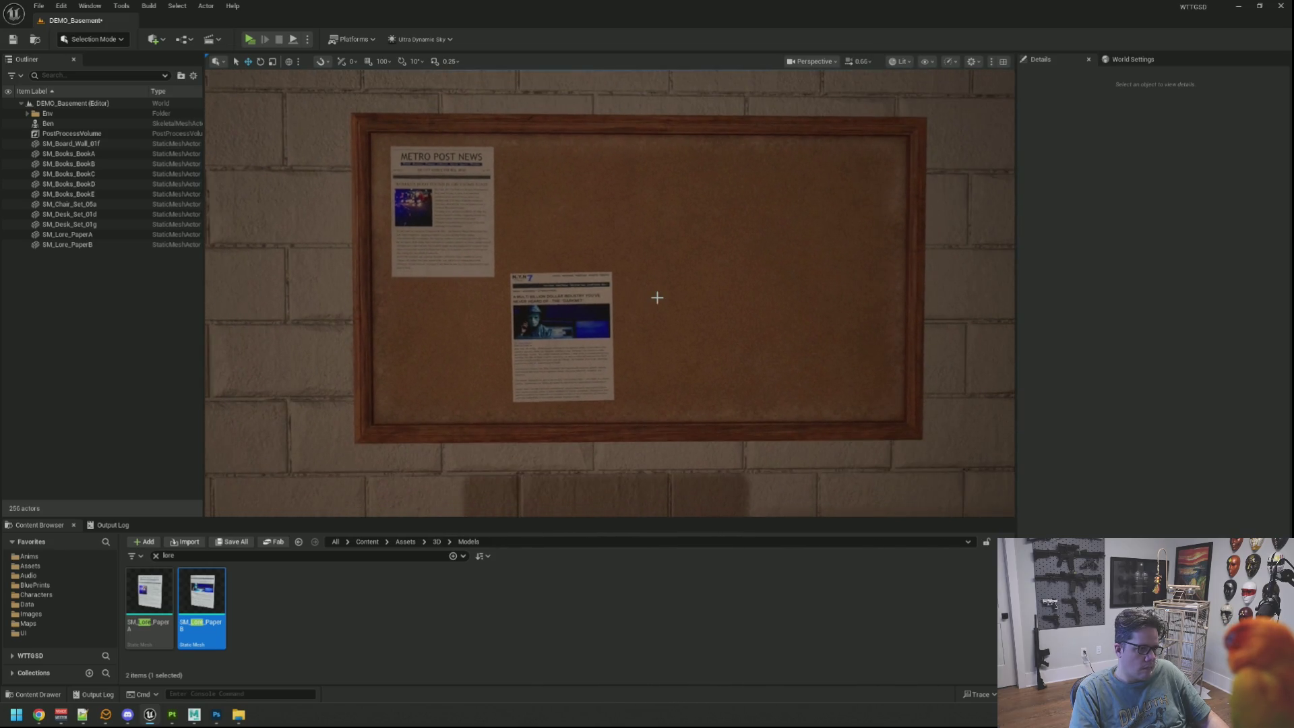
pyautogui.hotkey('ctrl', 's')
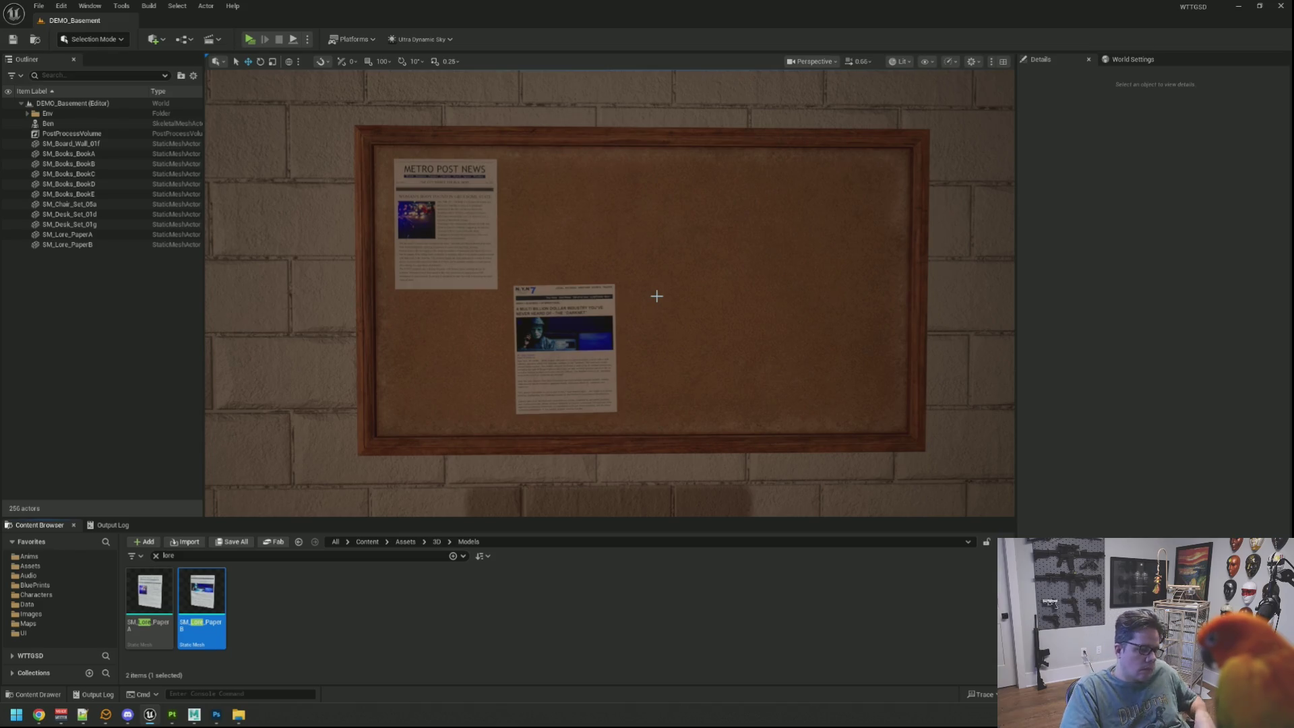
pyautogui.moveTo(657, 296)
pyautogui.mouseDown()
pyautogui.moveTo(610, 381)
pyautogui.moveTo(543, 386)
pyautogui.moveTo(620, 377)
pyautogui.moveTo(654, 351)
pyautogui.moveTo(674, 374)
pyautogui.moveTo(593, 374)
pyautogui.moveTo(593, 354)
pyautogui.moveTo(593, 391)
pyautogui.moveTo(593, 297)
pyautogui.moveTo(593, 377)
pyautogui.mouseUp()
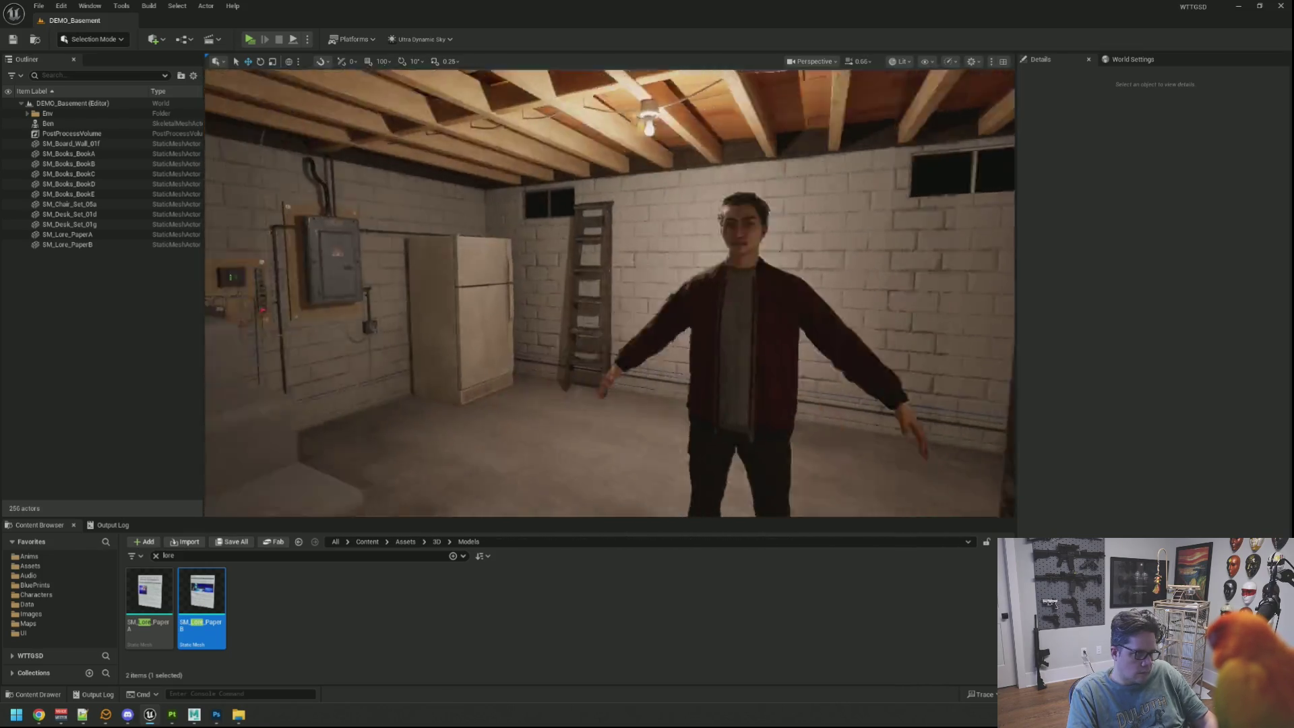
# Fly the camera in close to the newspaper, then back out to show the whole wall and desk
pyautogui.moveTo(593, 377); pyautogui.dragTo(566, 351)
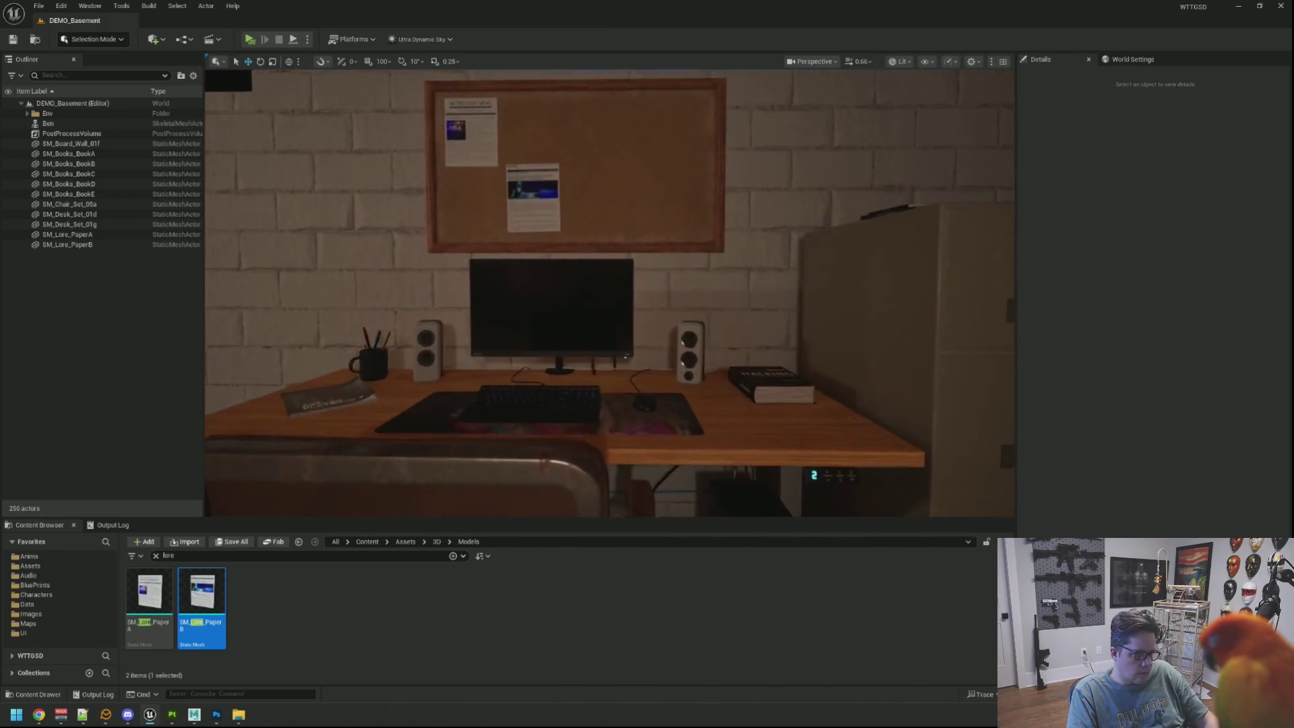
pyautogui.moveTo(606, 382); pyautogui.dragTo(607, 343)
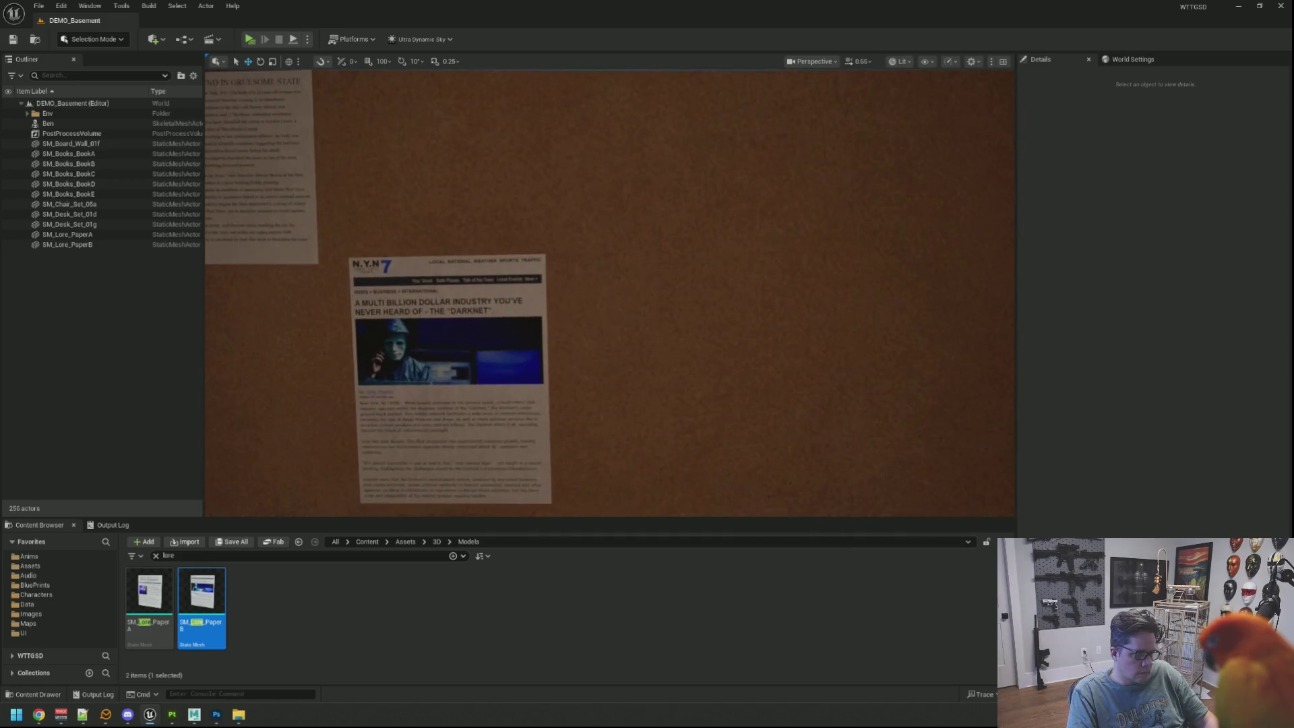
pyautogui.moveTo(618, 398)
pyautogui.mouseDown()
pyautogui.moveTo(617, 388)
pyautogui.moveTo(617, 445)
pyautogui.mouseUp()
pyautogui.moveTo(624, 349)
pyautogui.mouseDown()
pyautogui.moveTo(624, 387)
pyautogui.moveTo(624, 349)
pyautogui.mouseUp()
pyautogui.scroll(-5, 625, 357)
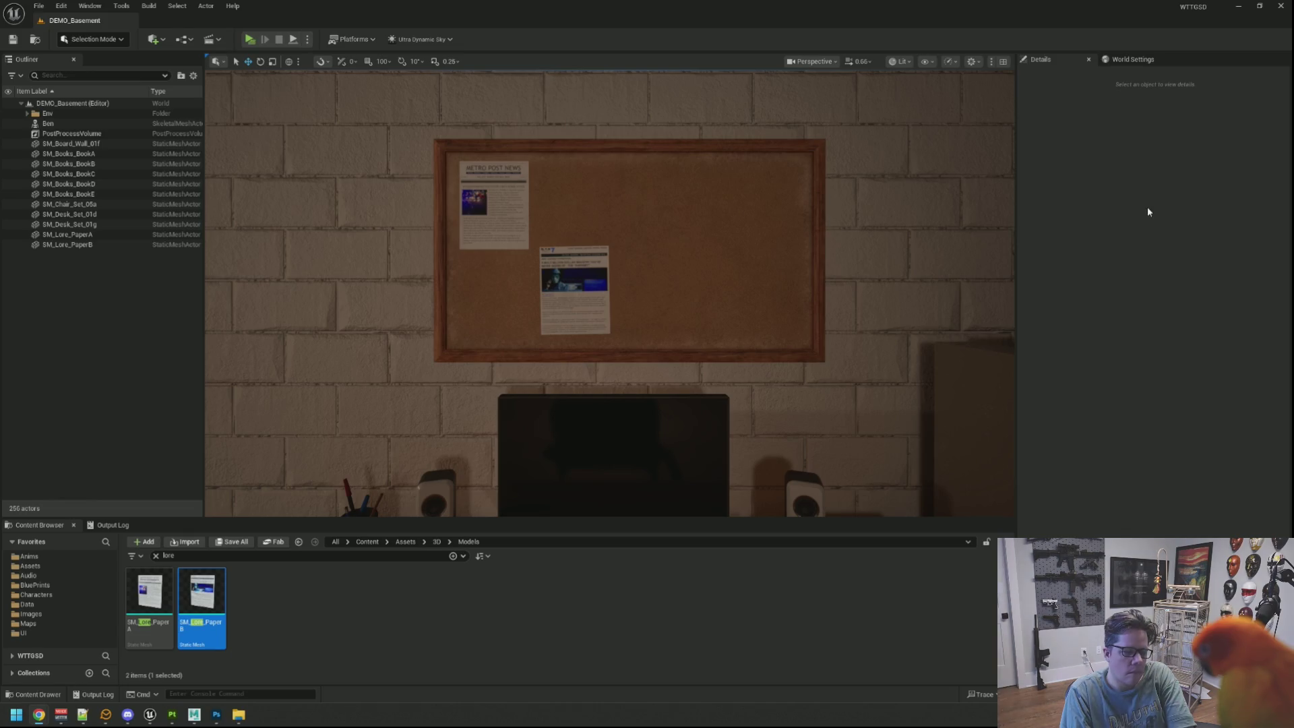
pyautogui.scroll(5, 739, 249)
pyautogui.scroll(-2, 734, 243)
pyautogui.scroll(3, 734, 243)
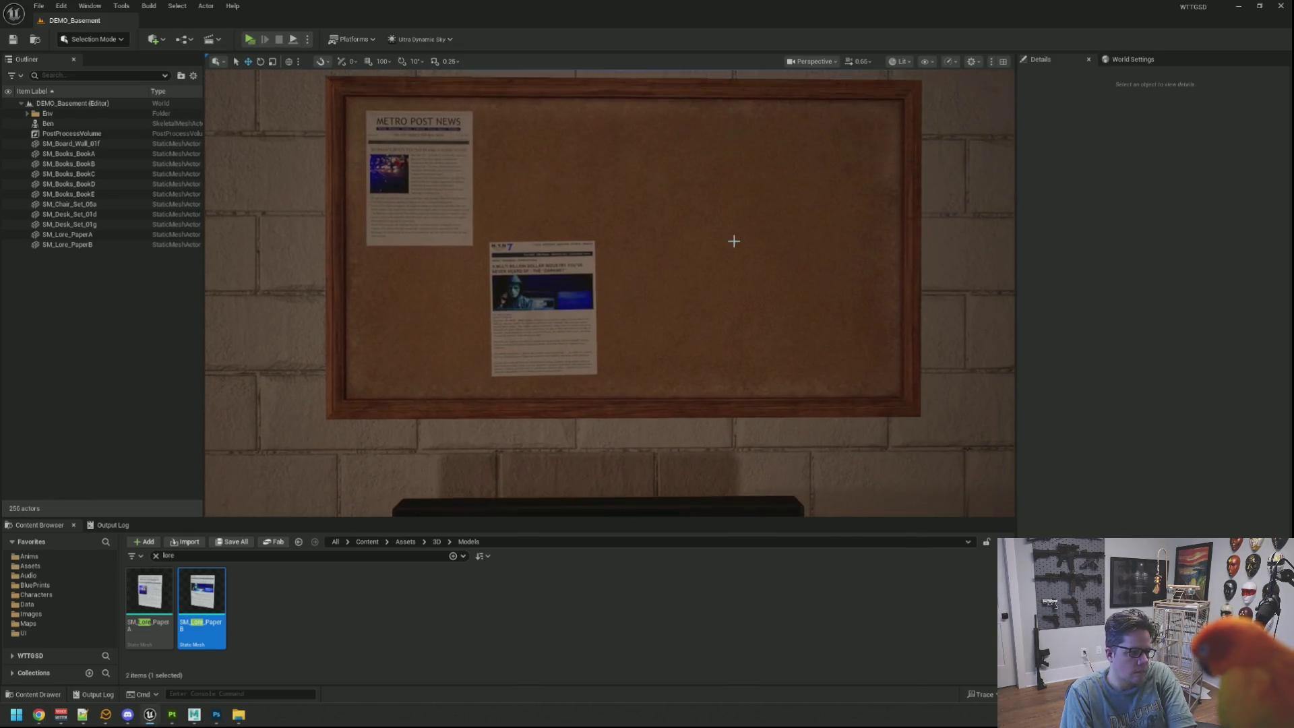
pyautogui.scroll(-5, 729, 230)
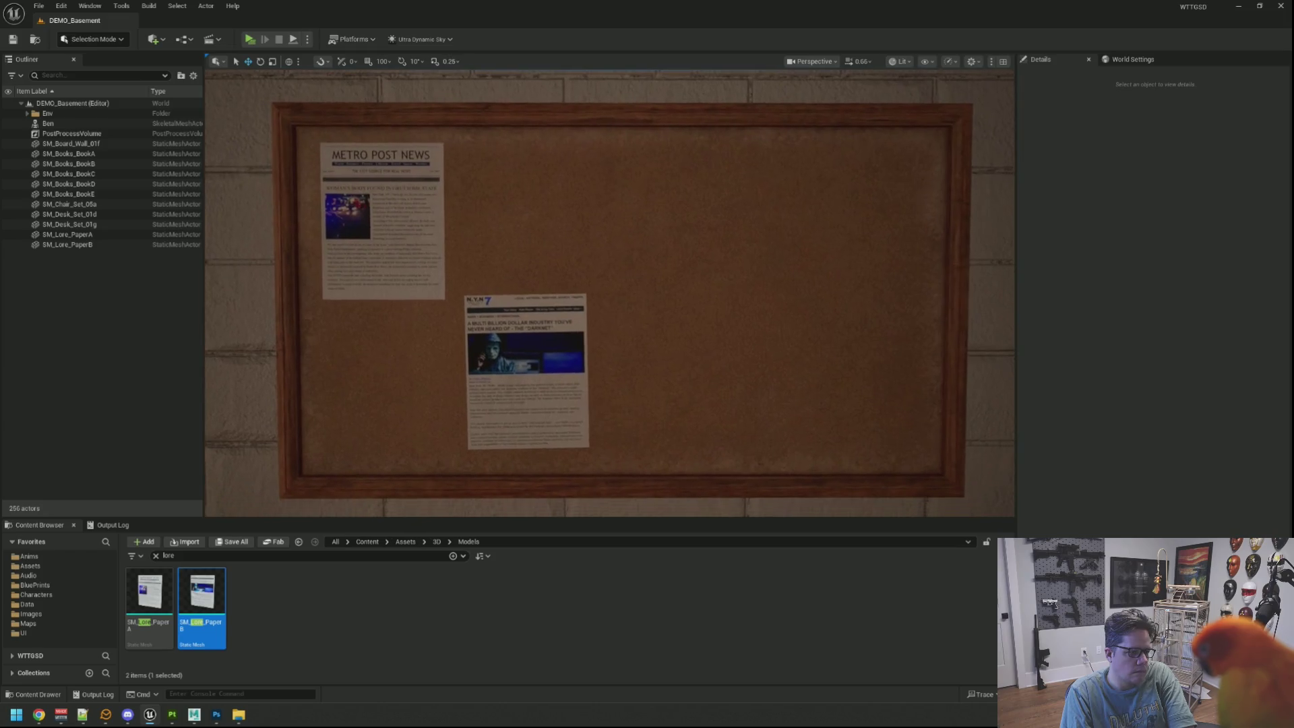
pyautogui.scroll(-2, 719, 211)
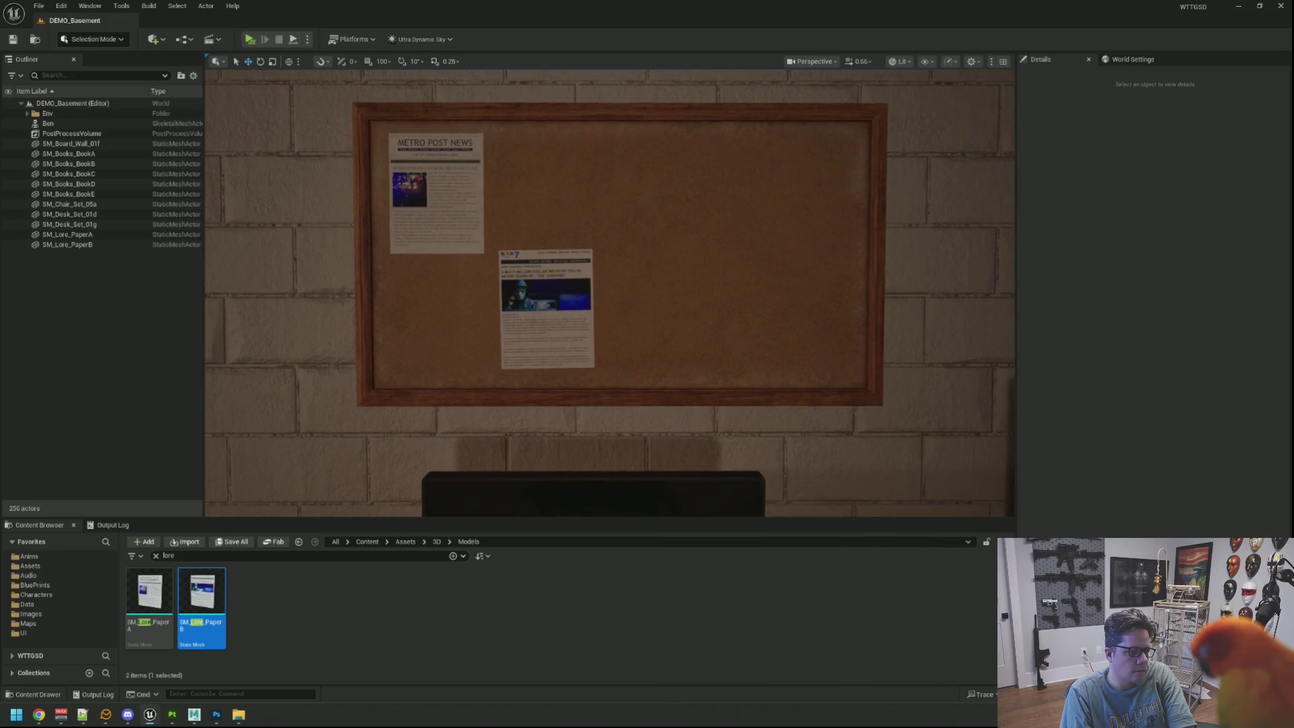
pyautogui.scroll(-1, 721, 209)
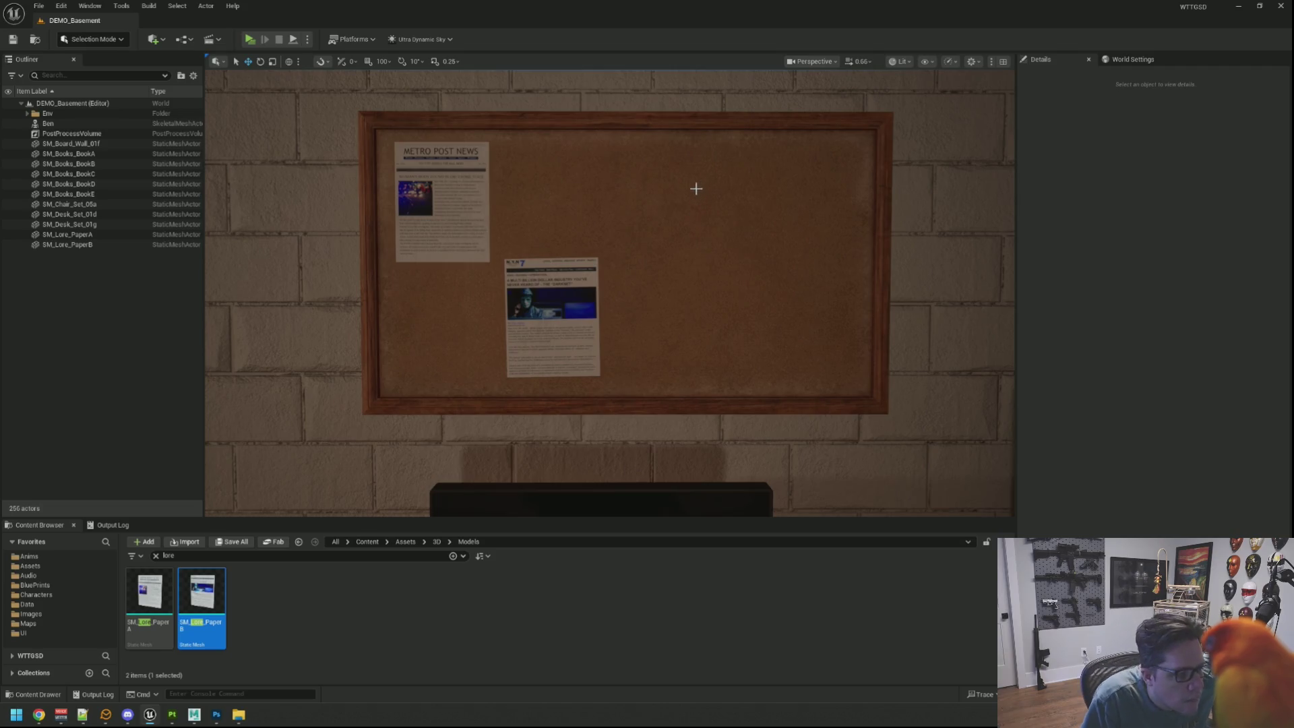
# Reframe the corkboard with zoom and W/S/Q camera moves, then minimize the Unreal editor
pyautogui.scroll(2, 693, 188)
pyautogui.scroll(2, 681, 243)
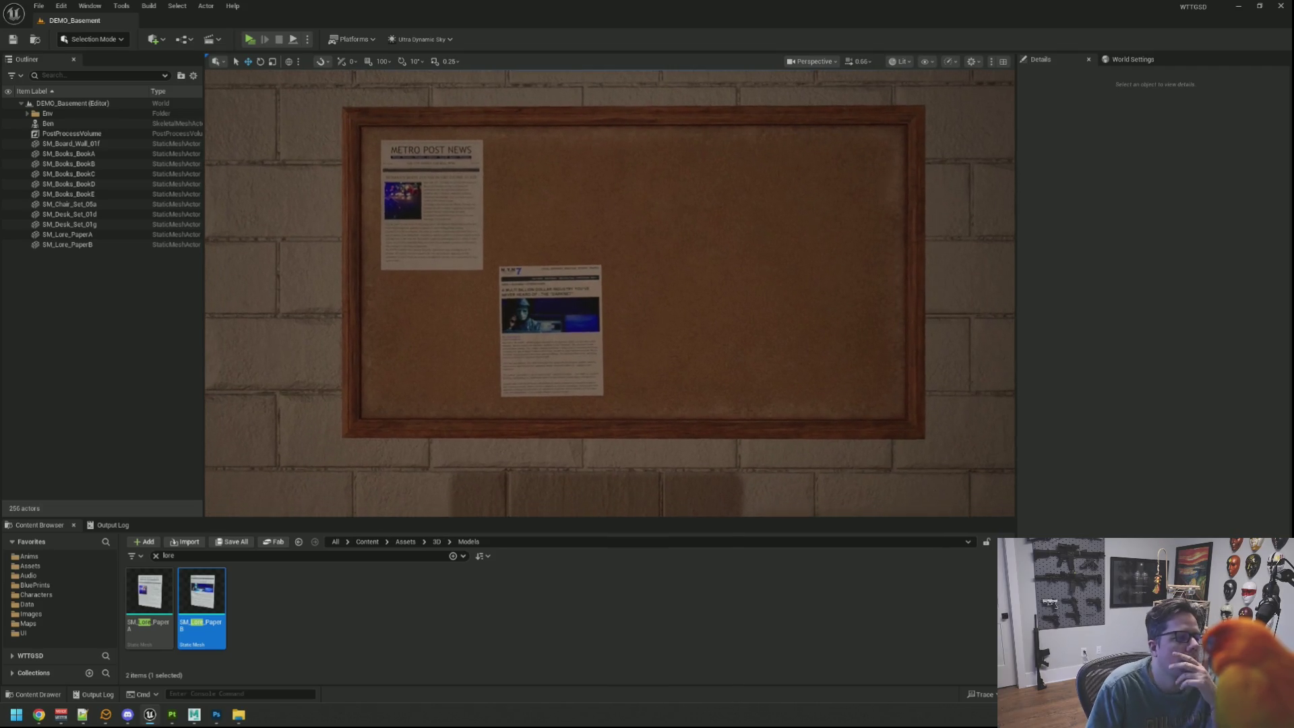
pyautogui.scroll(5, 674, 242)
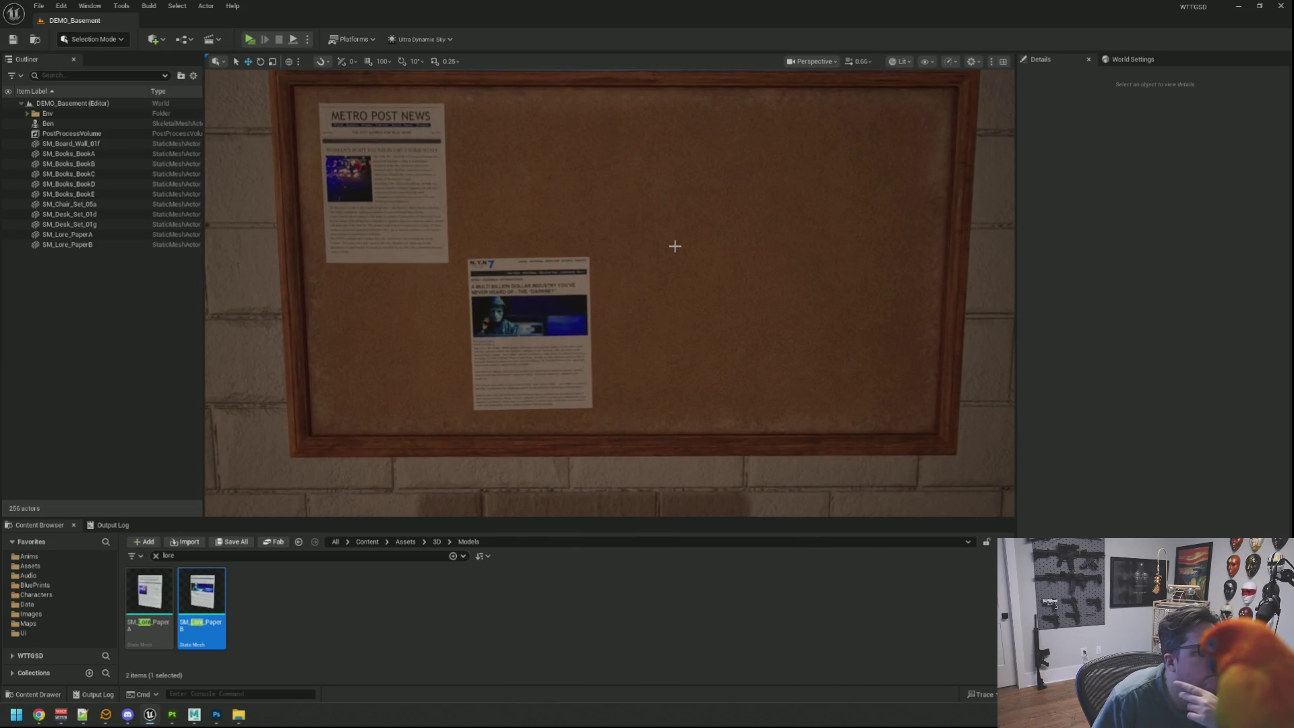
pyautogui.scroll(-5, 673, 231)
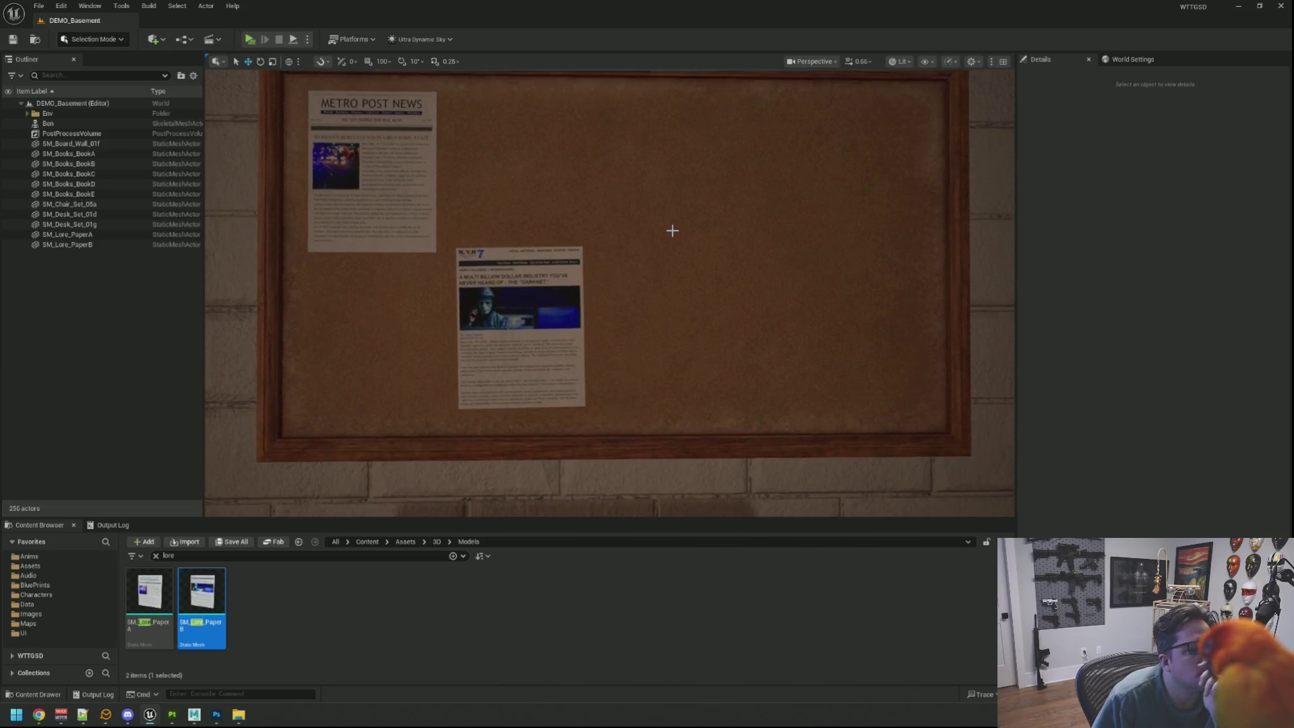
pyautogui.scroll(-4, 664, 244)
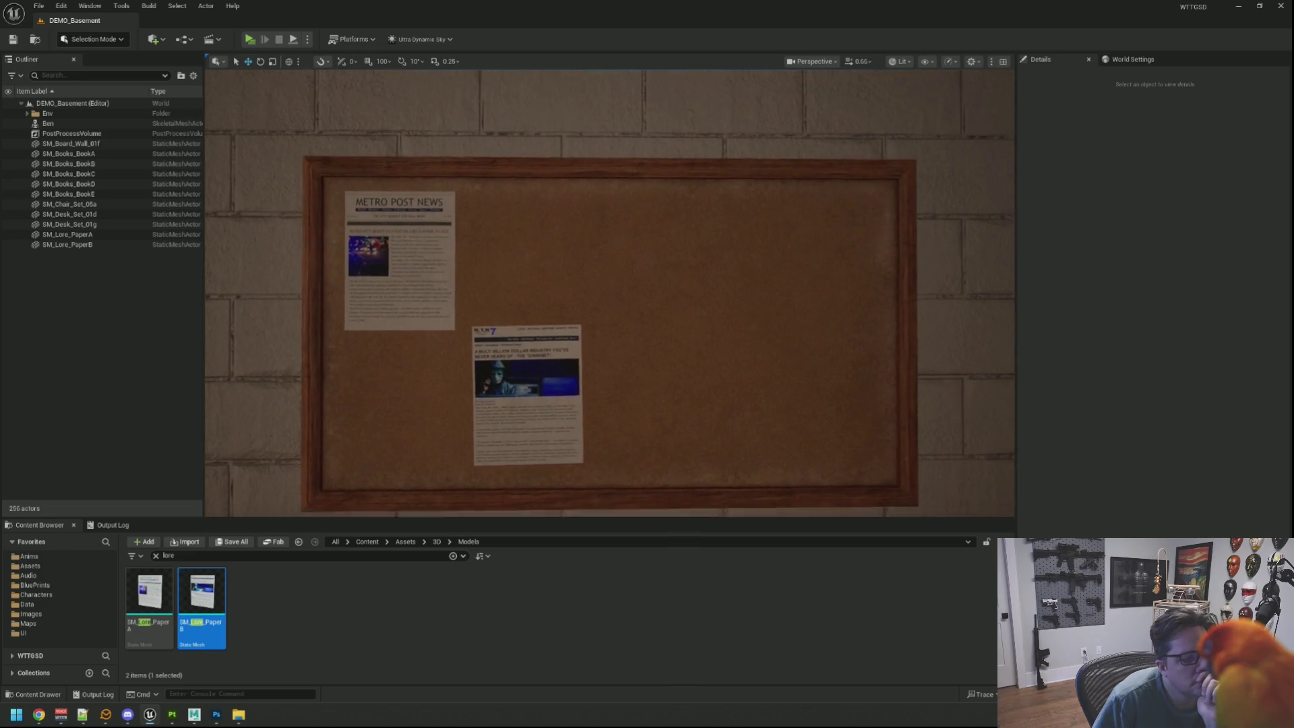
pyautogui.scroll(-3, 664, 244)
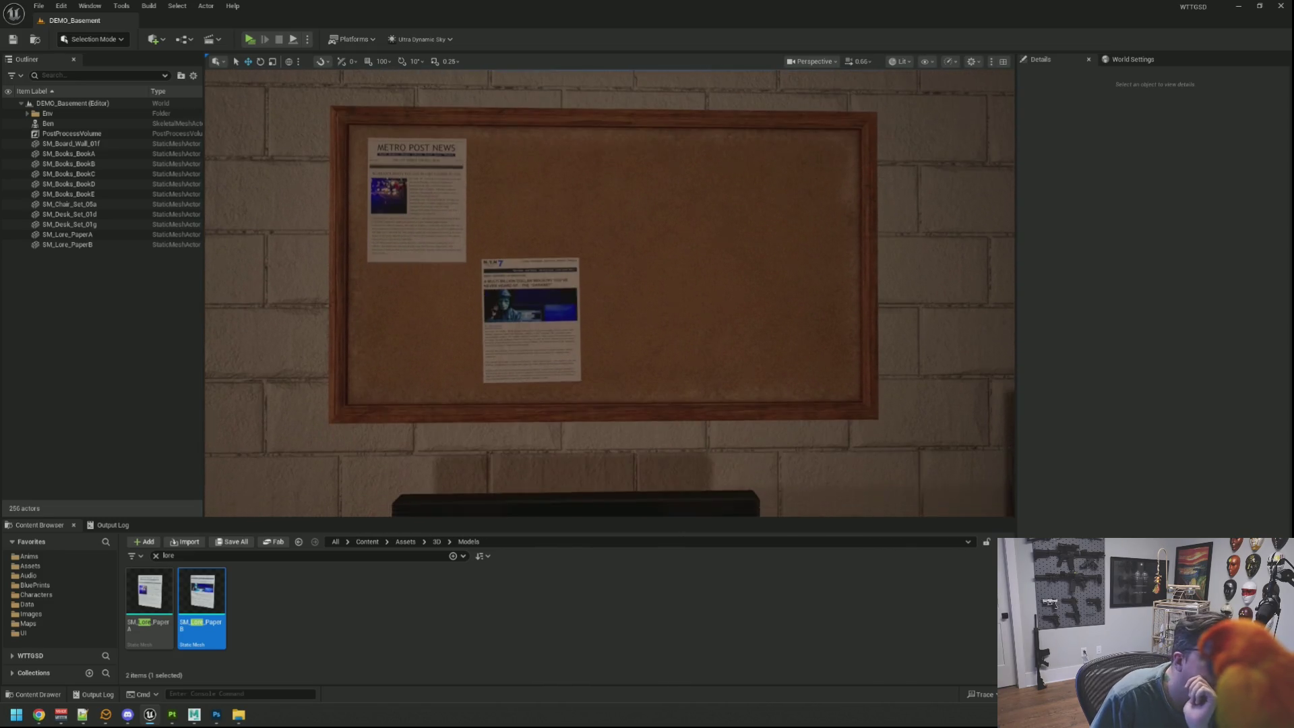
pyautogui.press('w')
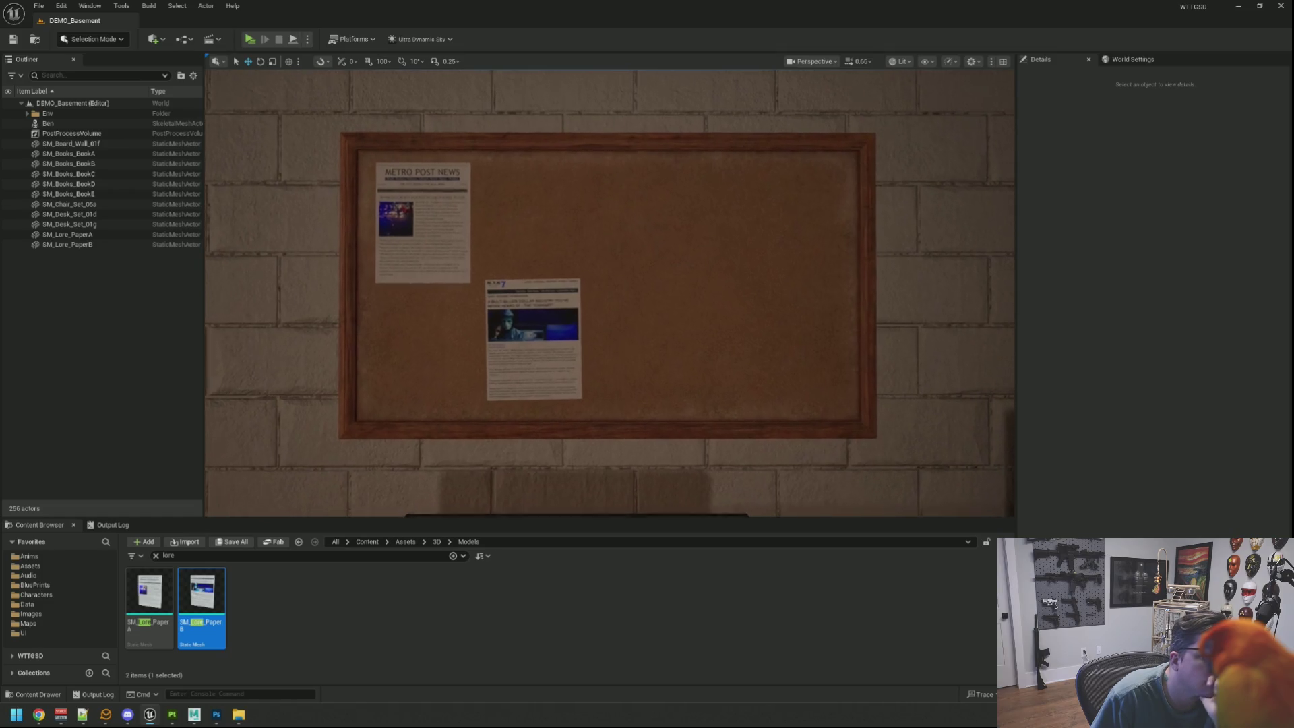
pyautogui.press('s')
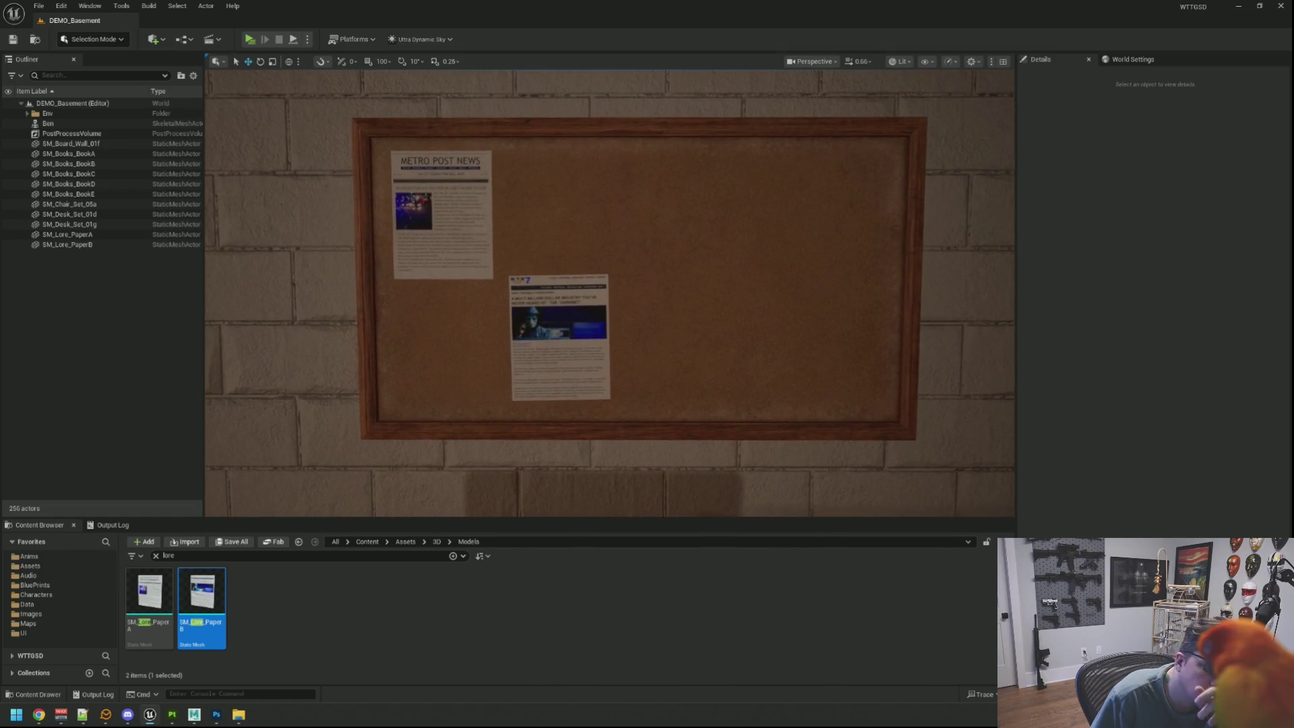
pyautogui.press('w')
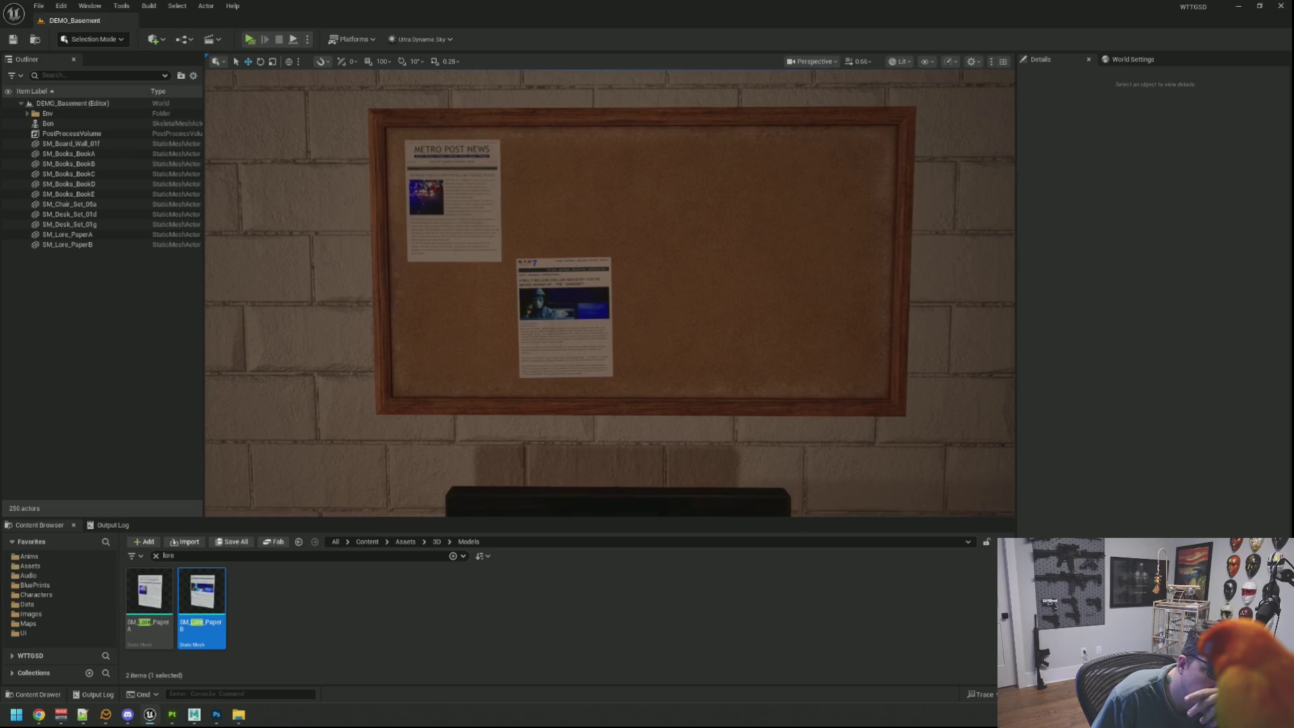
pyautogui.press('q')
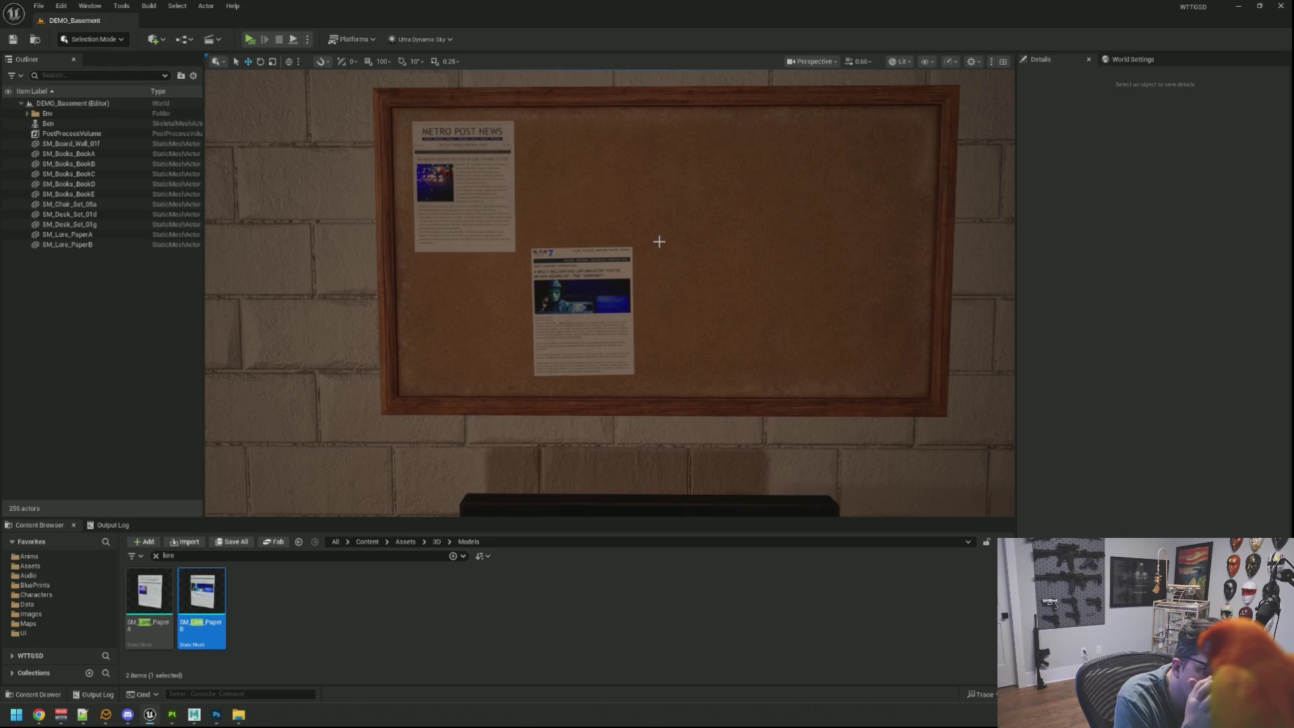
pyautogui.click(1237, 6)
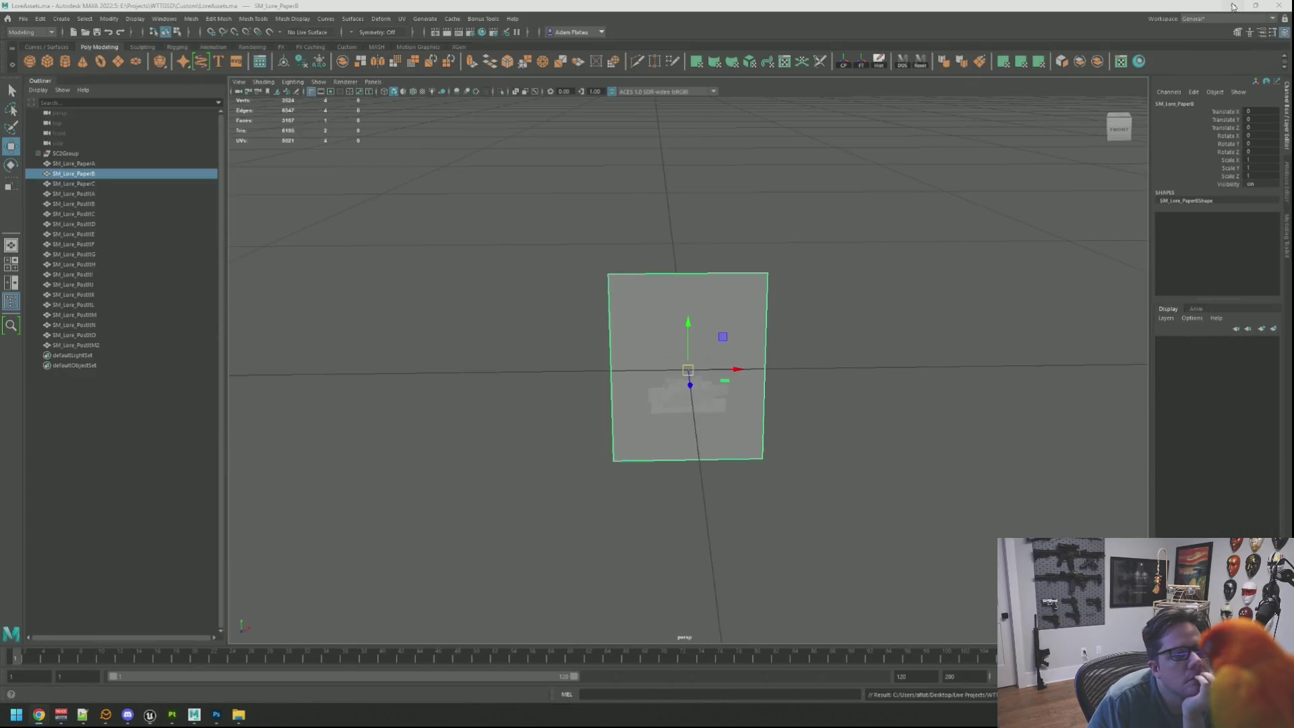
# Minimize Maya, Substance Painter and Photoshop, then open a new File Explorer window
pyautogui.click(1236, 7)
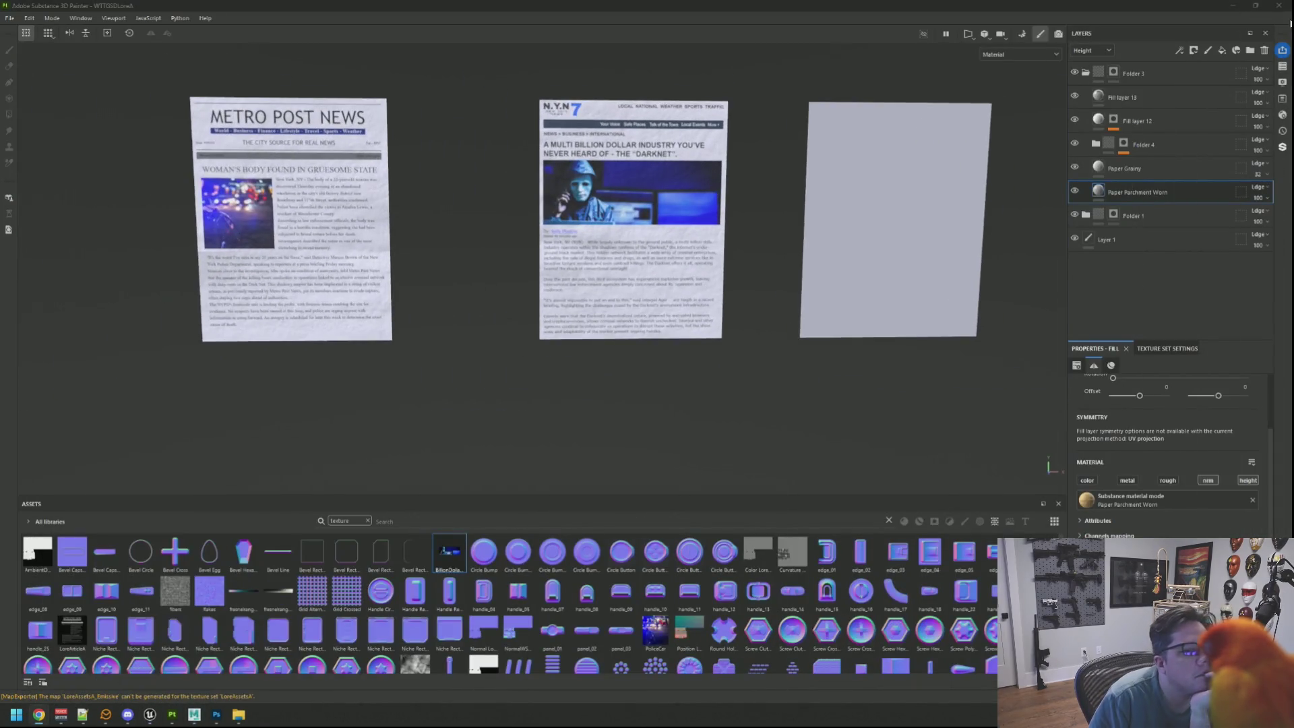
pyautogui.click(1237, 5)
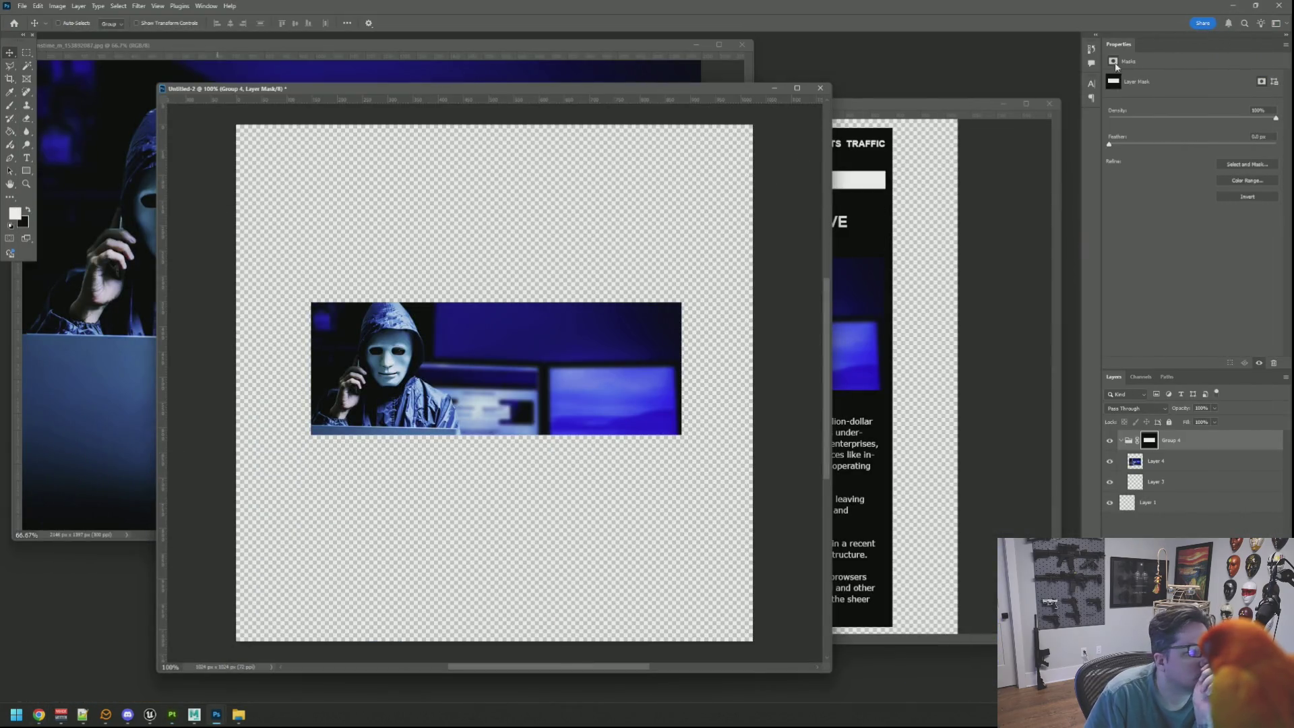
pyautogui.click(1232, 5)
pyautogui.click(459, 67)
pyautogui.press('super+e')
# Browse Storage (E:) > Archived Projects, looking over the WTTG folders, then return to Storage (E:)
pyautogui.doubleClick(628, 172)
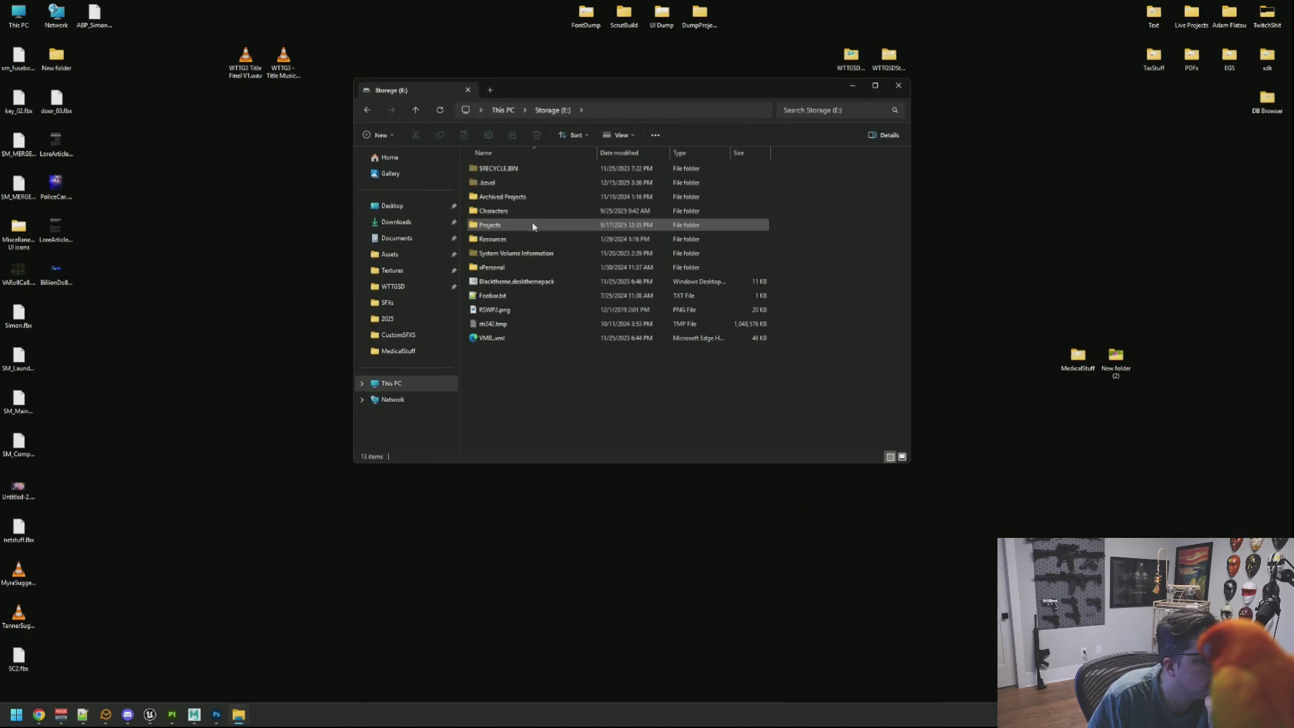
pyautogui.doubleClick(531, 196)
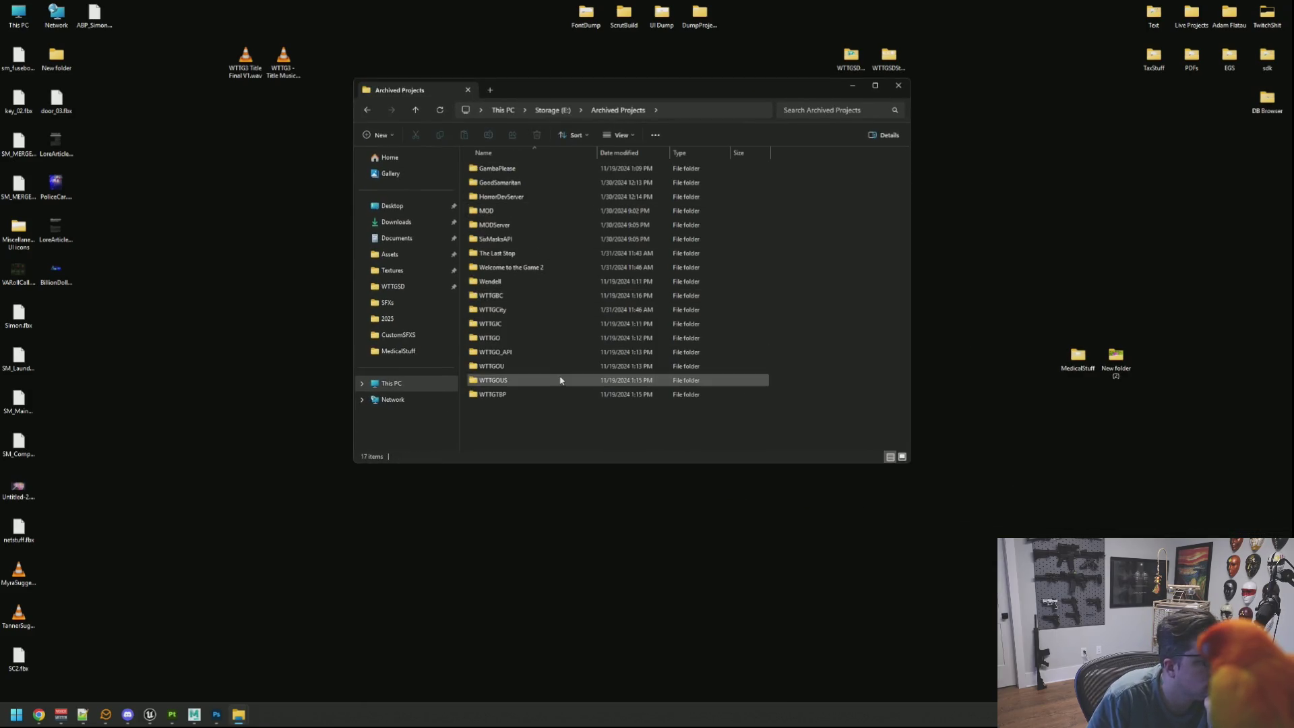
pyautogui.click(539, 300)
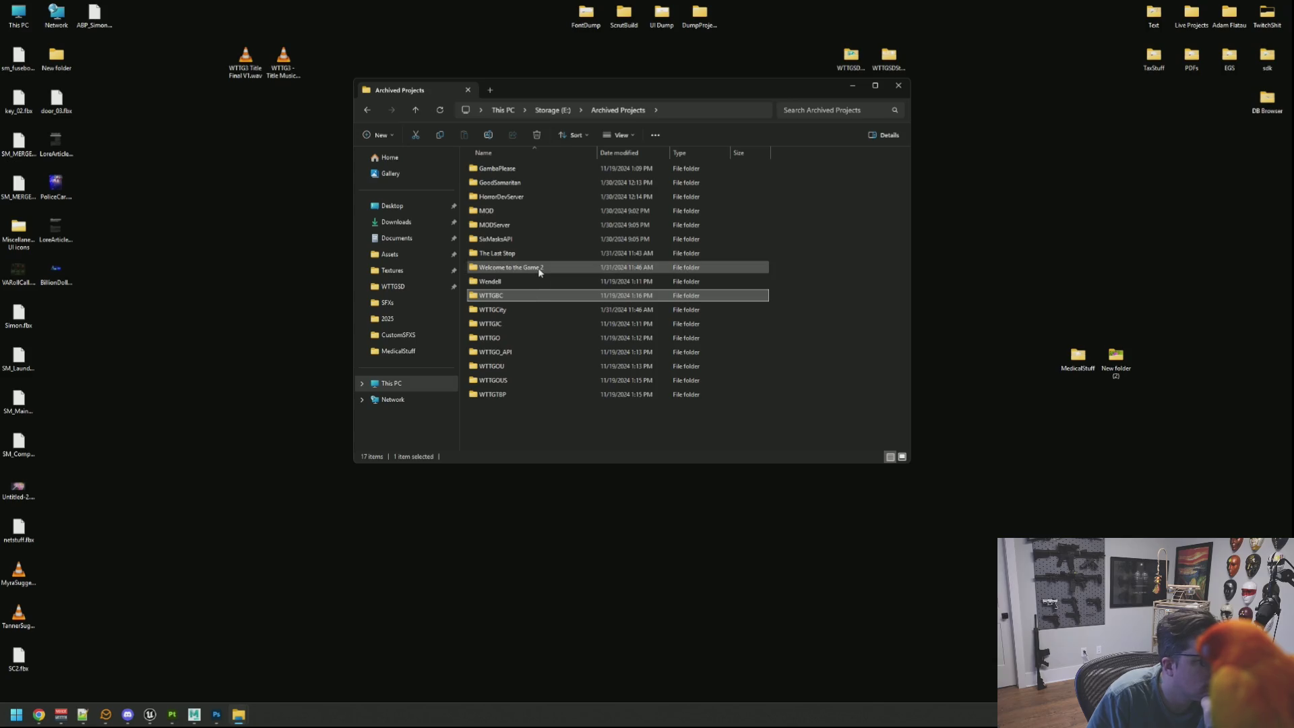
pyautogui.click(540, 270)
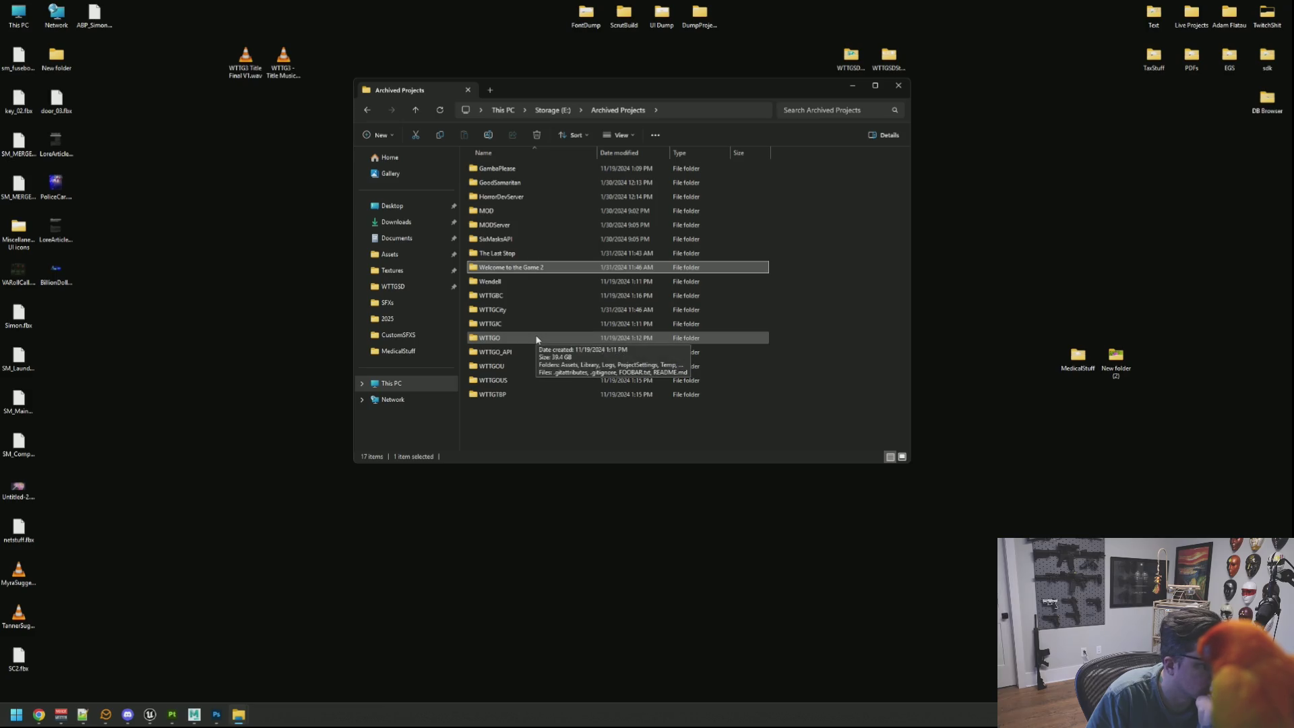
pyautogui.click(526, 394)
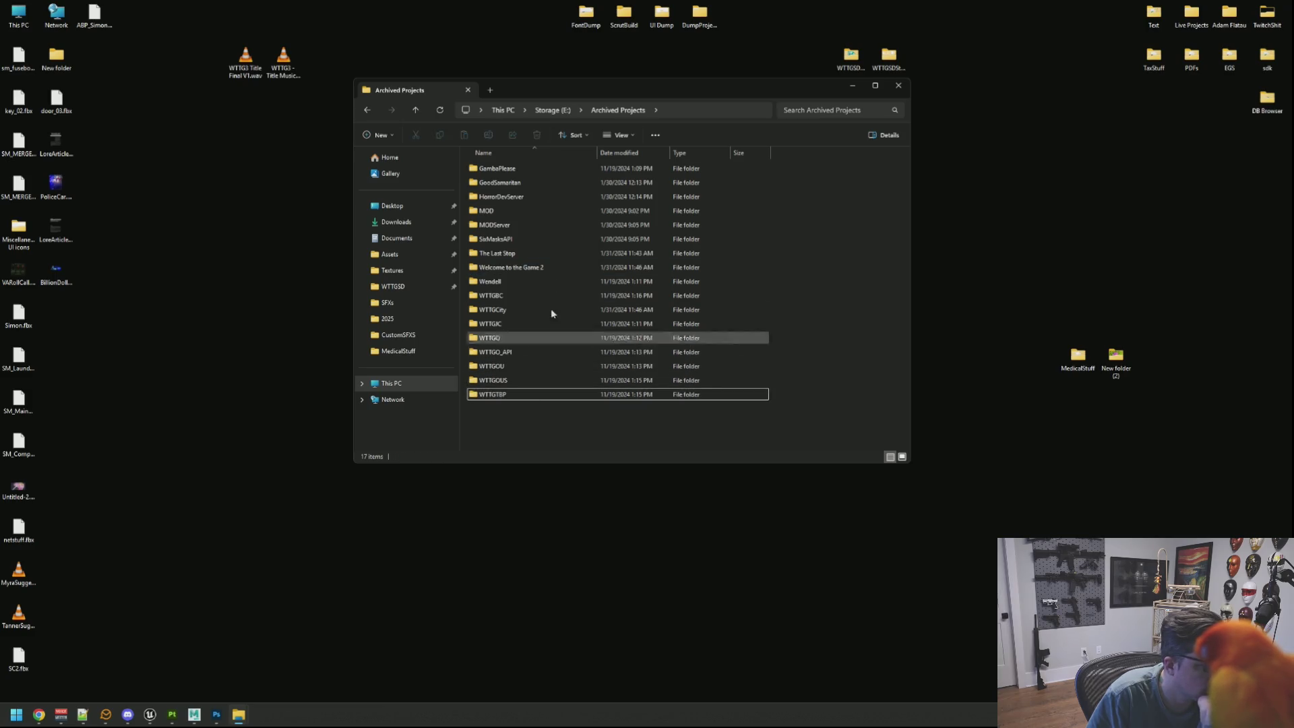
pyautogui.click(553, 110)
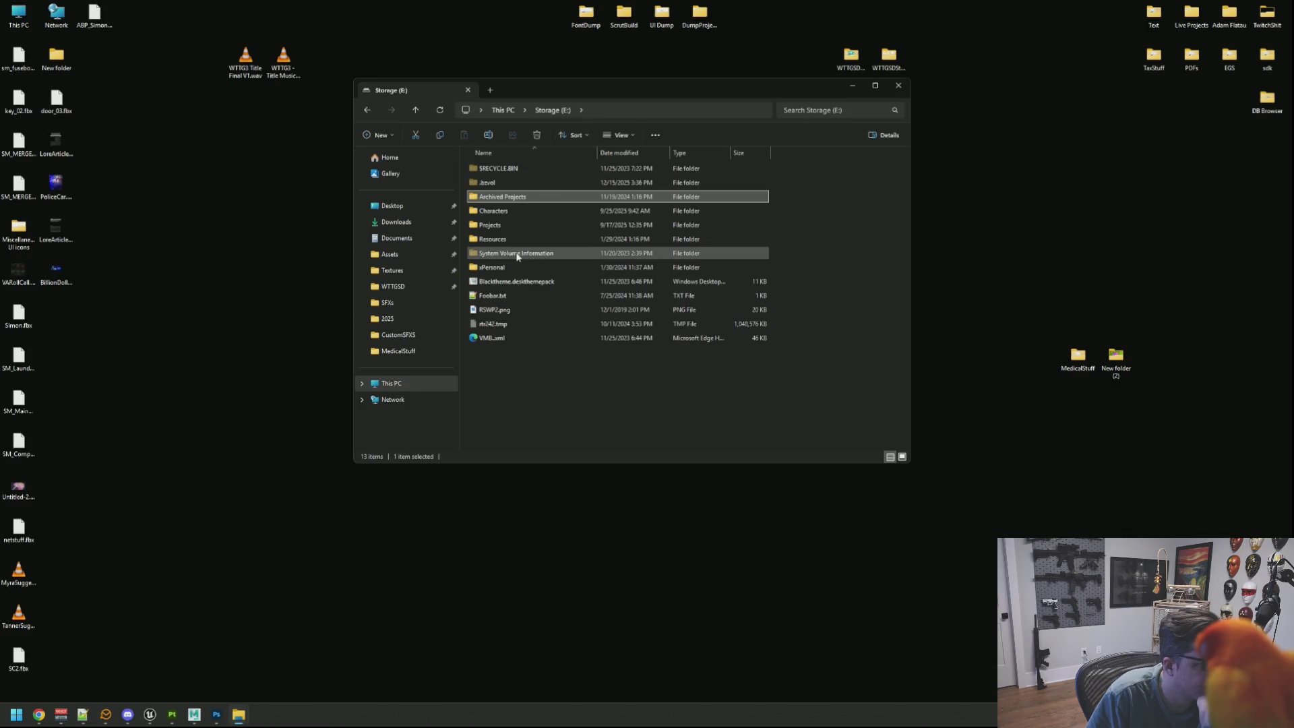
# Open Projects > WTTG, peek into Assets > UI, return to WTTG, and dismiss the wttg_poster.bmp app chooser
pyautogui.doubleClick(529, 225)
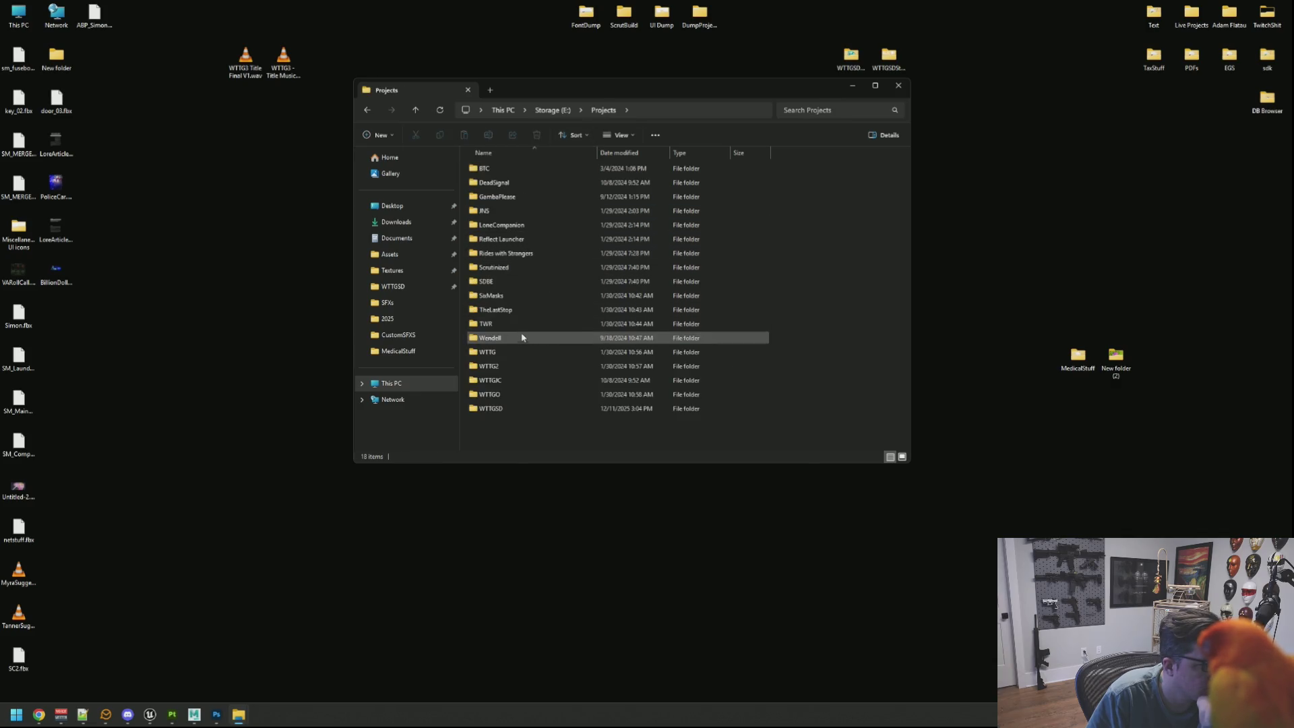
pyautogui.doubleClick(521, 353)
pyautogui.doubleClick(498, 196)
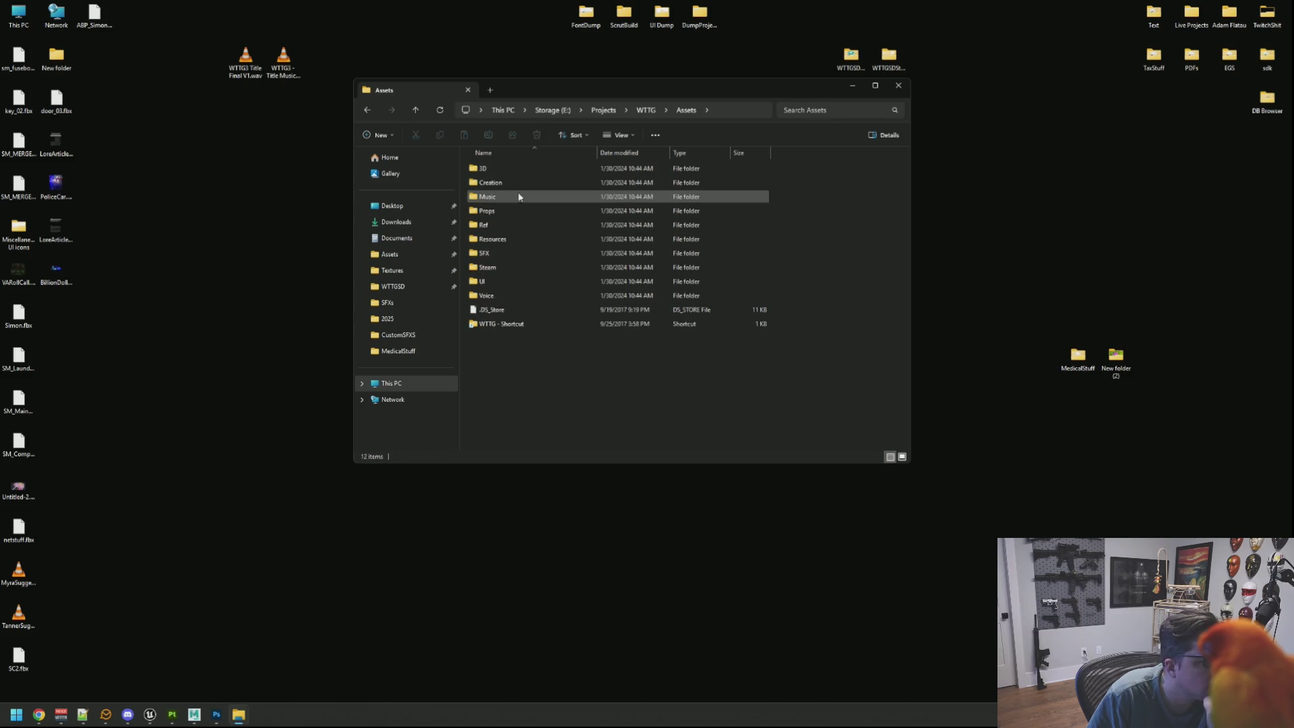
pyautogui.doubleClick(510, 286)
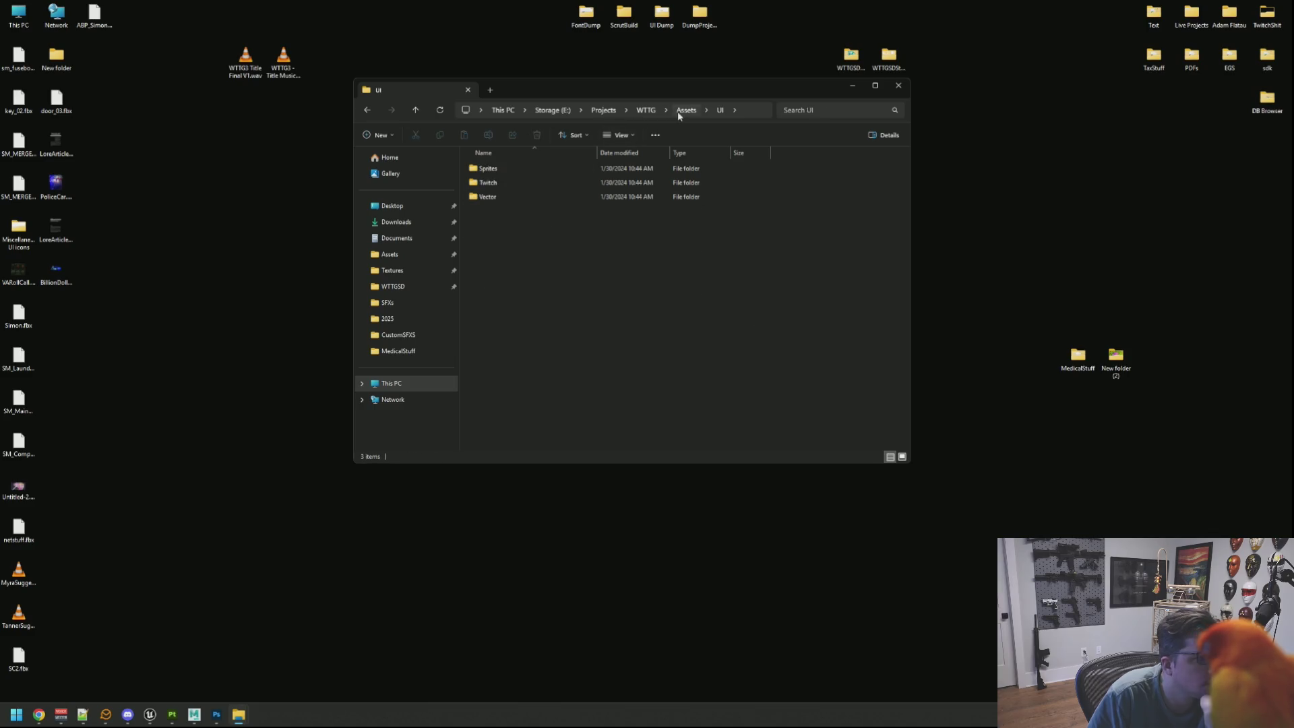
pyautogui.hotkey('alt', 'Left')
pyautogui.hotkey('alt', 'Up')
pyautogui.doubleClick(519, 338)
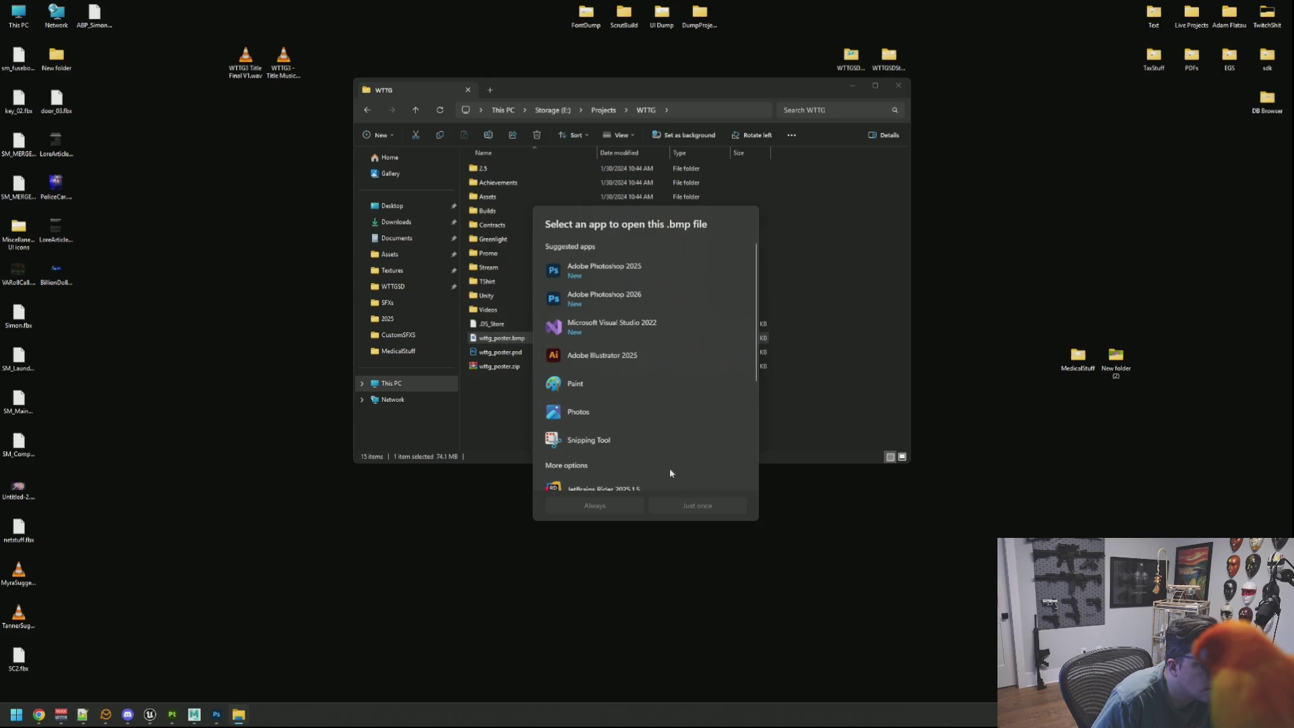
pyautogui.press('Escape')
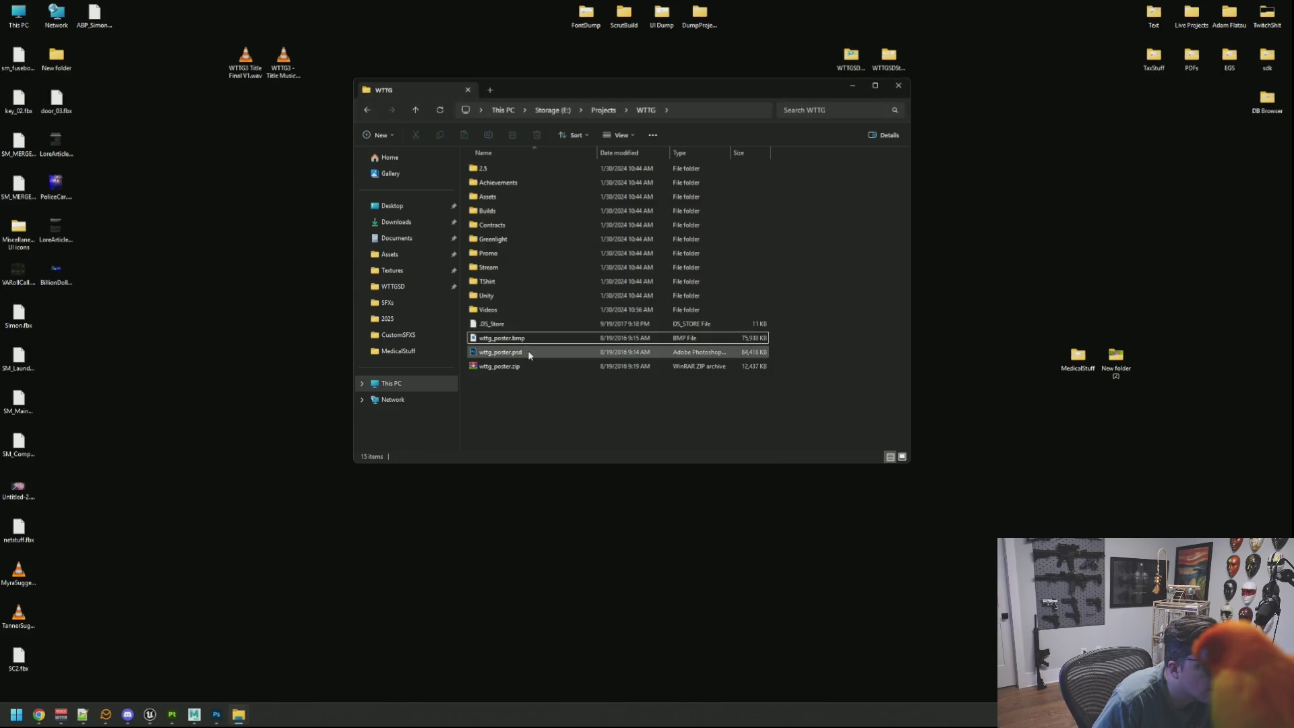
# Browse down through 2.5 > Creation > Models > Env, then return to the WTTG folder
pyautogui.doubleClick(512, 168)
pyautogui.doubleClick(514, 172)
pyautogui.doubleClick(533, 170)
pyautogui.doubleClick(537, 171)
pyautogui.click(559, 110)
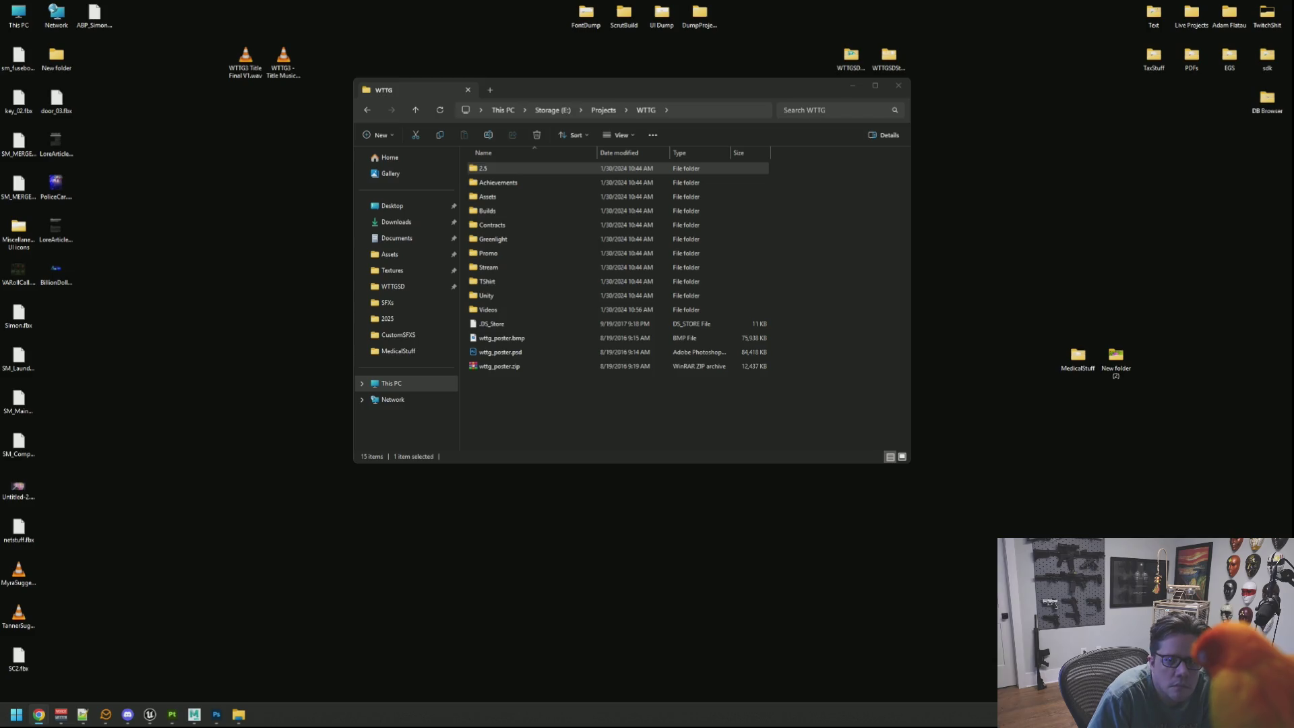
# Open the Promo folder, preview executioner.png, close it, and go back to WTTG
pyautogui.click(866, 232)
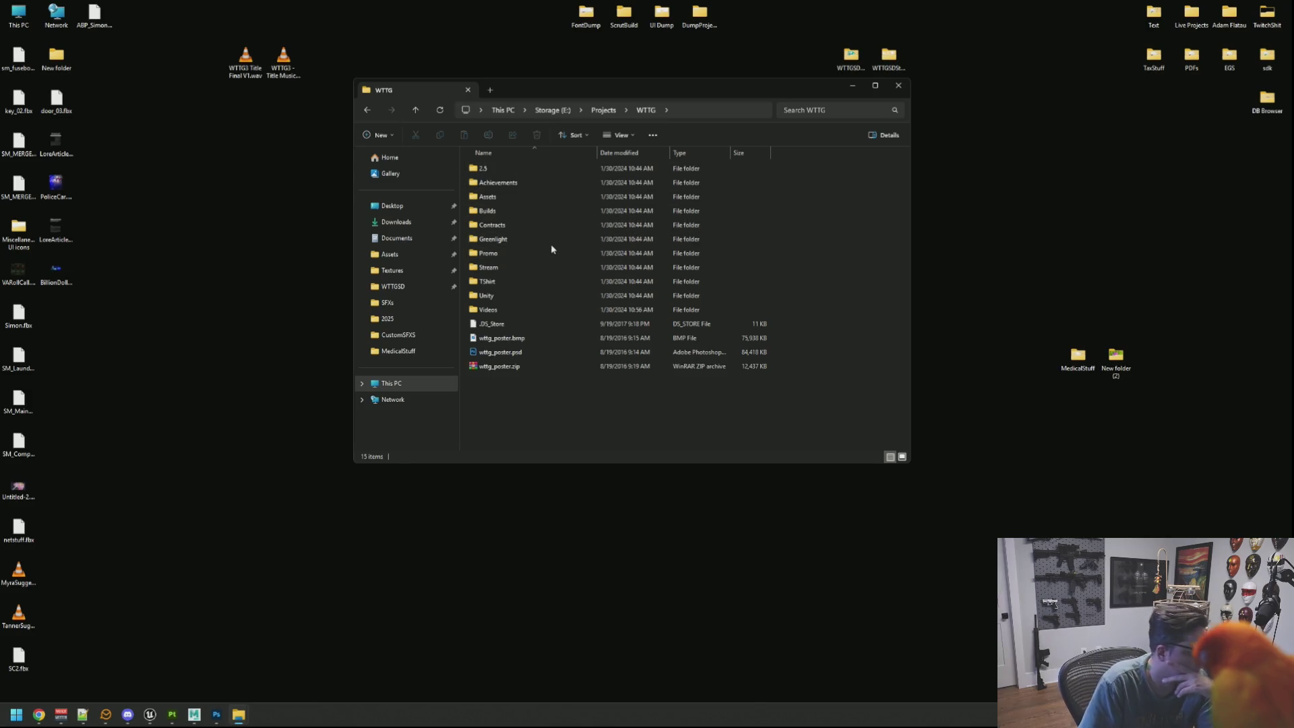
pyautogui.moveTo(548, 244)
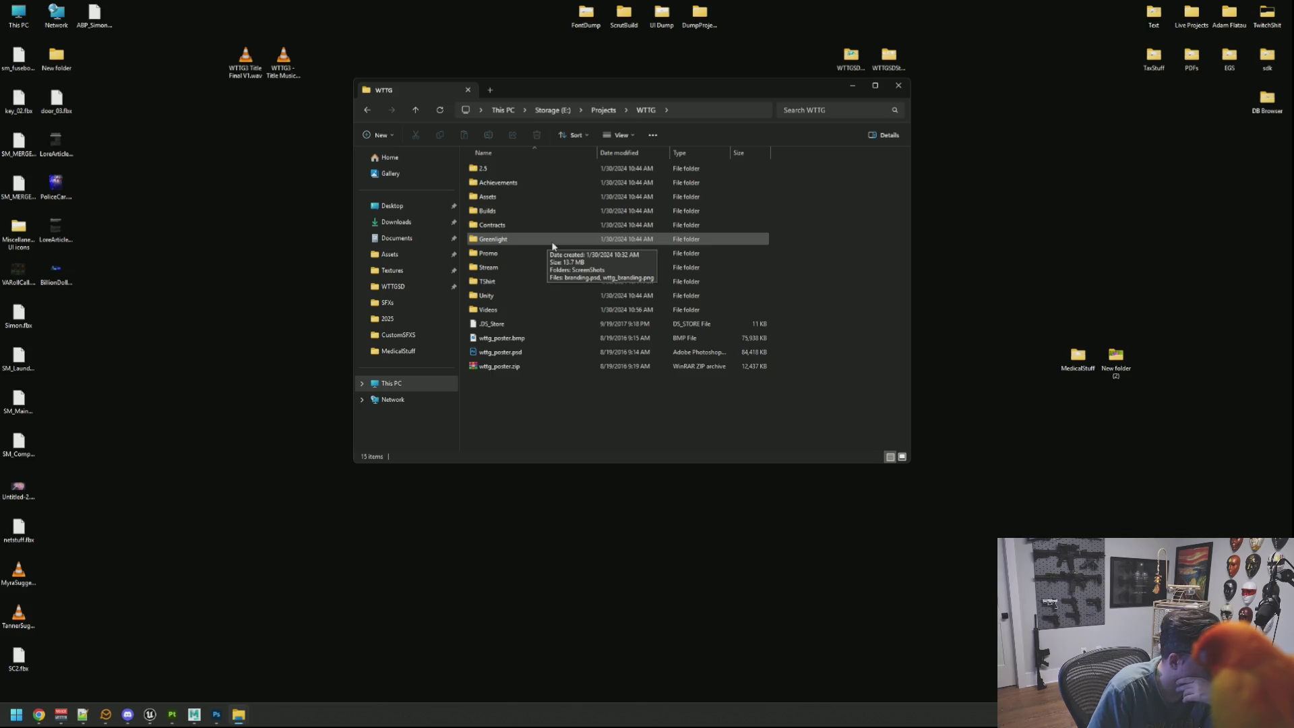
pyautogui.doubleClick(539, 255)
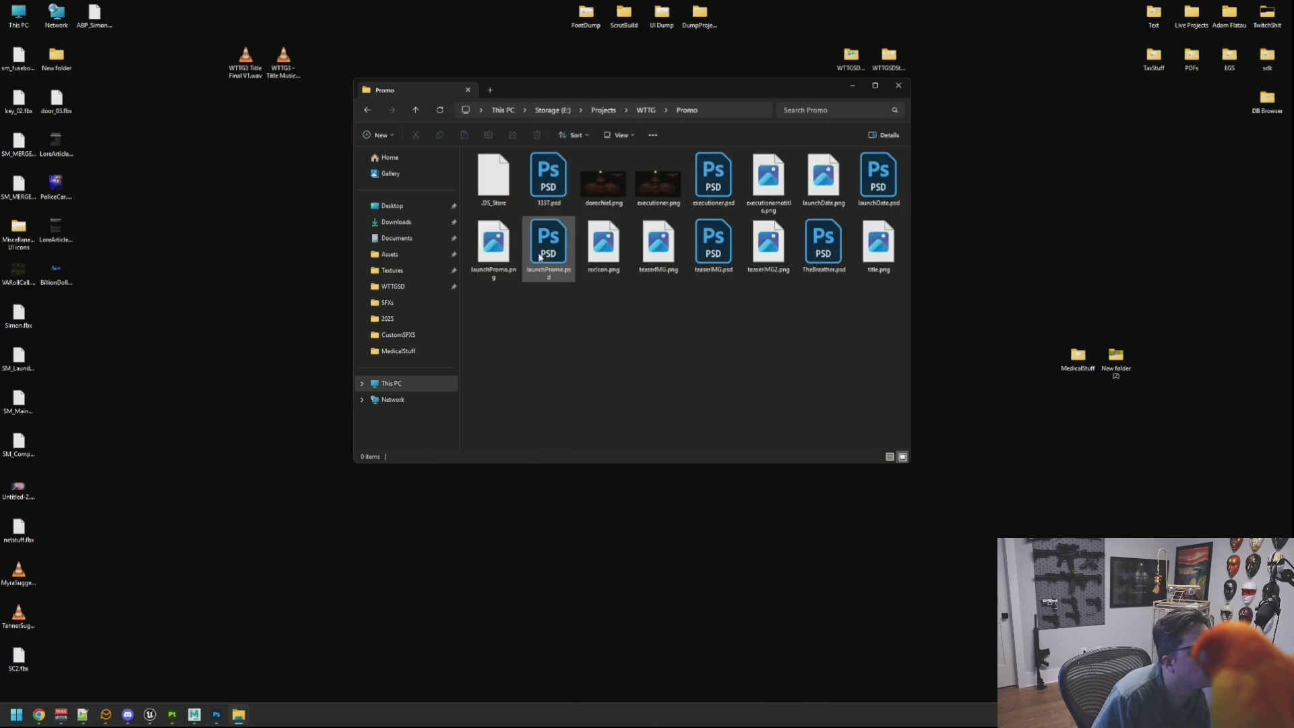
pyautogui.click(649, 181)
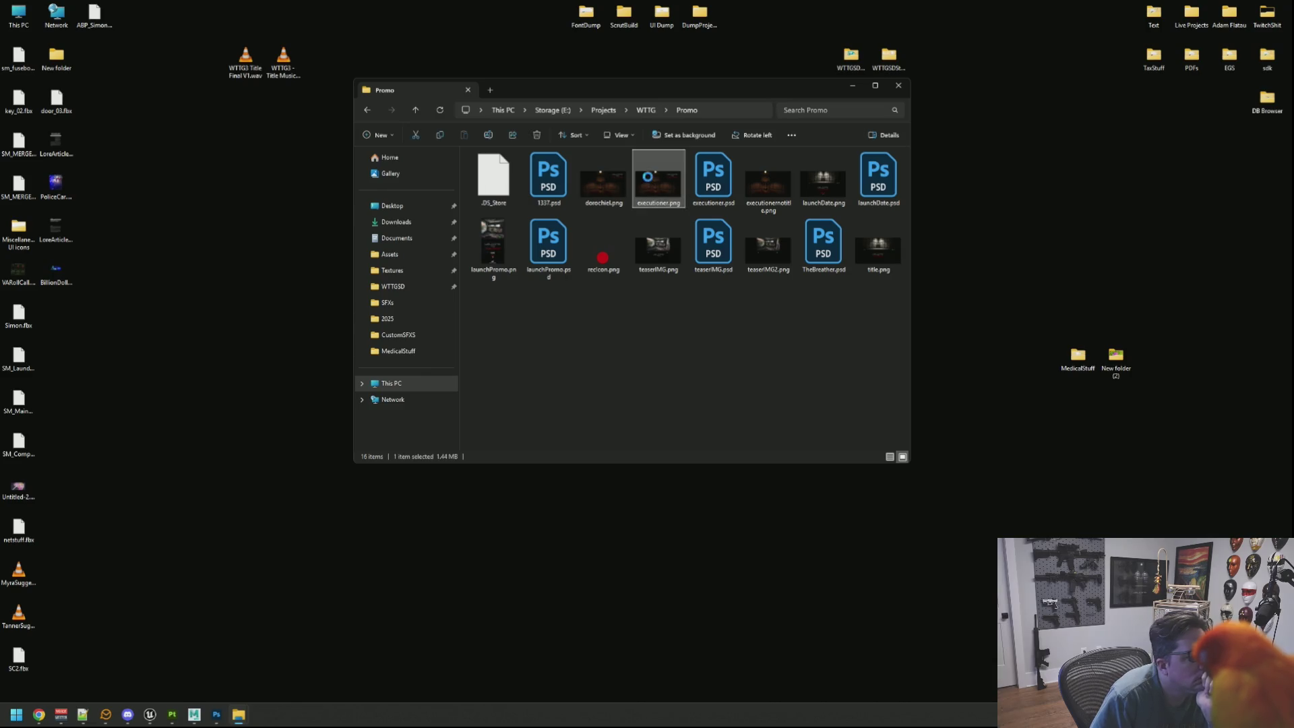
pyautogui.doubleClick(649, 180)
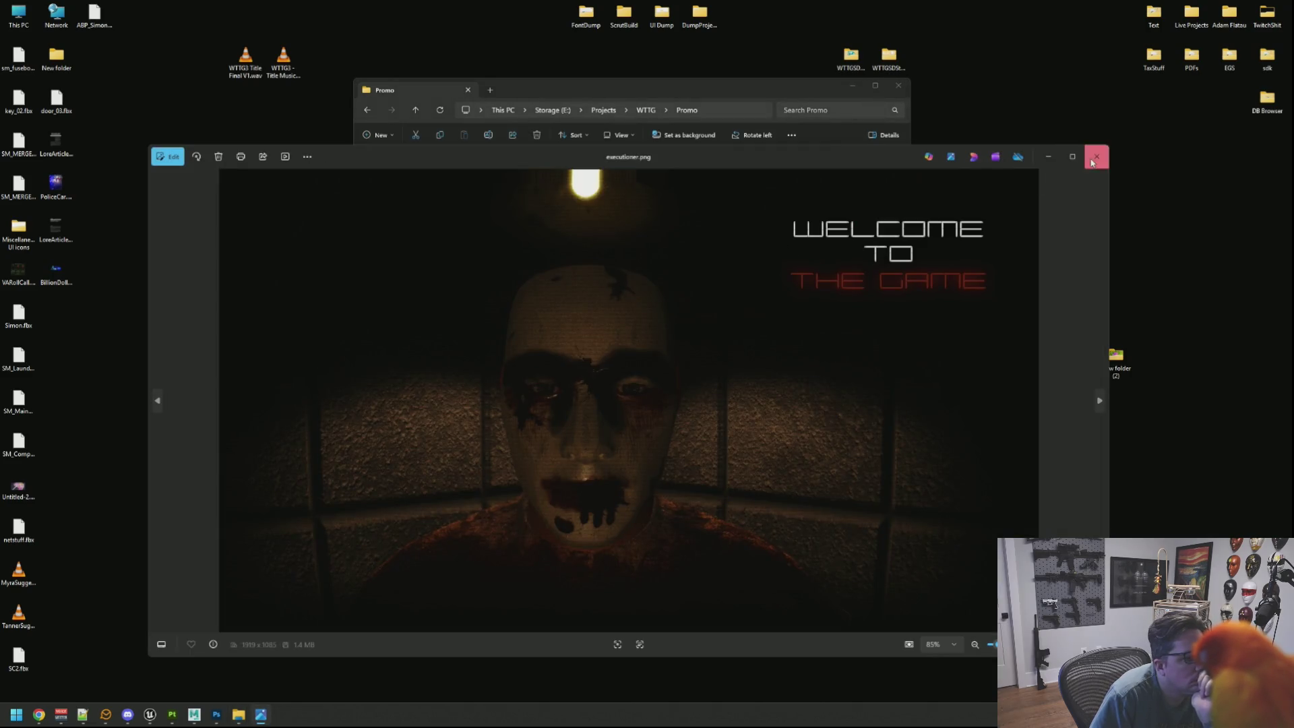
pyautogui.click(1096, 156)
pyautogui.click(646, 111)
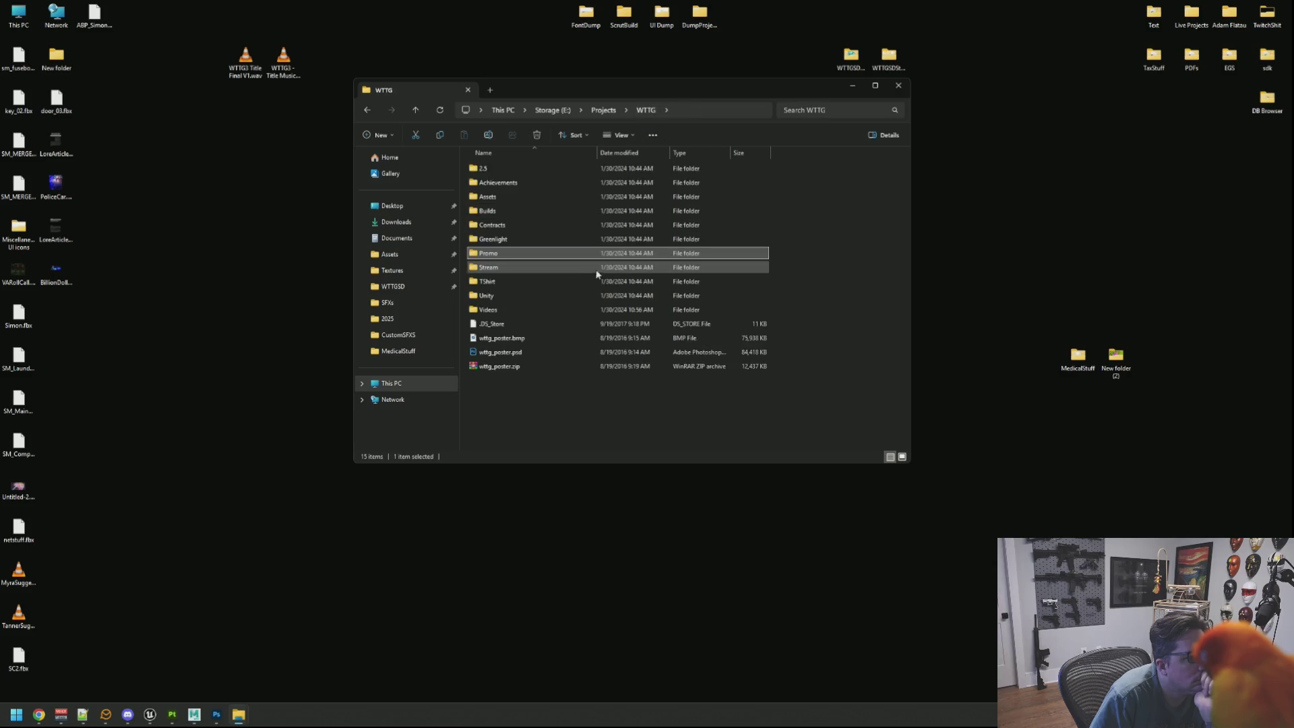
# Navigate Unity > Welcome To The Game > Assets > Custom Assets > UI > Sprites > Websites
pyautogui.doubleClick(569, 295)
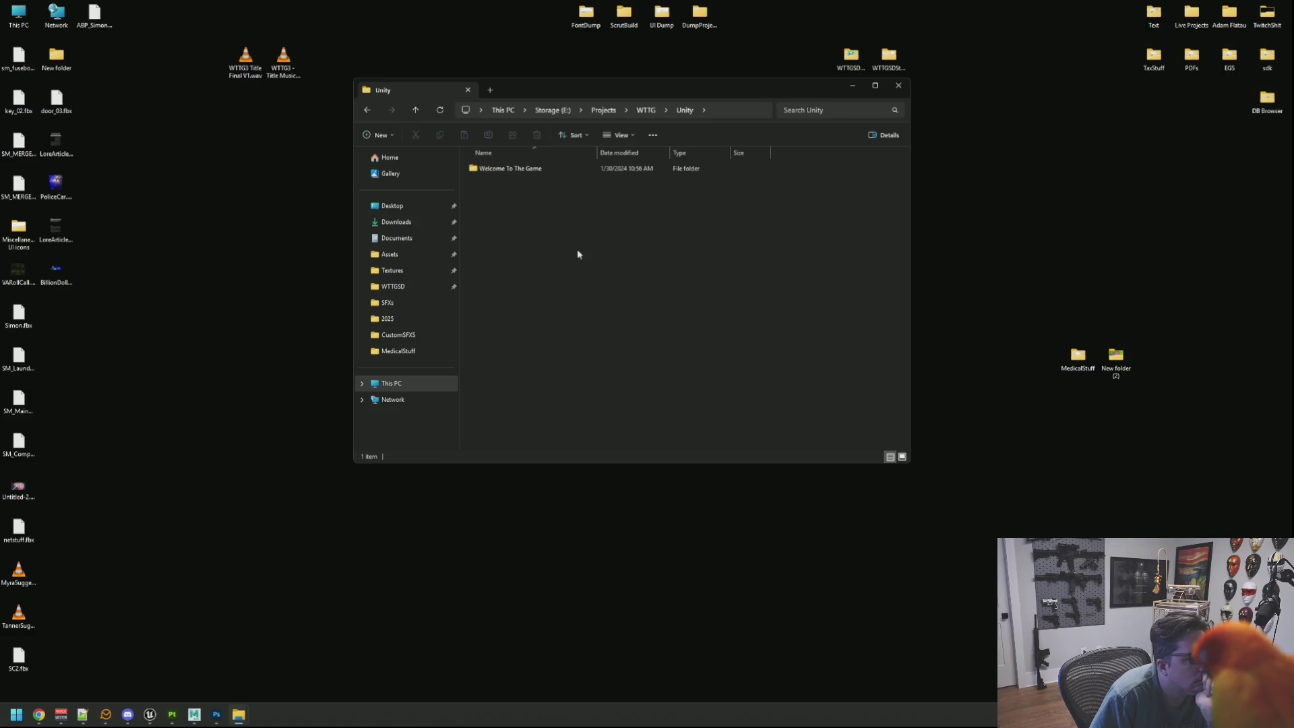
pyautogui.doubleClick(528, 170)
pyautogui.doubleClick(531, 198)
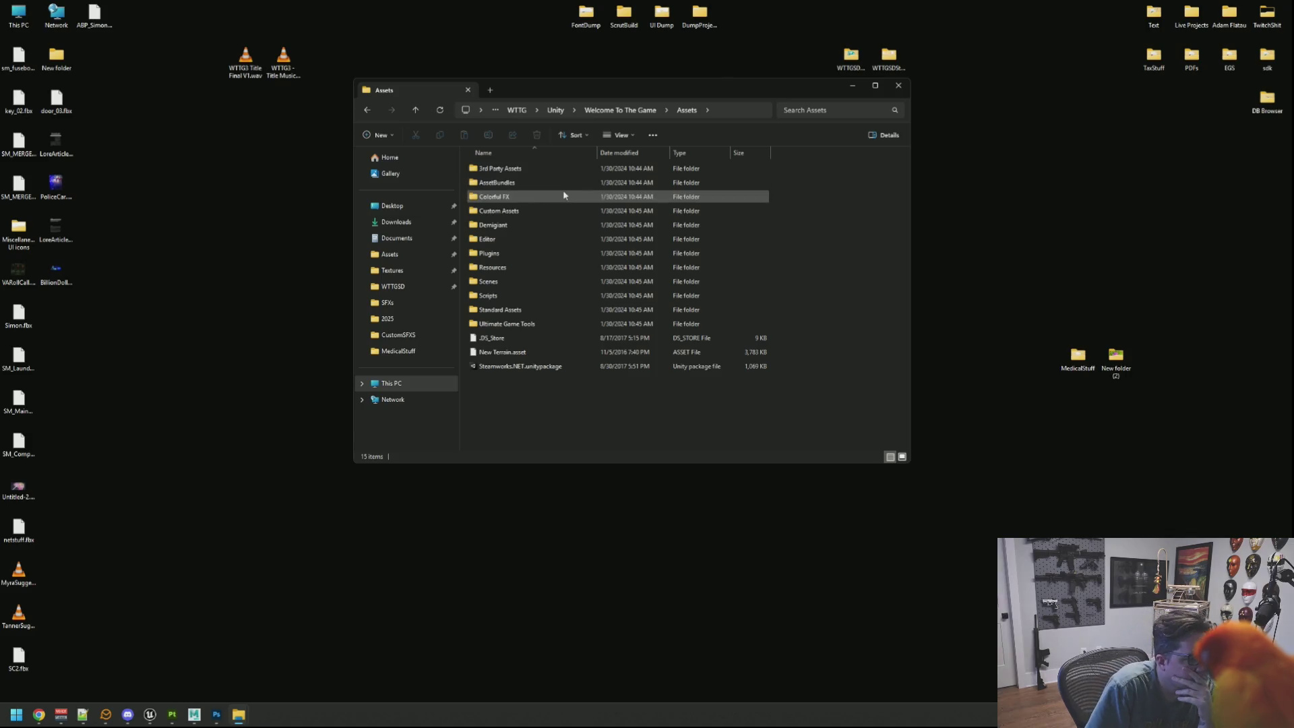
pyautogui.doubleClick(560, 210)
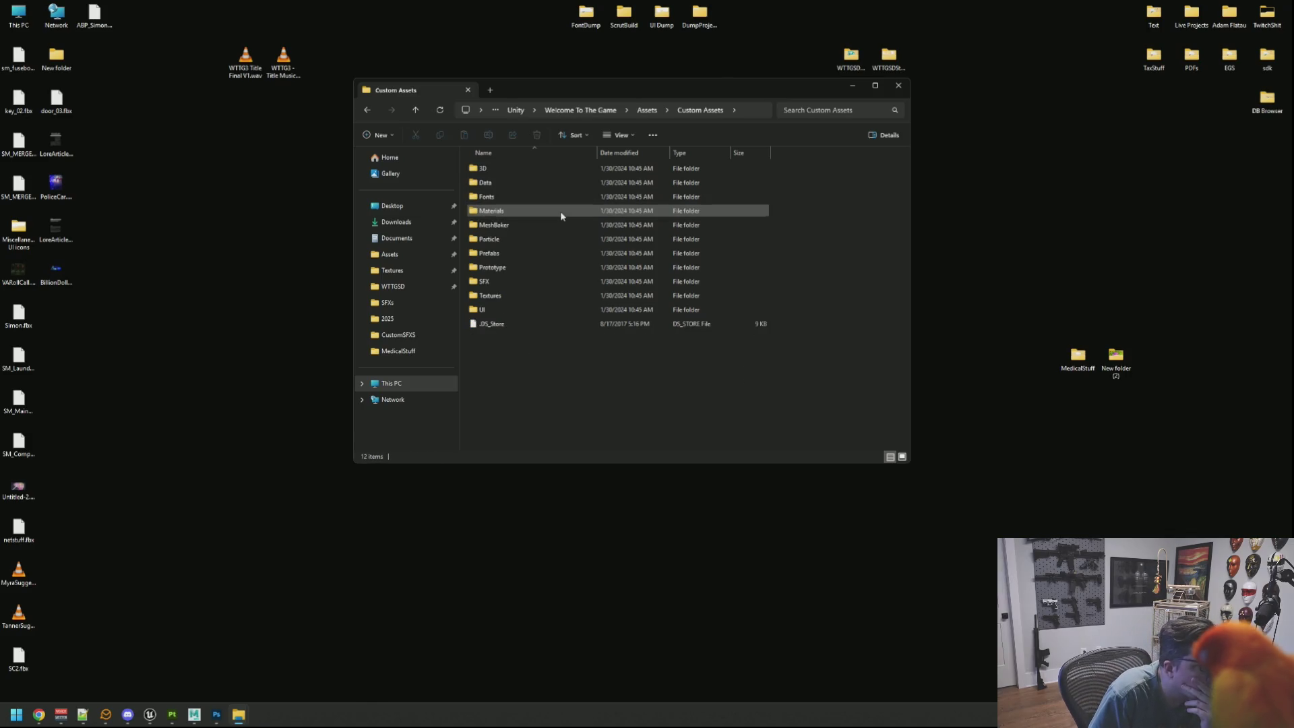
pyautogui.doubleClick(521, 308)
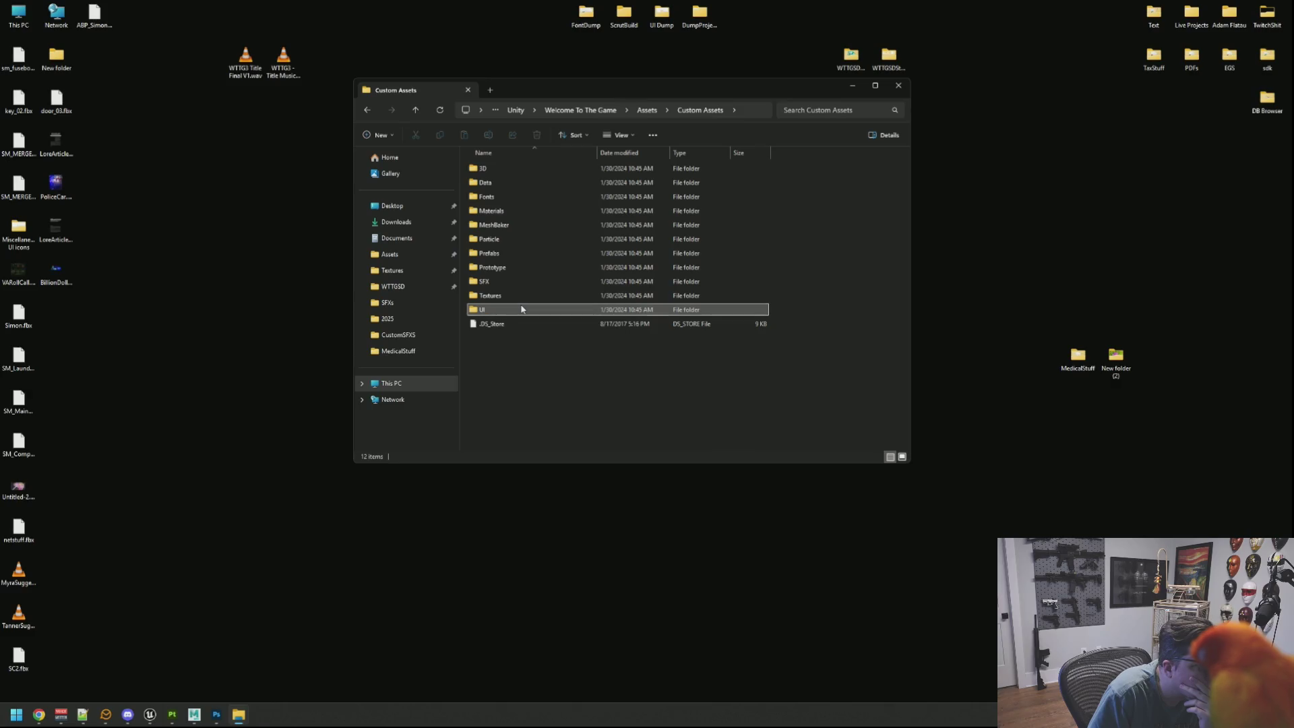
pyautogui.doubleClick(490, 168)
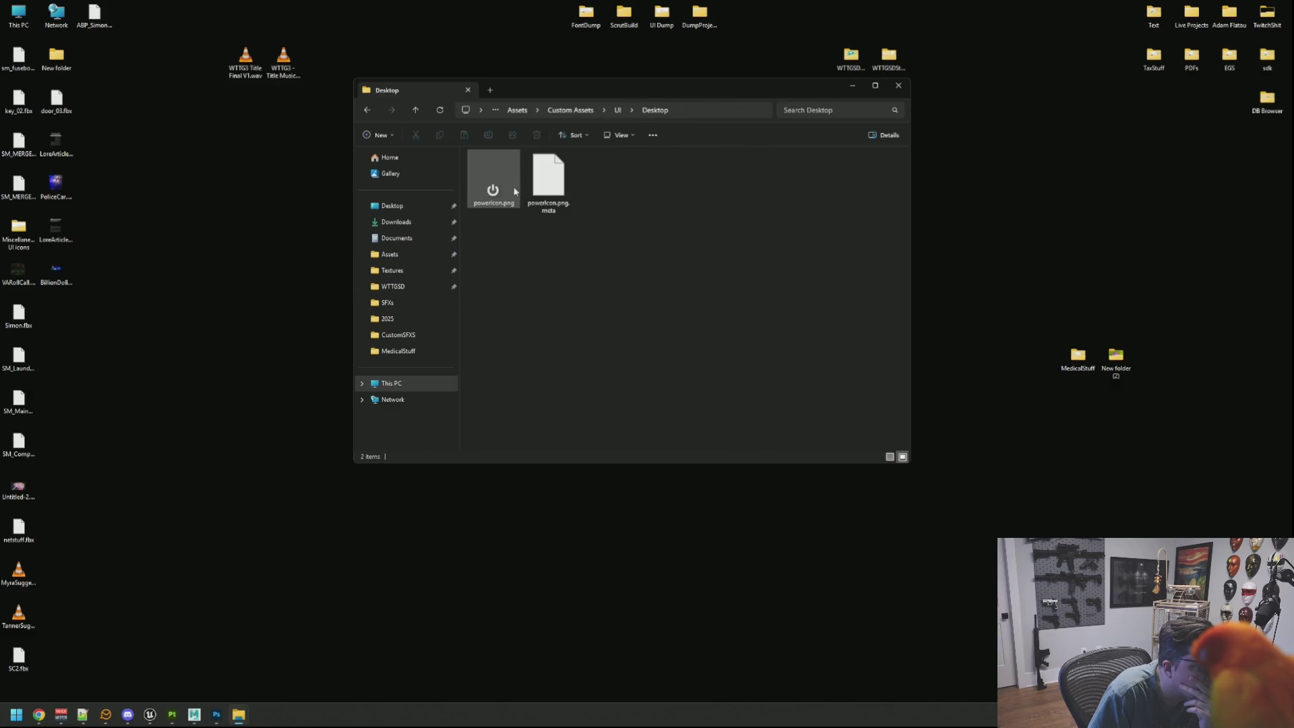
pyautogui.click(618, 110)
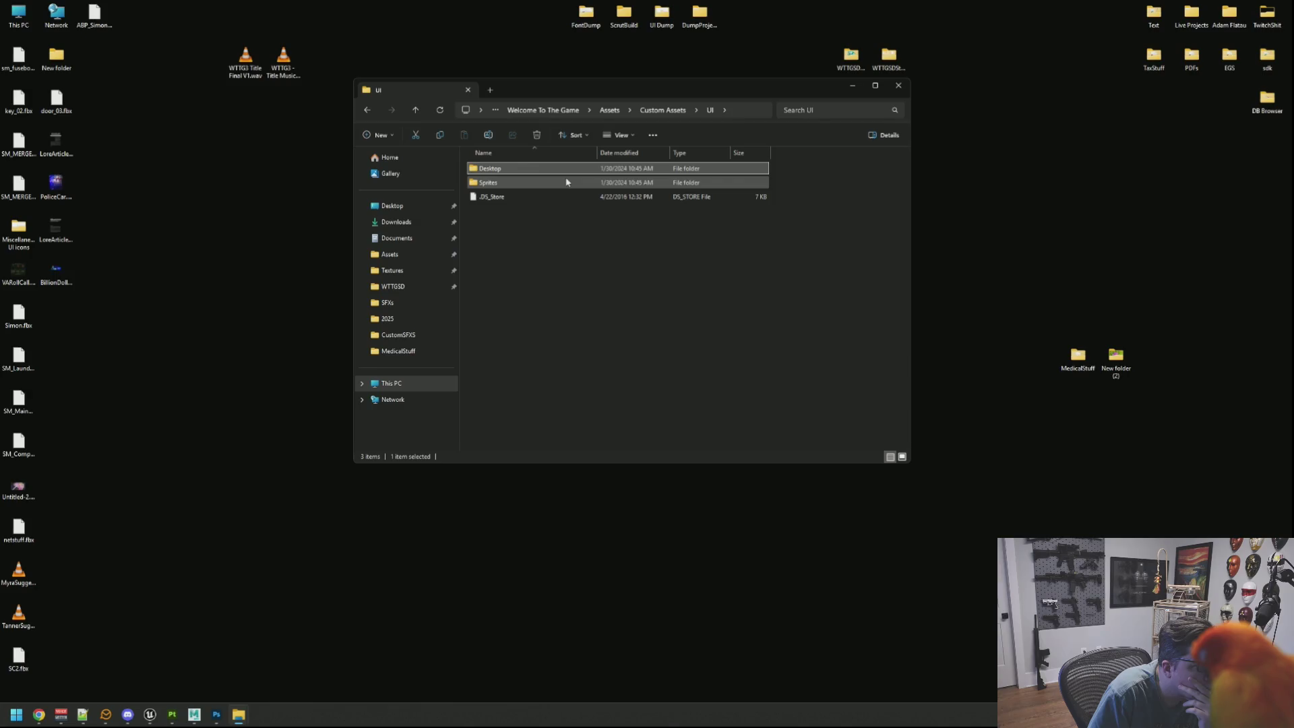
pyautogui.doubleClick(567, 182)
pyautogui.scroll(-2, 559, 219)
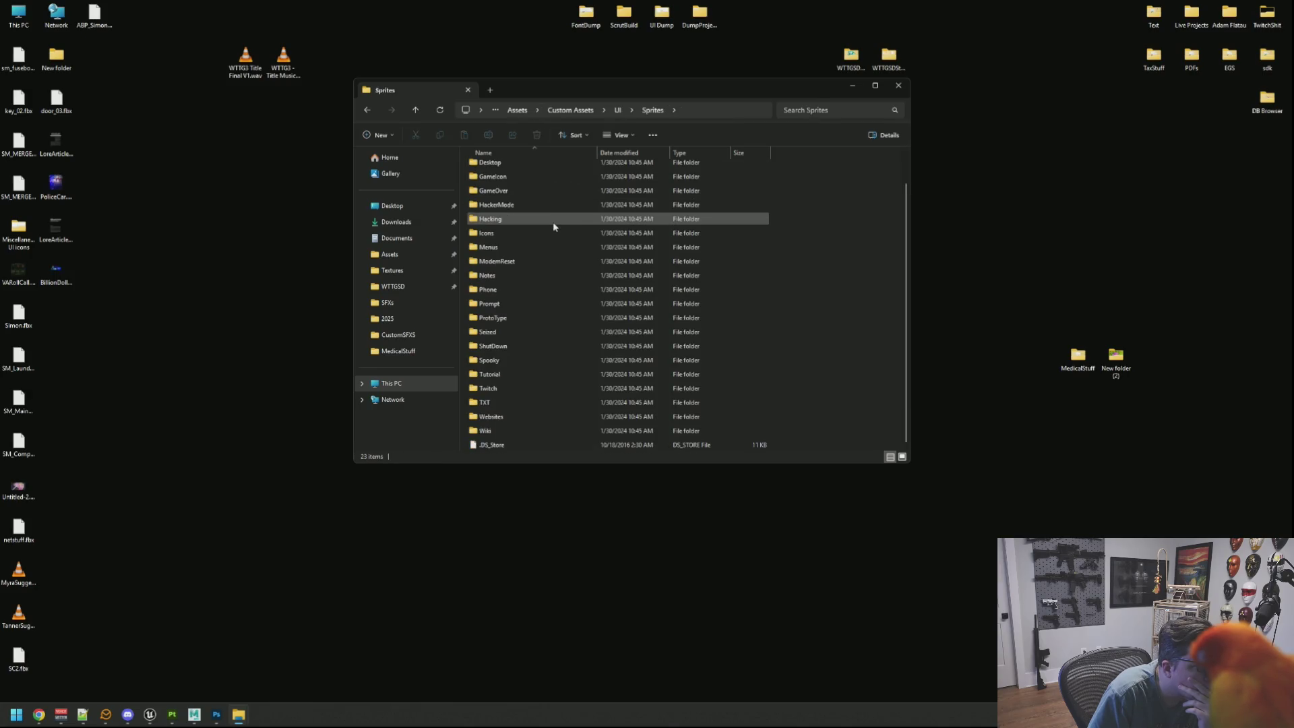
pyautogui.doubleClick(524, 416)
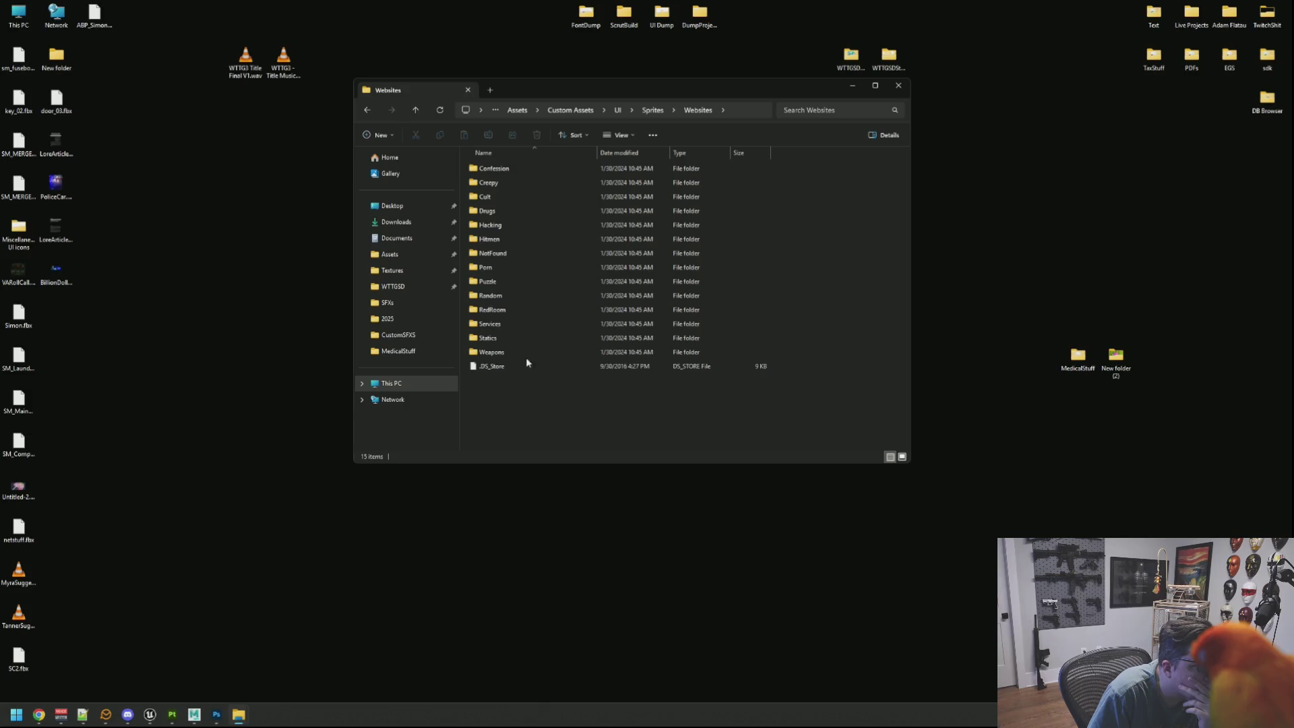
# Preview TheRedRoom.png in the RedRoom folder, close it, and return to Websites
pyautogui.doubleClick(514, 309)
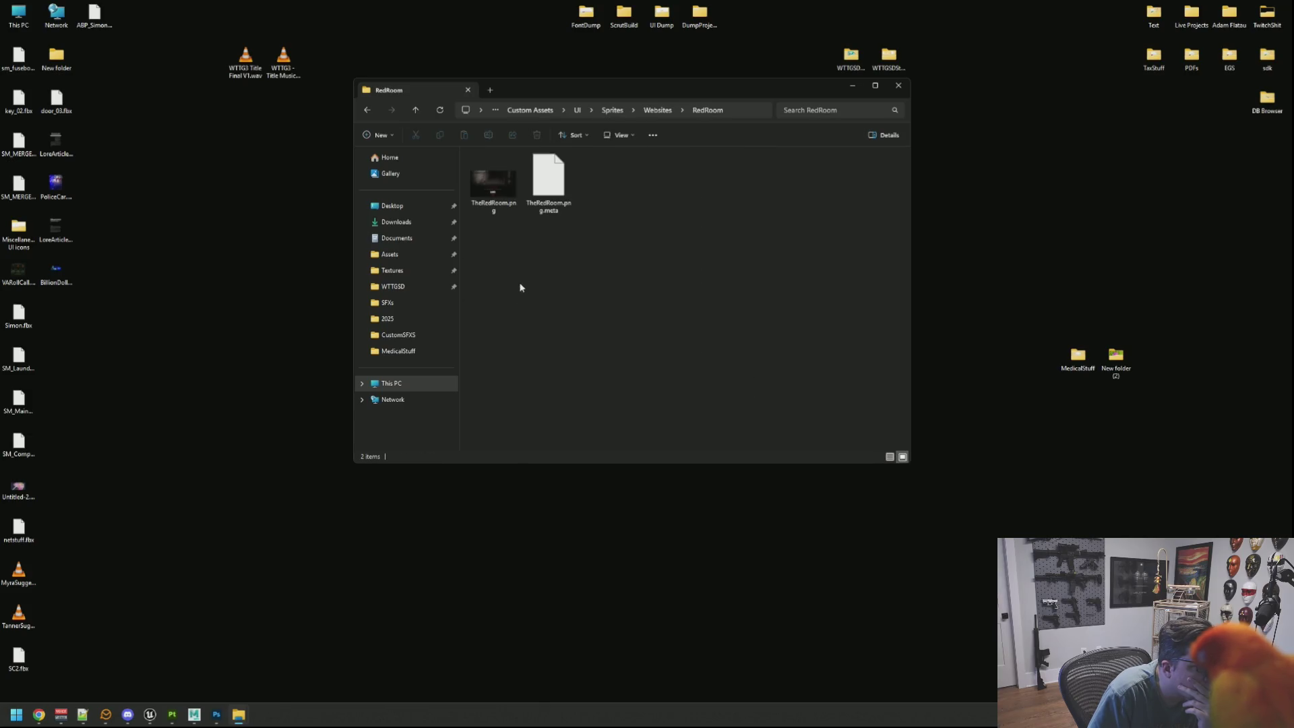
pyautogui.doubleClick(511, 192)
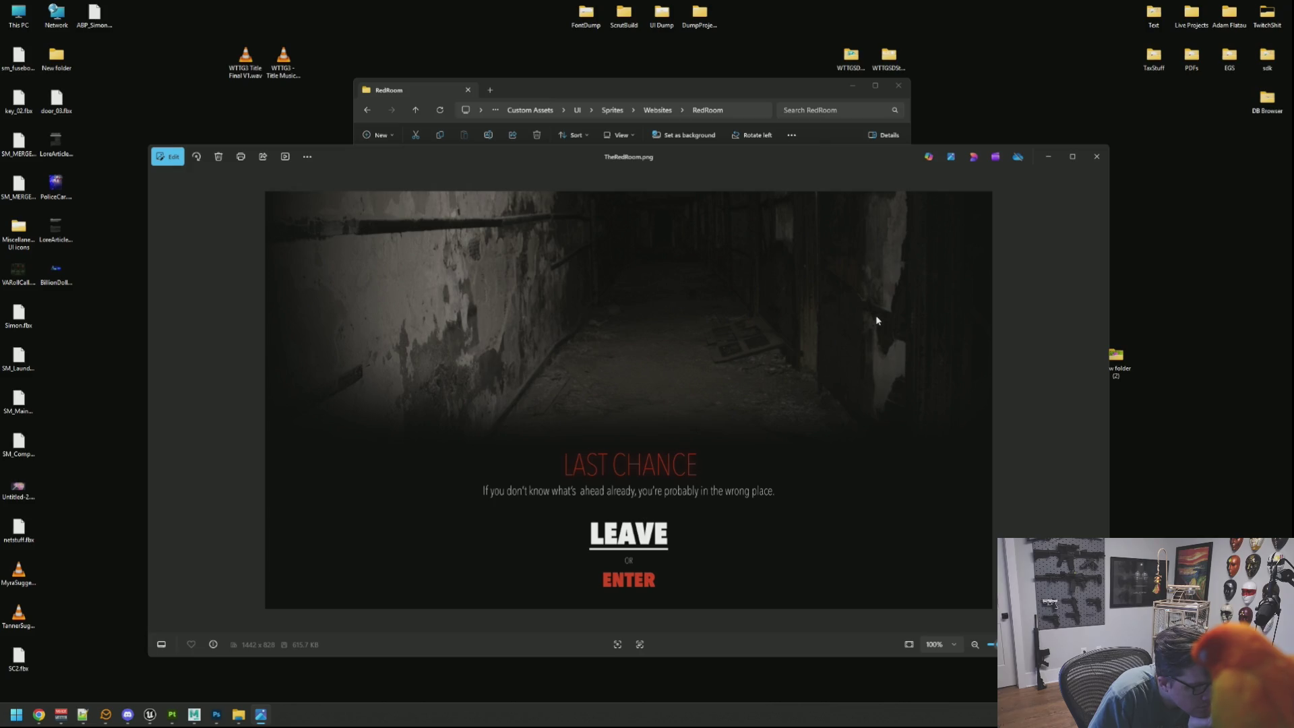
pyautogui.click(1097, 156)
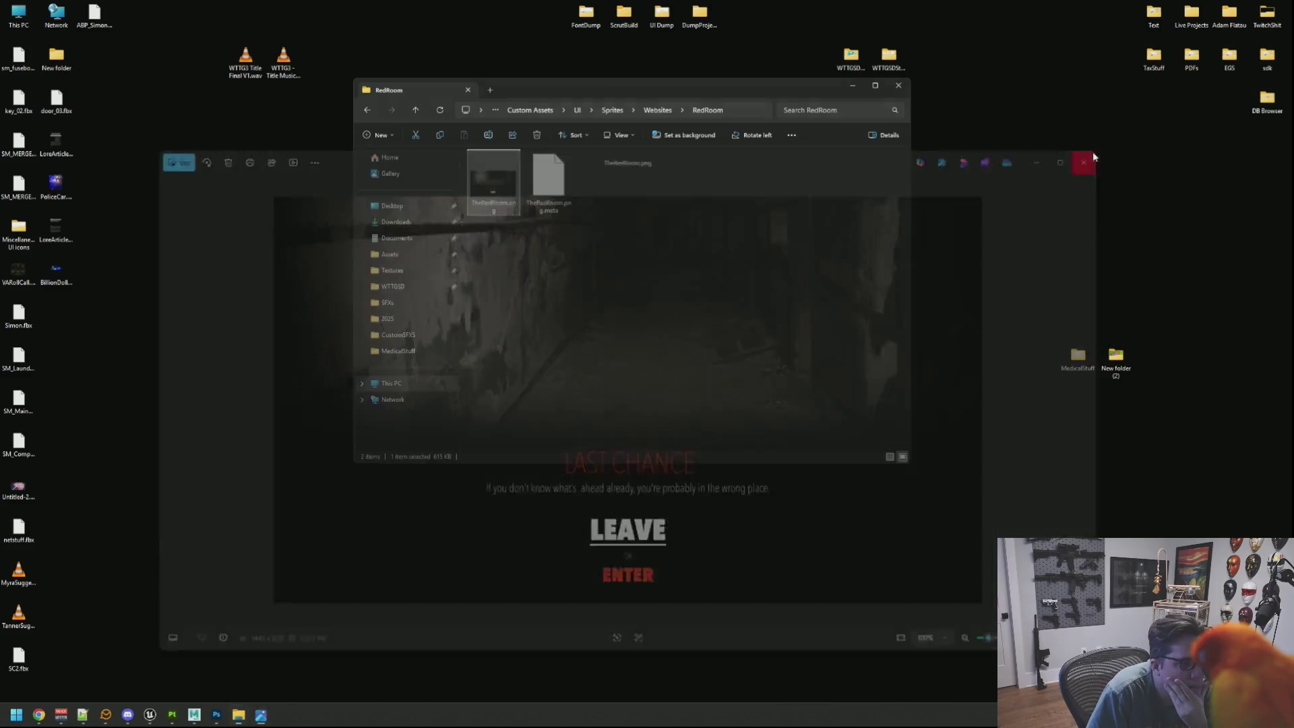
pyautogui.click(657, 110)
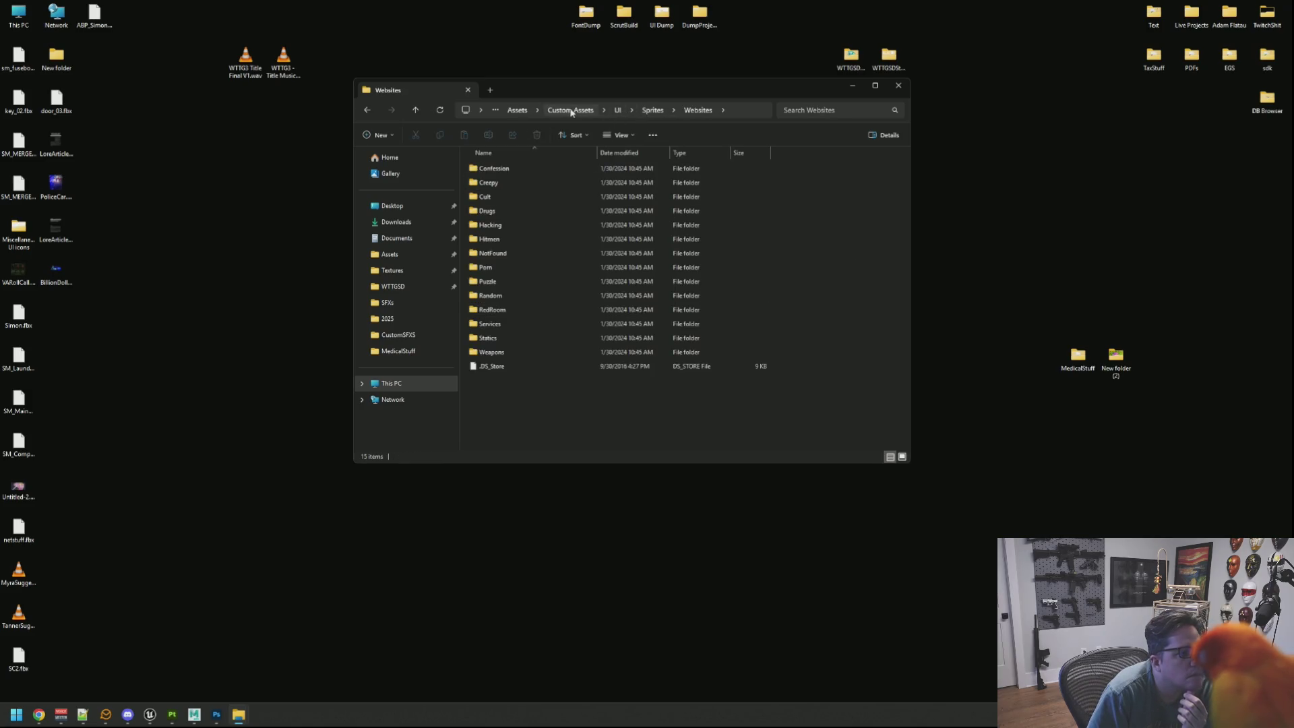
# Navigate up to the Projects folder and open the WTTG2 project folder
pyautogui.click(517, 110)
pyautogui.click(604, 113)
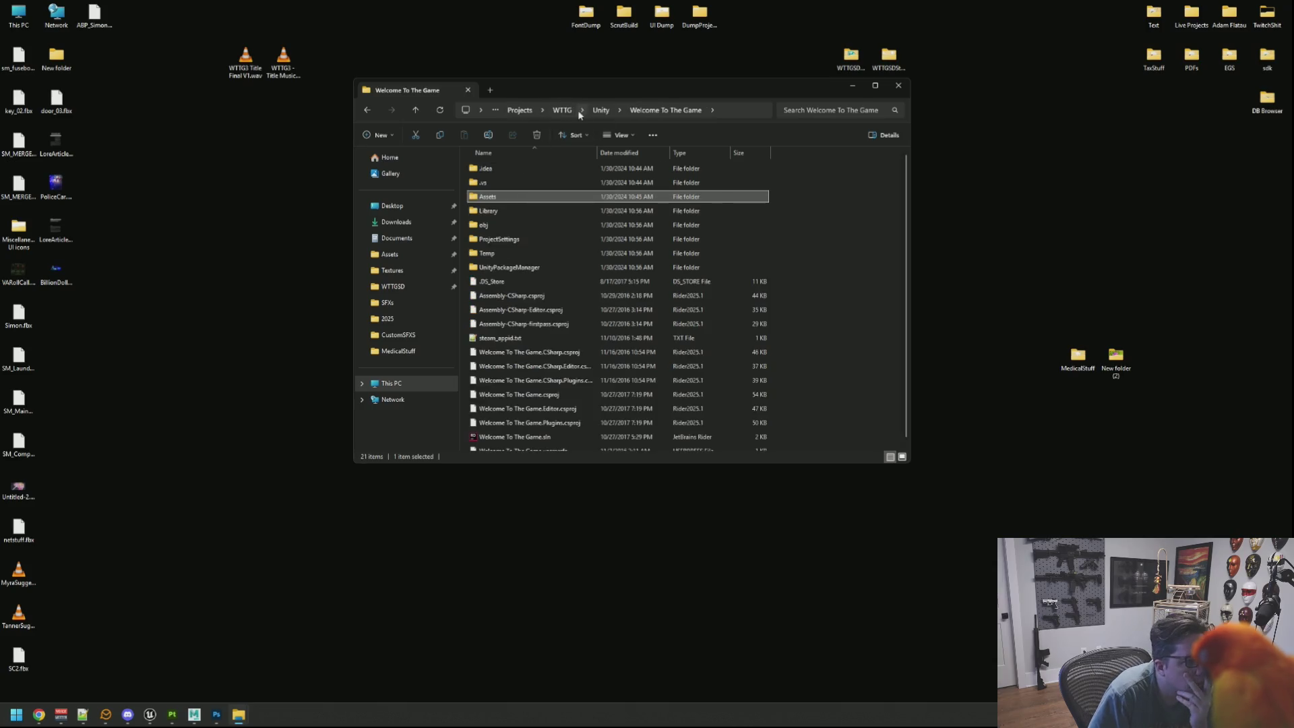
pyautogui.click(522, 111)
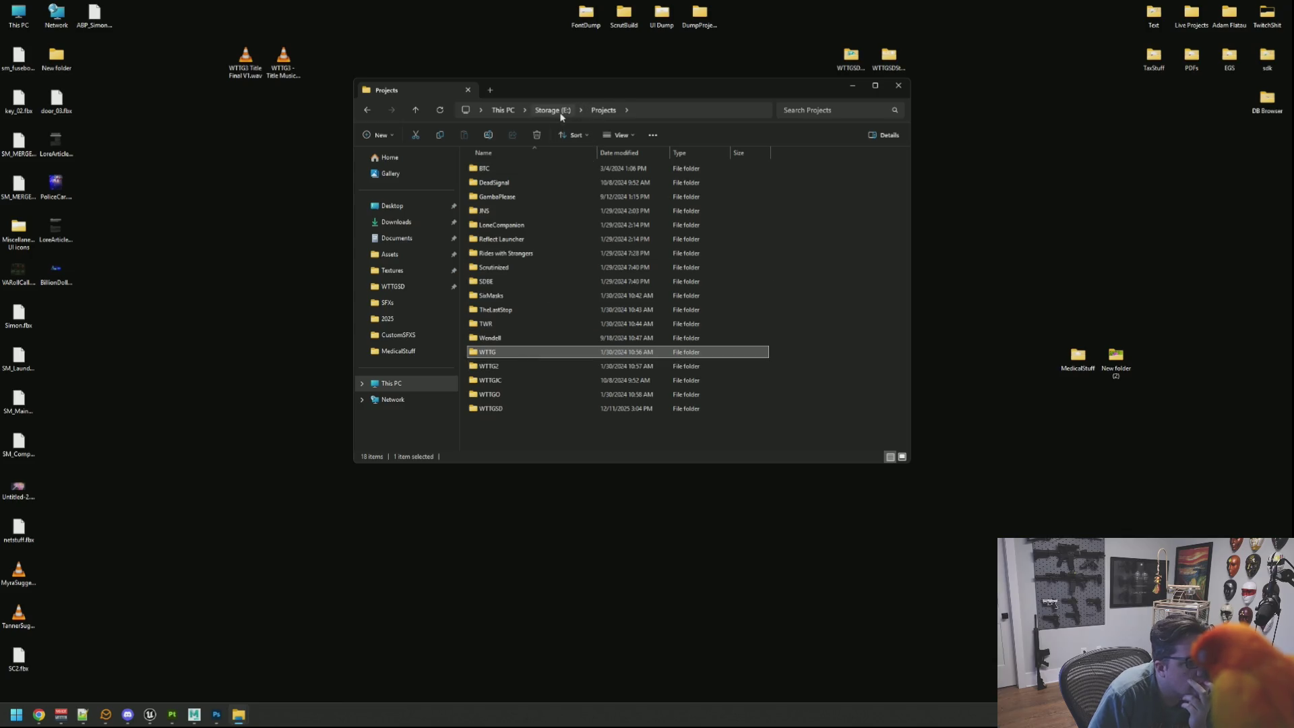
pyautogui.doubleClick(533, 371)
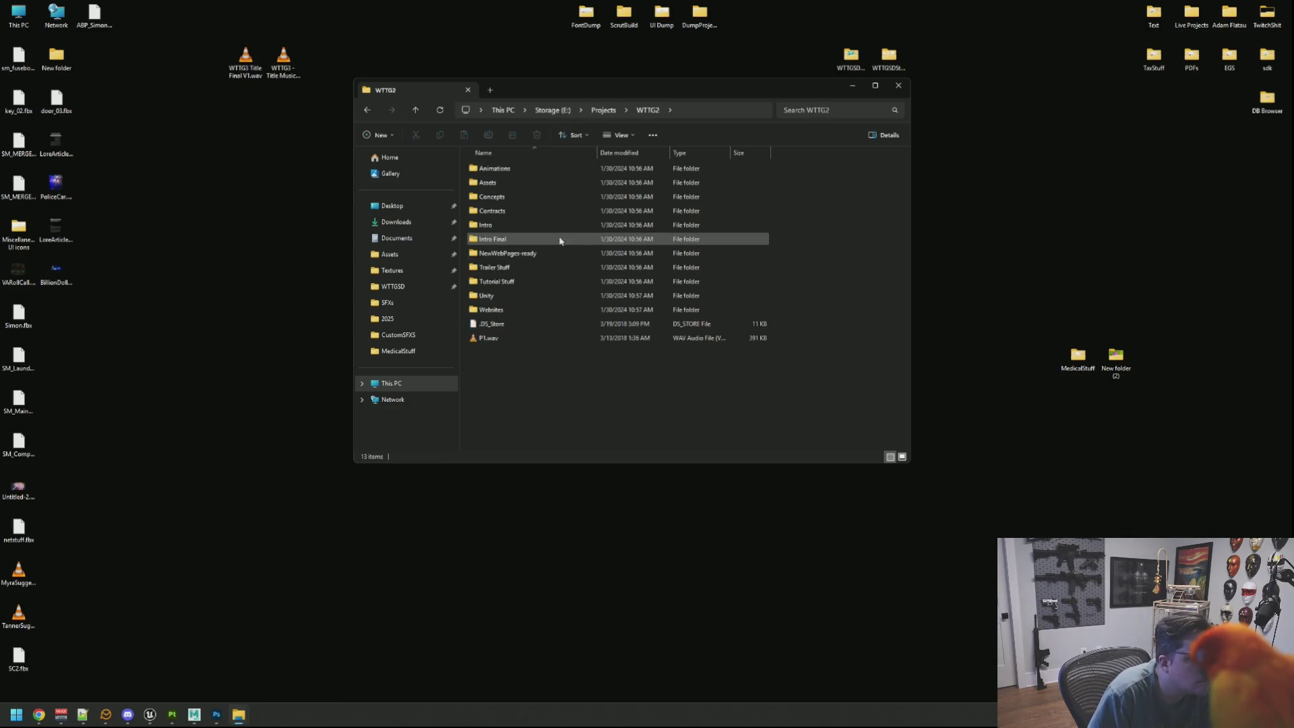
# Play the P1.wav audio clip, then look through the Intro Final videos folder
pyautogui.click(549, 339)
pyautogui.press('Return')
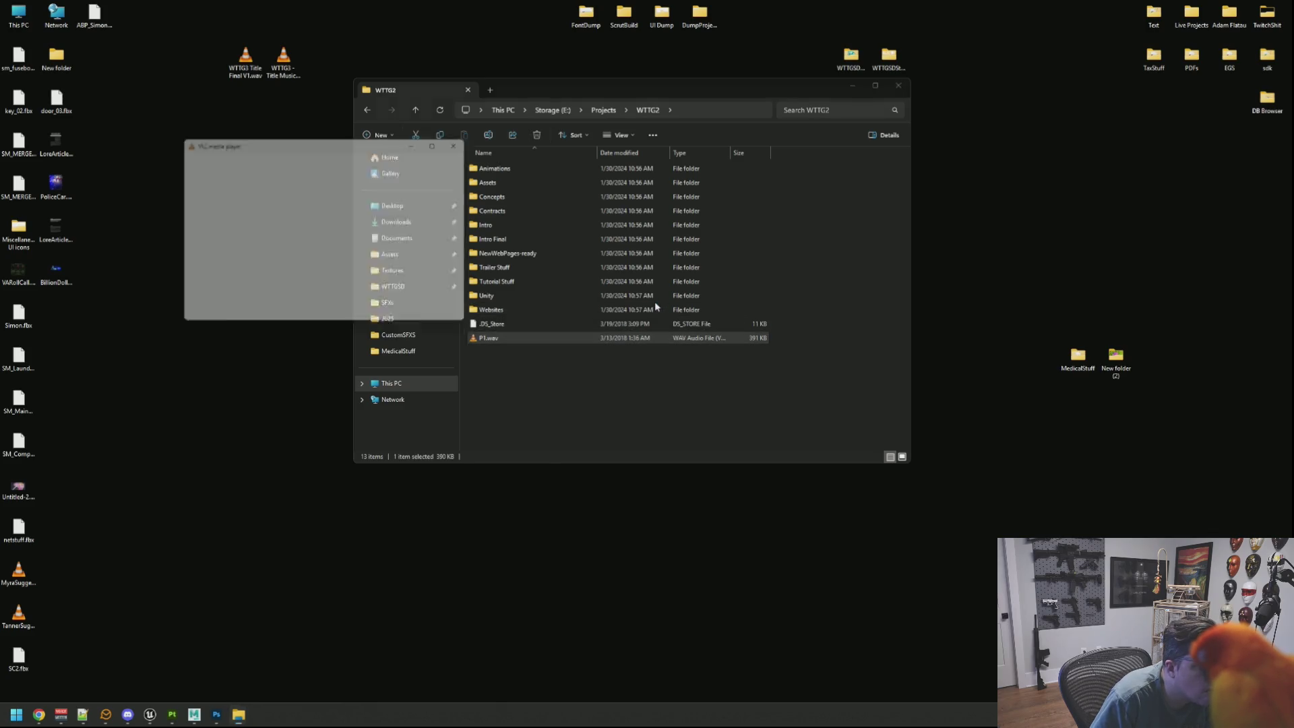
pyautogui.click(470, 142)
pyautogui.click(589, 363)
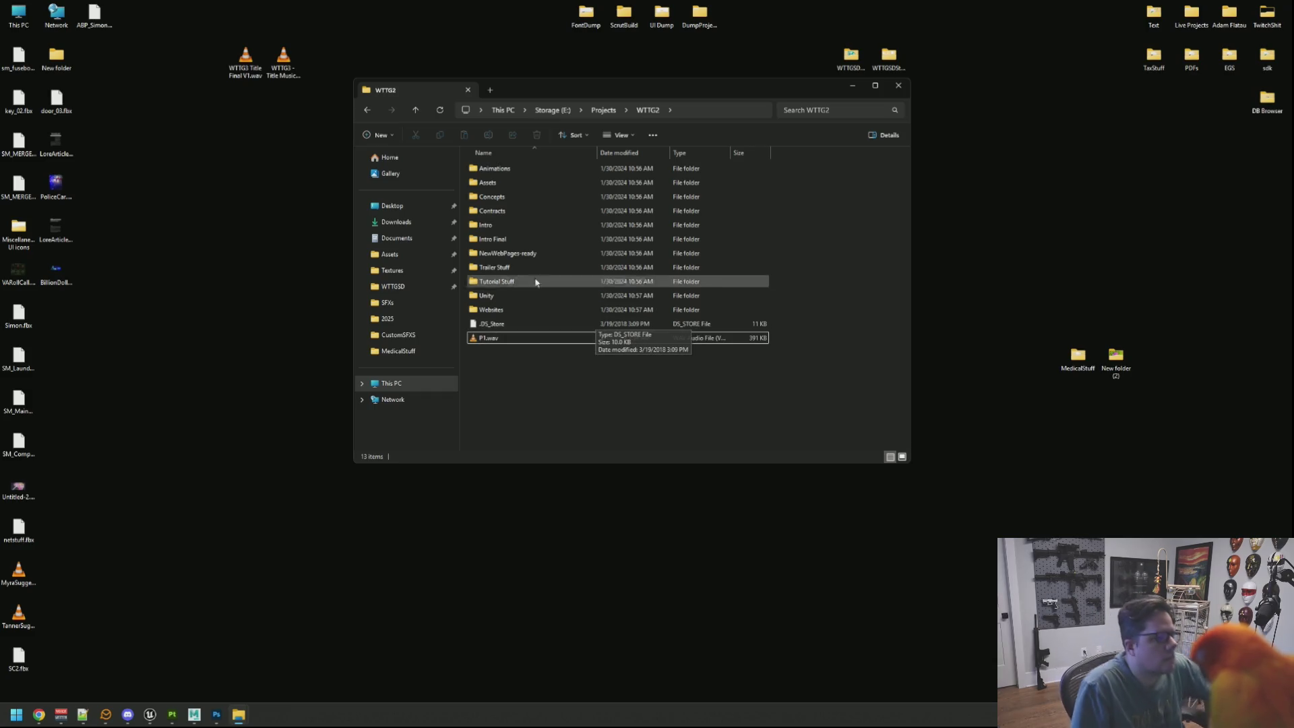
pyautogui.doubleClick(528, 240)
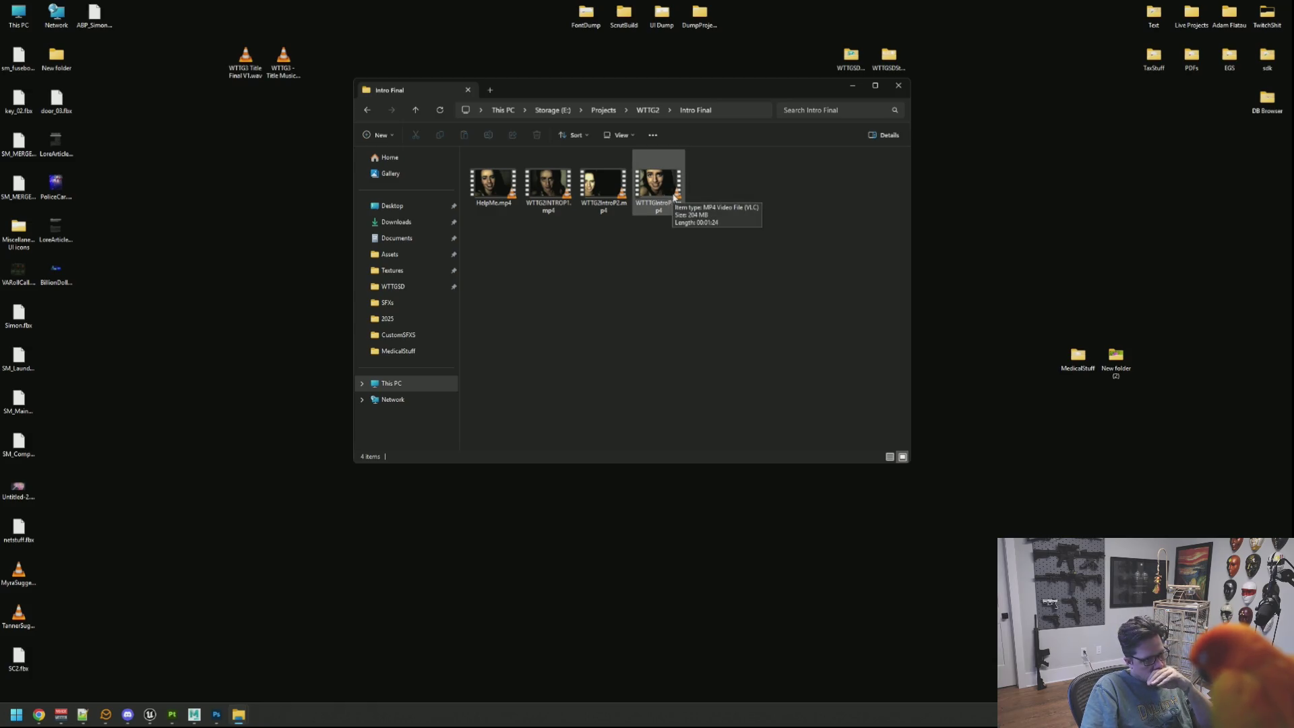
pyautogui.click(644, 110)
# Preview the Doll Maker back-view and side-view sketches in the Concepts folder
pyautogui.doubleClick(554, 196)
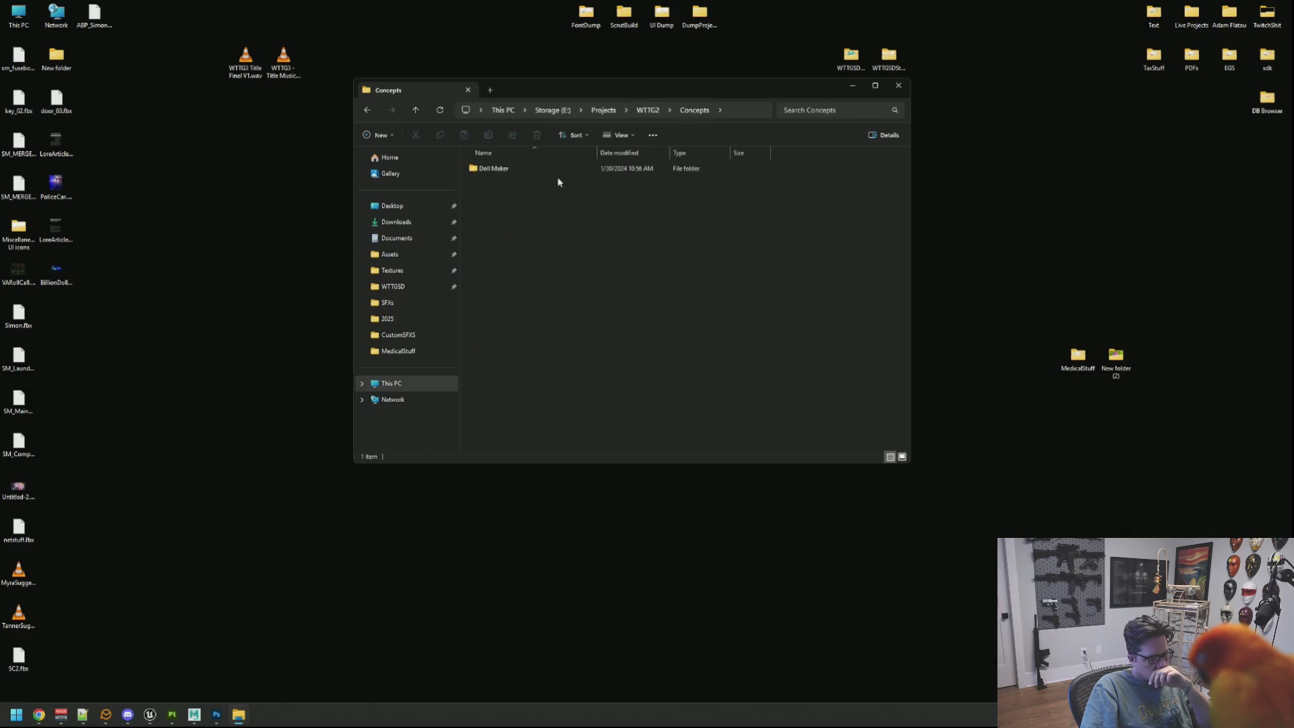
pyautogui.doubleClick(561, 167)
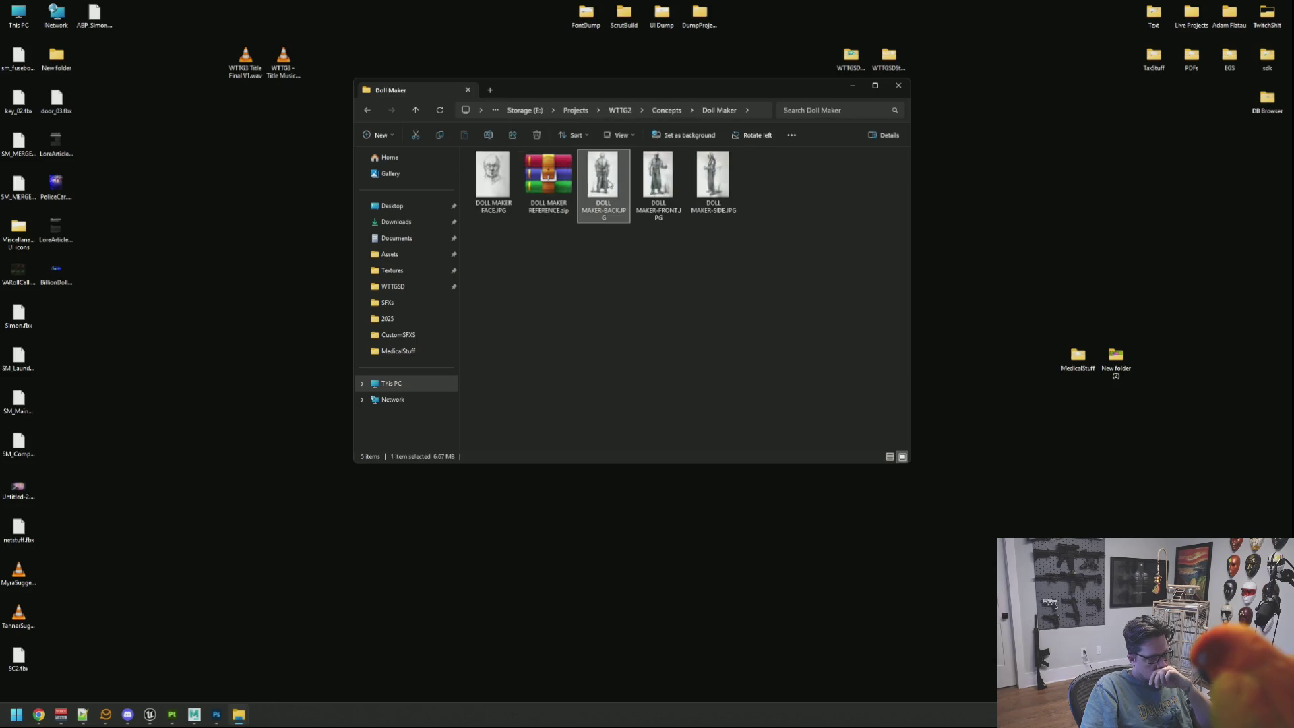
pyautogui.doubleClick(603, 186)
pyautogui.click(1101, 401)
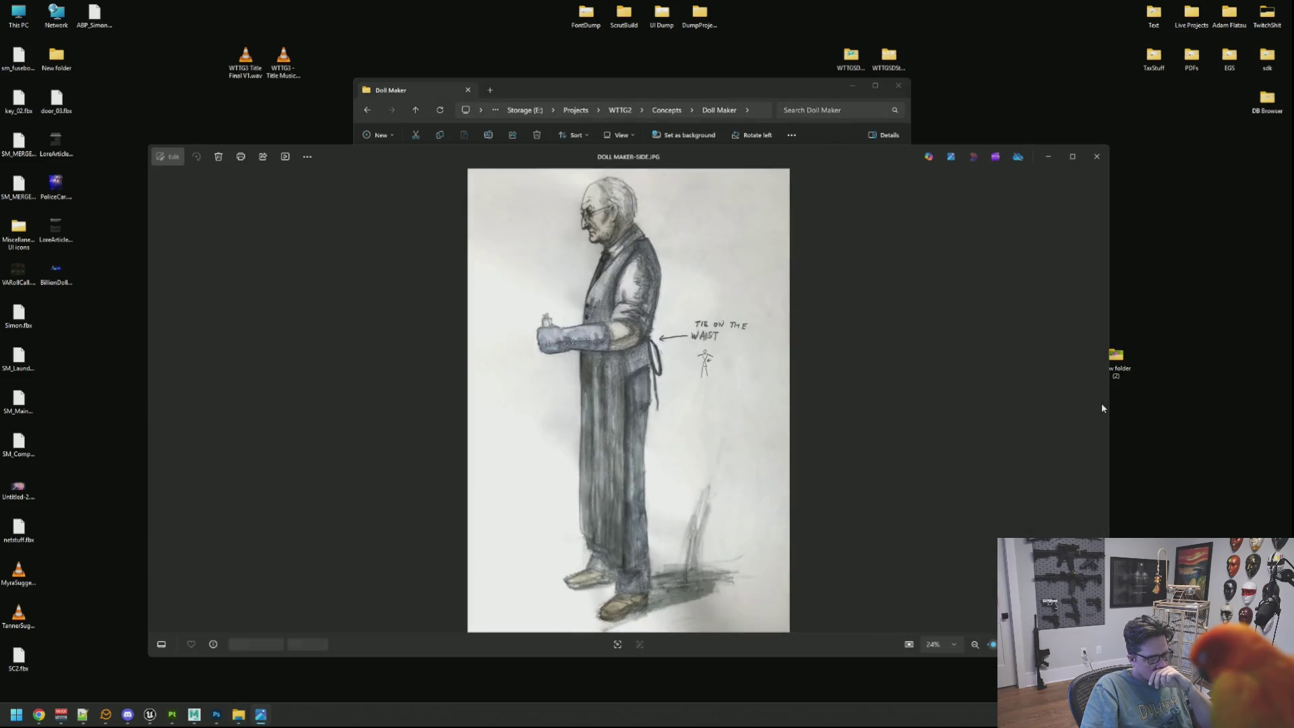
pyautogui.click(1097, 156)
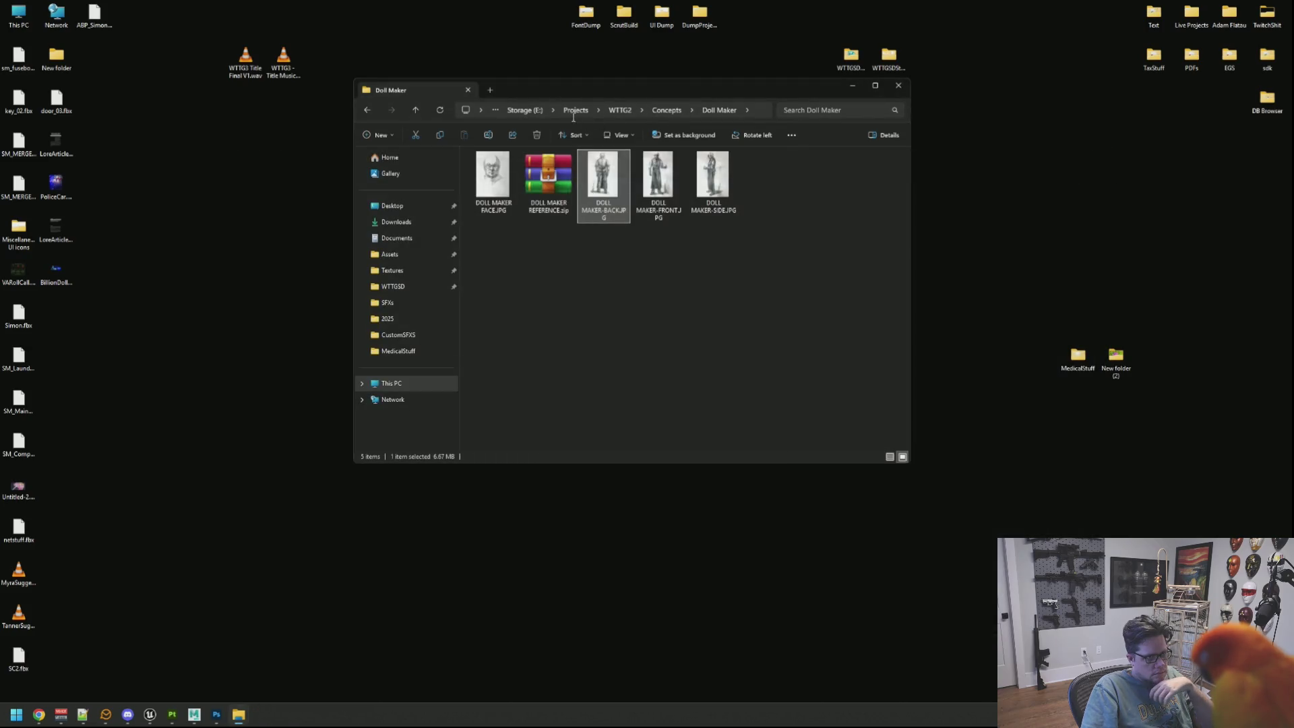
pyautogui.click(618, 111)
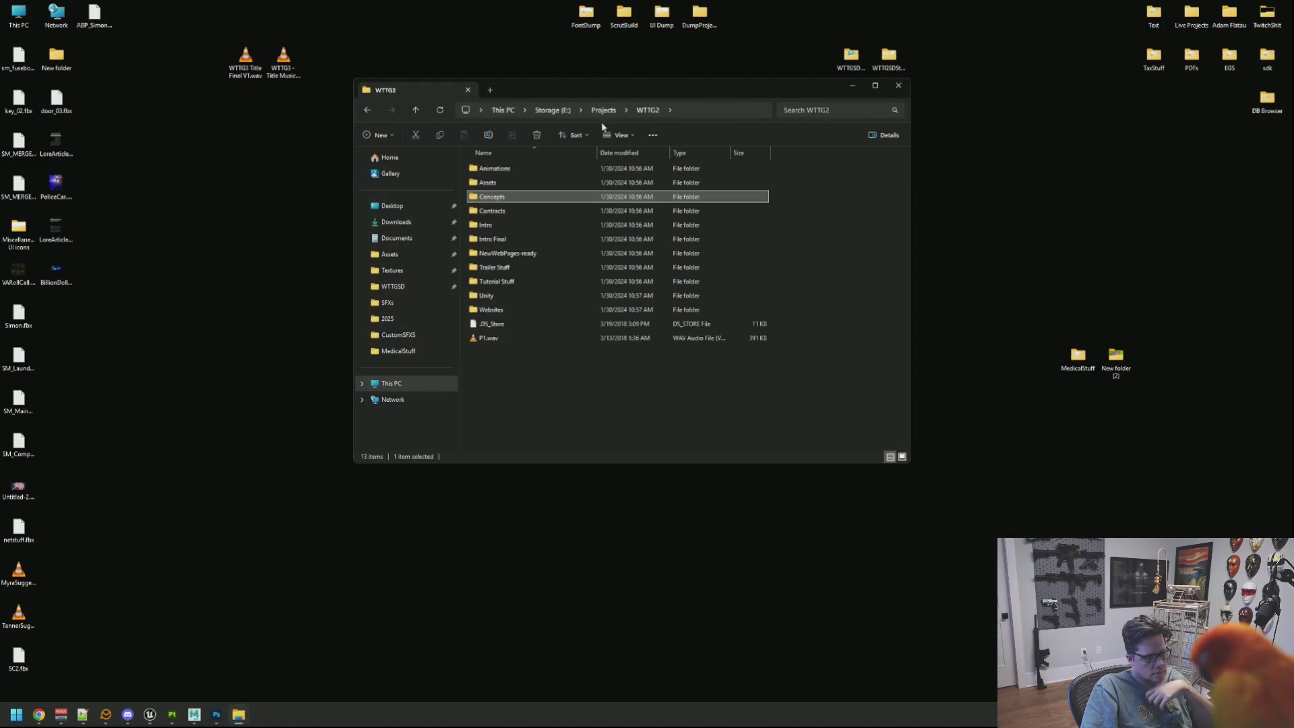
pyautogui.click(616, 388)
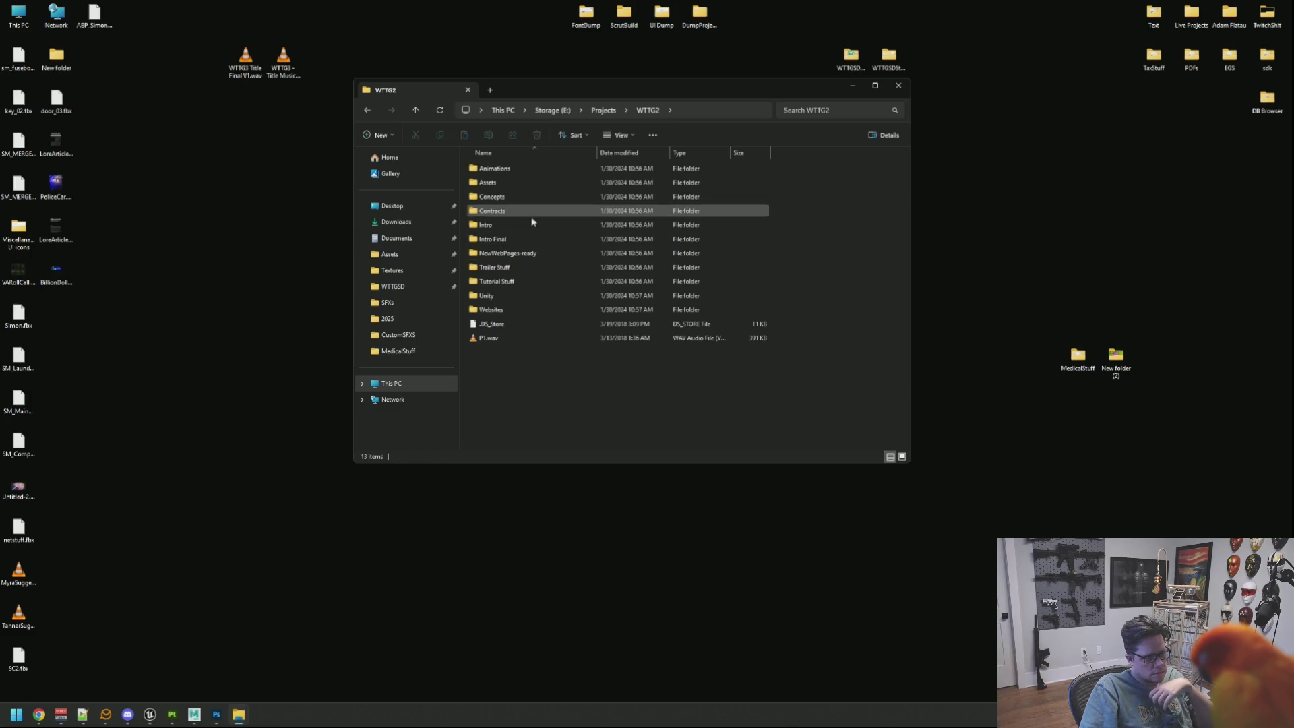
# Check the NewWebPages-ready folder, return to Projects, and bring up the LoreArticle document in Photoshop
pyautogui.doubleClick(566, 254)
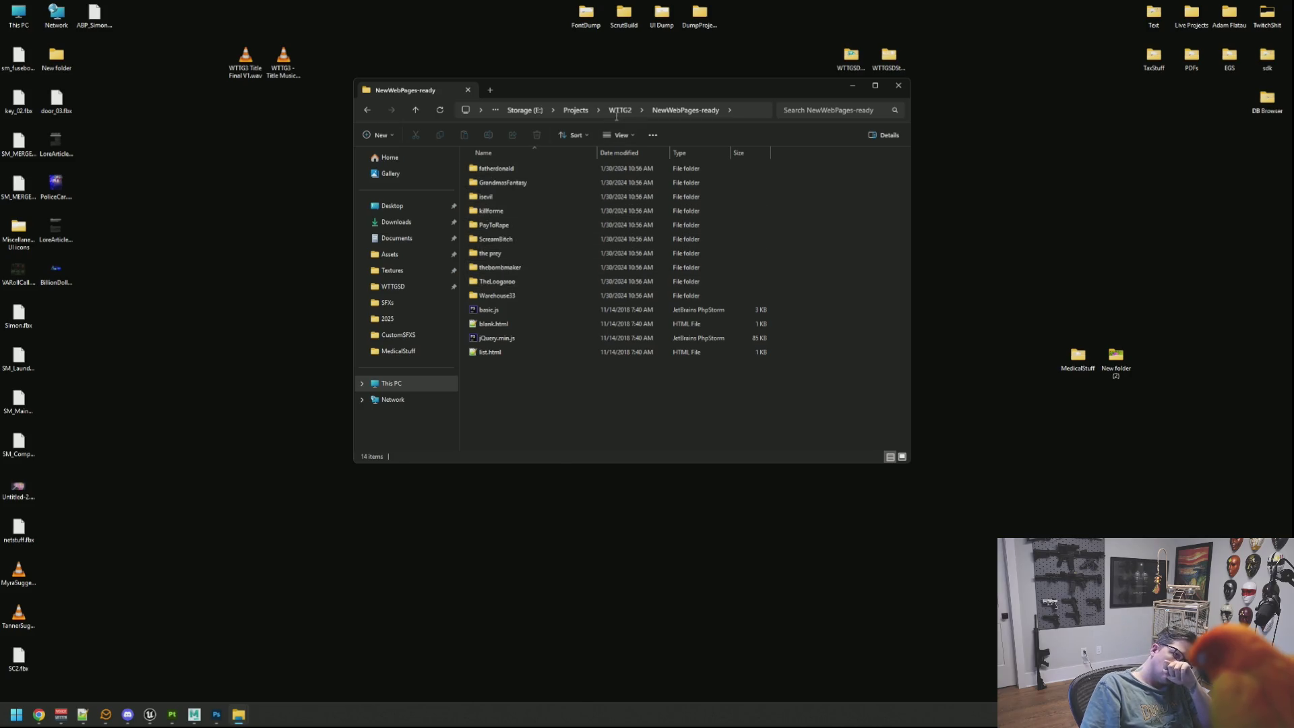
pyautogui.click(577, 110)
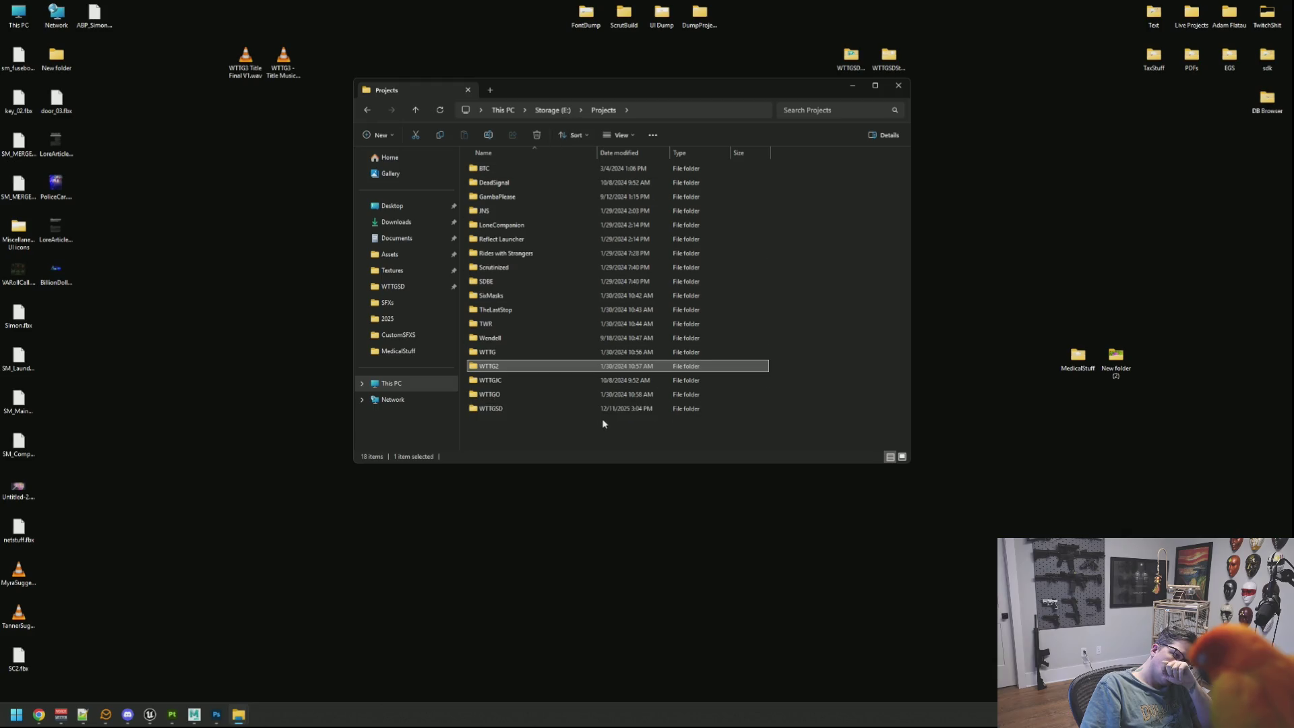
pyautogui.click(216, 714)
pyautogui.hotkey('ctrl', 'Tab')
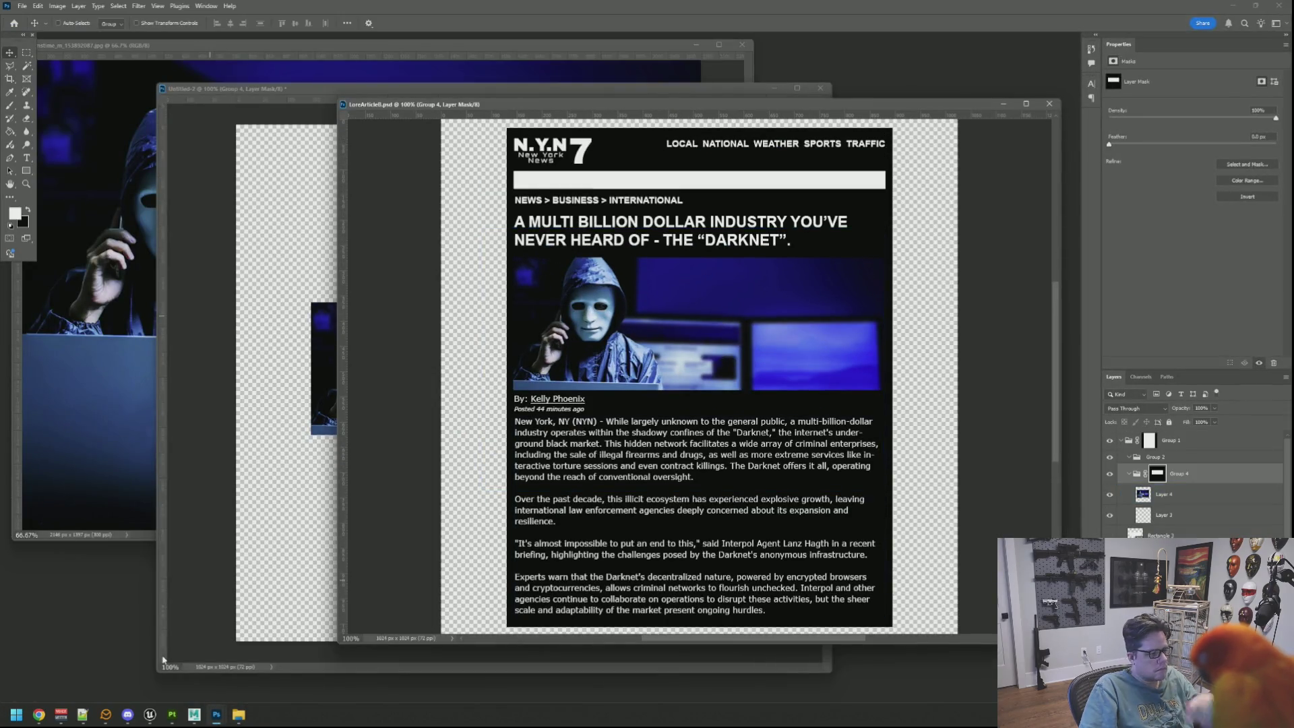
pyautogui.click(175, 701)
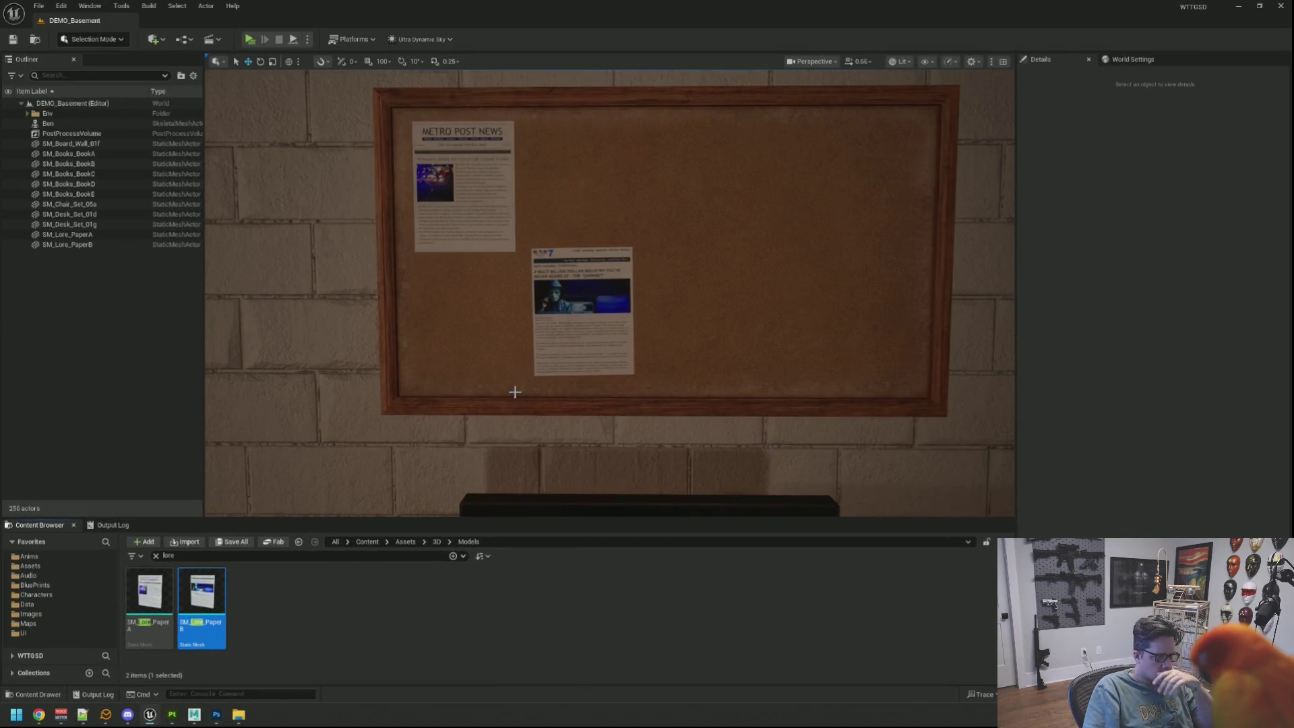
pyautogui.scroll(-10, 526, 366)
pyautogui.scroll(5, 525, 366)
pyautogui.scroll(3, 526, 366)
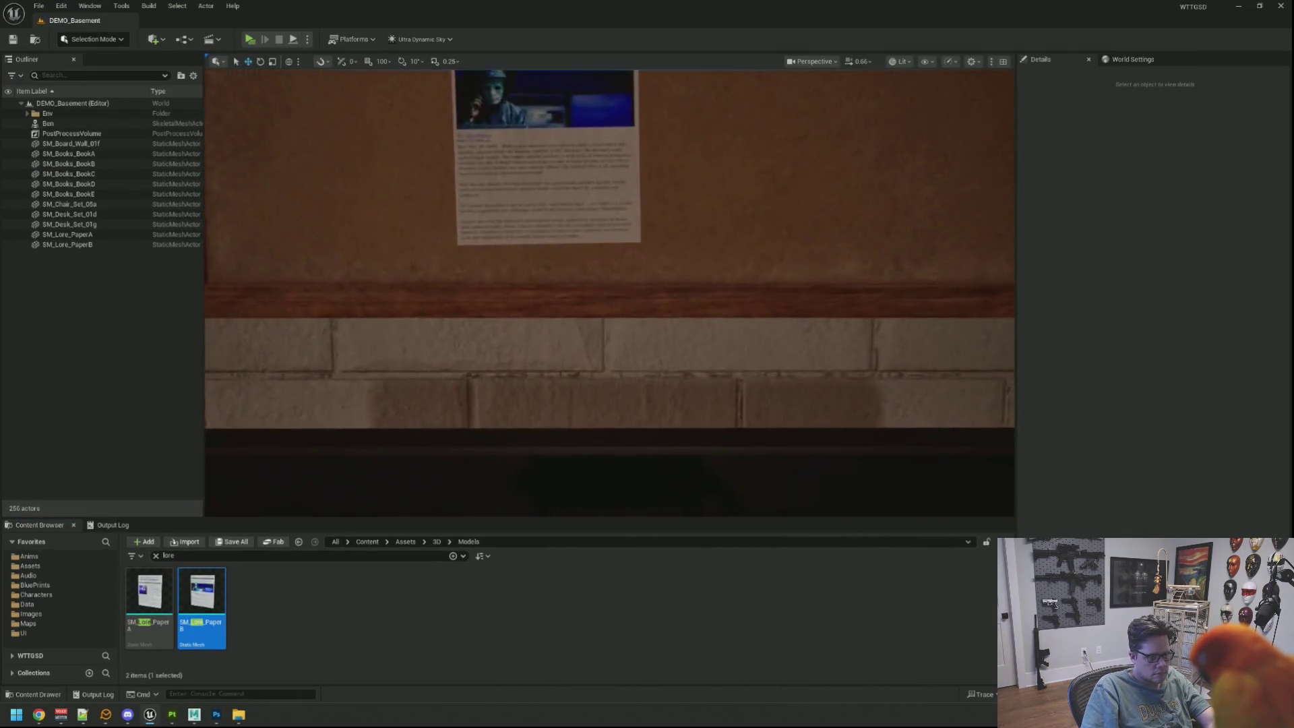
pyautogui.scroll(-8, 526, 366)
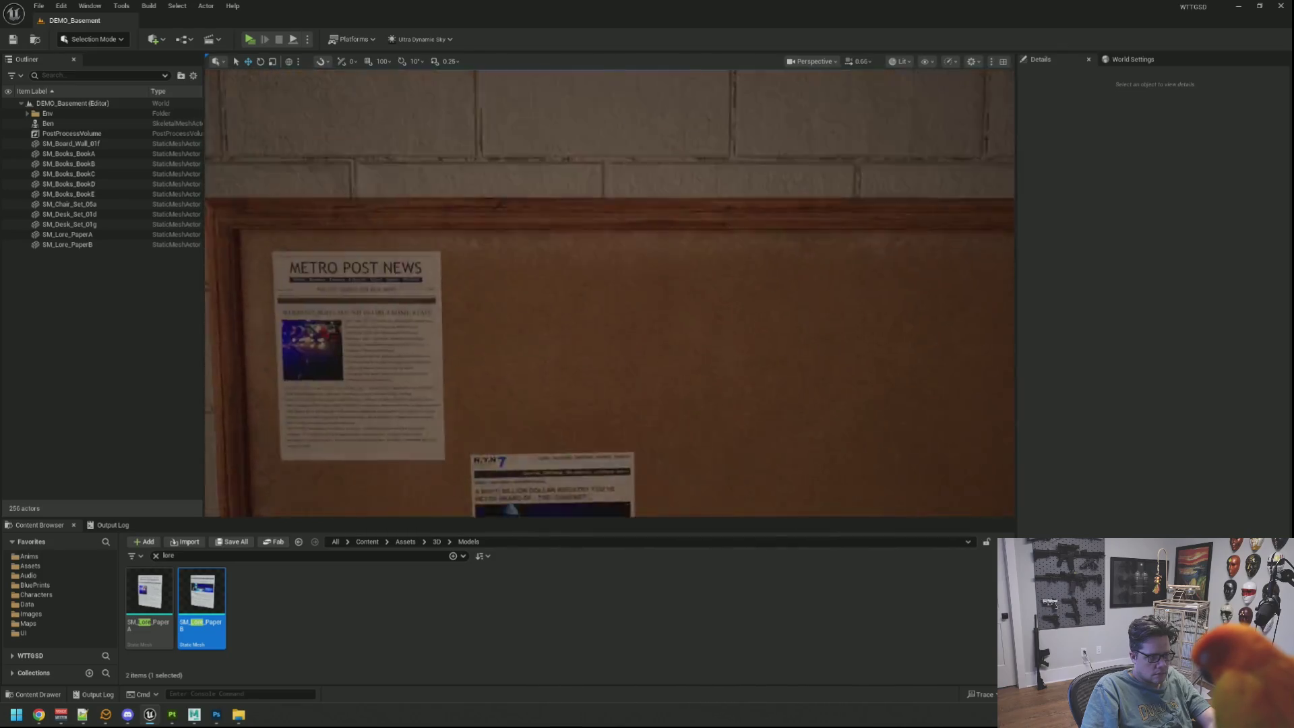
pyautogui.press('w')
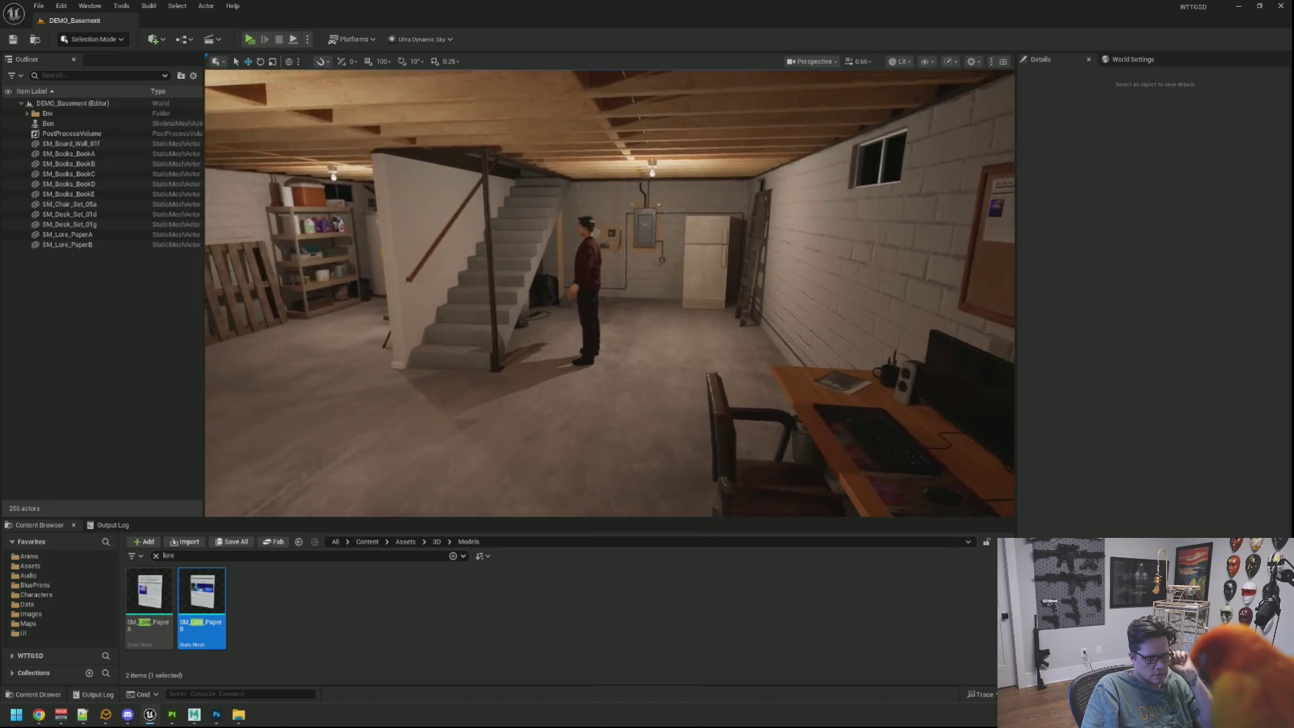
pyautogui.moveTo(609, 294); pyautogui.dragTo(269, 293)
pyautogui.moveTo(472, 269); pyautogui.dragTo(775, 249)
pyautogui.moveTo(646, 264); pyautogui.dragTo(486, 264)
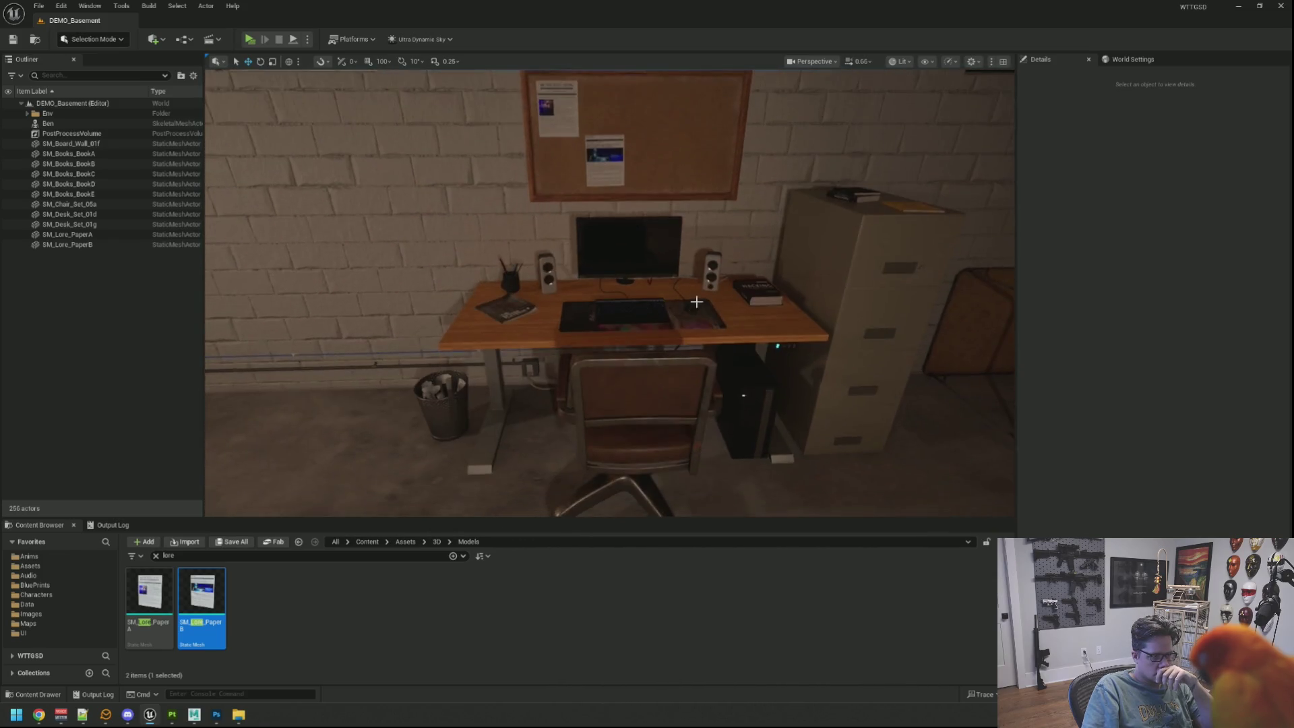
pyautogui.scroll(-2, 610, 293)
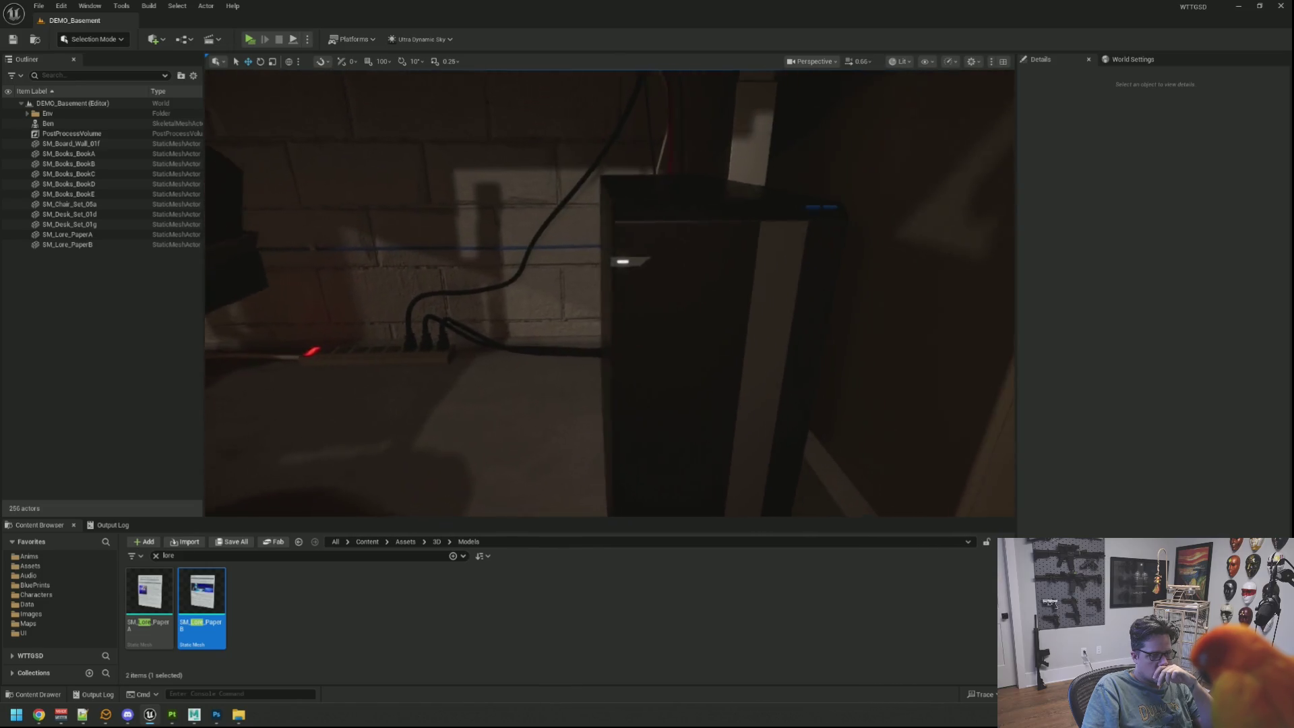
pyautogui.press('w')
pyautogui.press('s')
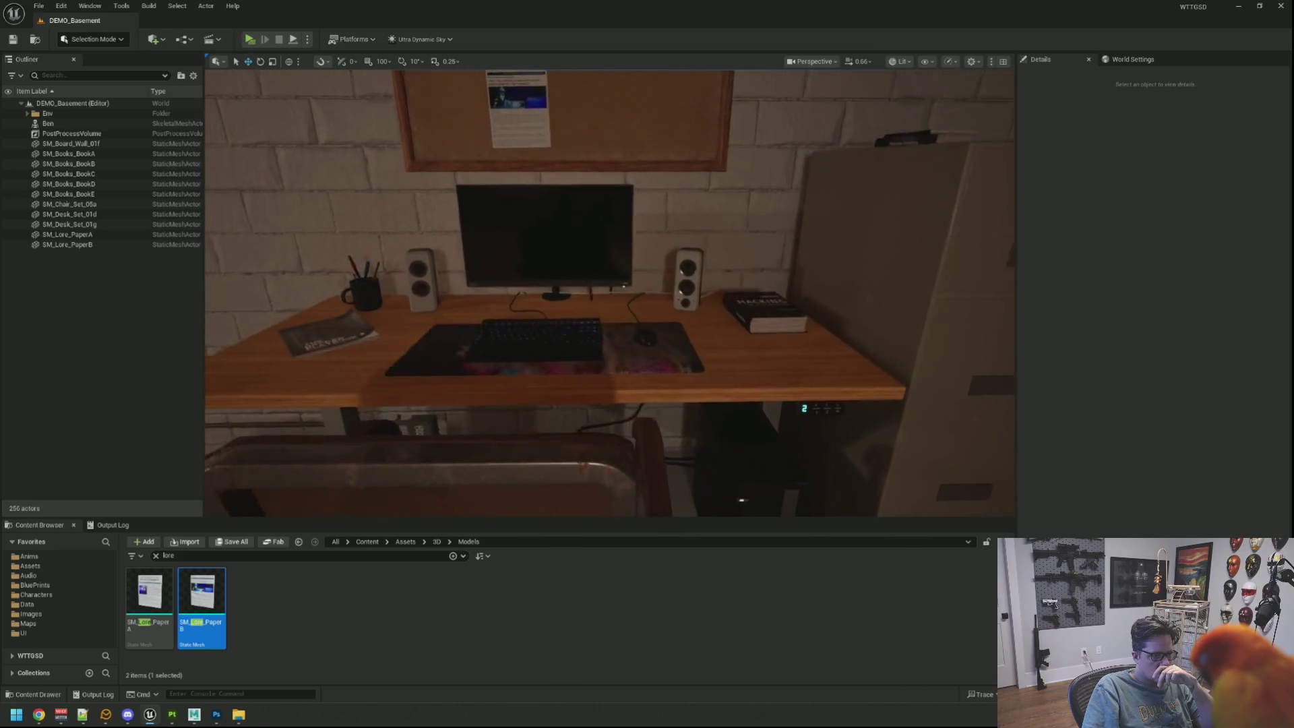
pyautogui.press('w')
pyautogui.press('s')
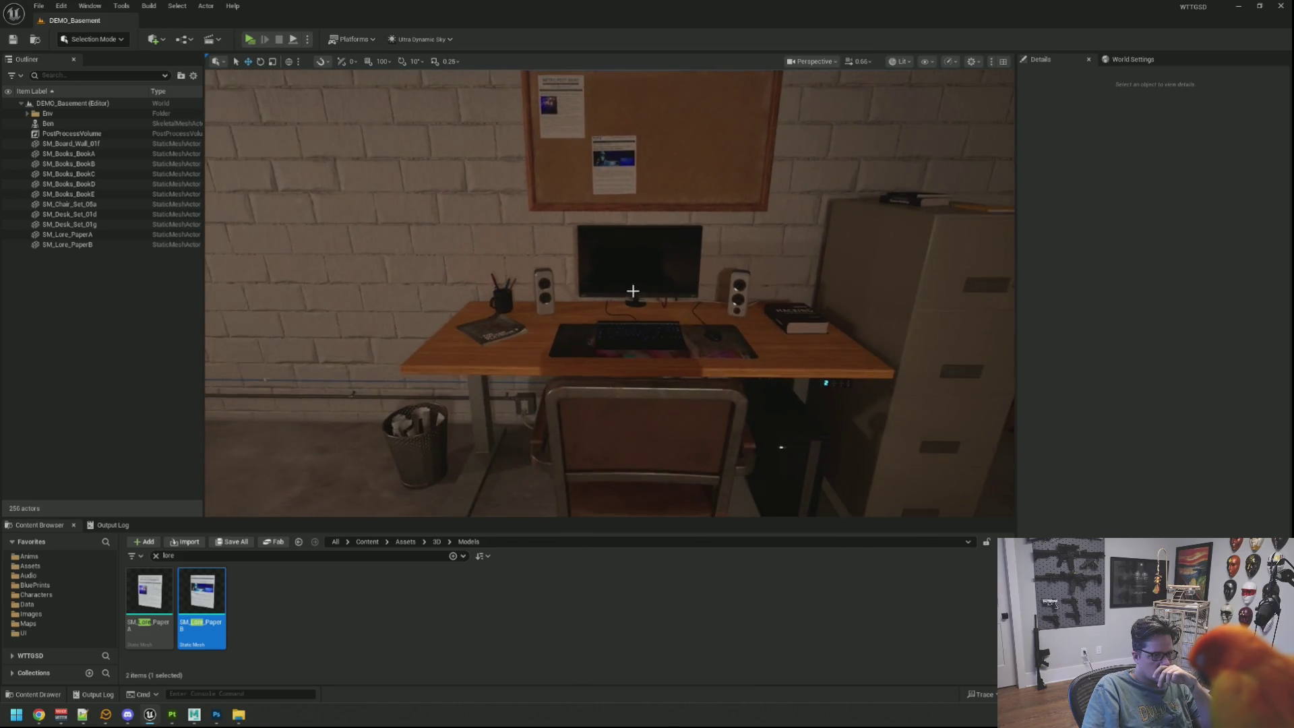
pyautogui.press('w')
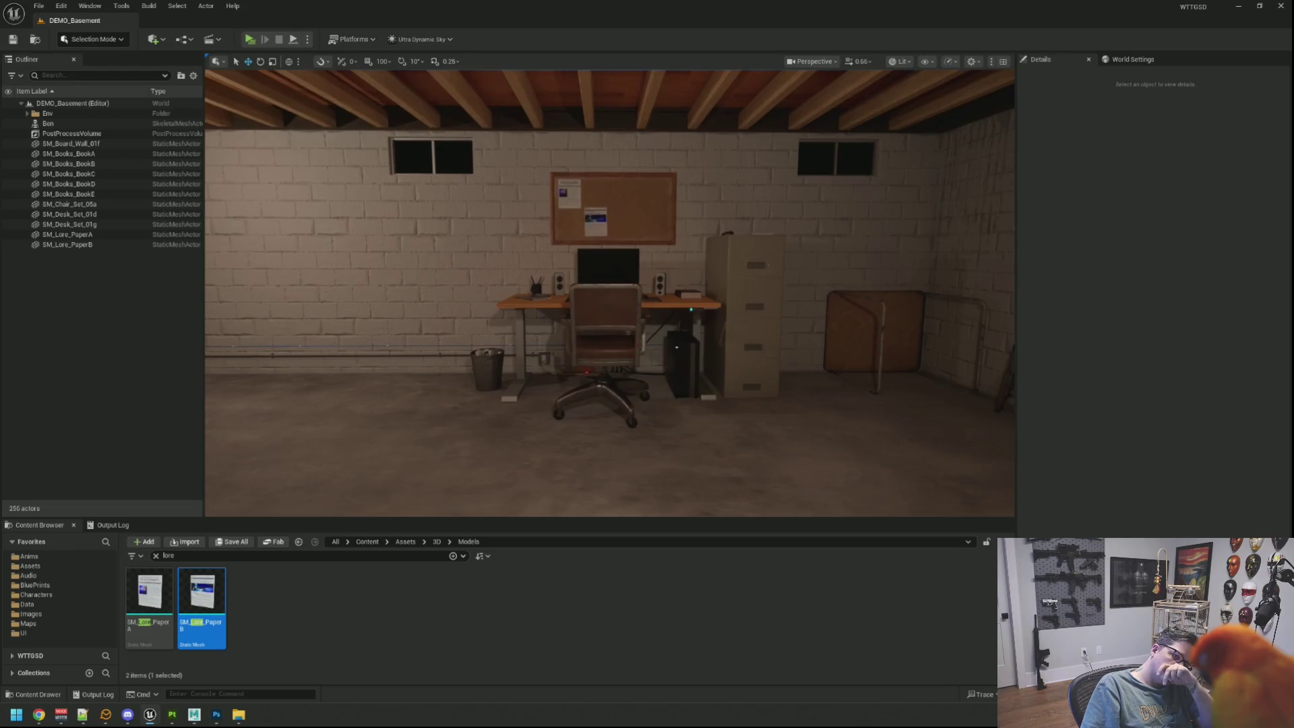
pyautogui.press('s')
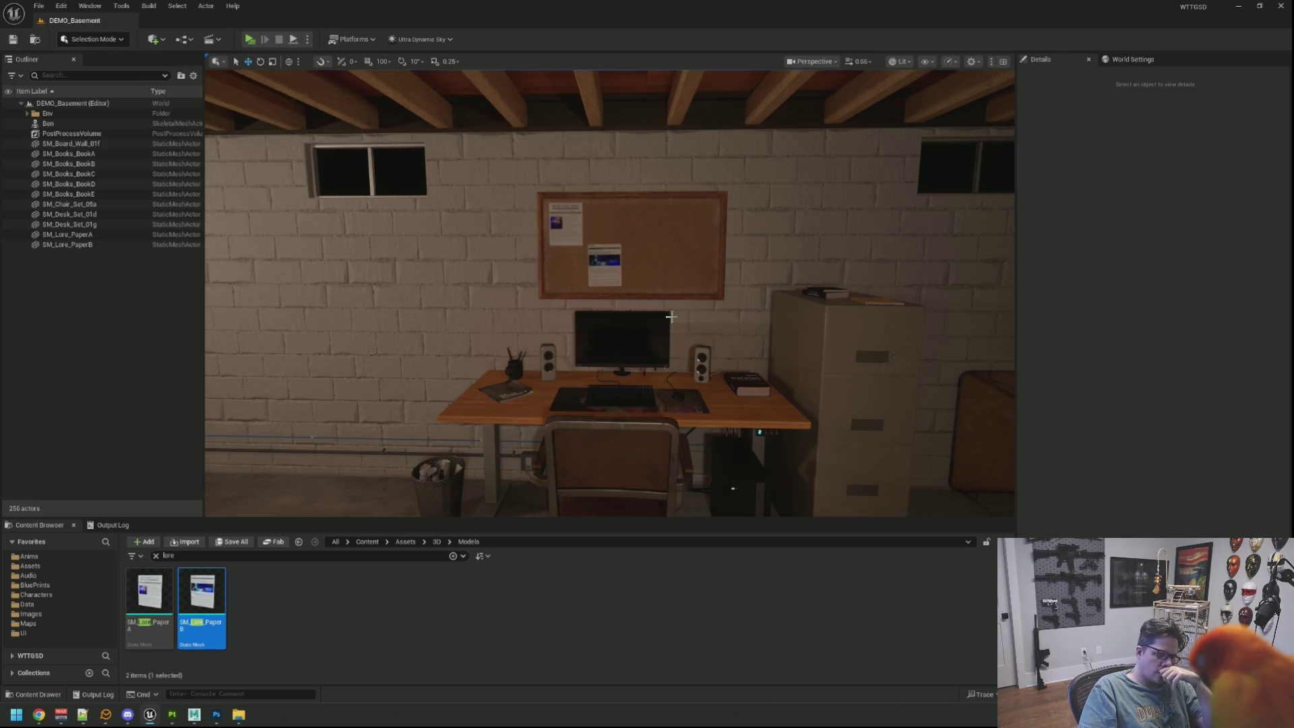
pyautogui.scroll(10, 670, 314)
pyautogui.moveTo(653, 264); pyautogui.dragTo(650, 301)
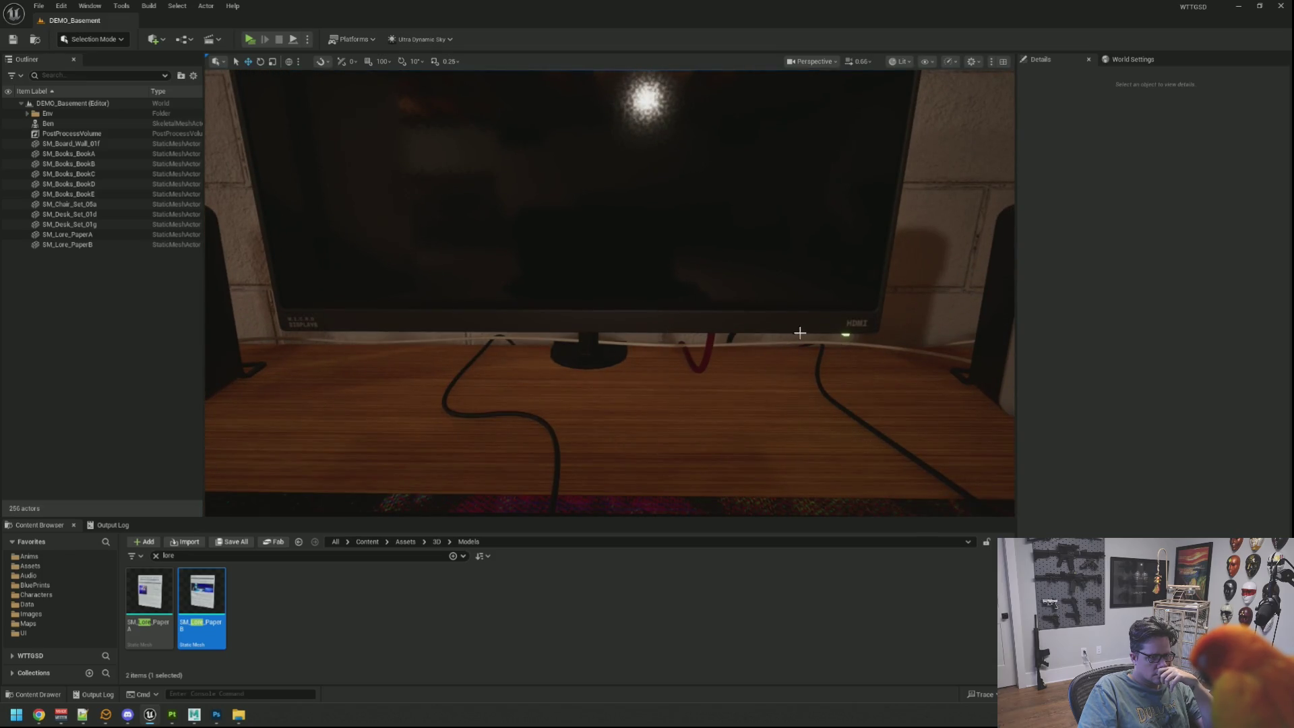
pyautogui.moveTo(716, 366); pyautogui.dragTo(719, 365)
pyautogui.click(719, 365)
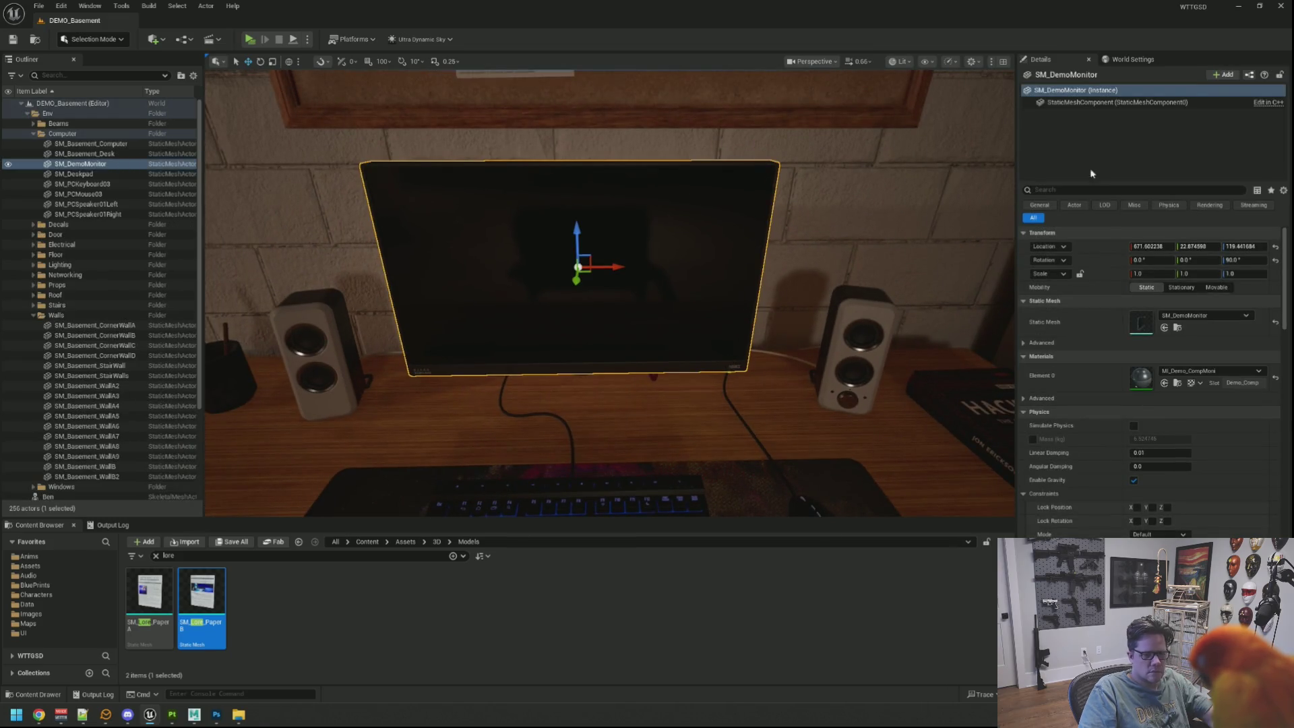
pyautogui.click(1092, 191)
pyautogui.write('effect')
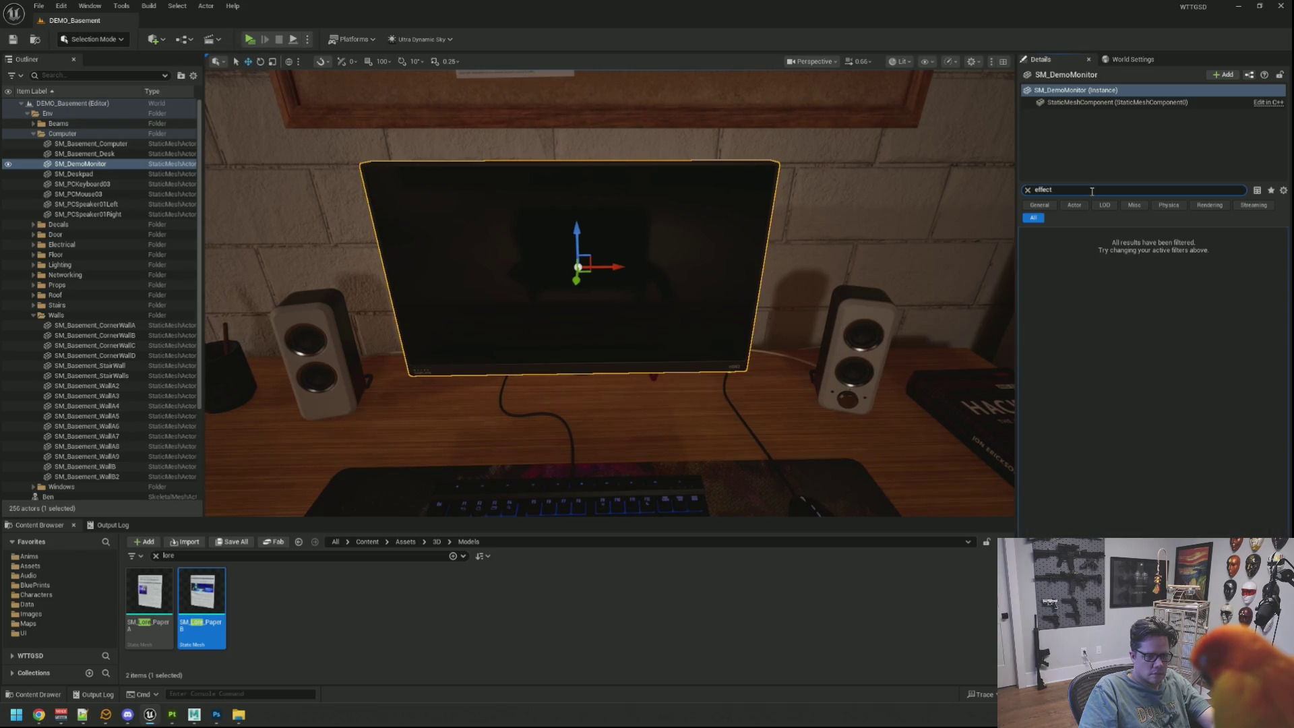
pyautogui.doubleClick(1091, 194)
pyautogui.write('ec')
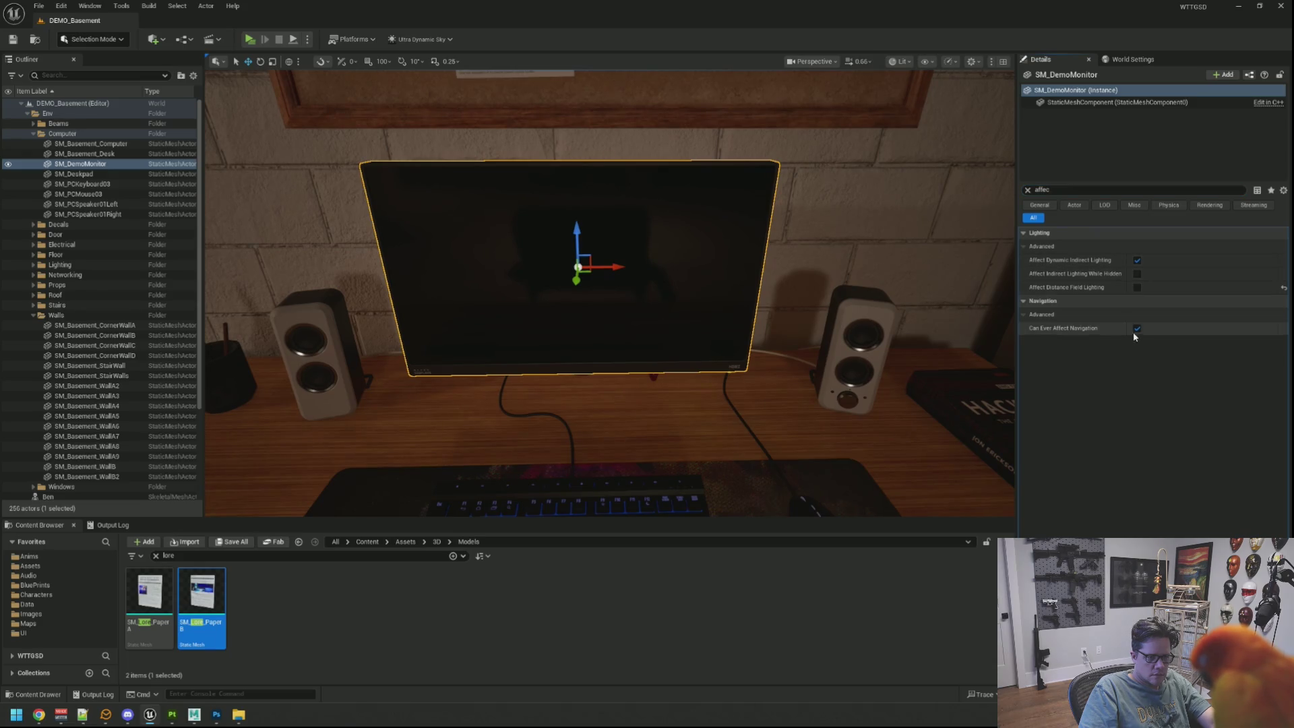
pyautogui.click(1137, 260)
pyautogui.press('Escape')
pyautogui.moveTo(881, 261); pyautogui.dragTo(880, 209)
pyautogui.moveTo(785, 231)
pyautogui.mouseDown()
pyautogui.moveTo(786, 285)
pyautogui.moveTo(785, 232)
pyautogui.moveTo(781, 270)
pyautogui.moveTo(769, 242)
pyautogui.mouseUp()
pyautogui.moveTo(701, 268)
pyautogui.mouseDown()
pyautogui.moveTo(701, 229)
pyautogui.moveTo(712, 268)
pyautogui.mouseUp()
pyautogui.click(722, 300)
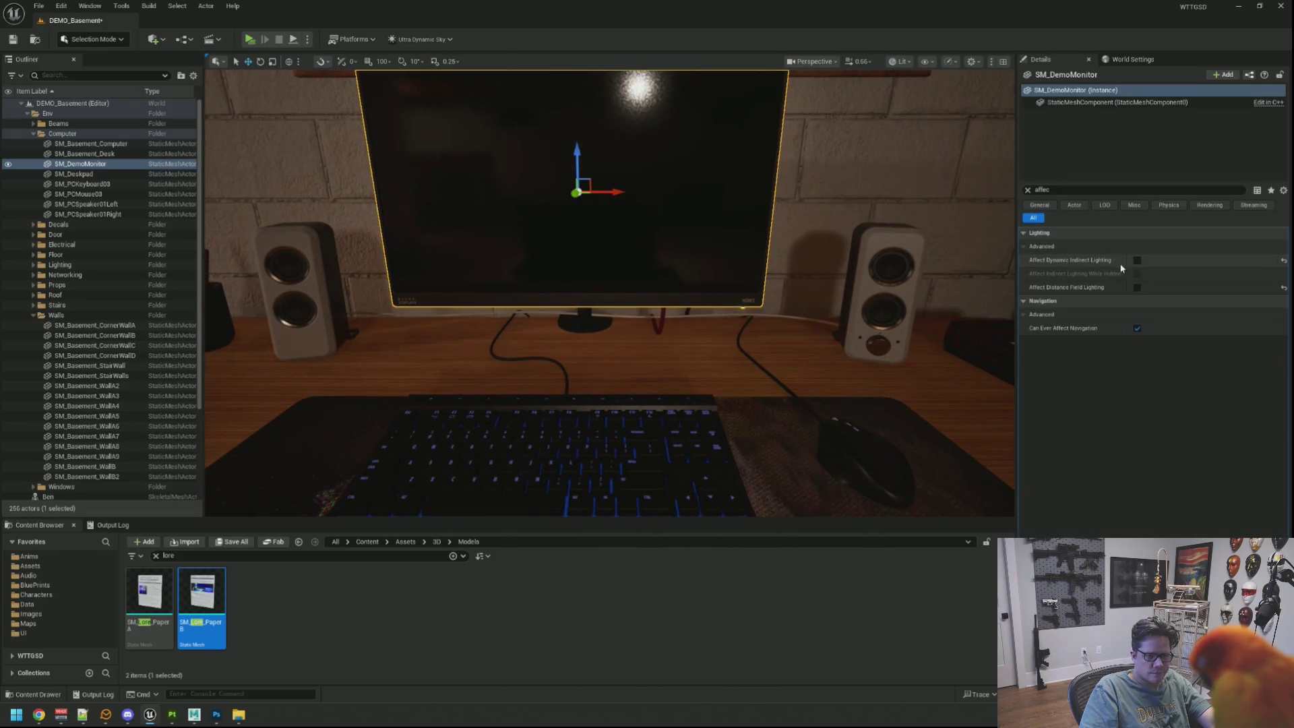
pyautogui.click(1137, 260)
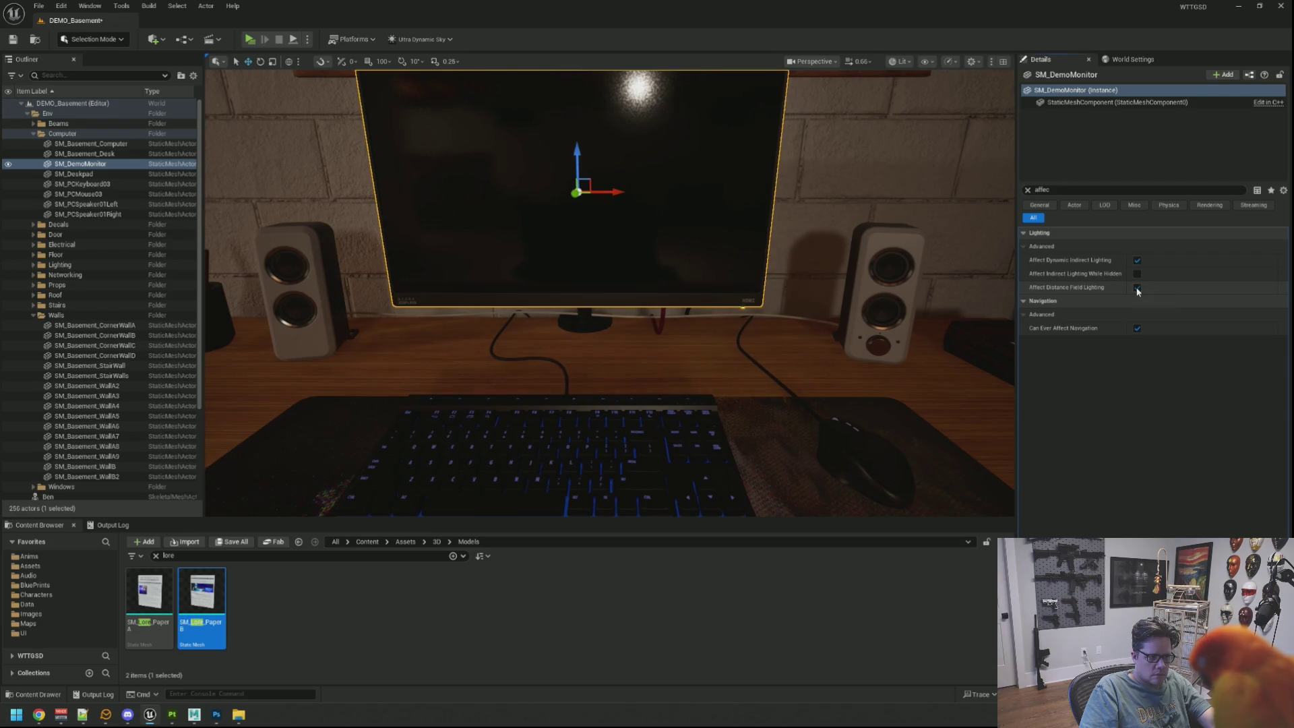
pyautogui.press('Escape')
pyautogui.moveTo(952, 270); pyautogui.dragTo(953, 310)
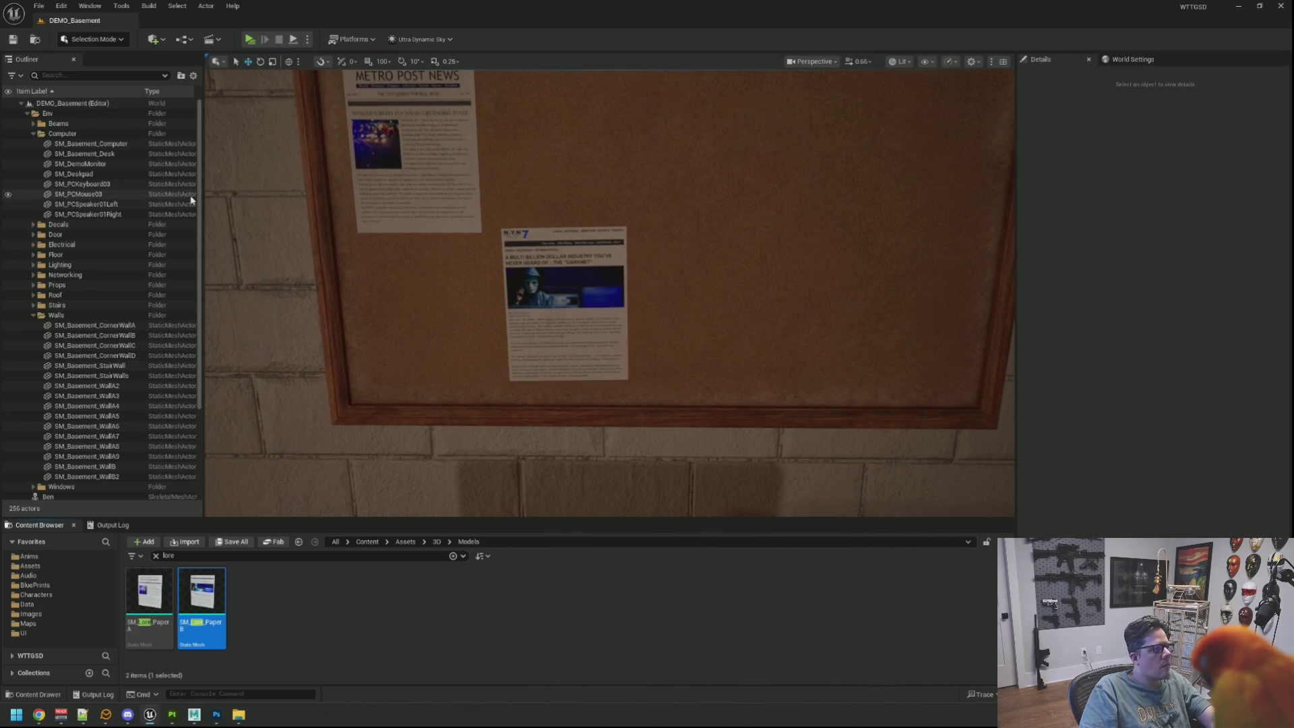
# Frame SM_Lore_PaperB and rotate it level on the corkboard
pyautogui.click(28, 113)
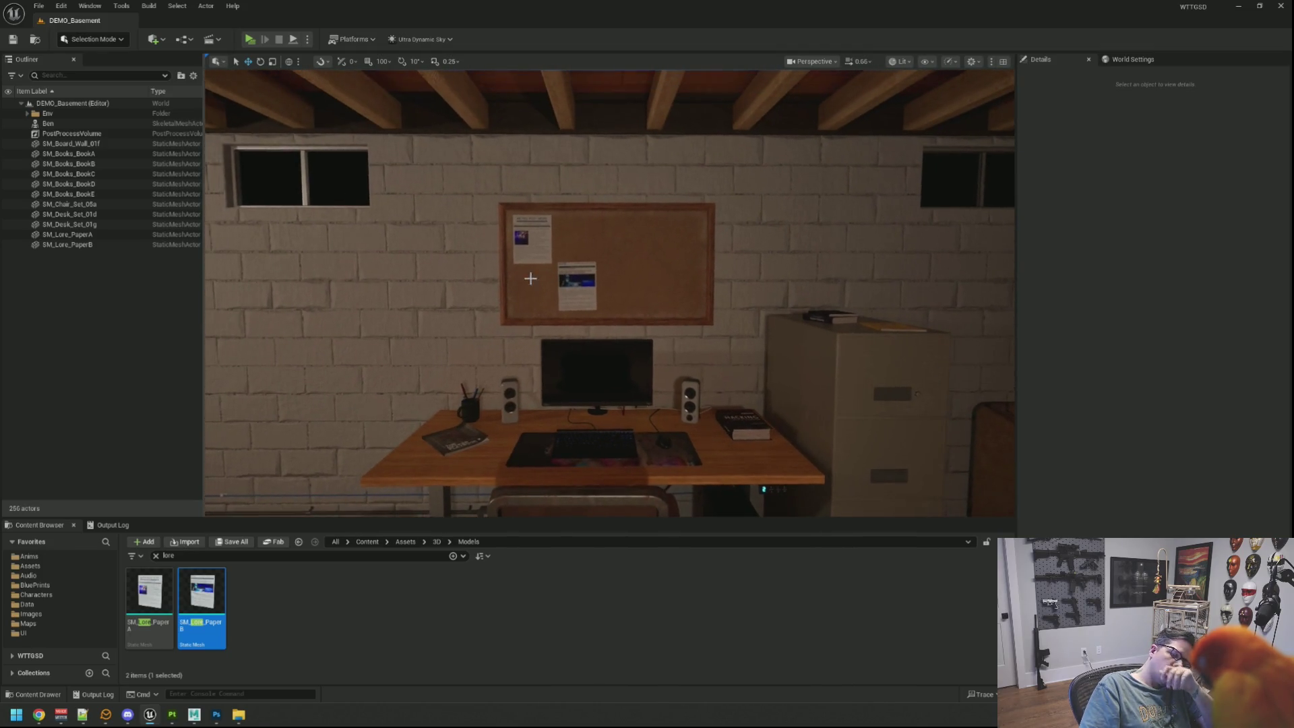
pyautogui.click(570, 276)
pyautogui.press('f')
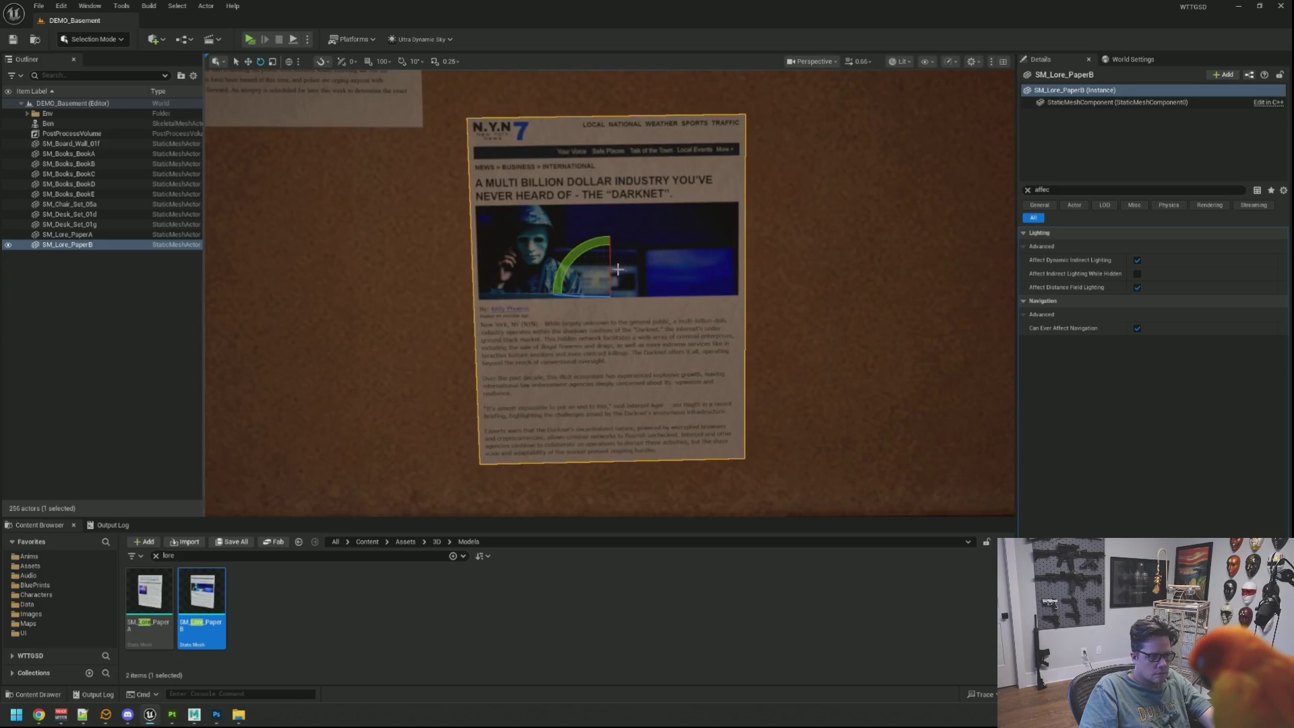
pyautogui.moveTo(594, 248)
pyautogui.mouseDown()
pyautogui.moveTo(664, 291)
pyautogui.moveTo(723, 292)
pyautogui.moveTo(724, 317)
pyautogui.moveTo(685, 320)
pyautogui.mouseUp()
pyautogui.press('w')
pyautogui.press('Escape')
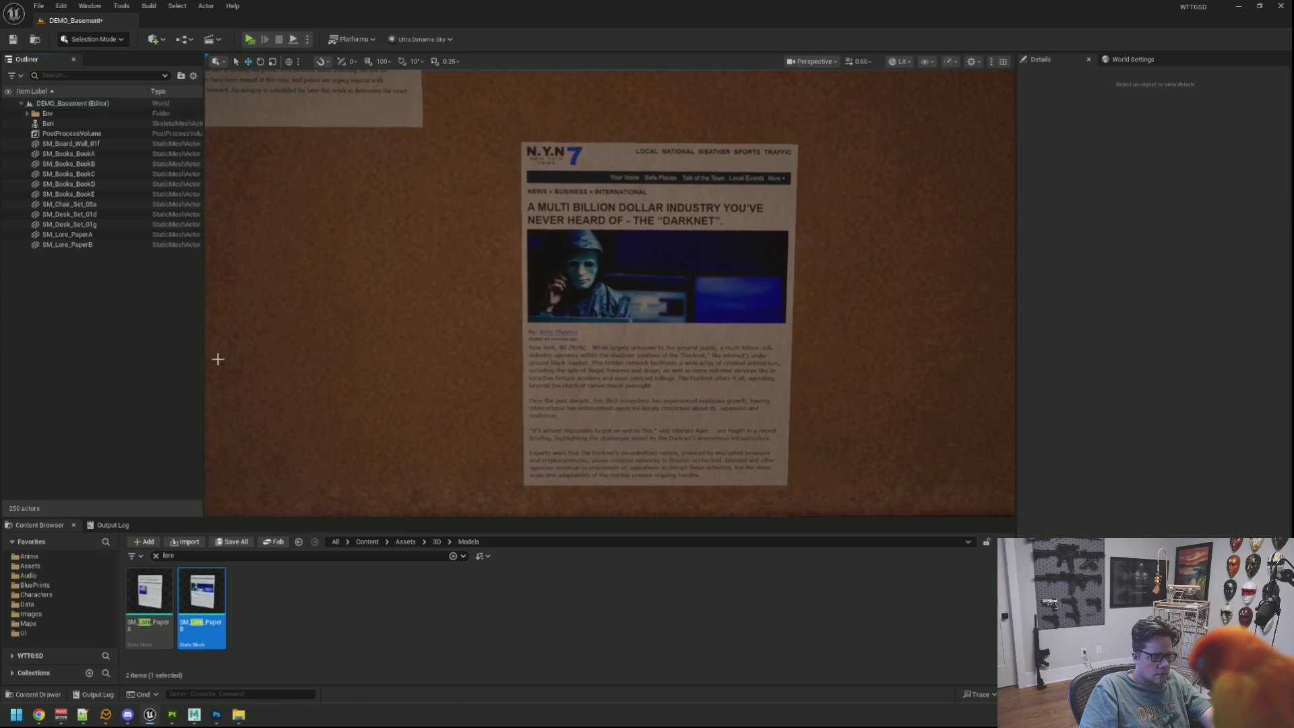
pyautogui.scroll(-5, 567, 272)
pyautogui.scroll(4, 568, 272)
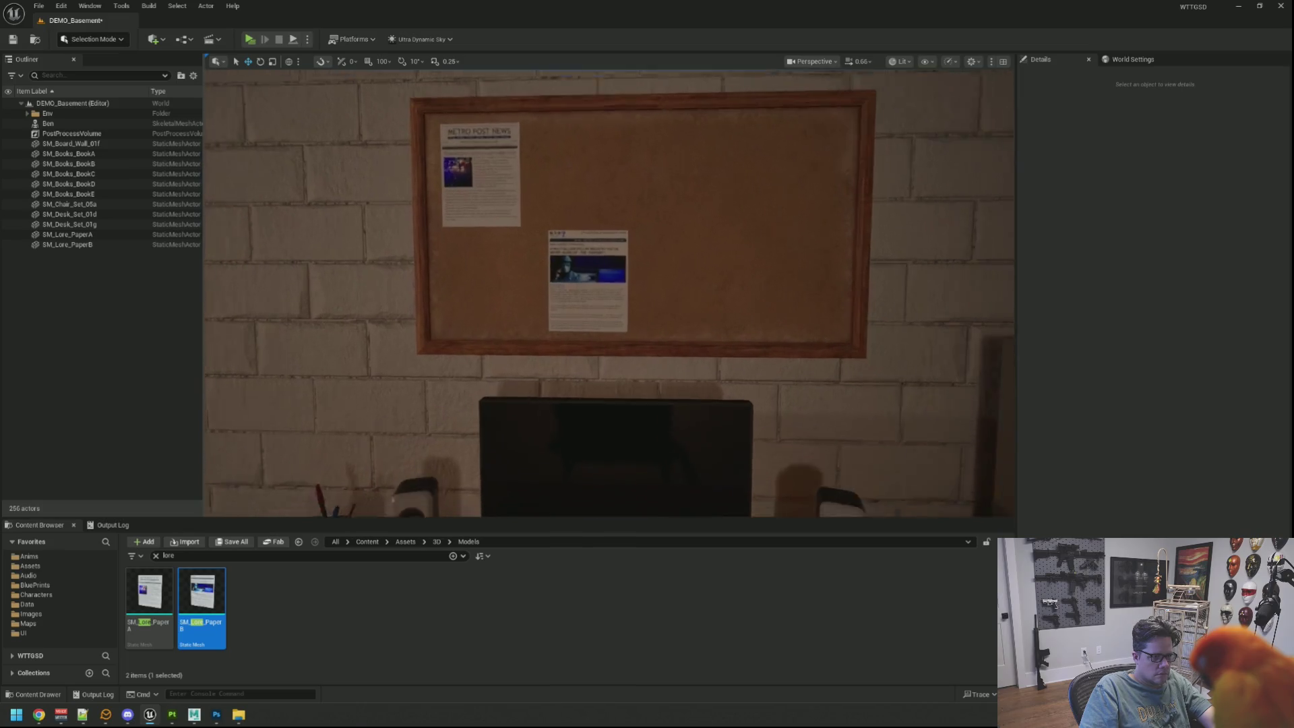
# Slide the lower Darknet newspaper slightly left on the corkboard
pyautogui.click(567, 272)
pyautogui.moveTo(567, 272); pyautogui.dragTo(549, 272)
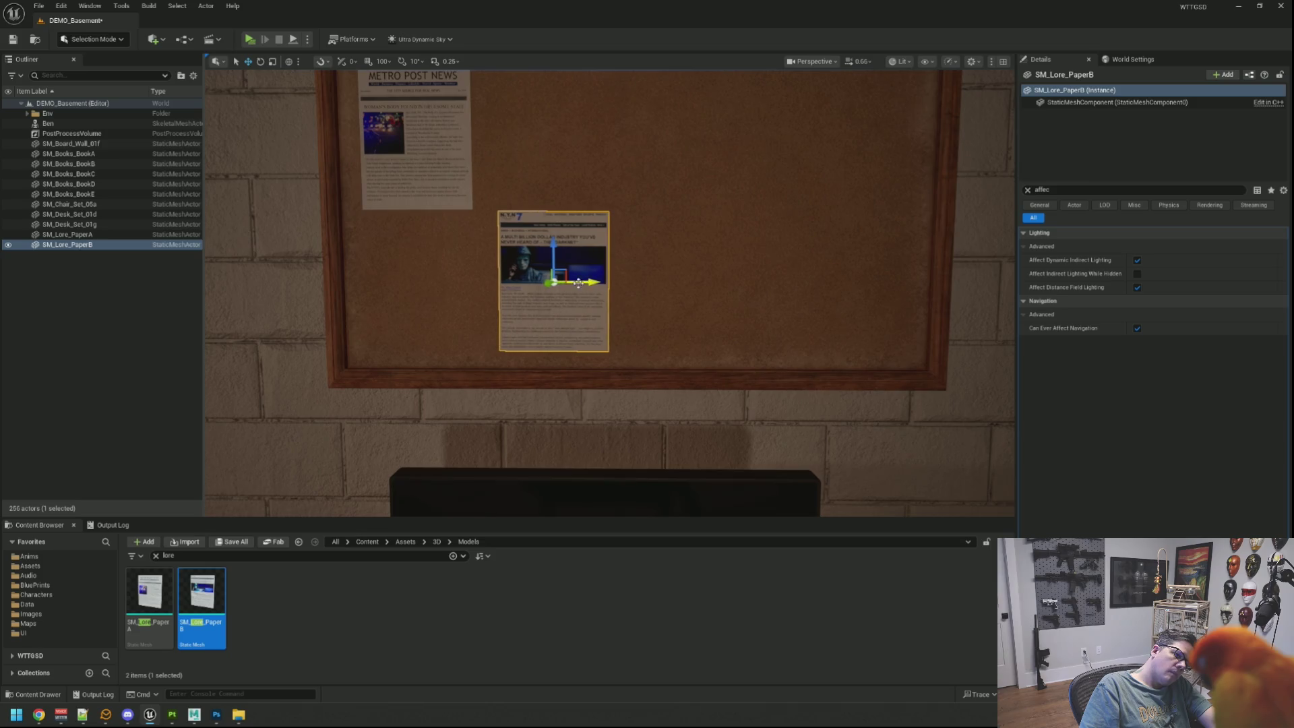
pyautogui.click(166, 376)
pyautogui.scroll(-3, 607, 290)
pyautogui.scroll(-2, 606, 290)
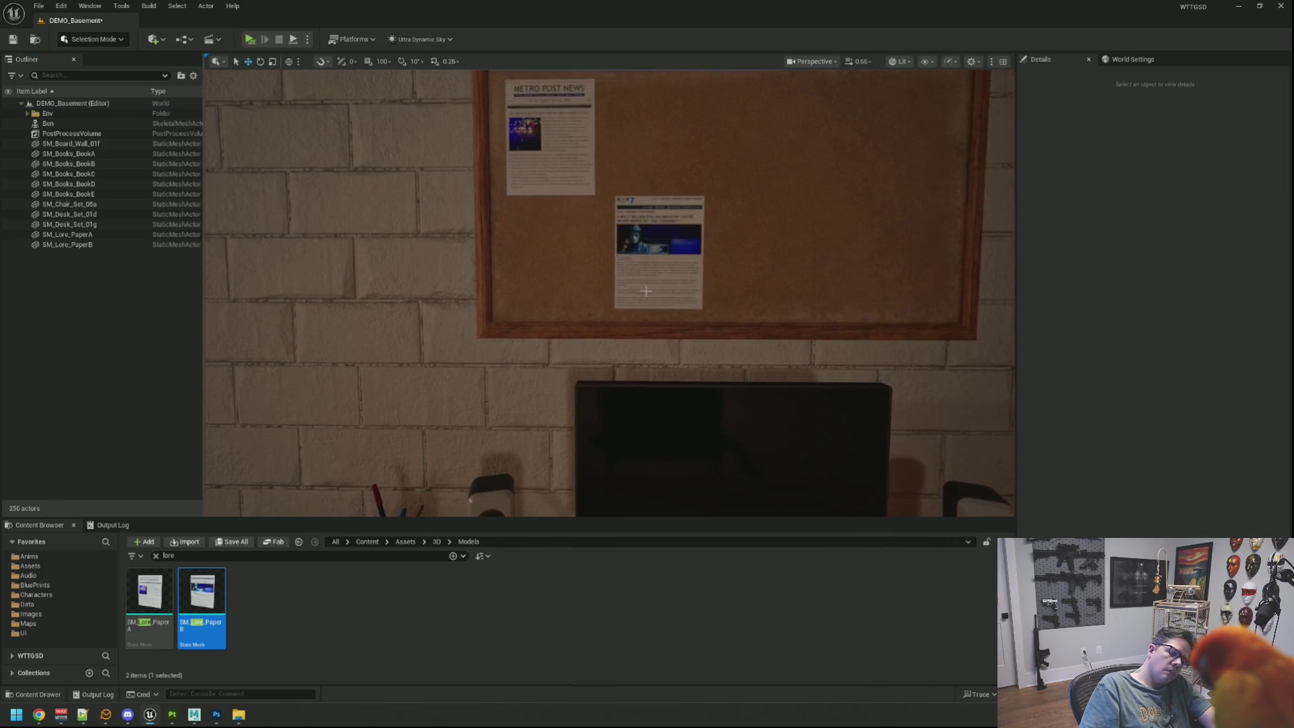
# Refocus on the lower newspaper and fine-tune its tilt on the corkboard
pyautogui.click(596, 265)
pyautogui.press('f')
pyautogui.press('e')
pyautogui.moveTo(596, 265); pyautogui.dragTo(620, 251)
pyautogui.press('w')
pyautogui.scroll(-5, 620, 251)
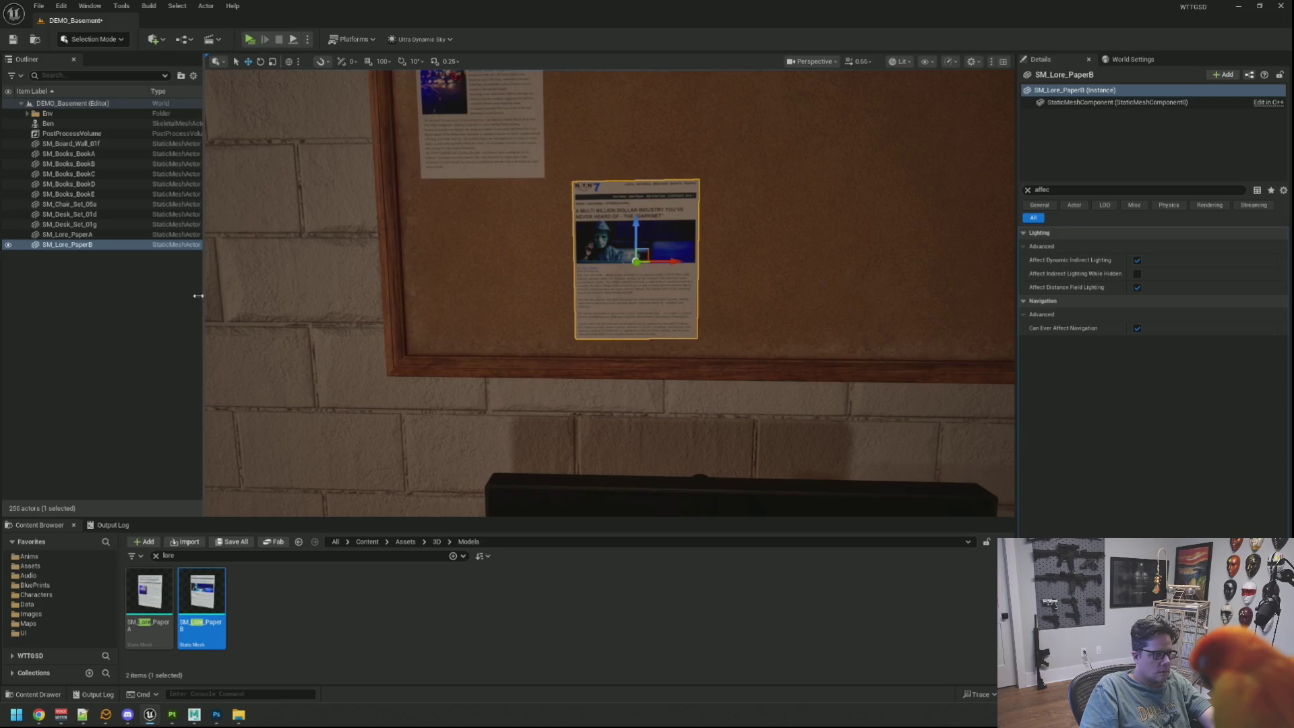
pyautogui.press('Escape')
pyautogui.scroll(-5, 441, 254)
pyautogui.scroll(5, 553, 222)
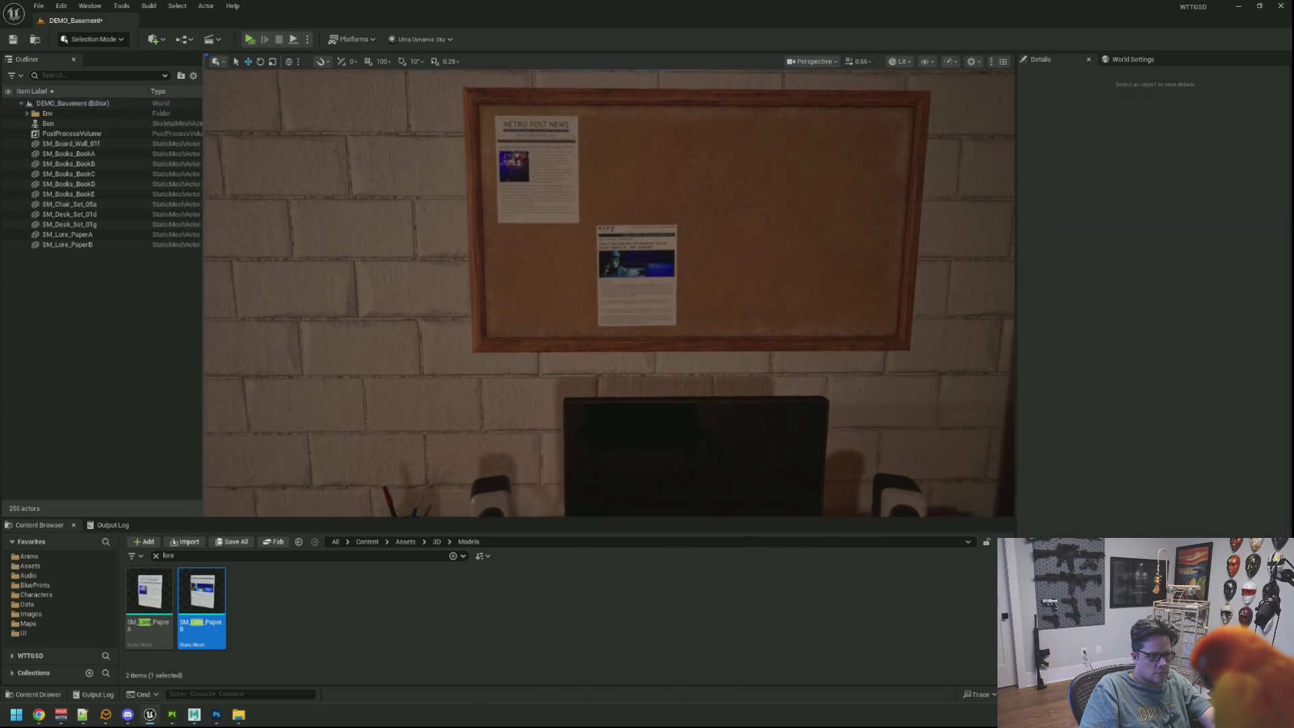
pyautogui.scroll(-5, 553, 222)
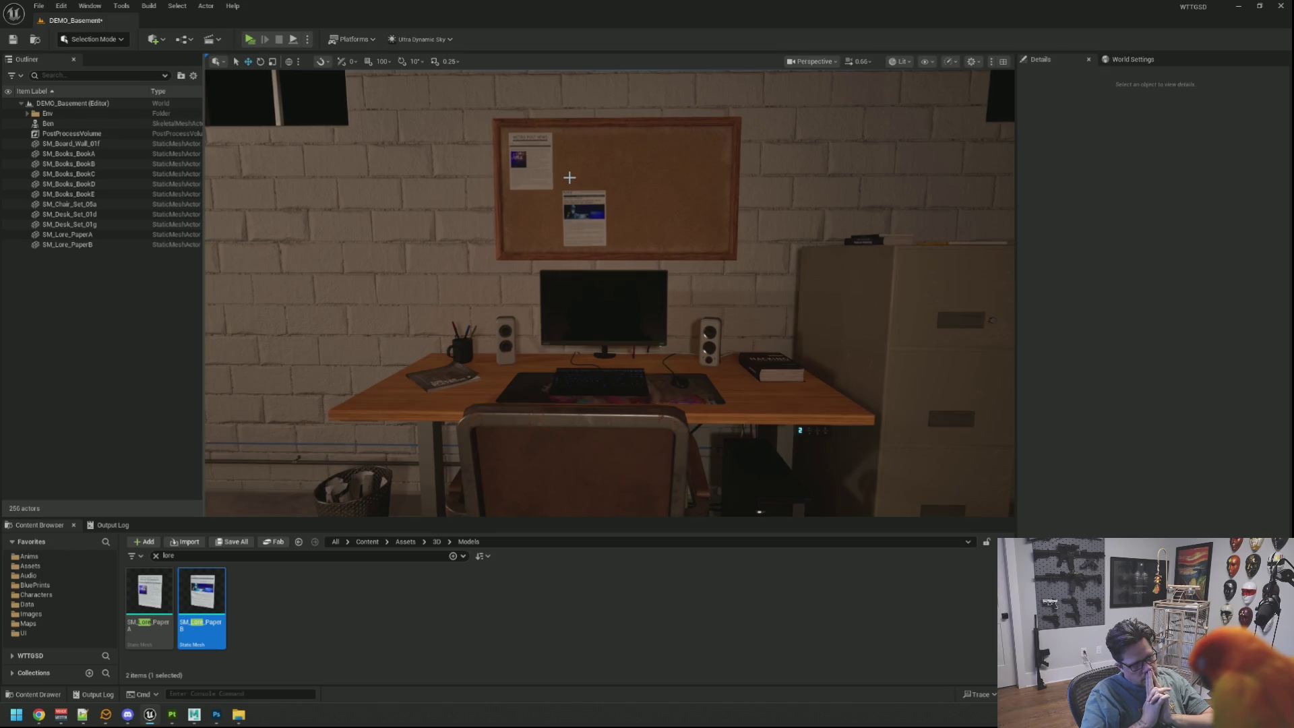
pyautogui.moveTo(618, 137); pyautogui.dragTo(618, 138)
pyautogui.moveTo(620, 191); pyautogui.dragTo(613, 225)
pyautogui.scroll(3, 615, 214)
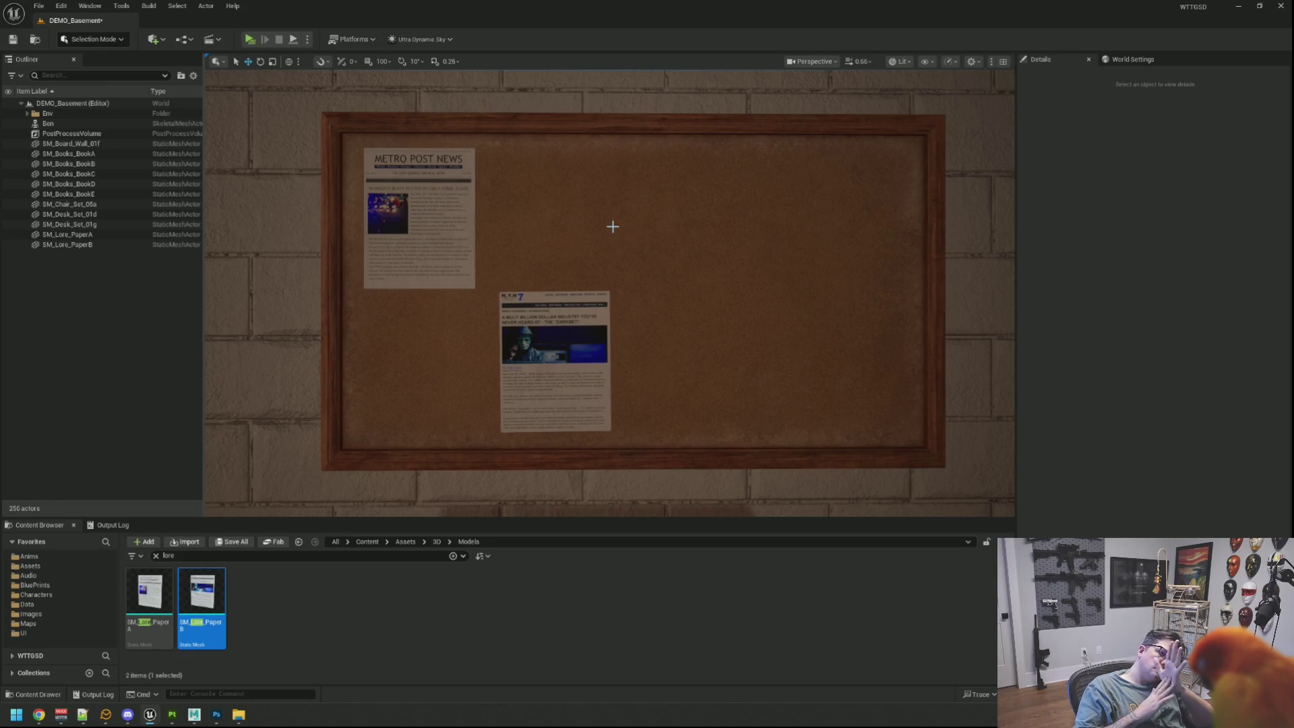
pyautogui.moveTo(613, 202)
pyautogui.mouseDown()
pyautogui.moveTo(674, 230)
pyautogui.moveTo(775, 216)
pyautogui.moveTo(620, 195)
pyautogui.moveTo(679, 190)
pyautogui.mouseUp()
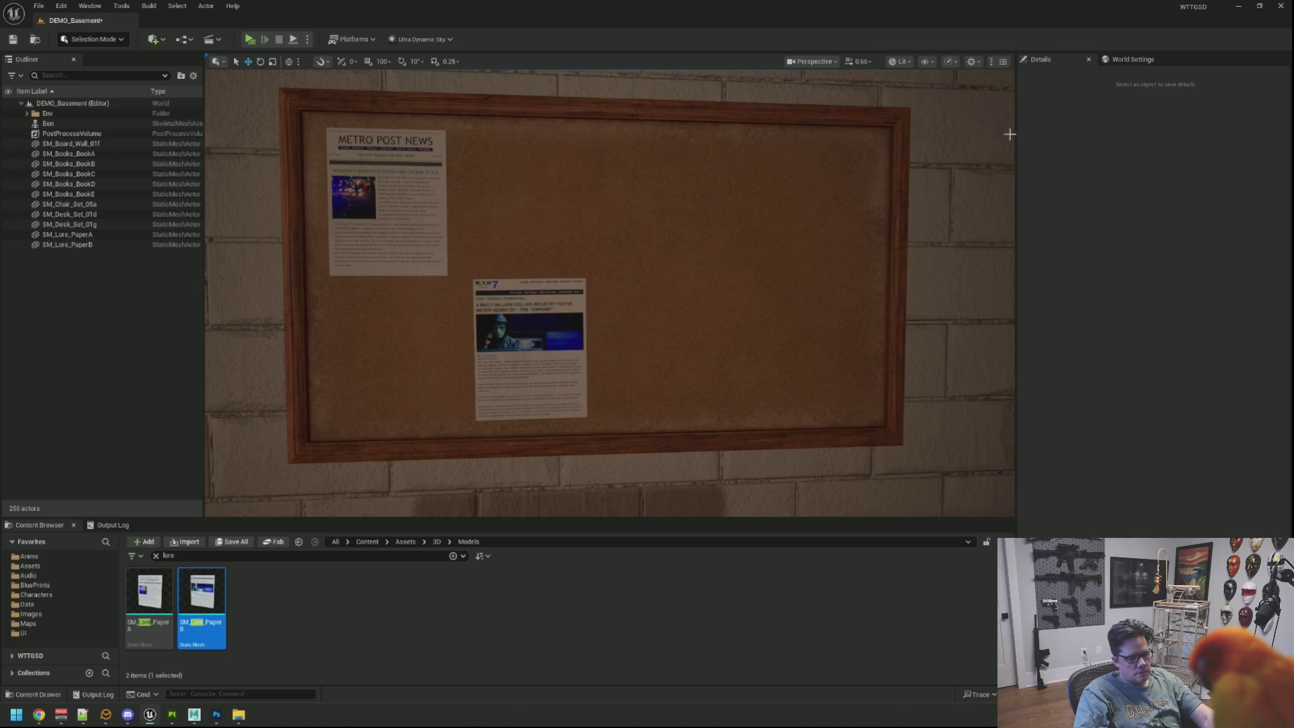
pyautogui.scroll(2, 832, 225)
pyautogui.scroll(-3, 832, 225)
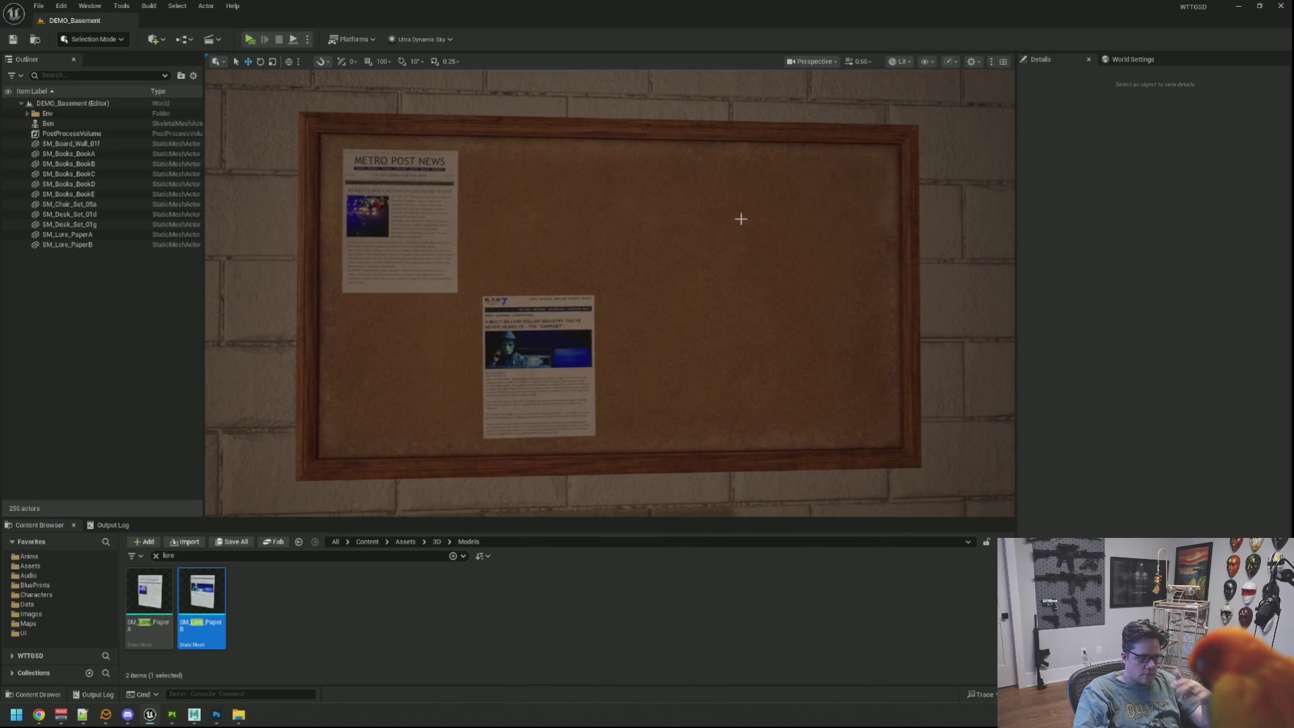
pyautogui.scroll(4, 739, 214)
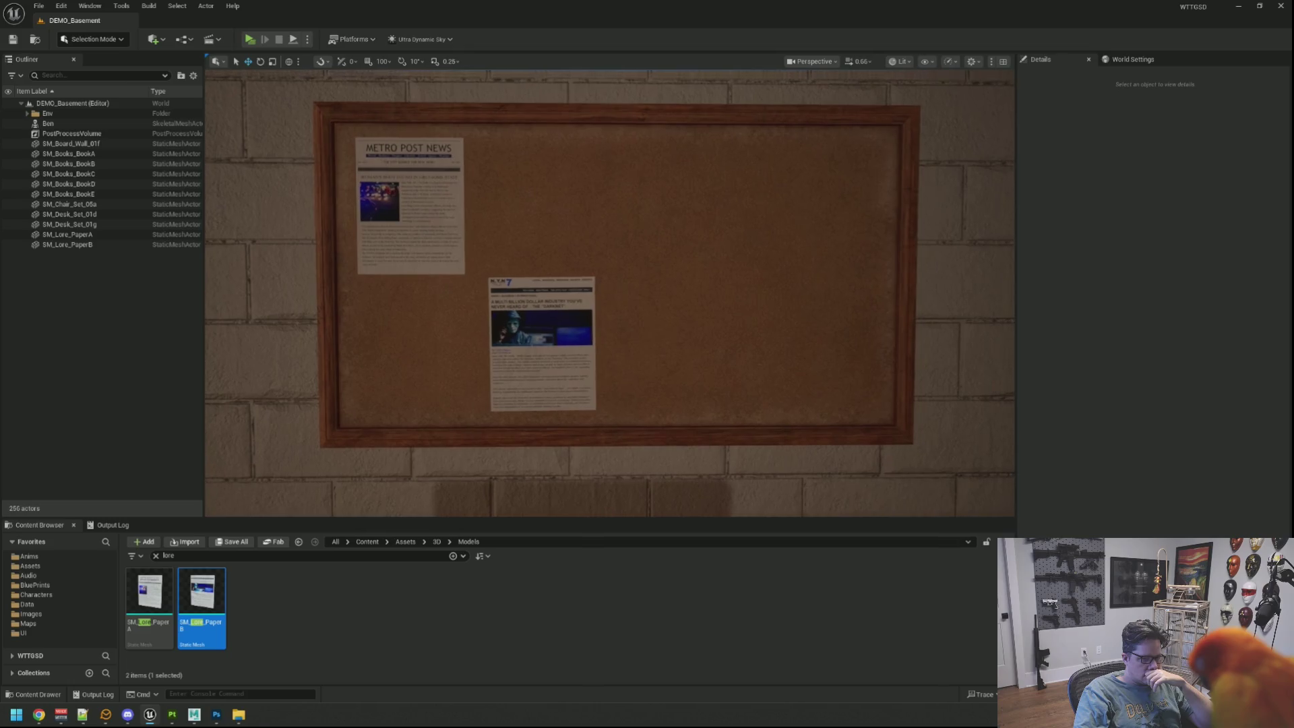
pyautogui.scroll(-3, 743, 209)
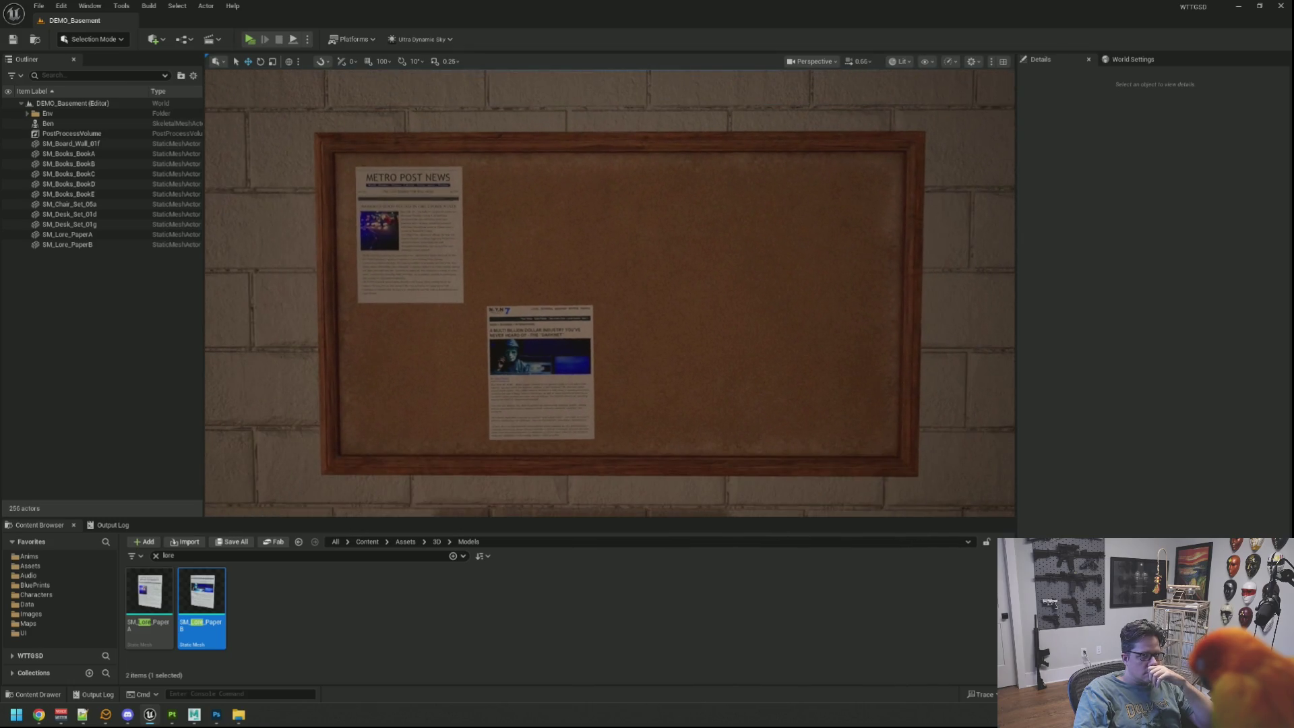
pyautogui.scroll(2, 728, 210)
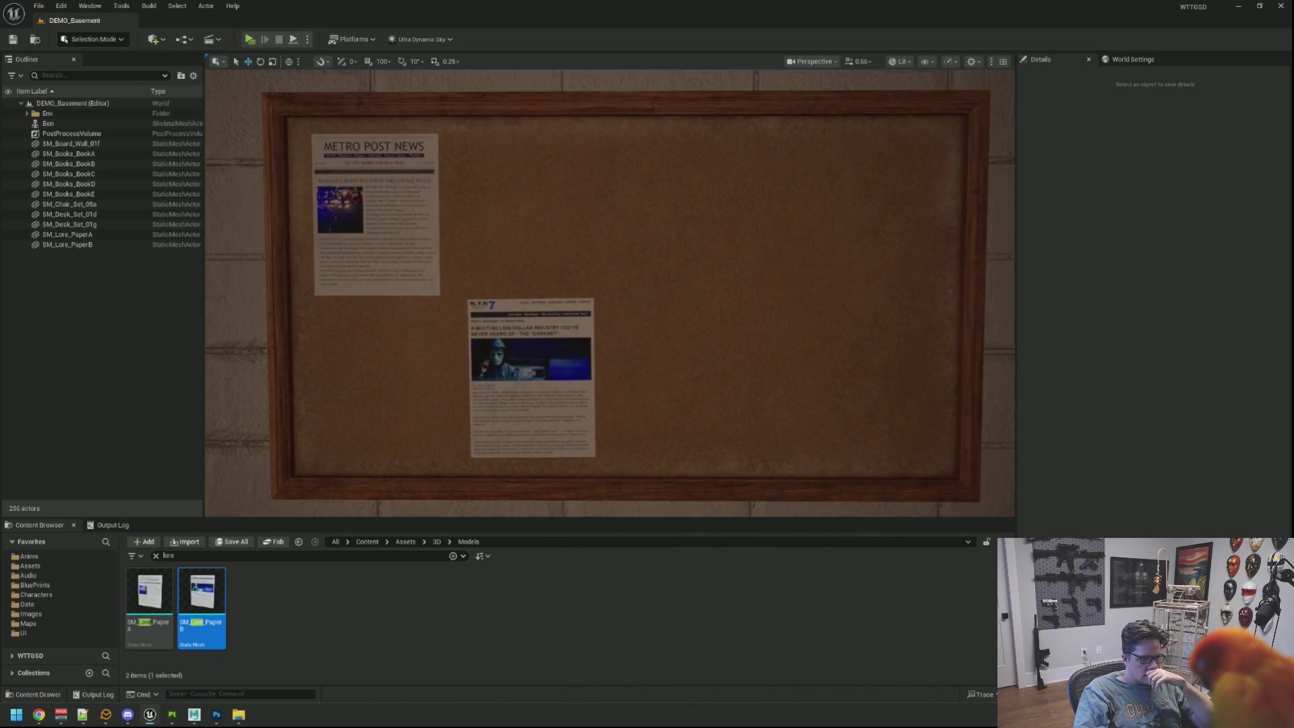
pyautogui.scroll(-3, 728, 210)
pyautogui.scroll(-6, 736, 199)
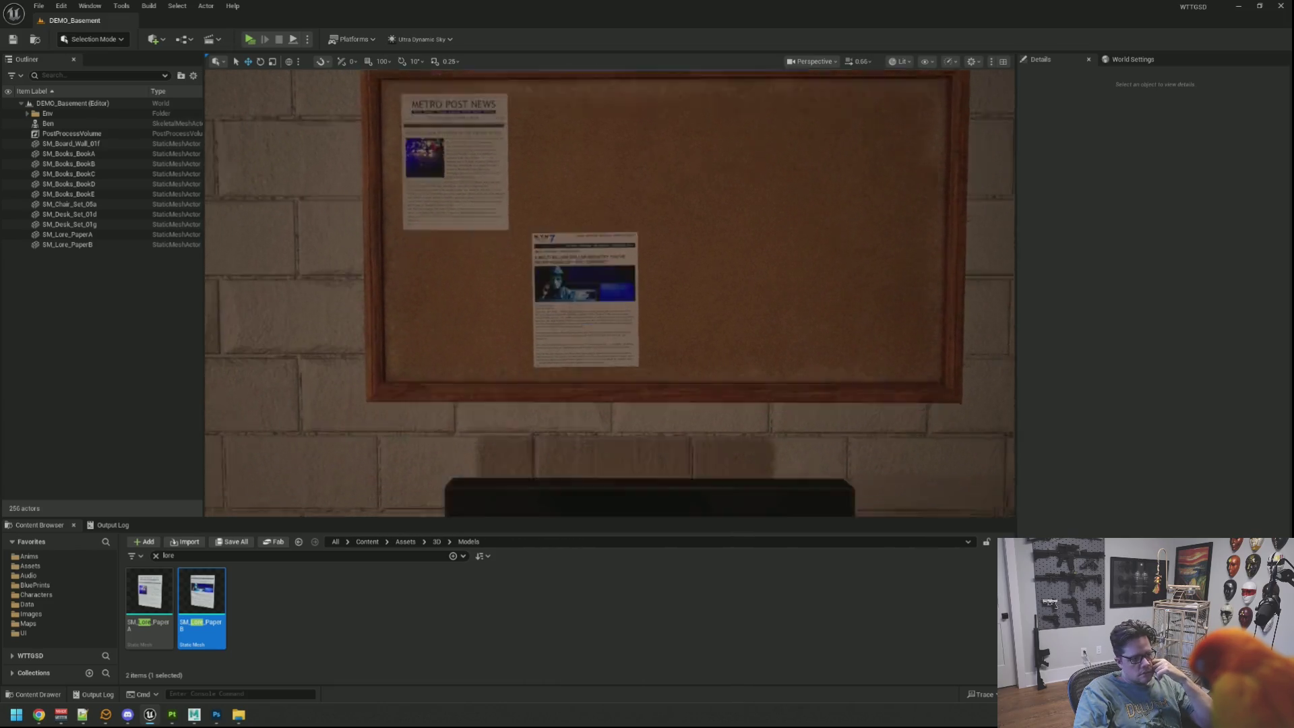